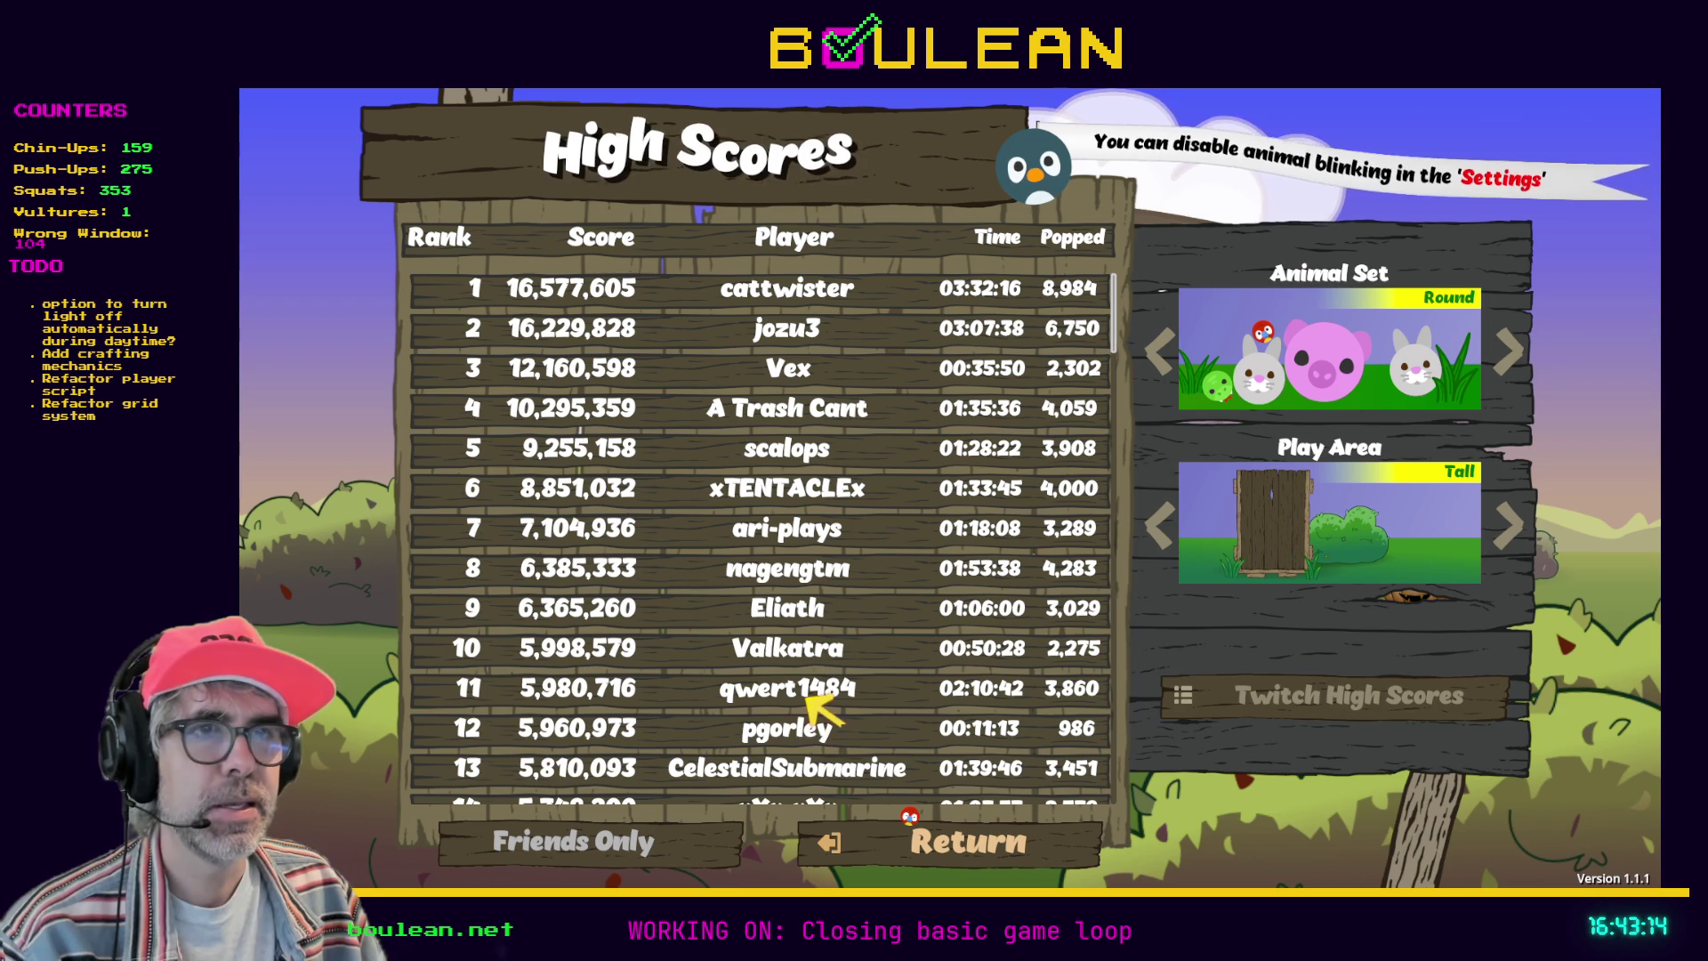
Step: Scroll Boulean's High Scores list, switch to Twitch High Scores, then quit the game with Alt+F4
scroll(812, 699, down, 3)
scroll(811, 699, down, 10)
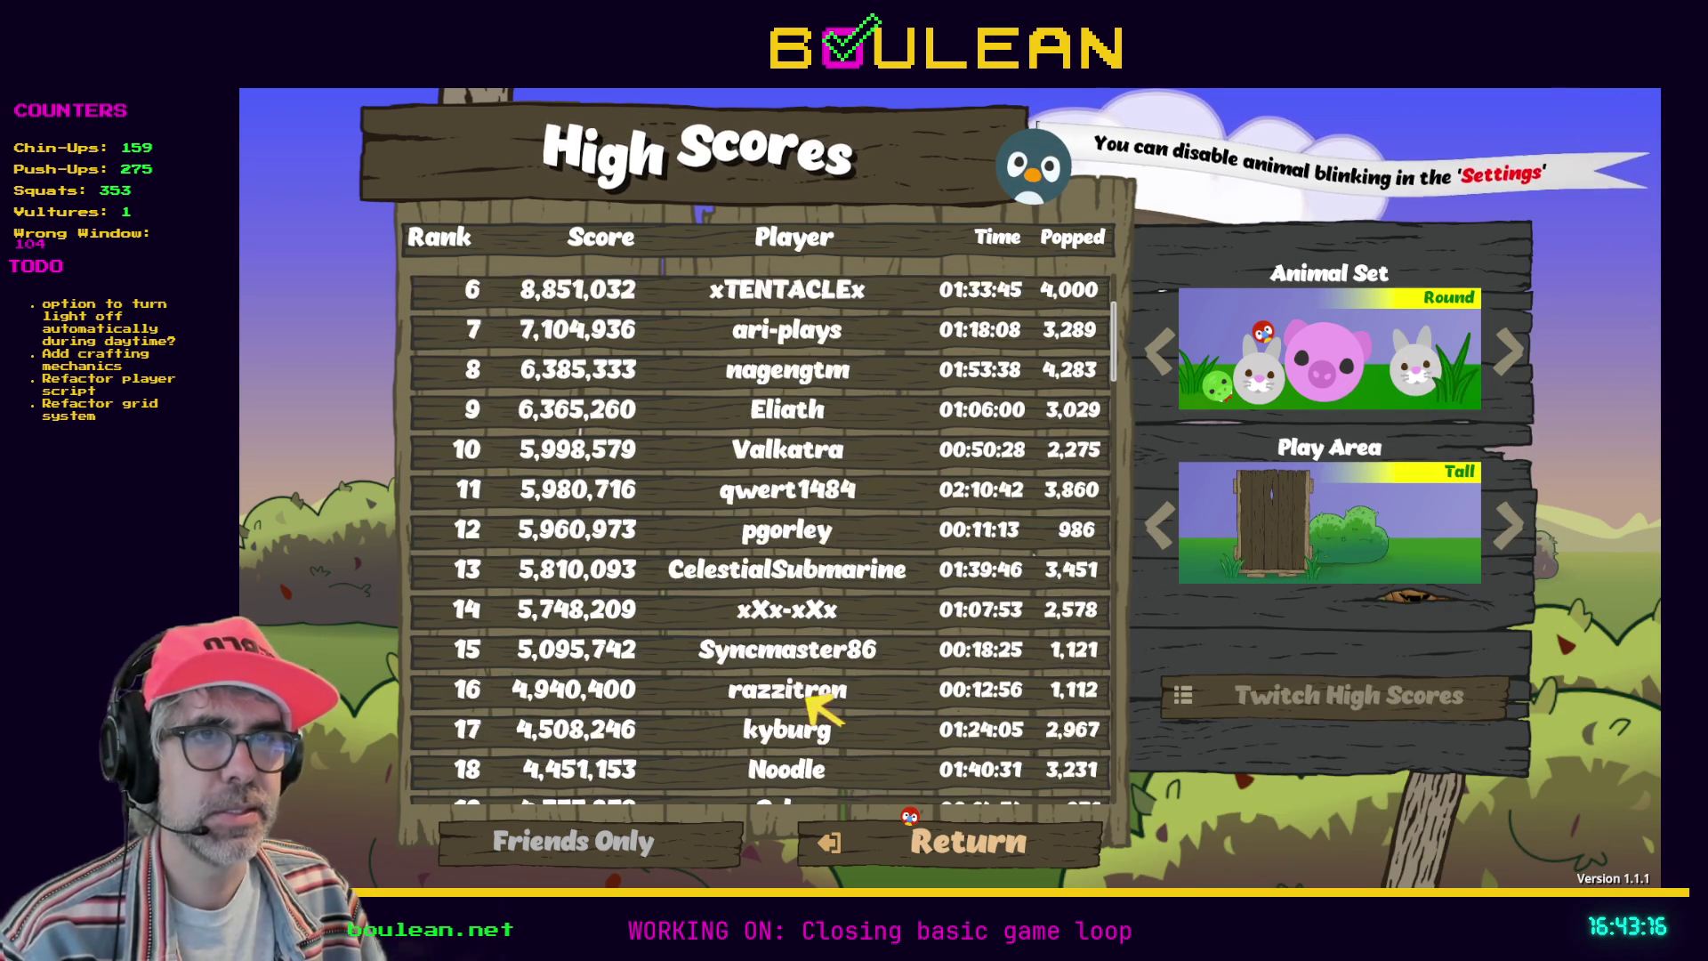
scroll(811, 699, down, 3)
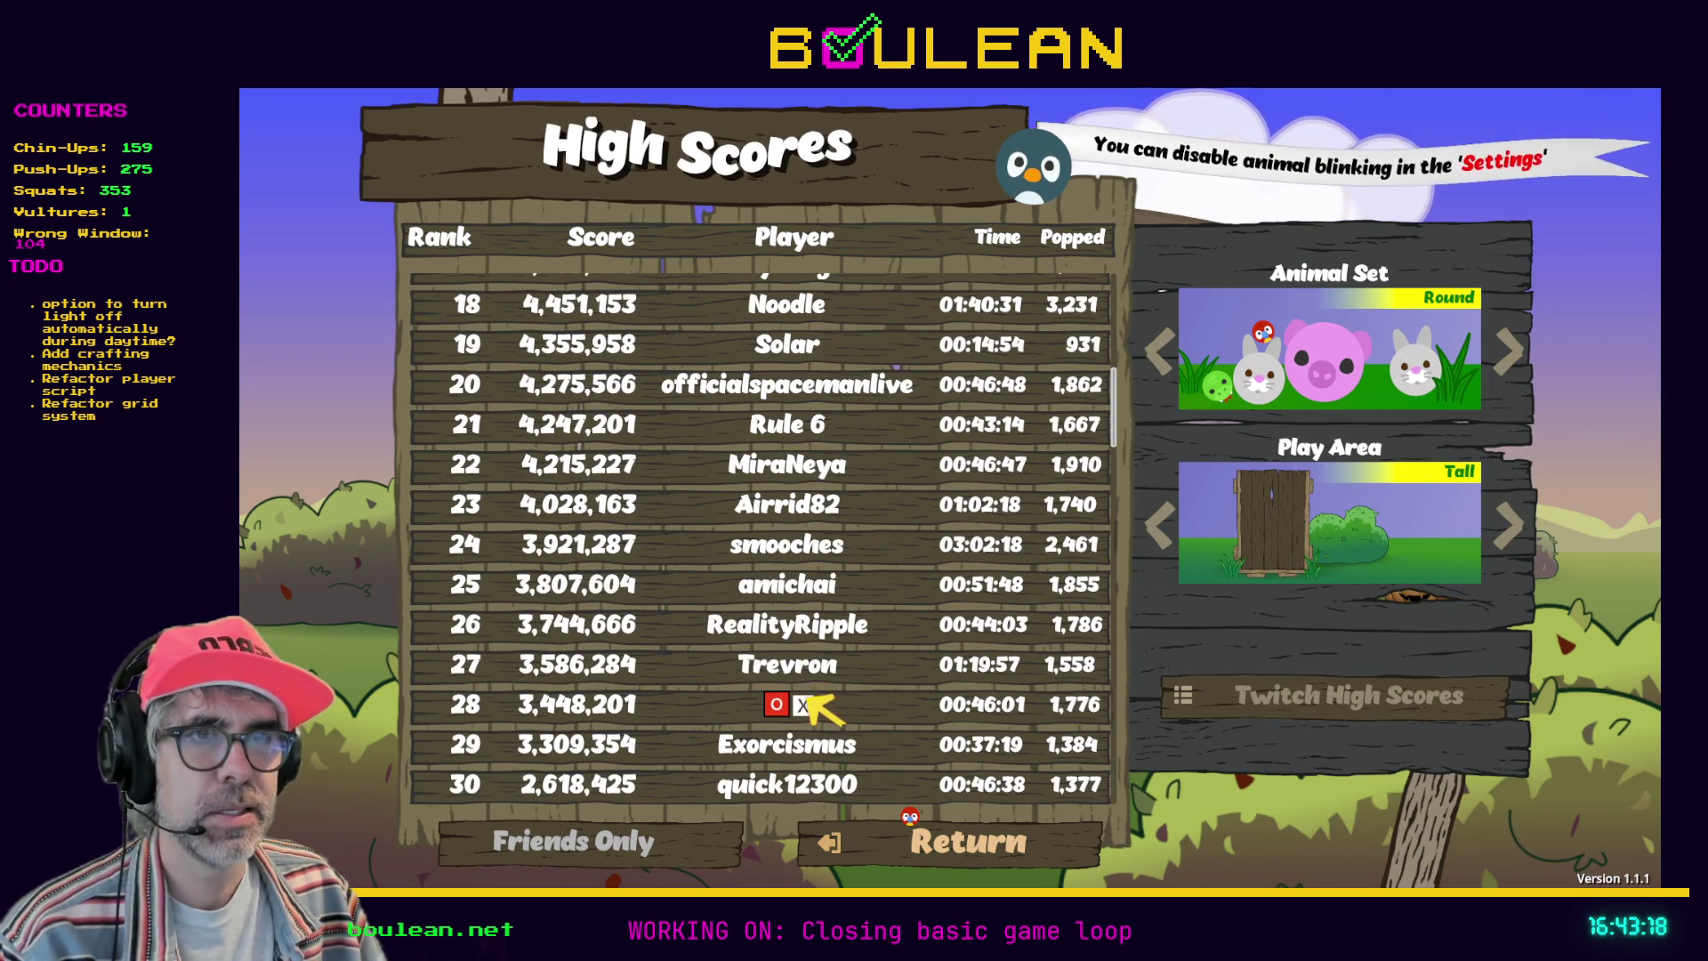
scroll(849, 669, down, 6)
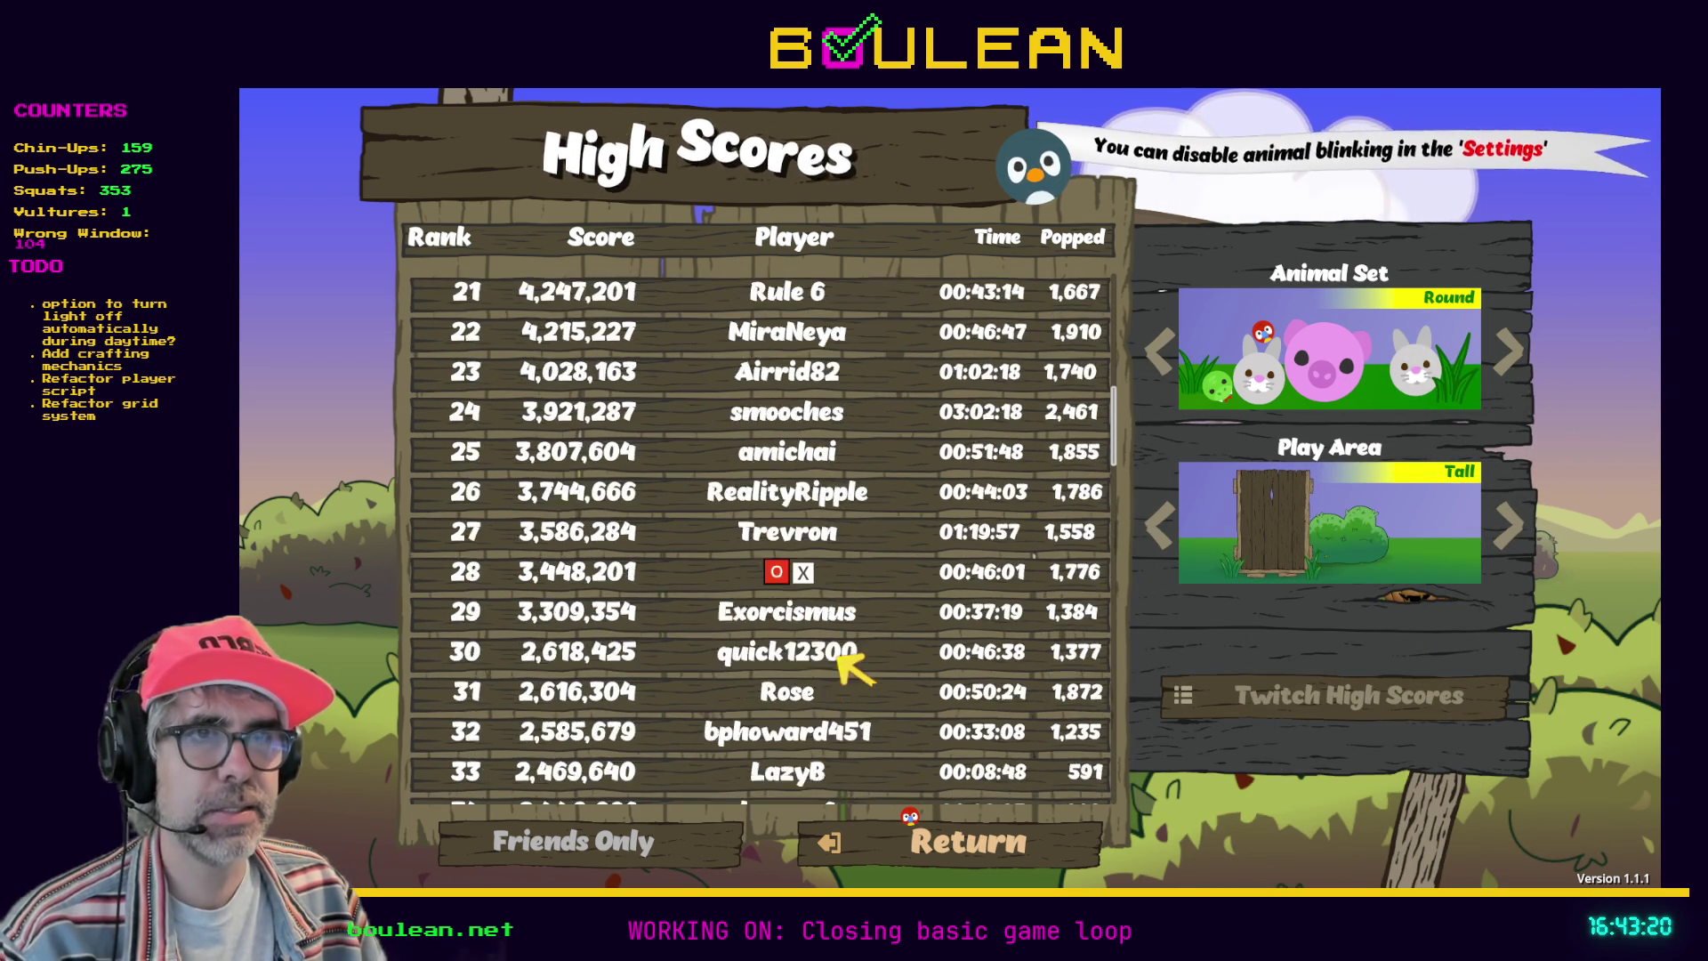
scroll(837, 658, up, 20)
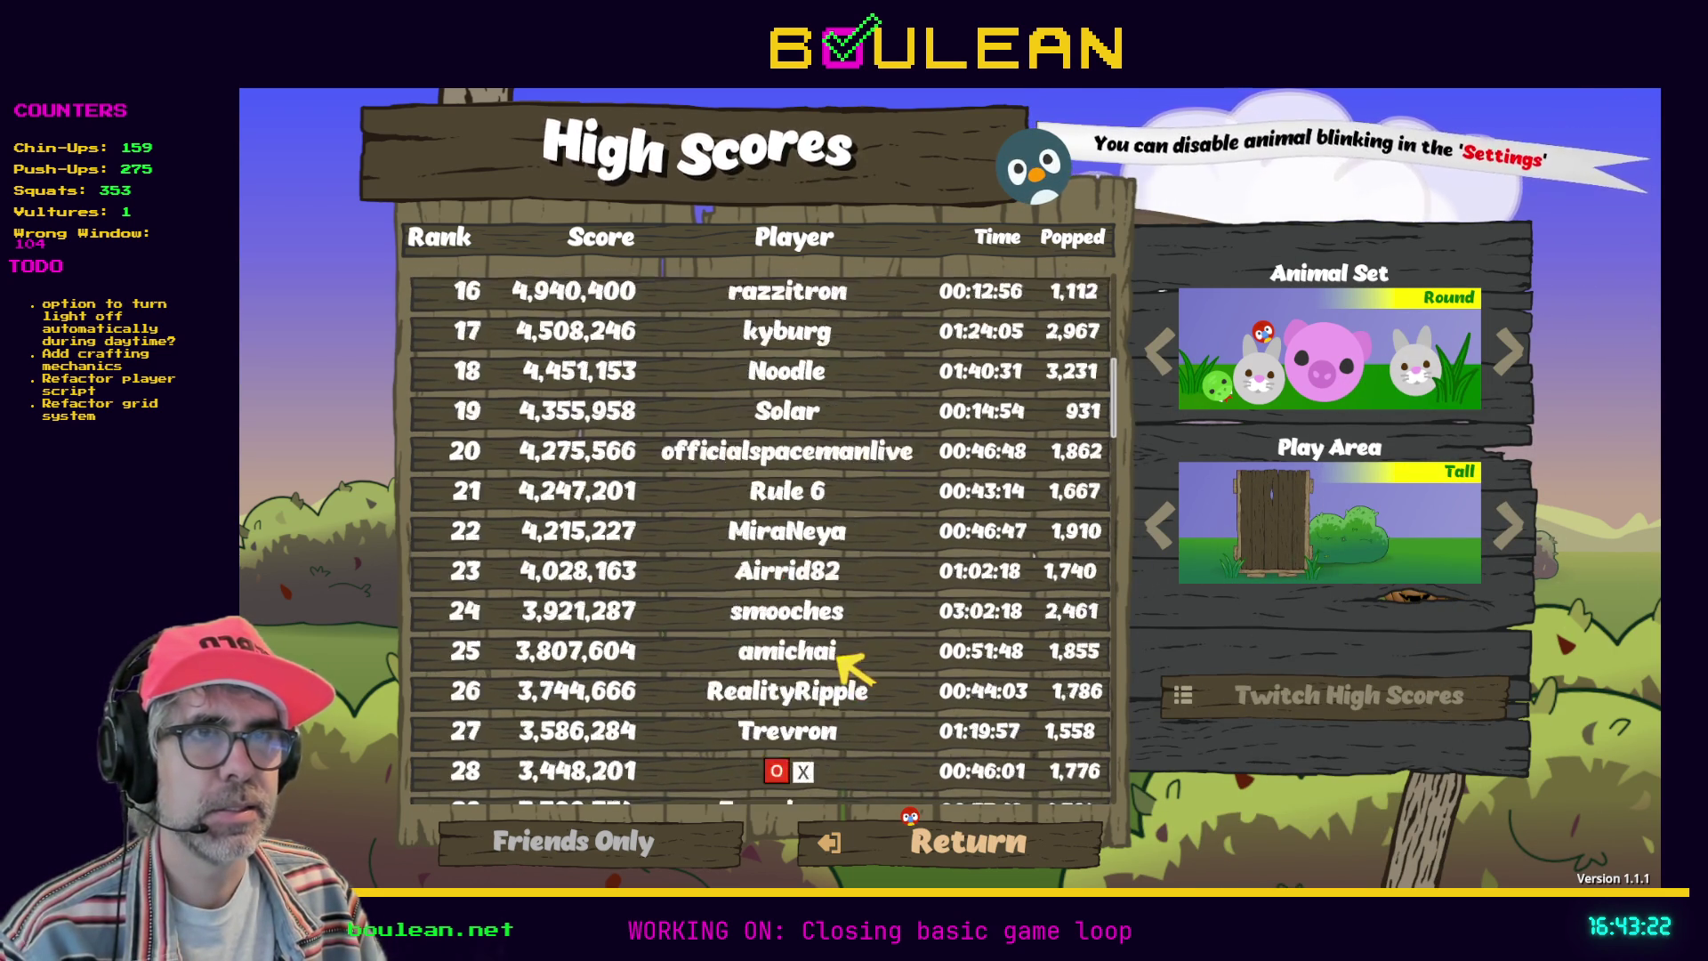
click(1236, 698)
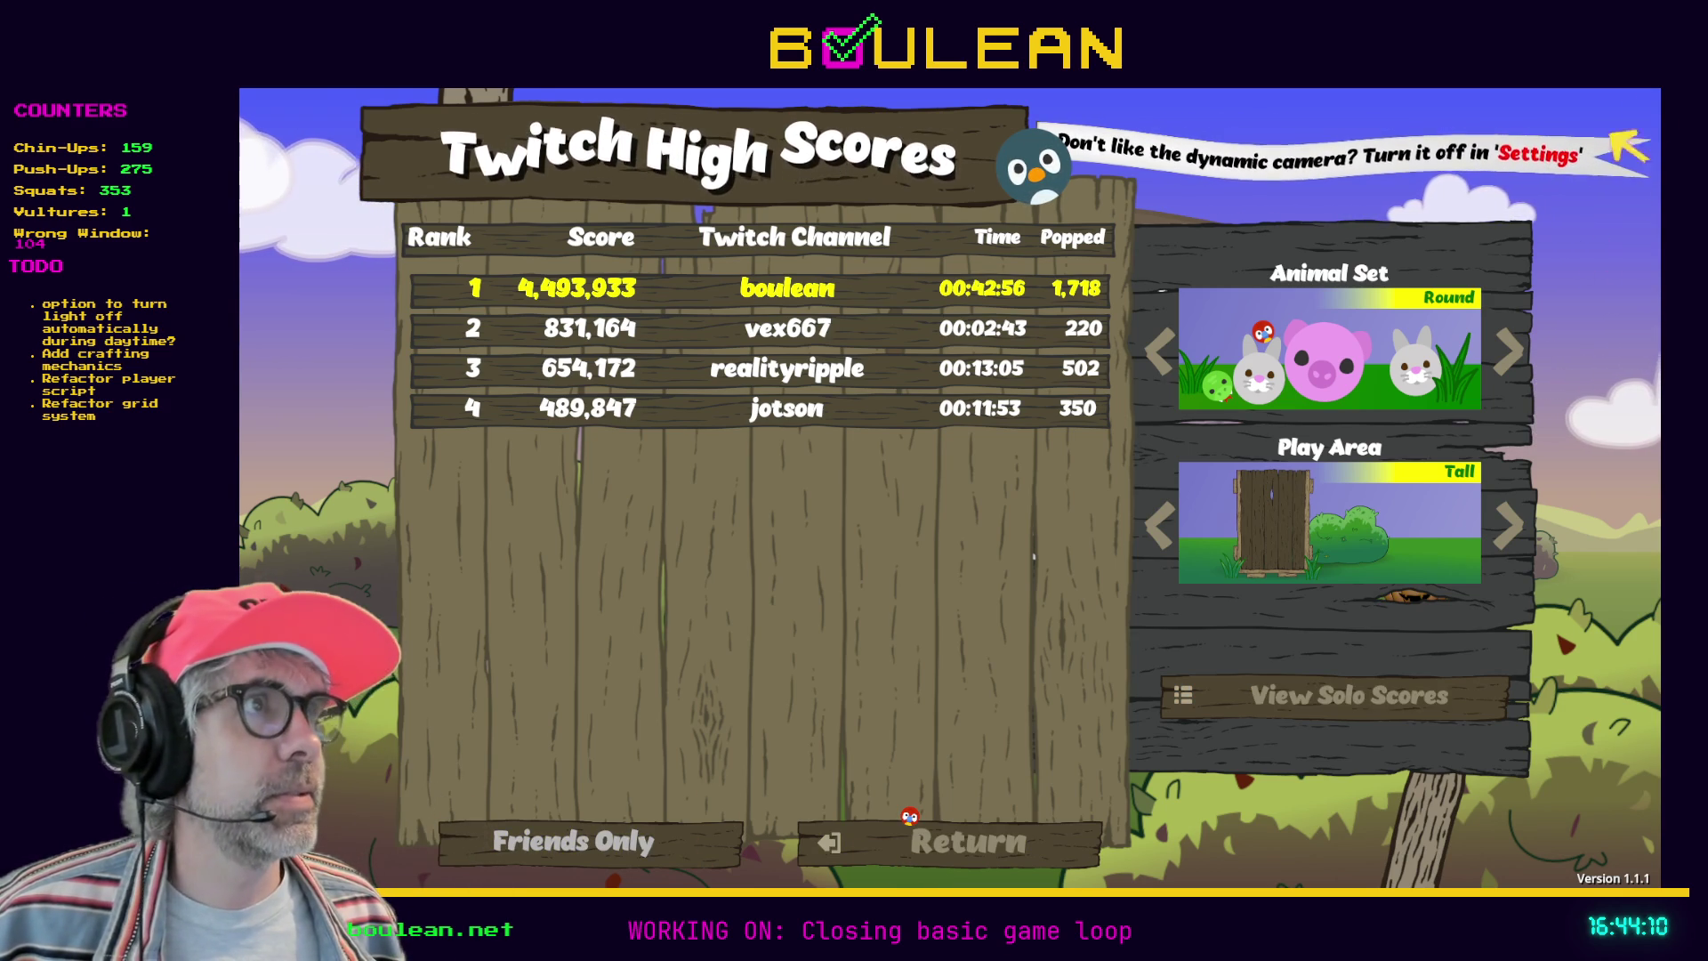
key(alt+F4)
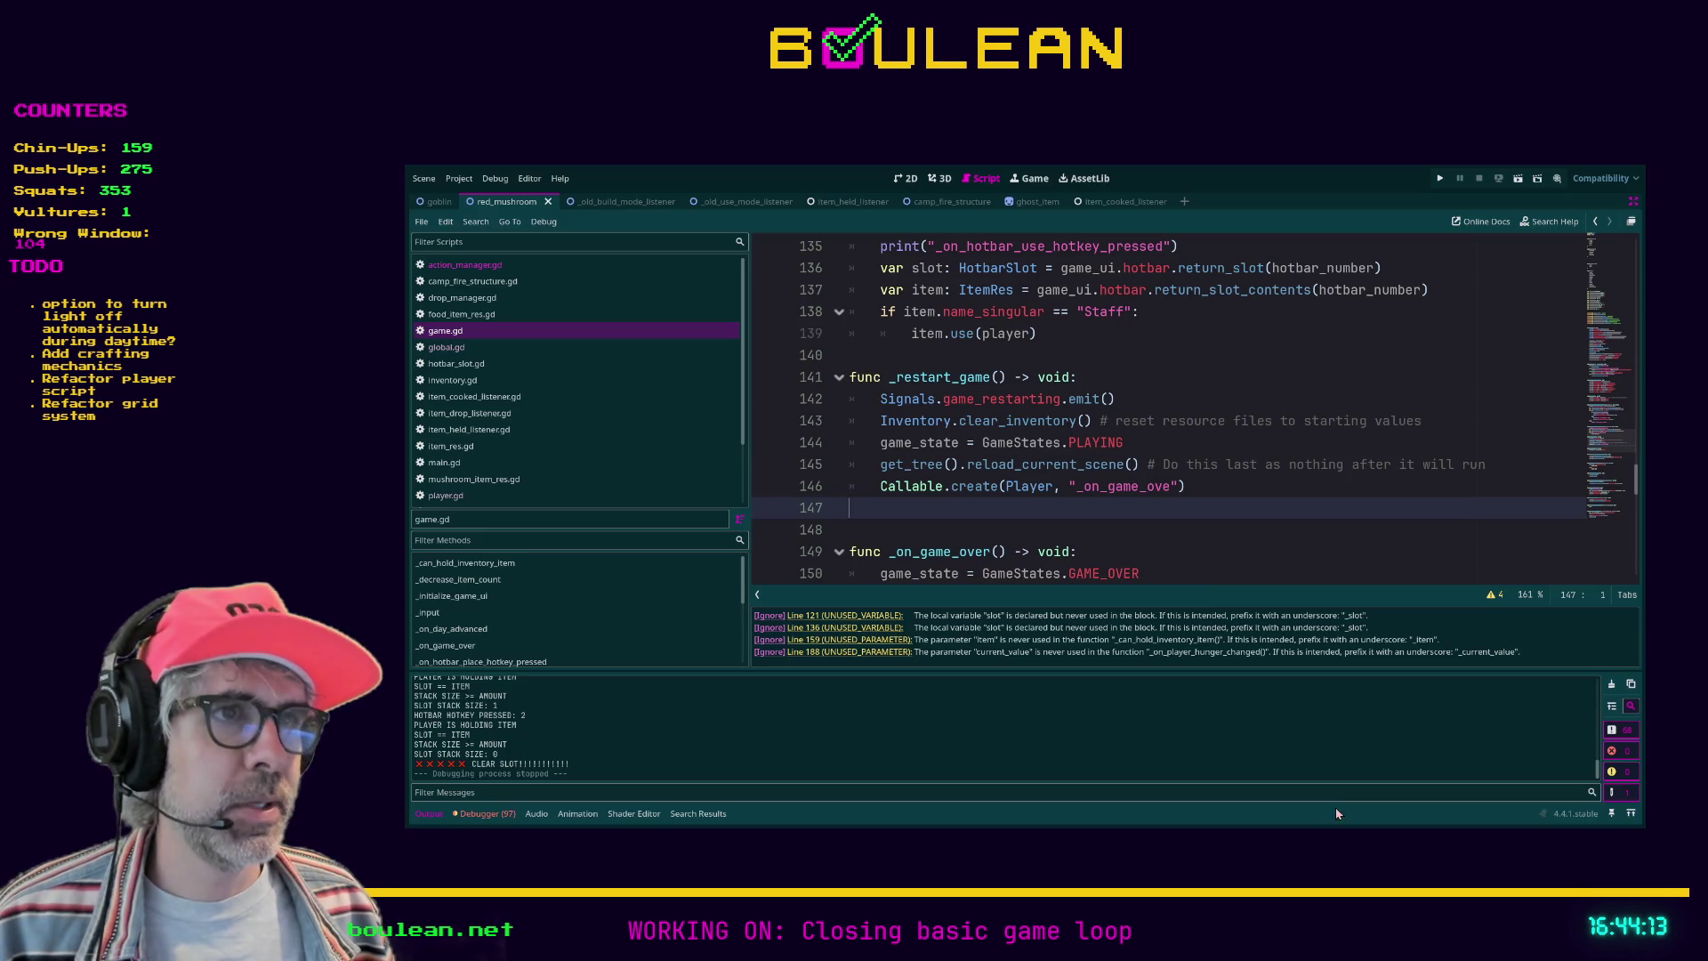
Step: Refocus the game script in the editor, save the project, and run it
click(1184, 531)
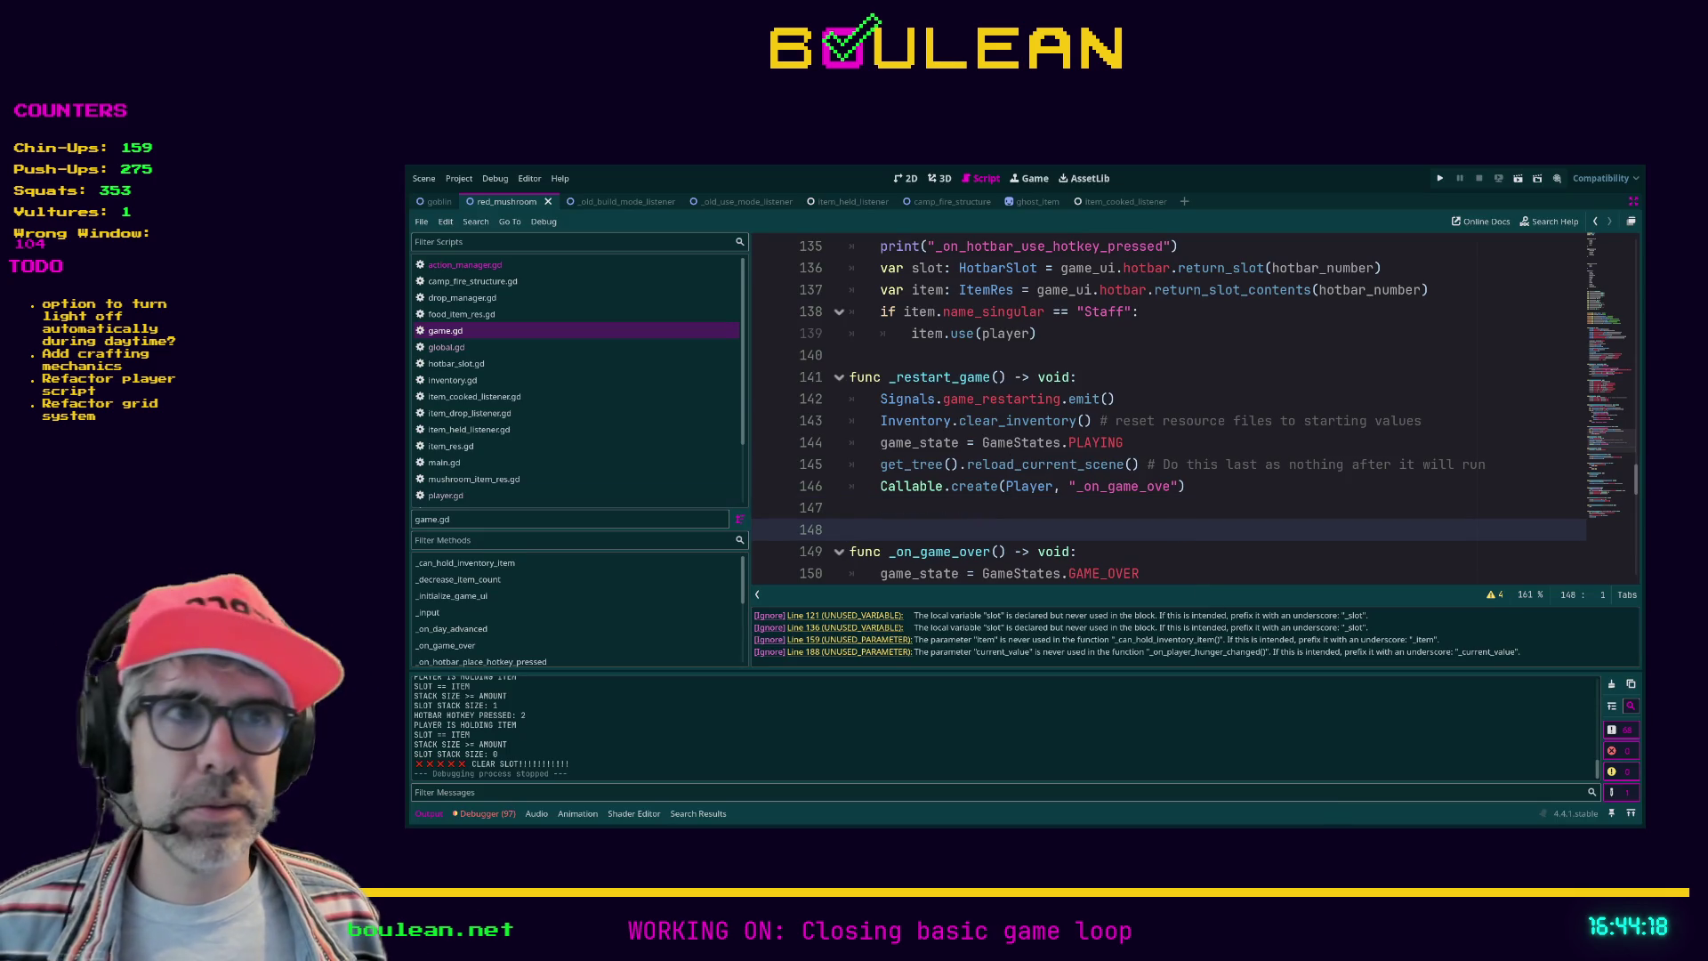
key(Up)
key(ctrl+s)
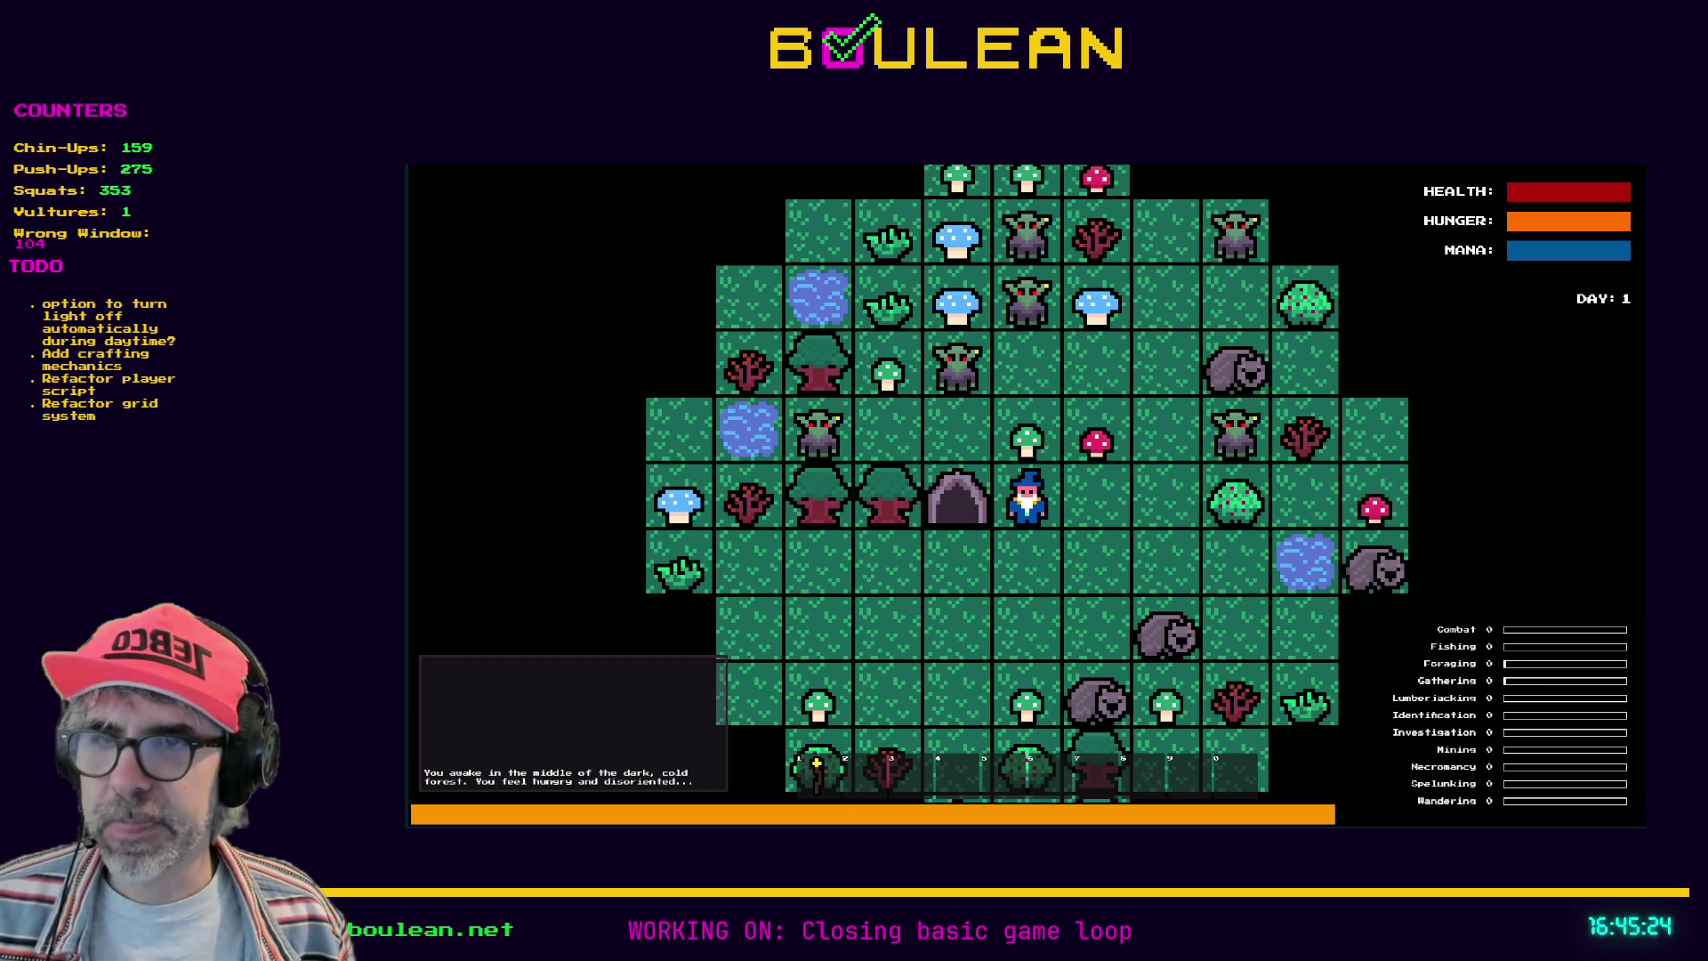
Step: Use the Staff via hotkey 1 to log ACTIVATE STAFF, stop the game, and minimize Godot
click(1048, 548)
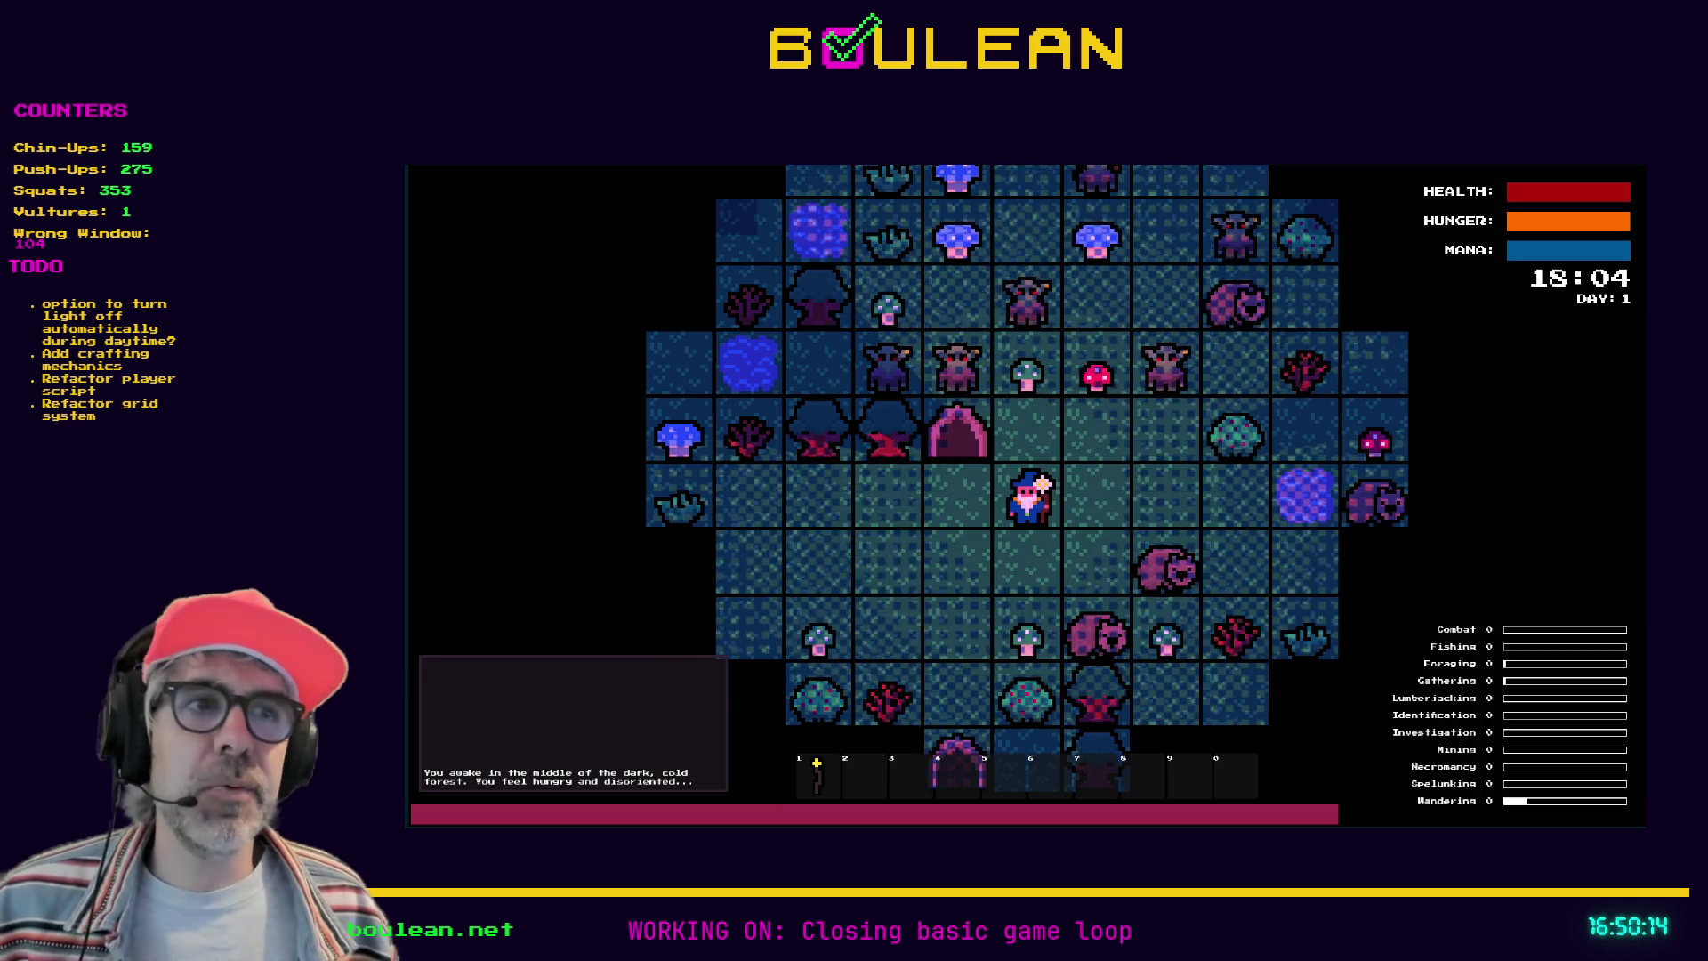
key(1)
key(F8)
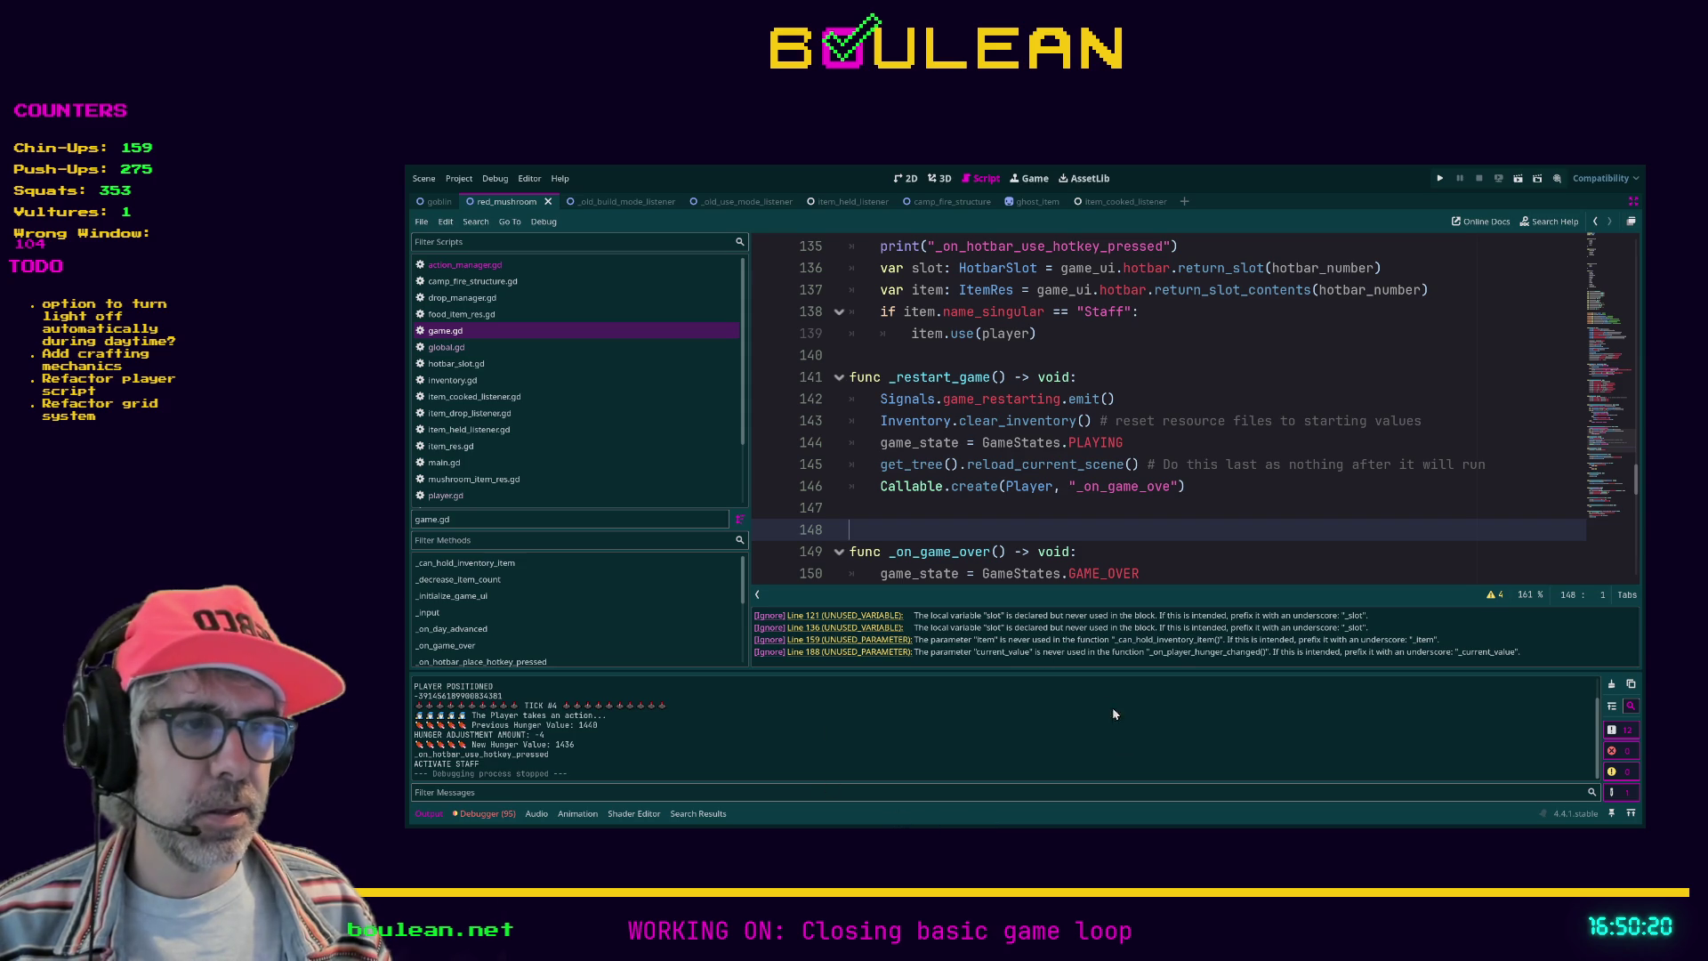
click(1574, 164)
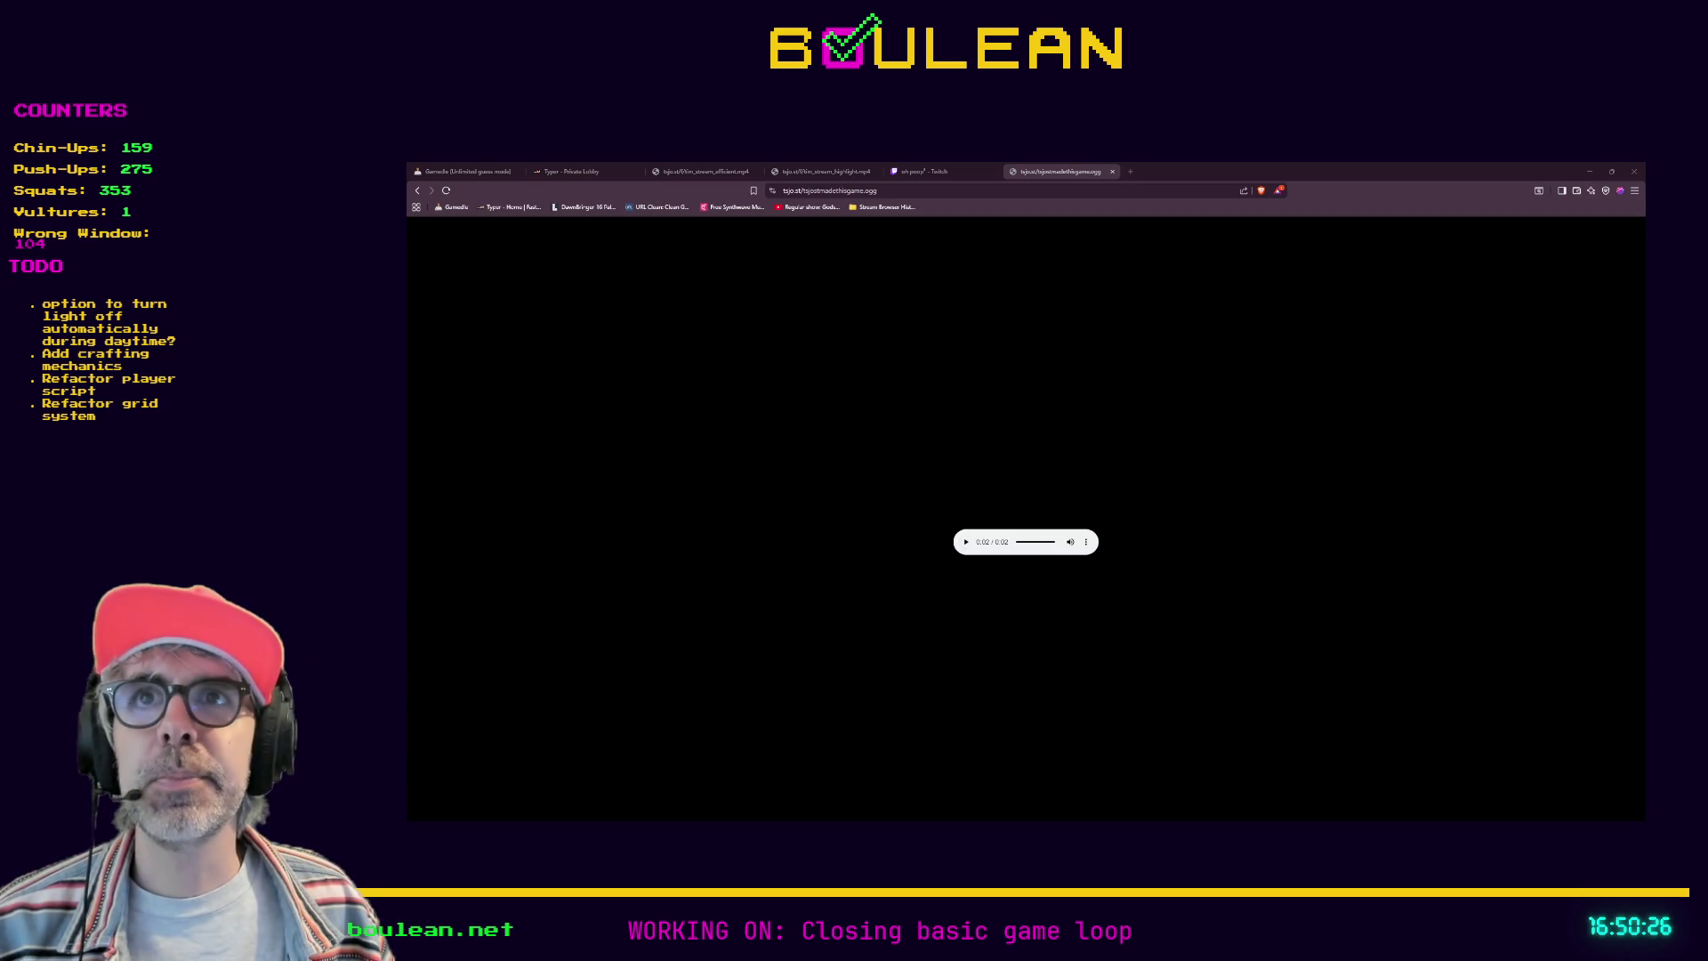
Step: Load the Twitch 'New High Score!' clip in a new tab, unmuted at 94% volume
click(1130, 171)
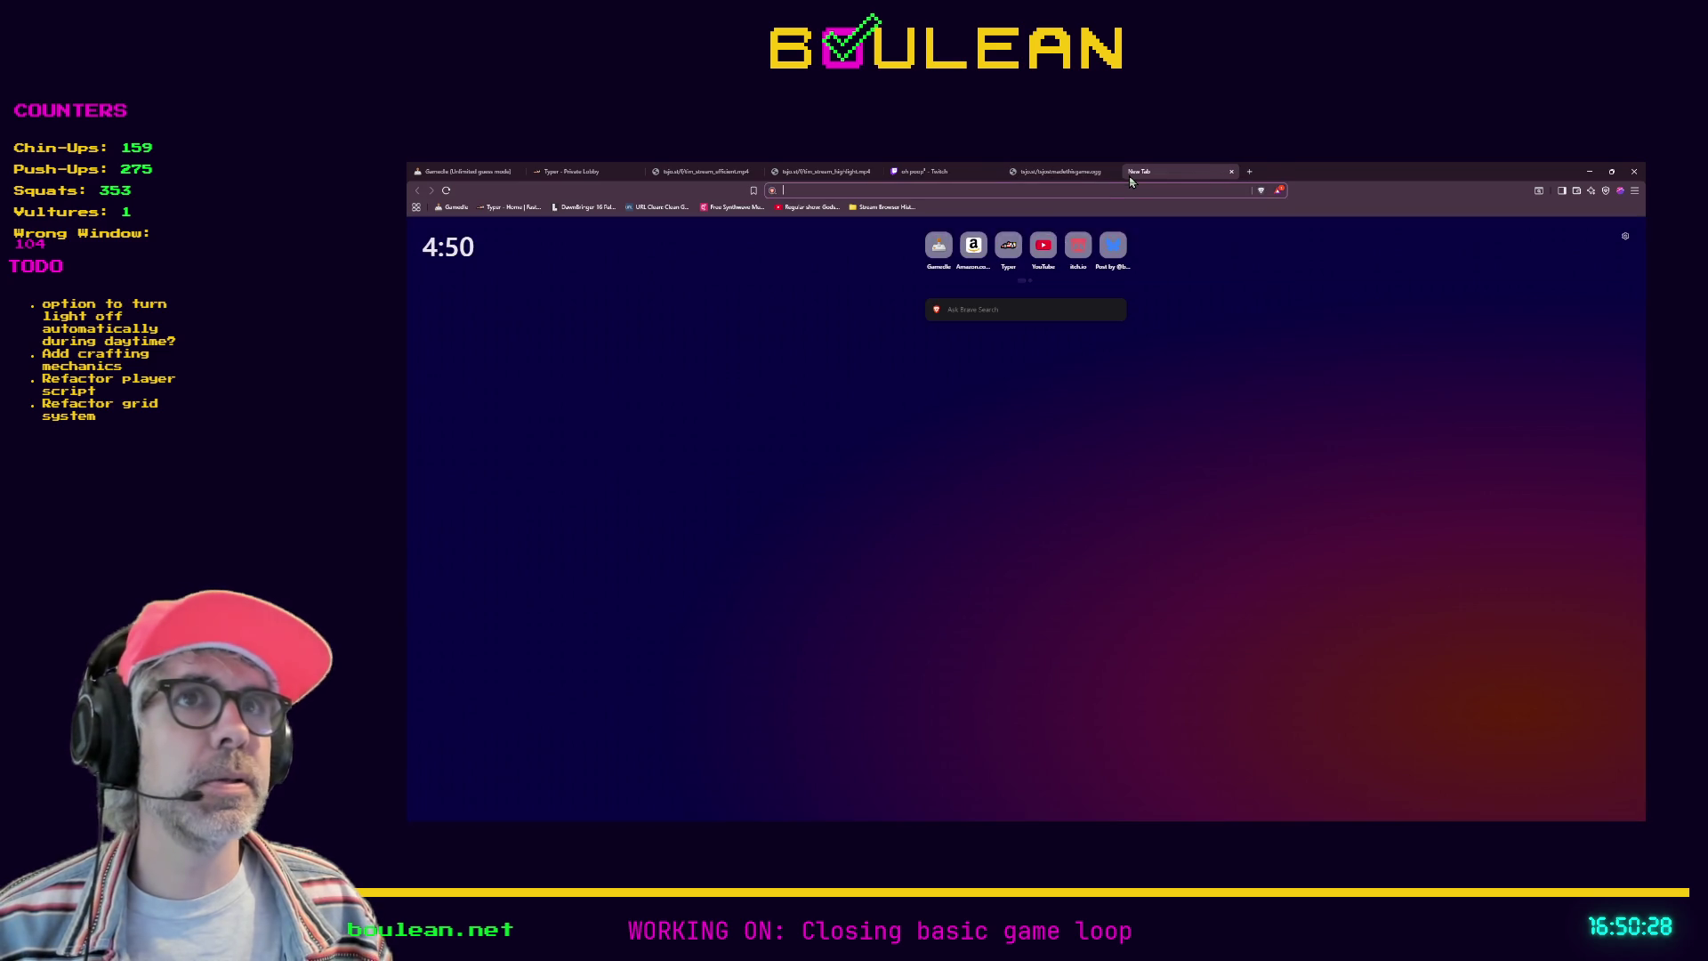
key(ctrl+v)
key(Return)
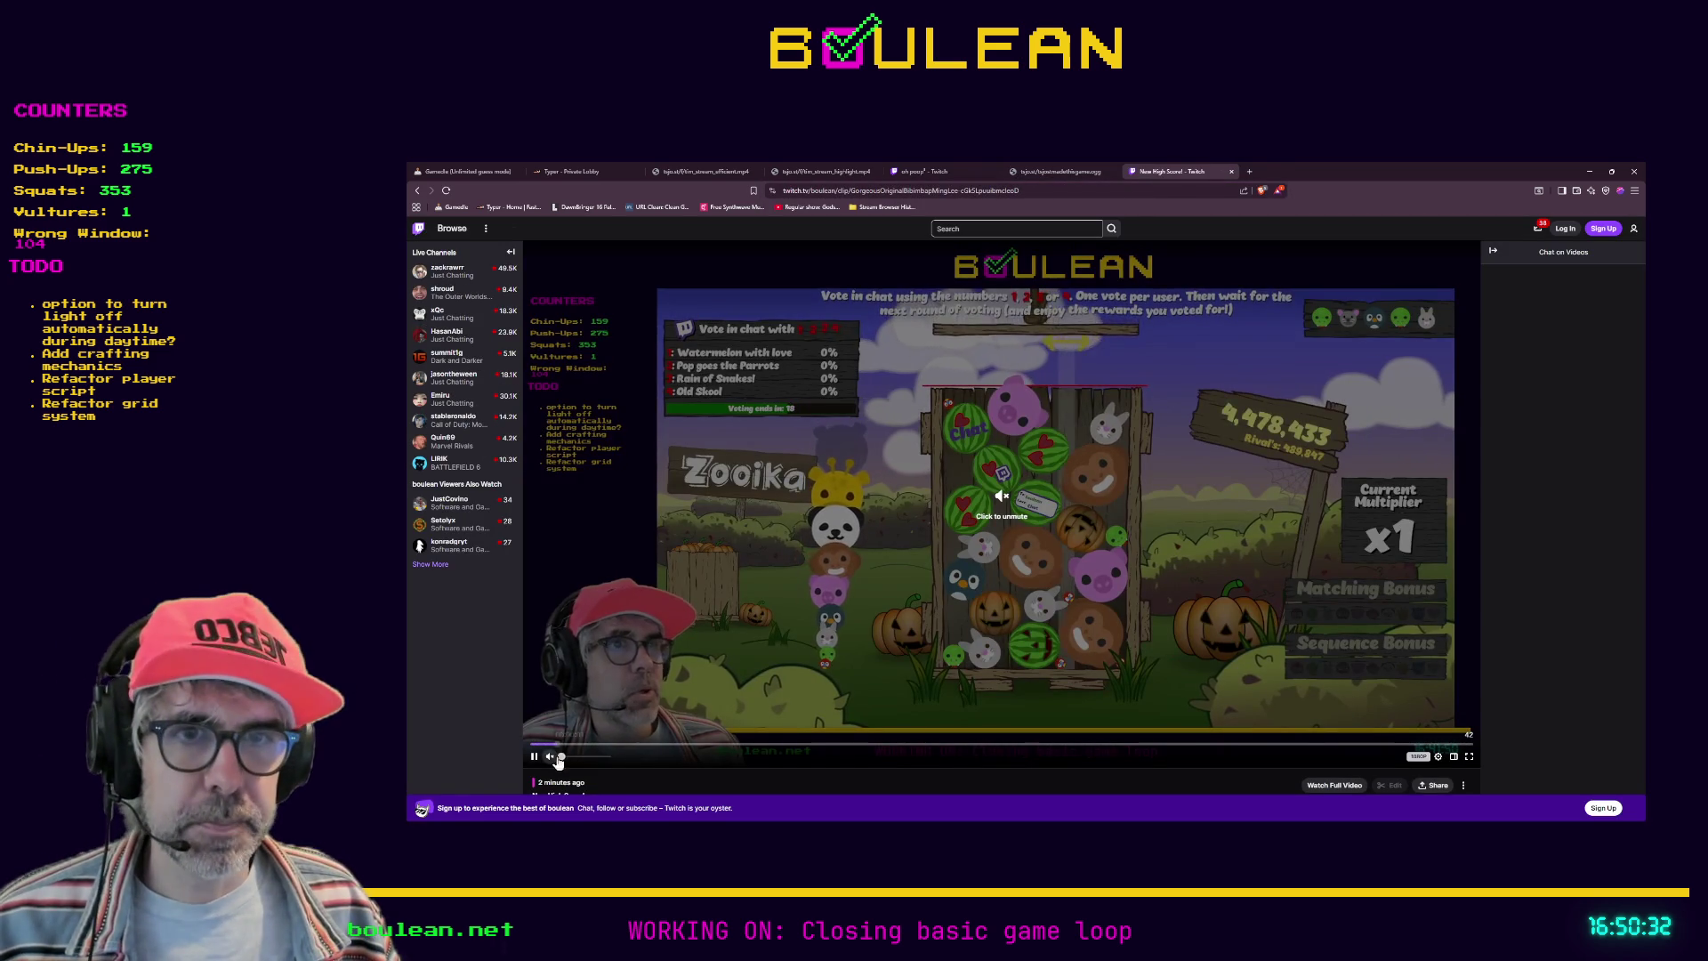
click(557, 759)
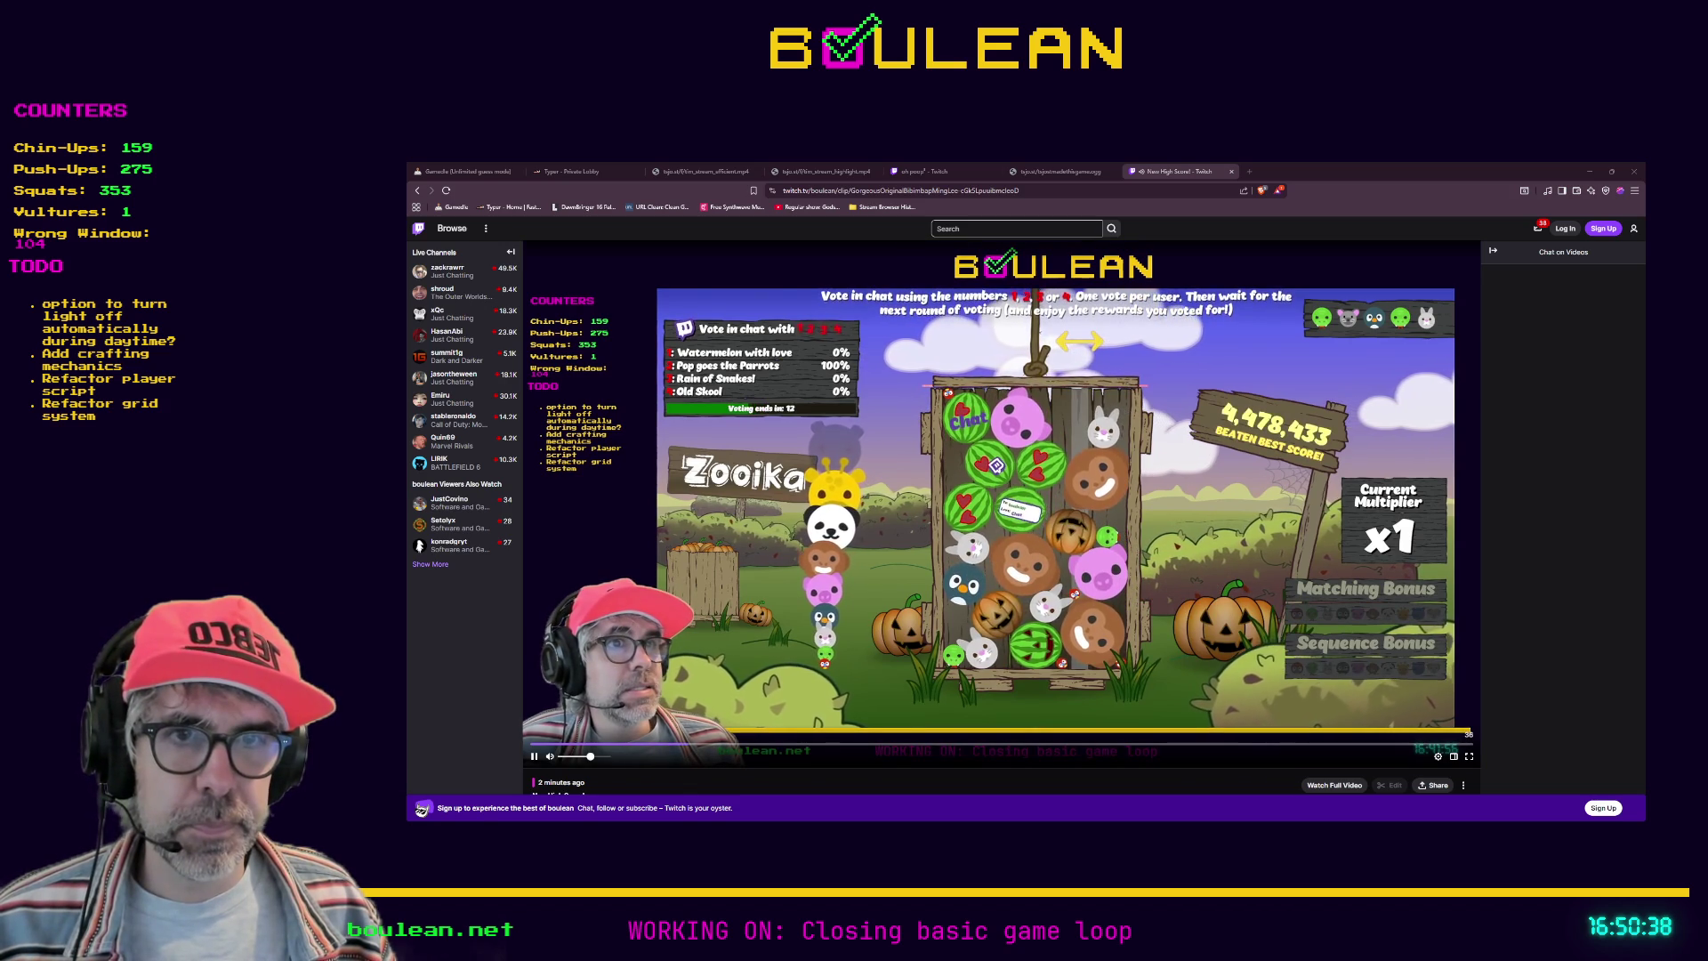
click(604, 757)
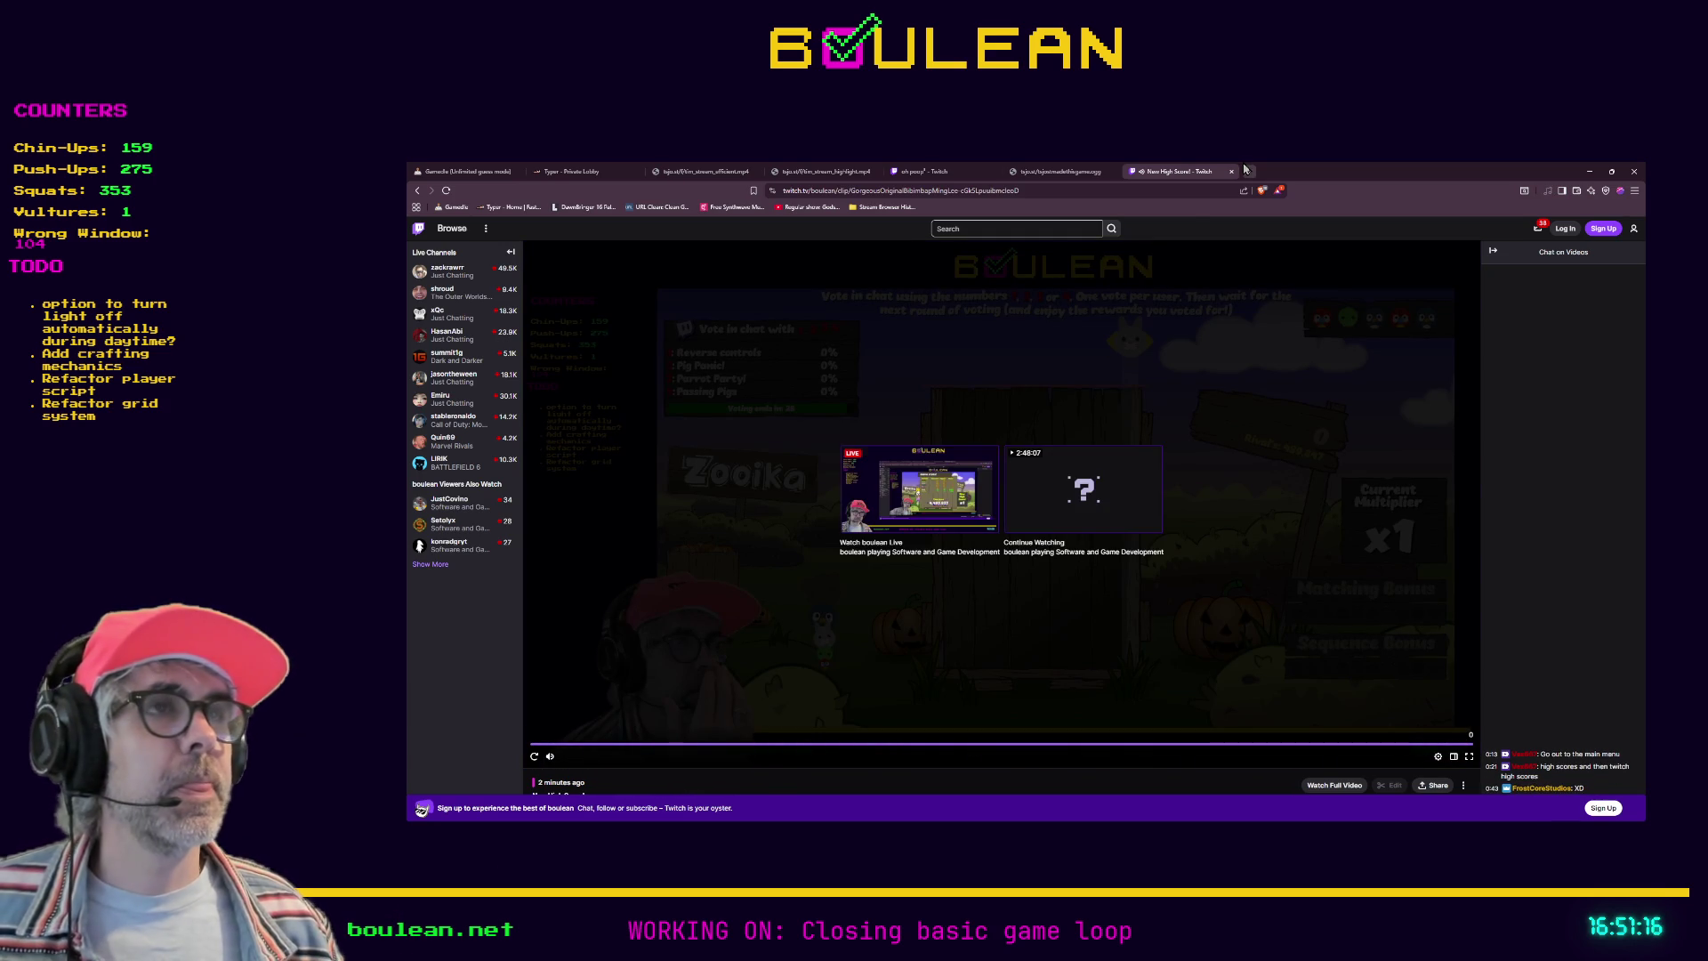
click(1590, 171)
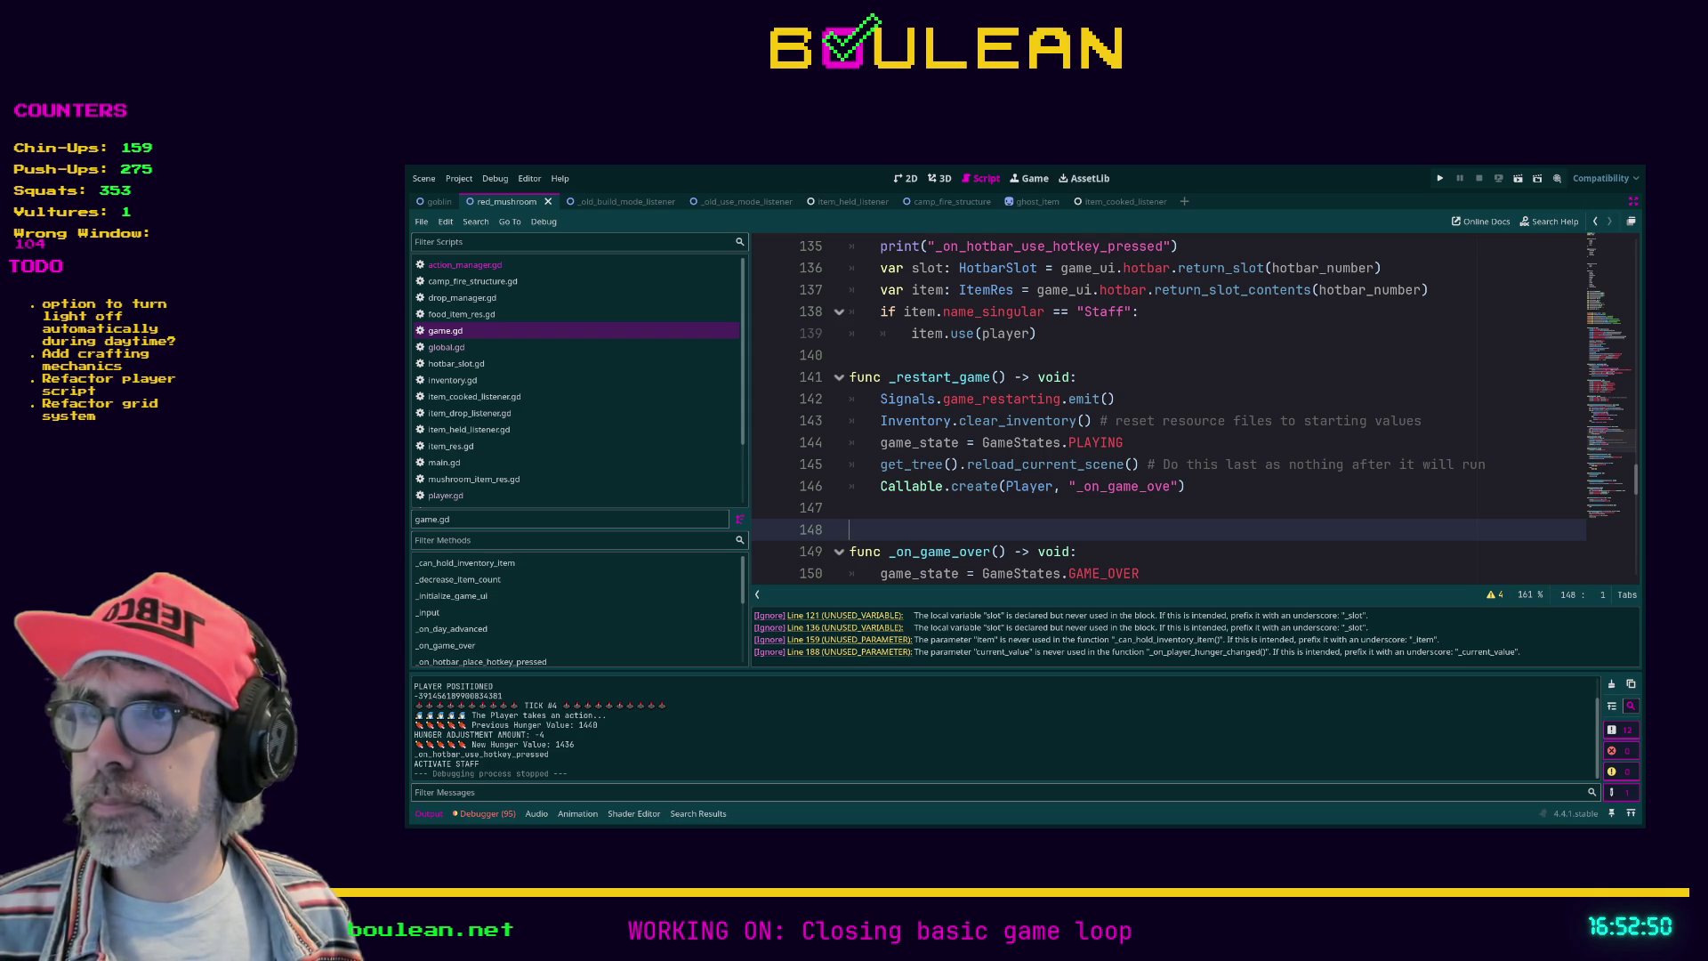
Step: Place the caret on empty line 147 of game.gd
click(1063, 515)
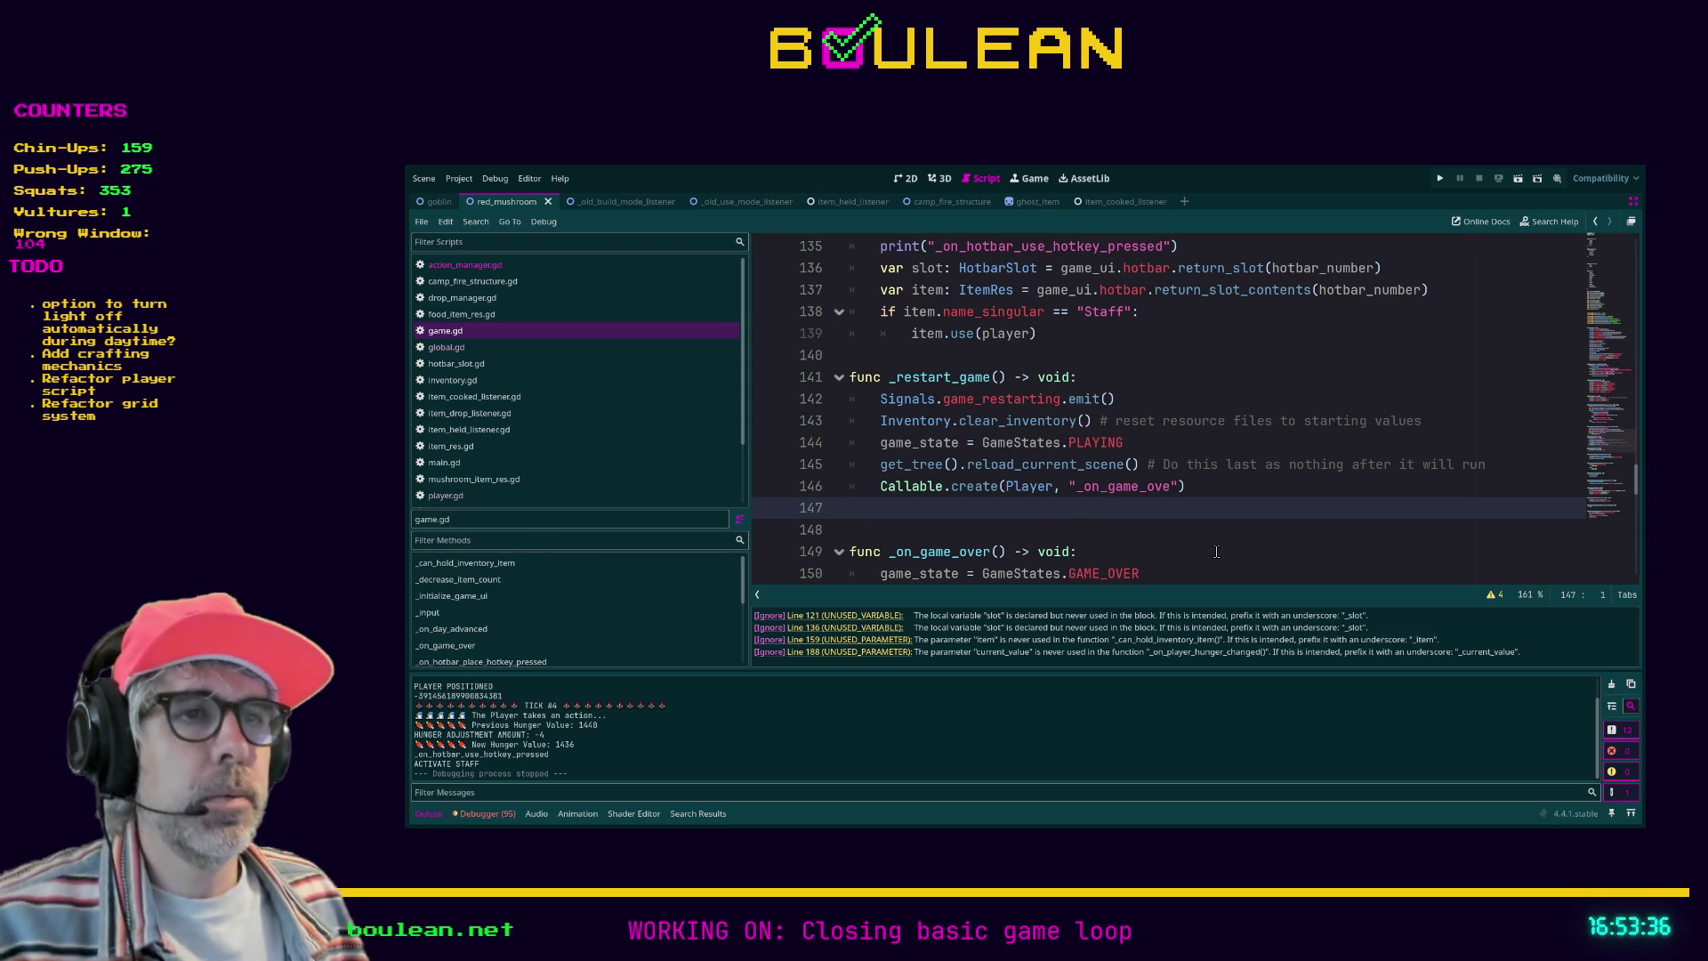
Step: Widen the script list panel and put the caret on empty line 133 of game.gd
scroll(1071, 549, down, 2)
scroll(1071, 549, down, 1)
click(1023, 489)
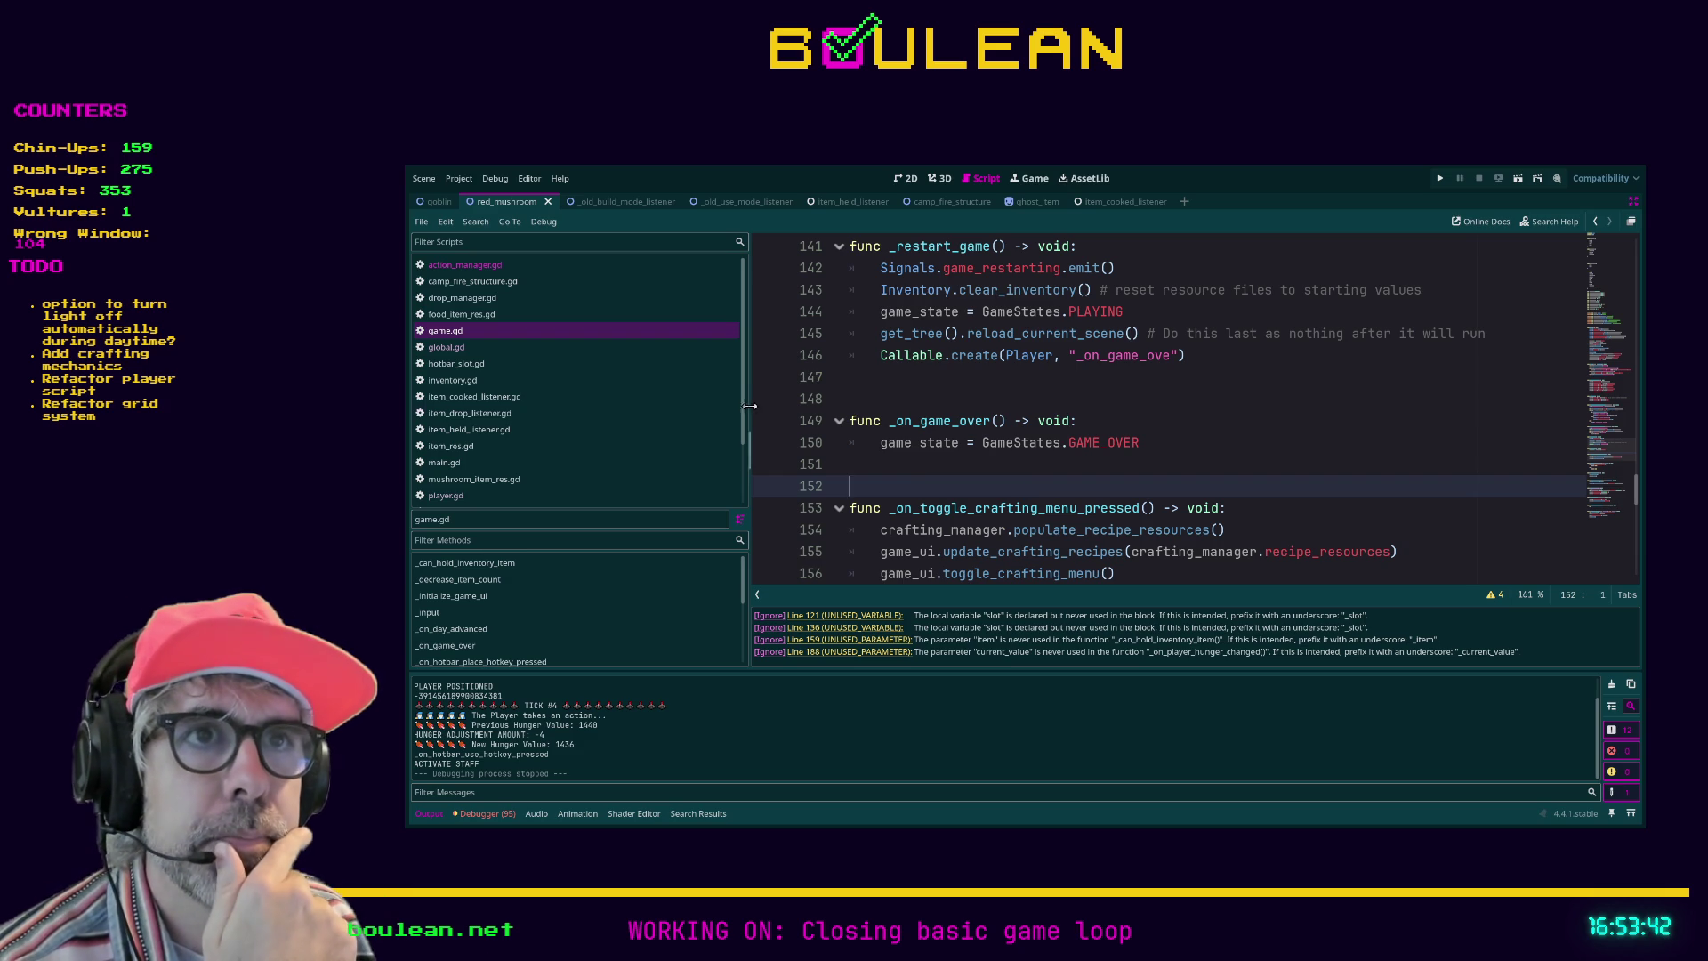
drag(751, 406, 801, 405)
scroll(948, 414, up, 5)
scroll(948, 414, up, 1)
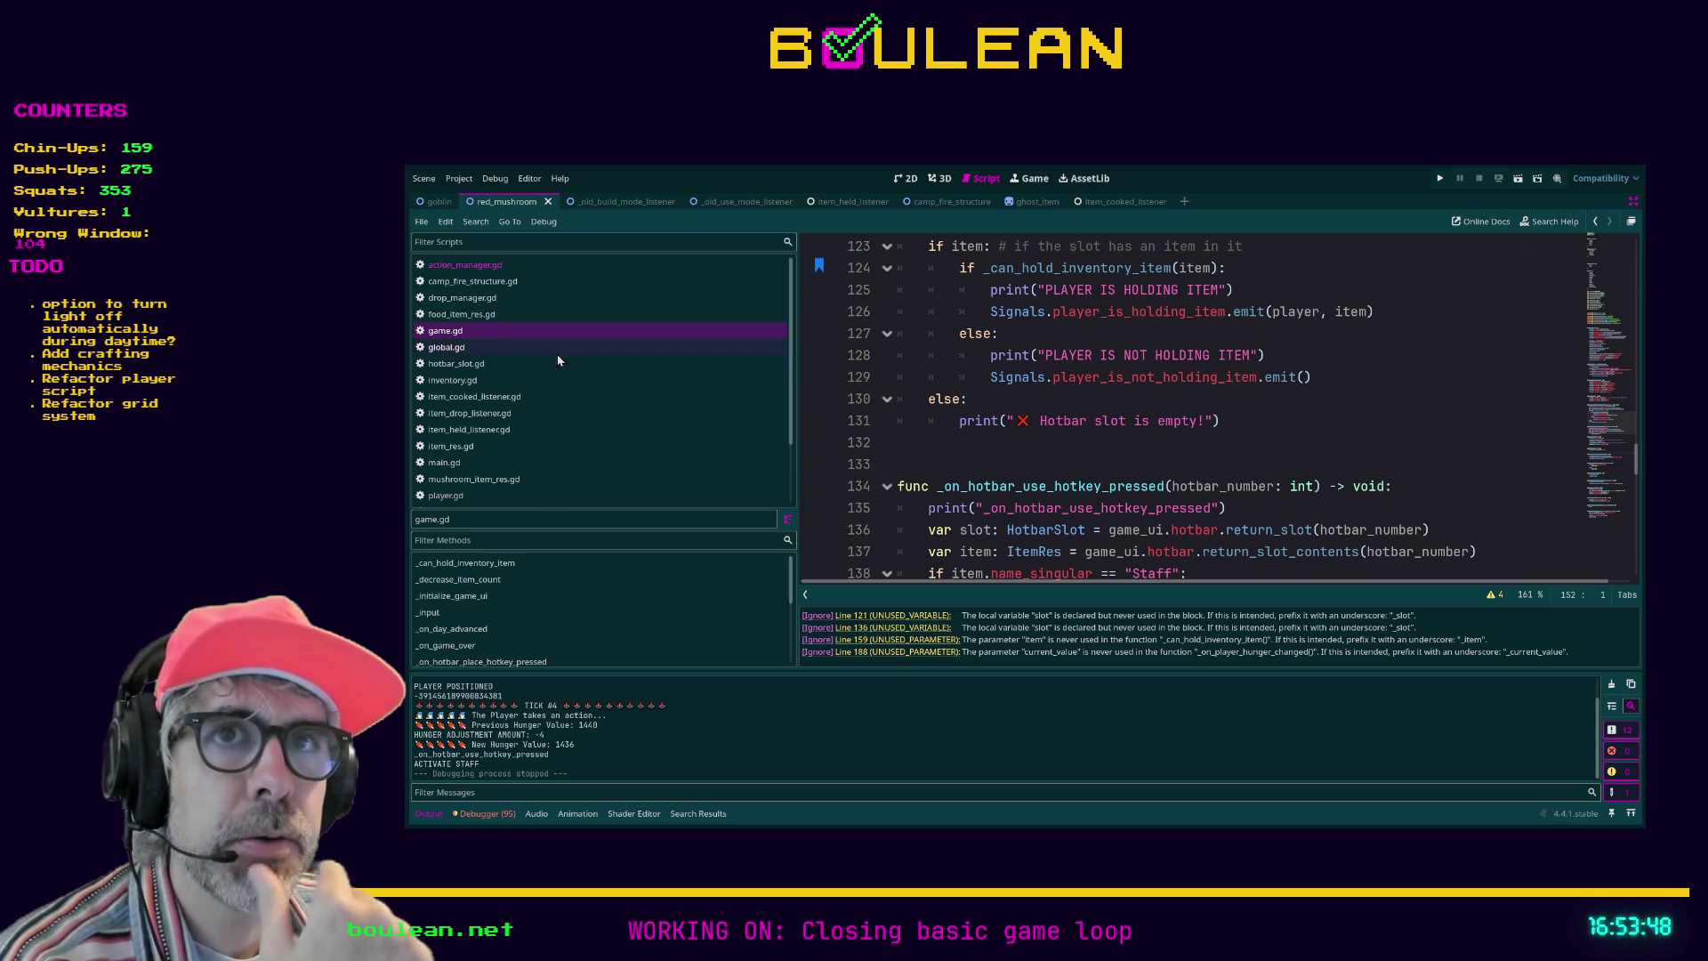
click(1006, 463)
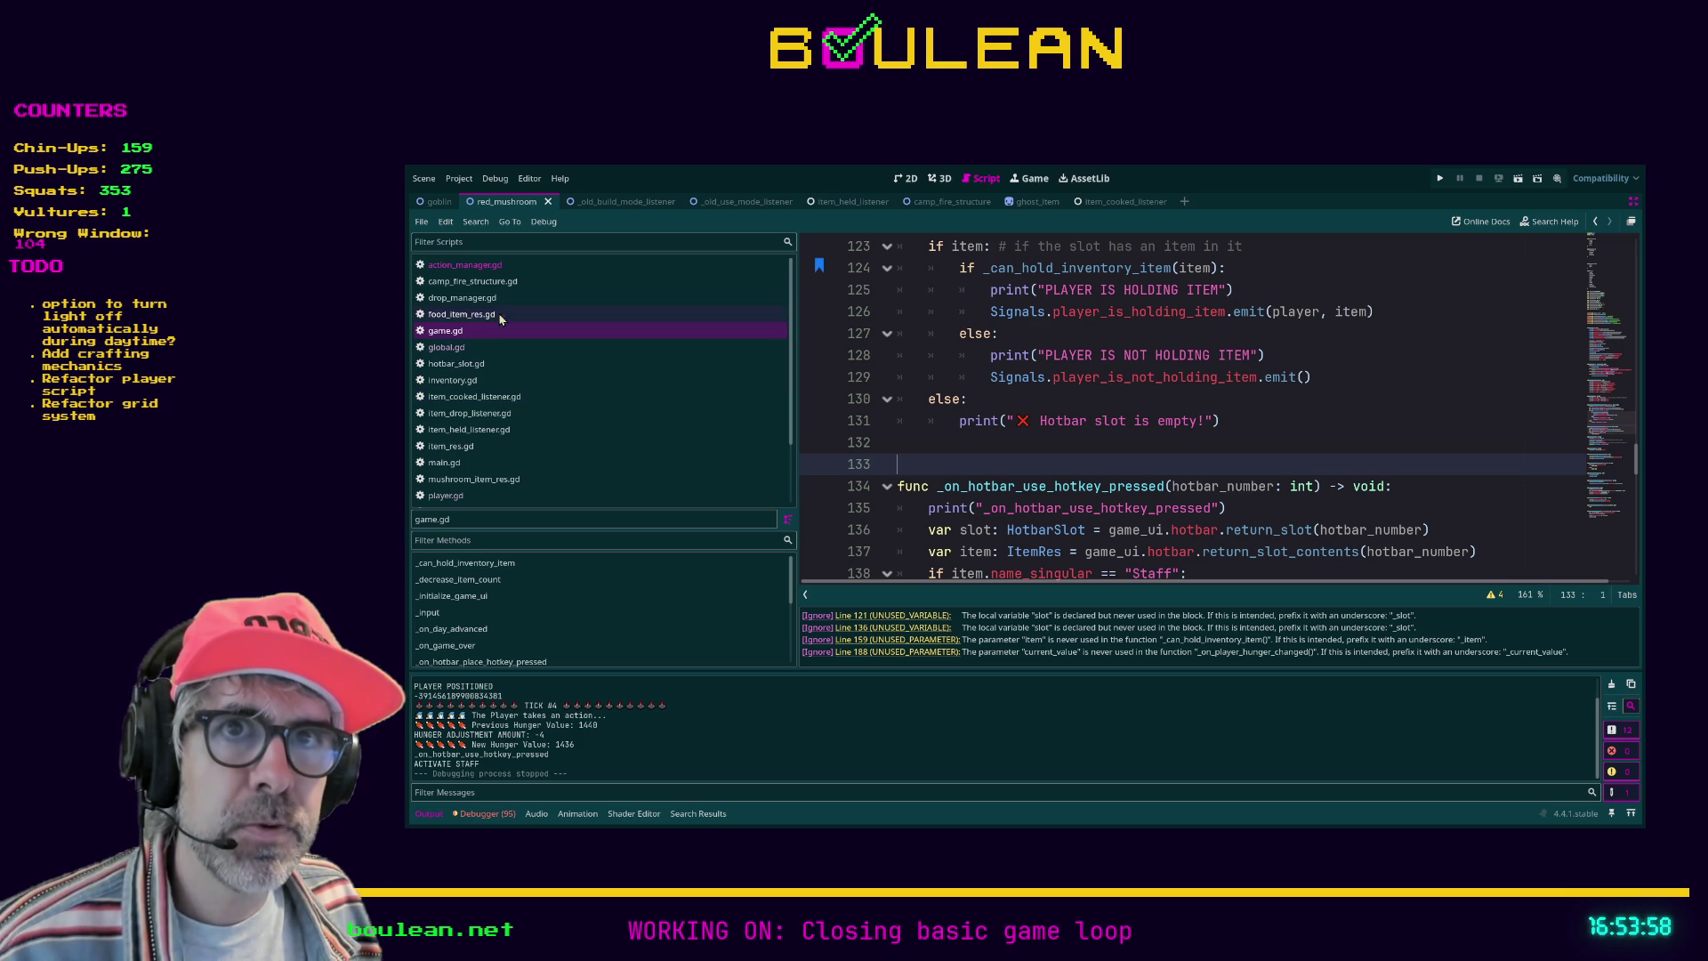
Step: Open player.gd and scroll to the hotbar action checks
click(492, 498)
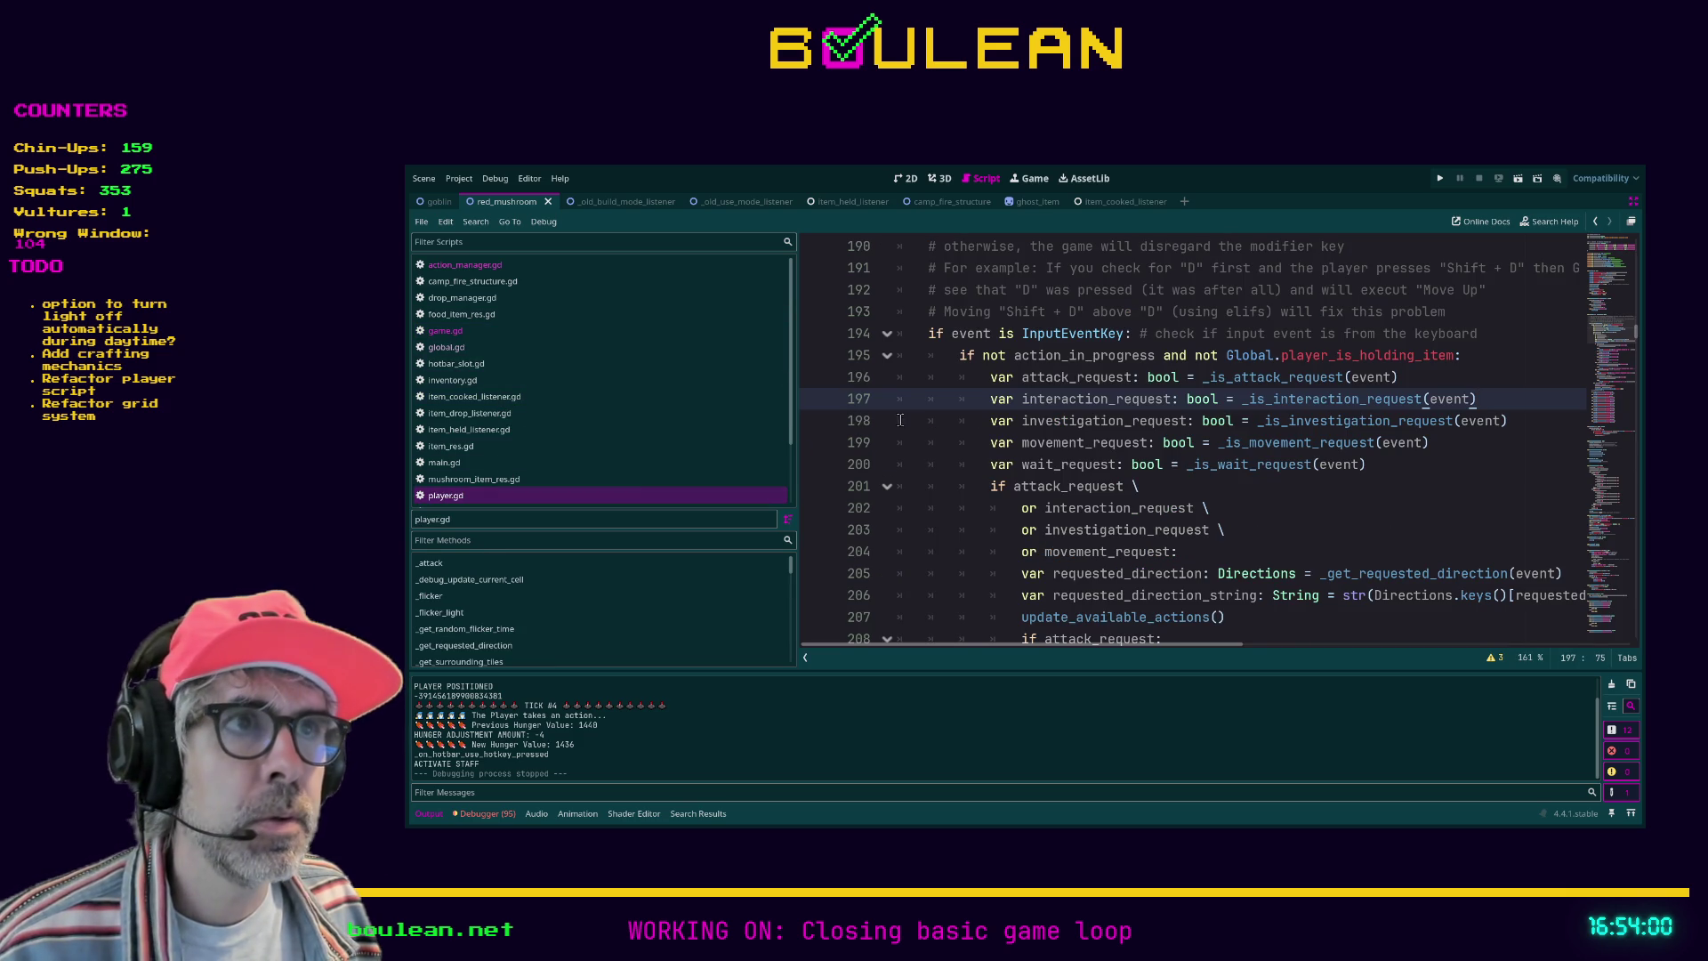
scroll(969, 374, down, 3)
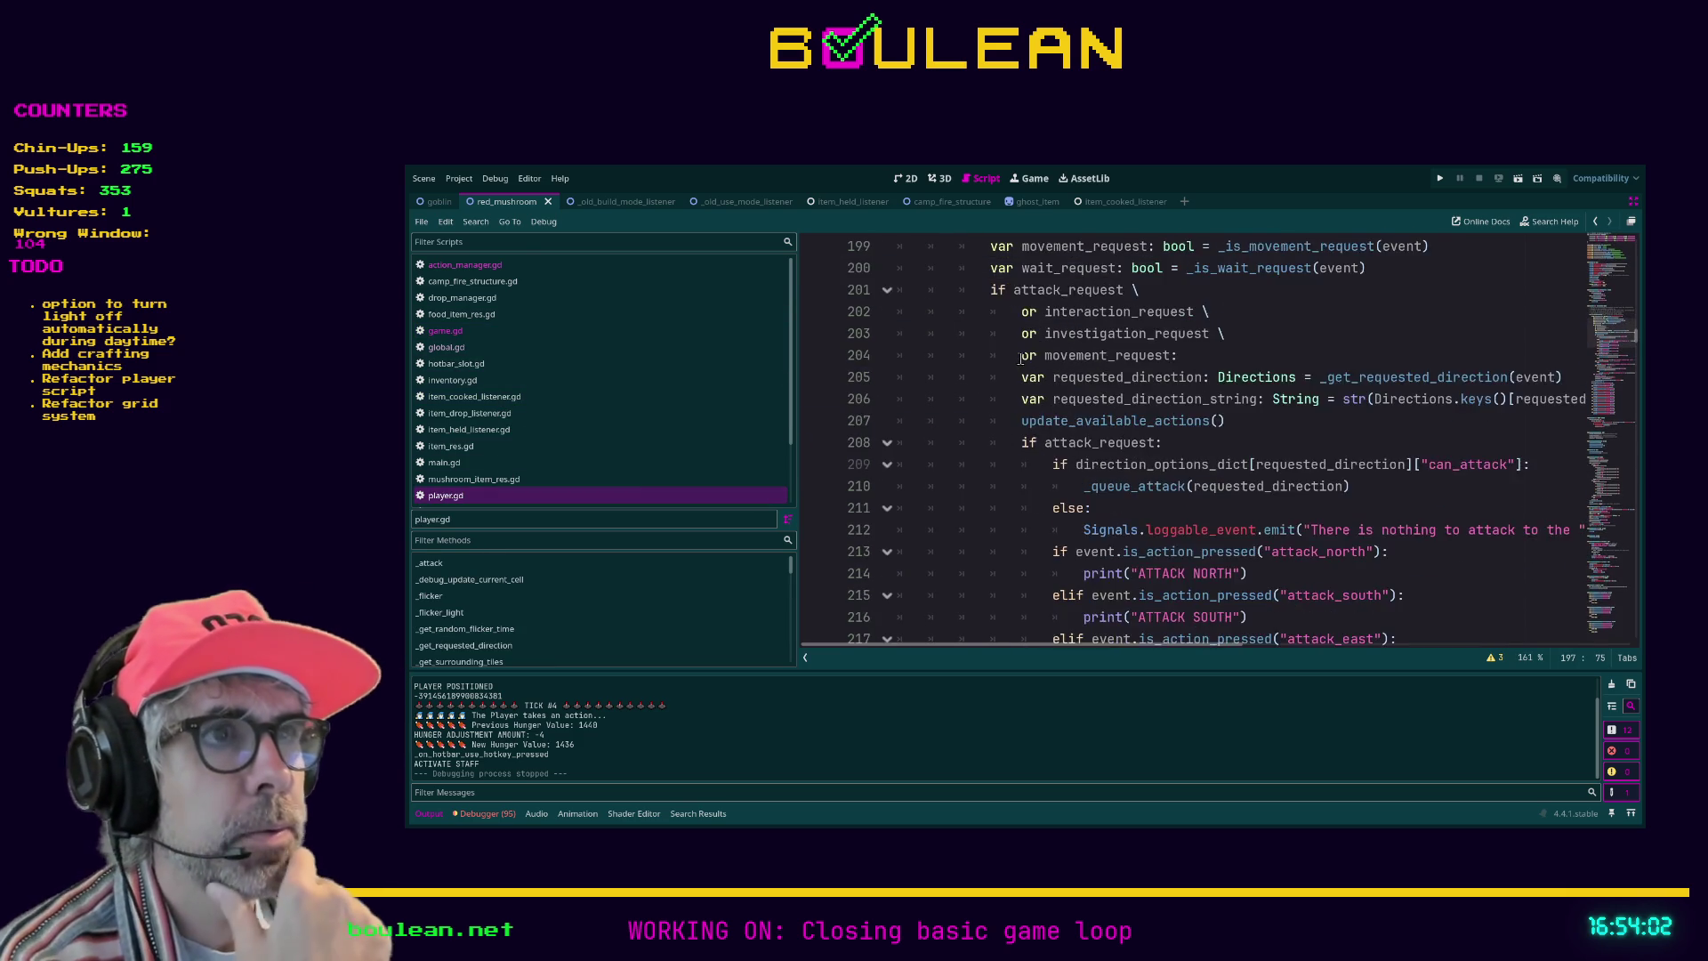
scroll(1014, 361, up, 2)
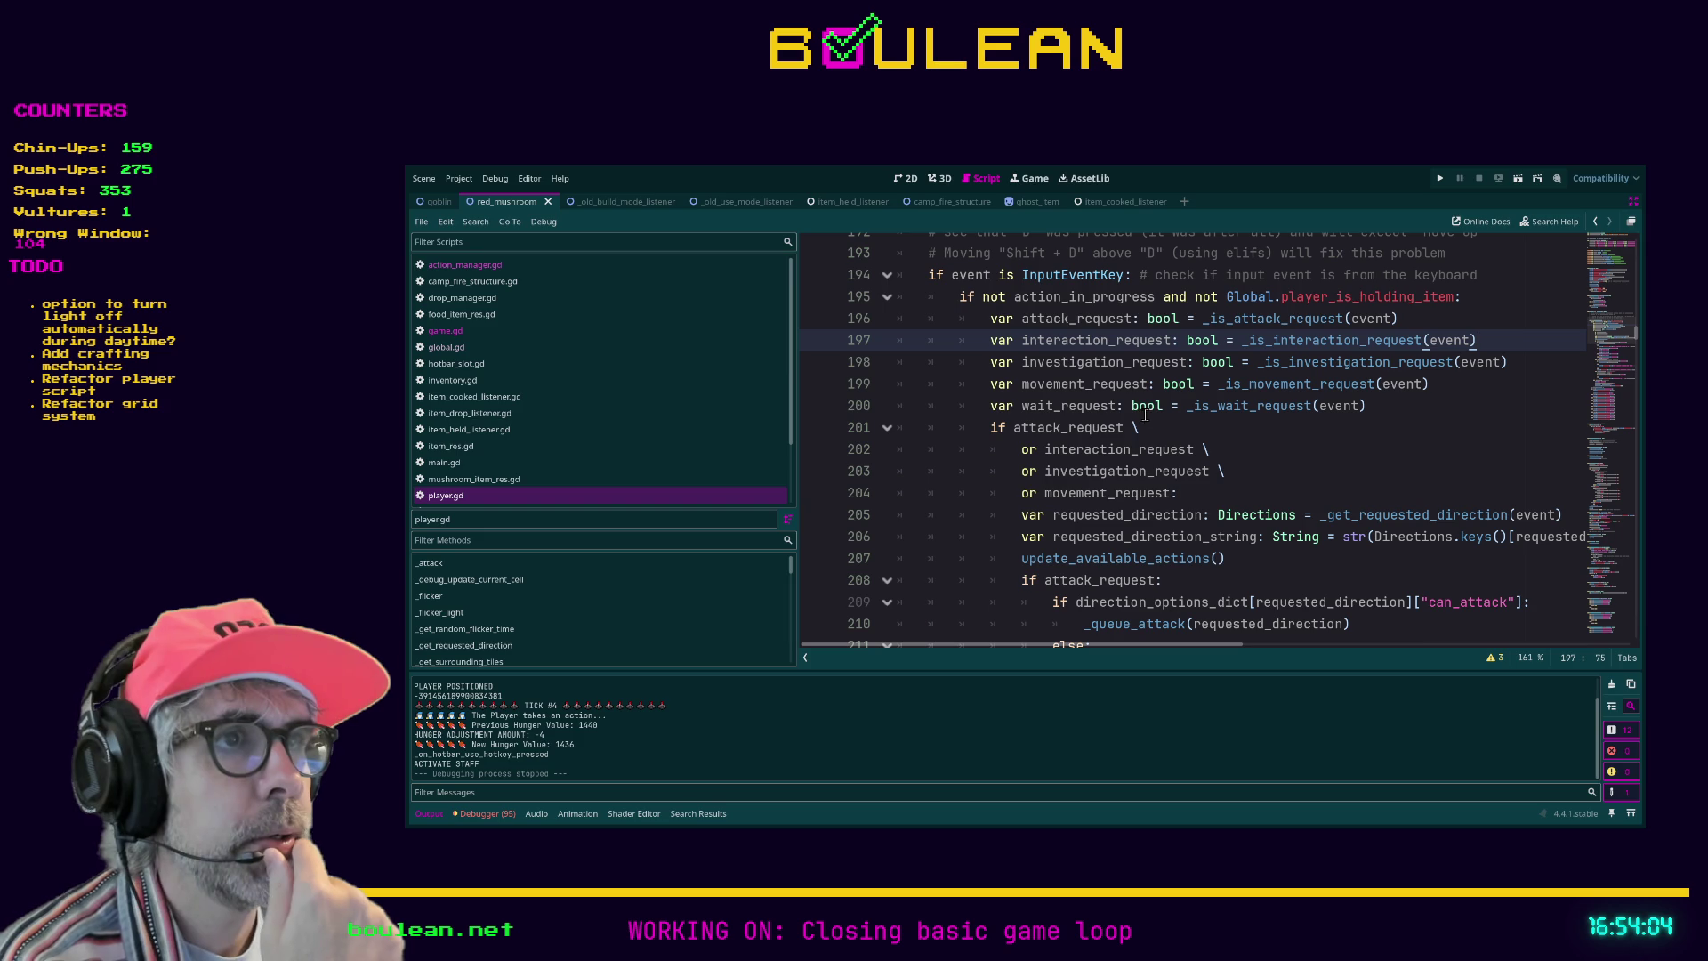
scroll(950, 324, up, 2)
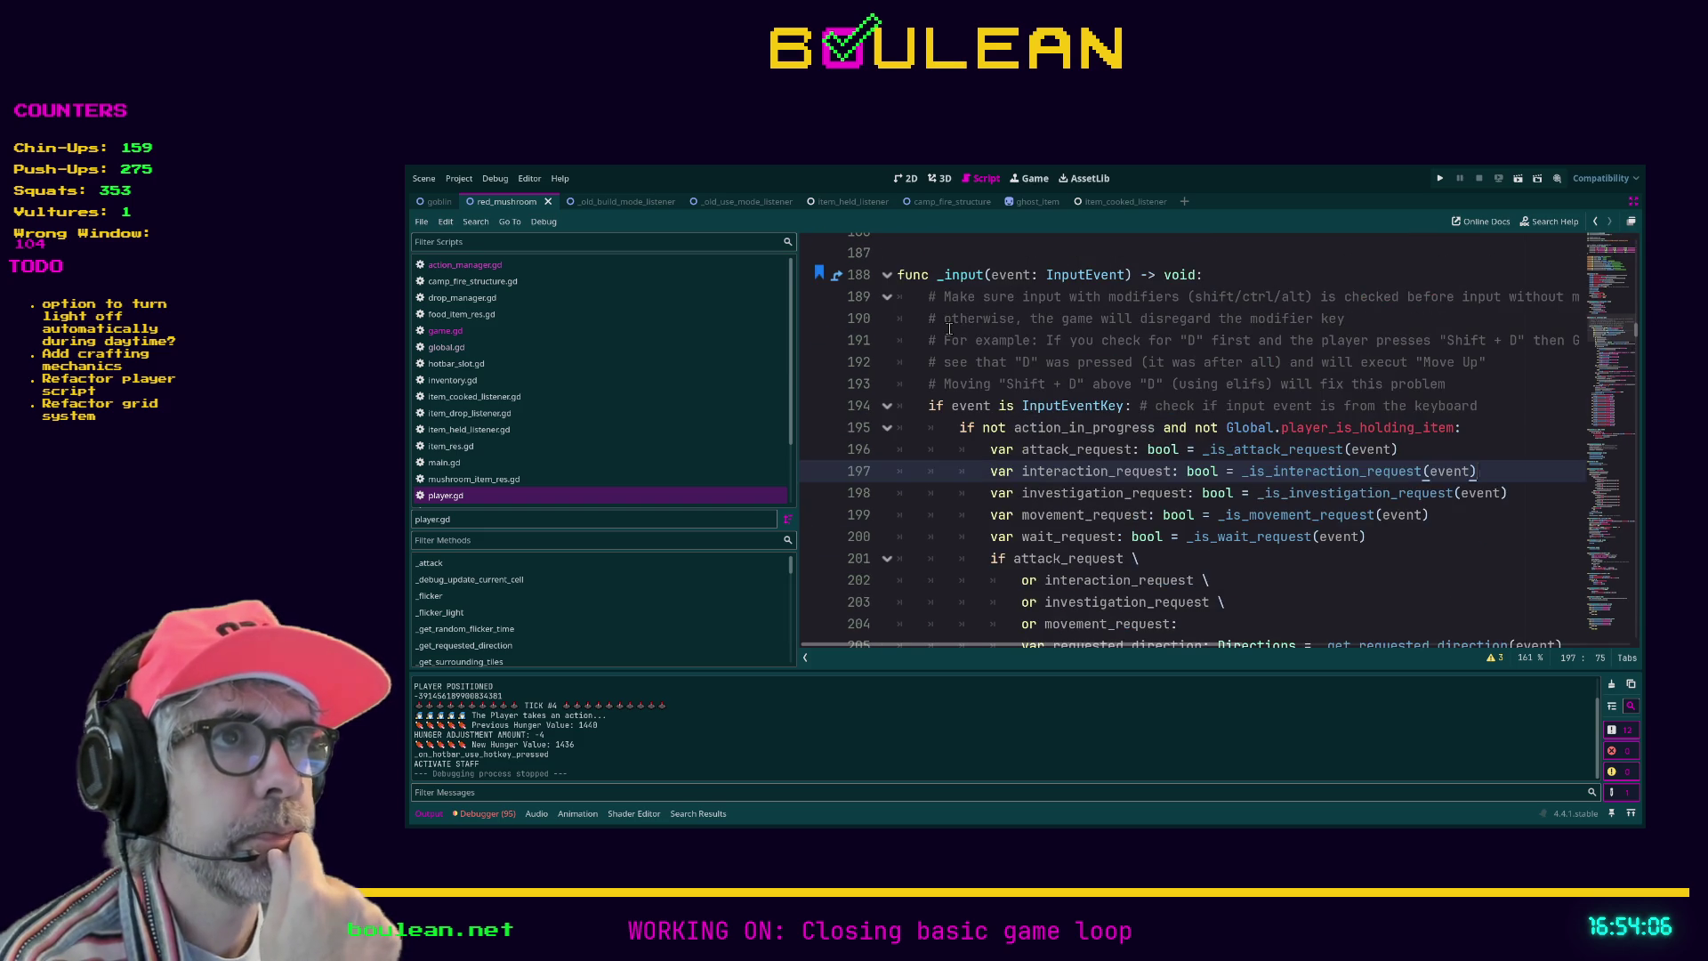
scroll(950, 328, down, 10)
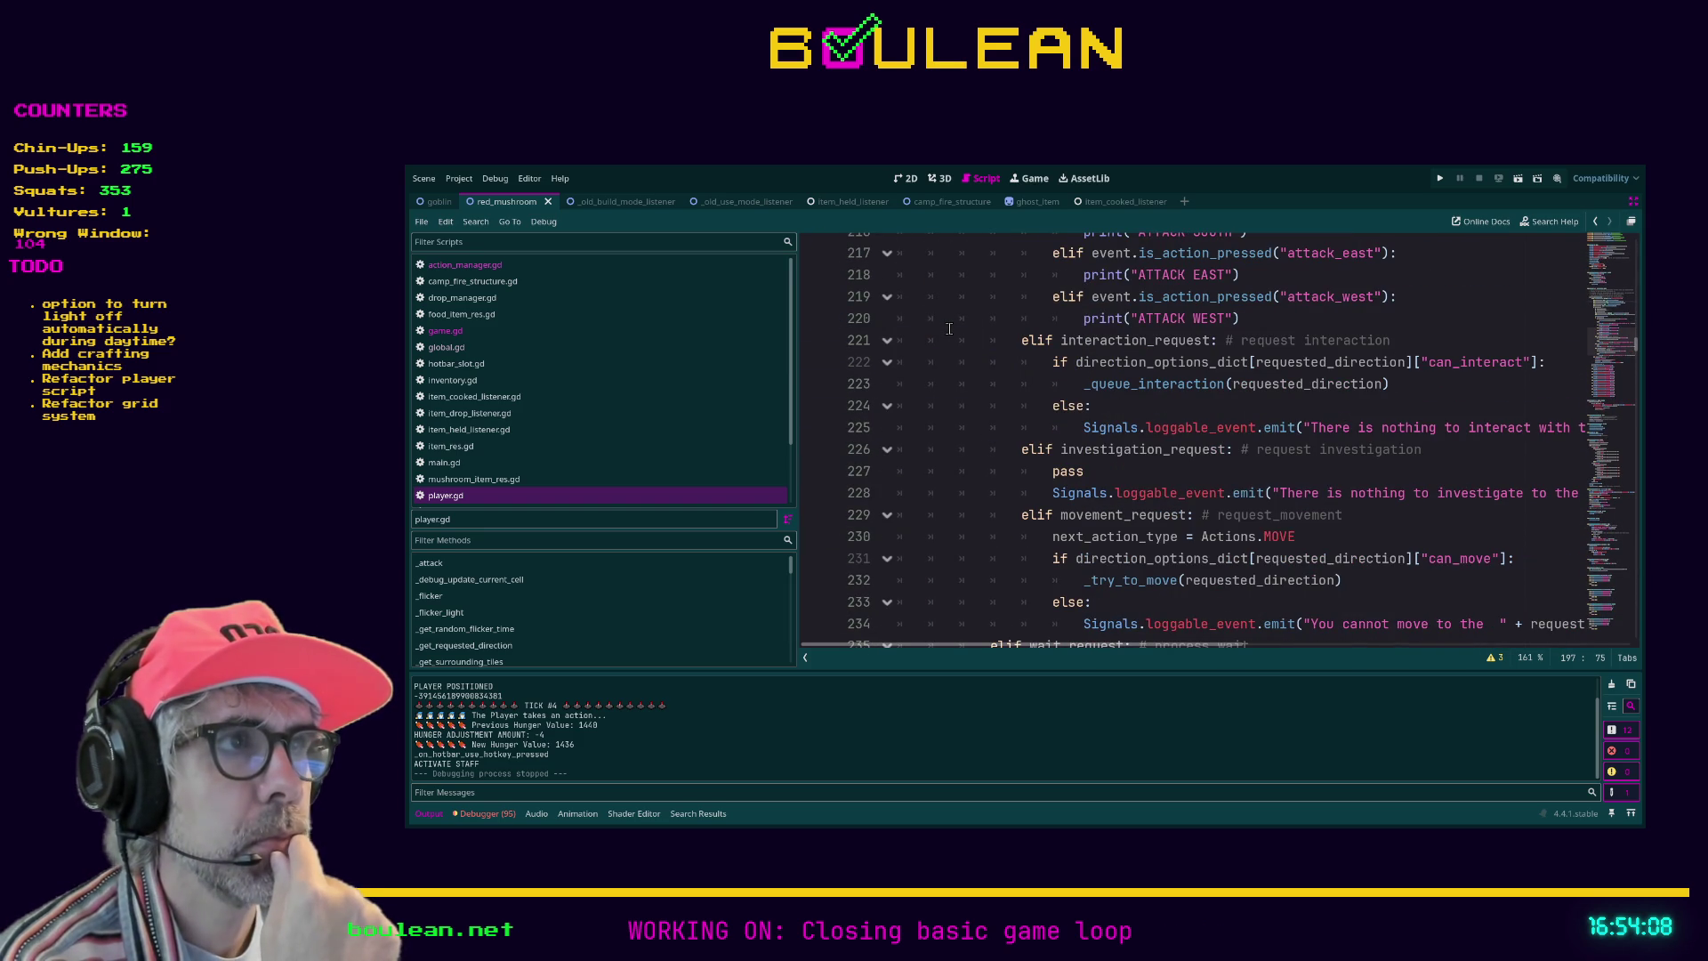
scroll(1032, 343, down, 6)
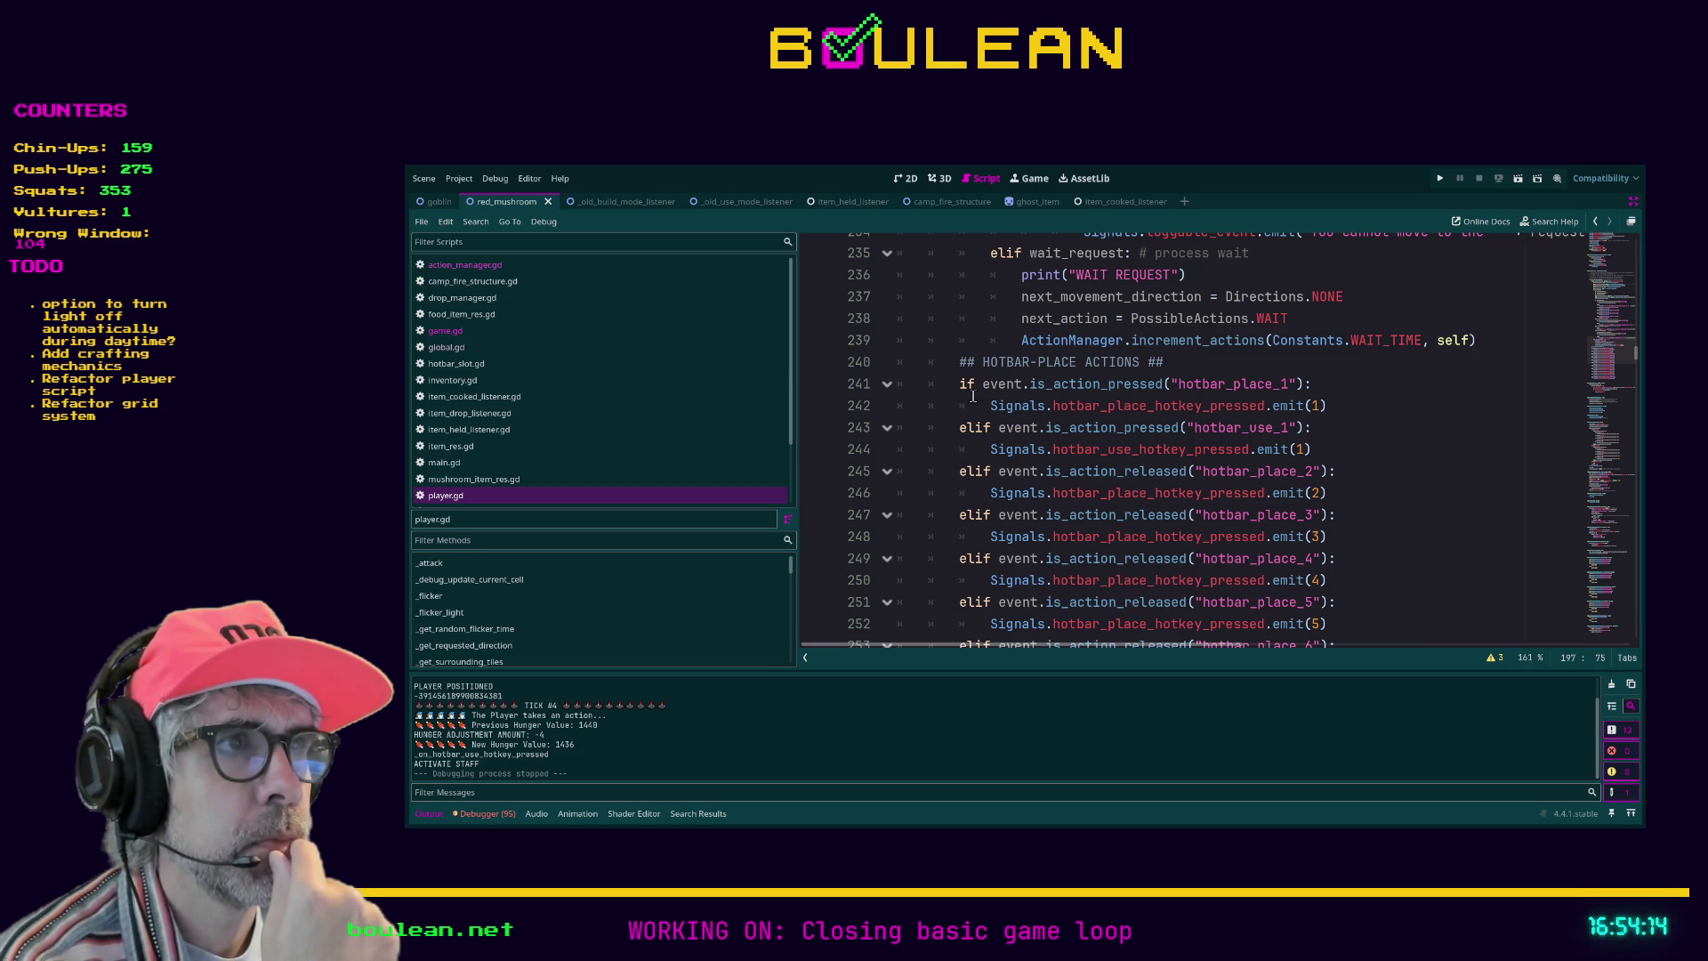
scroll(973, 396, down, 1)
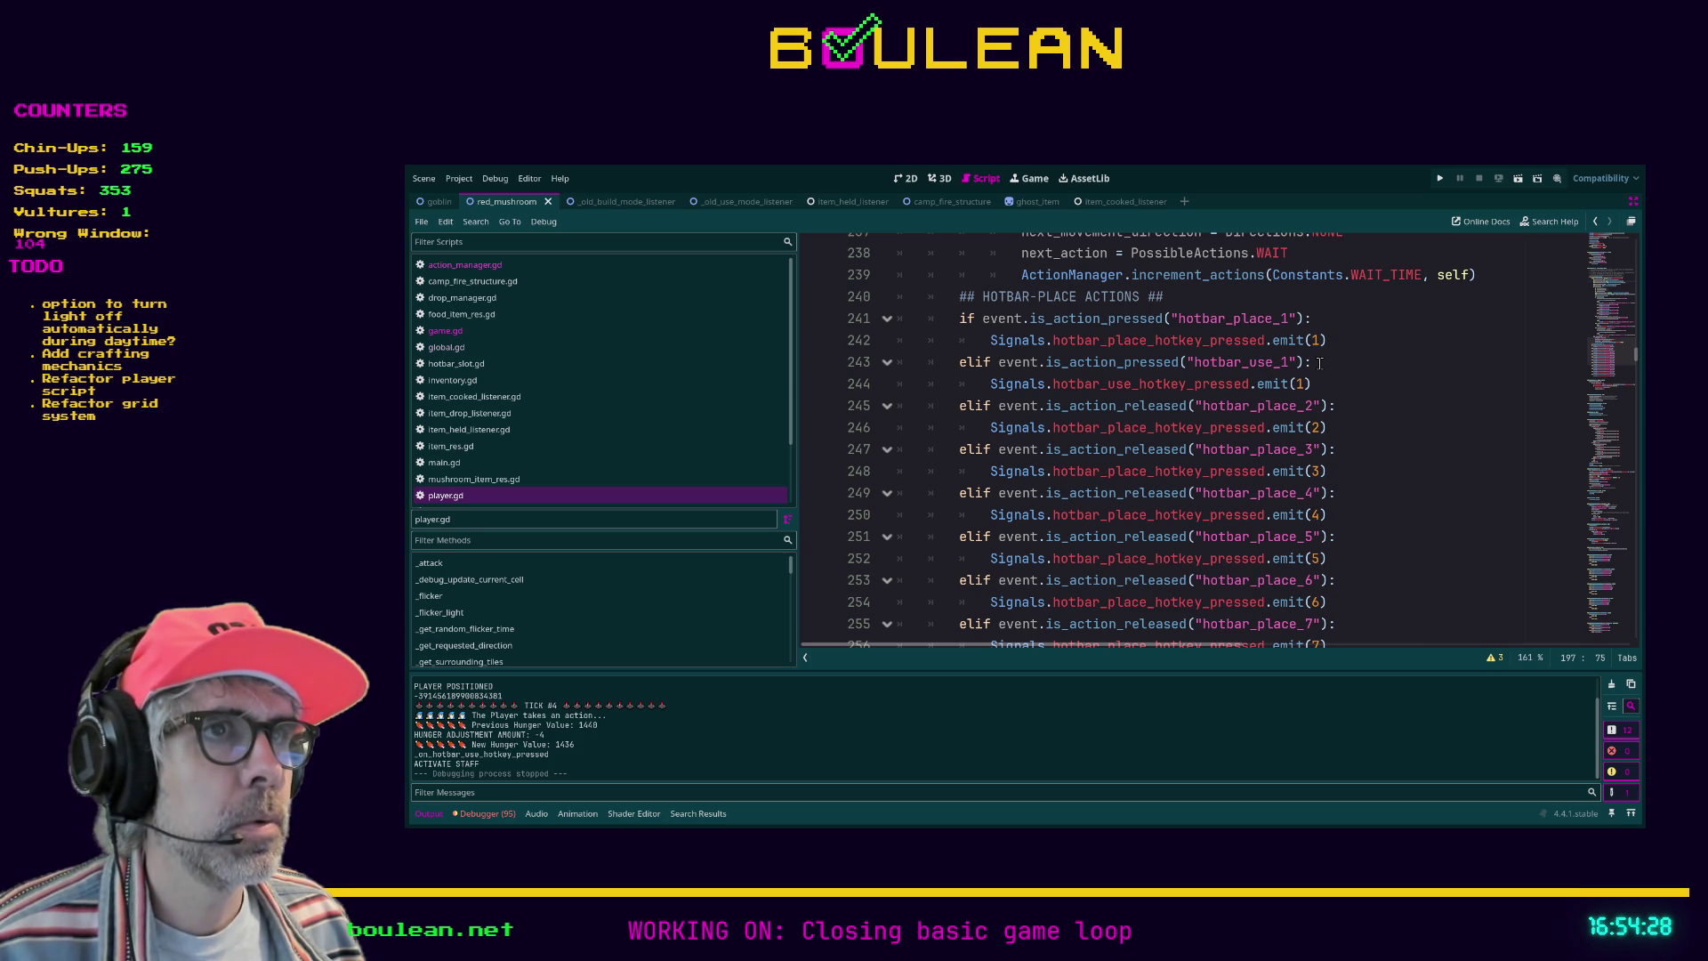
Step: Select the hotbar_use_1 elif branch on lines 243–244 and remove it
click(1314, 363)
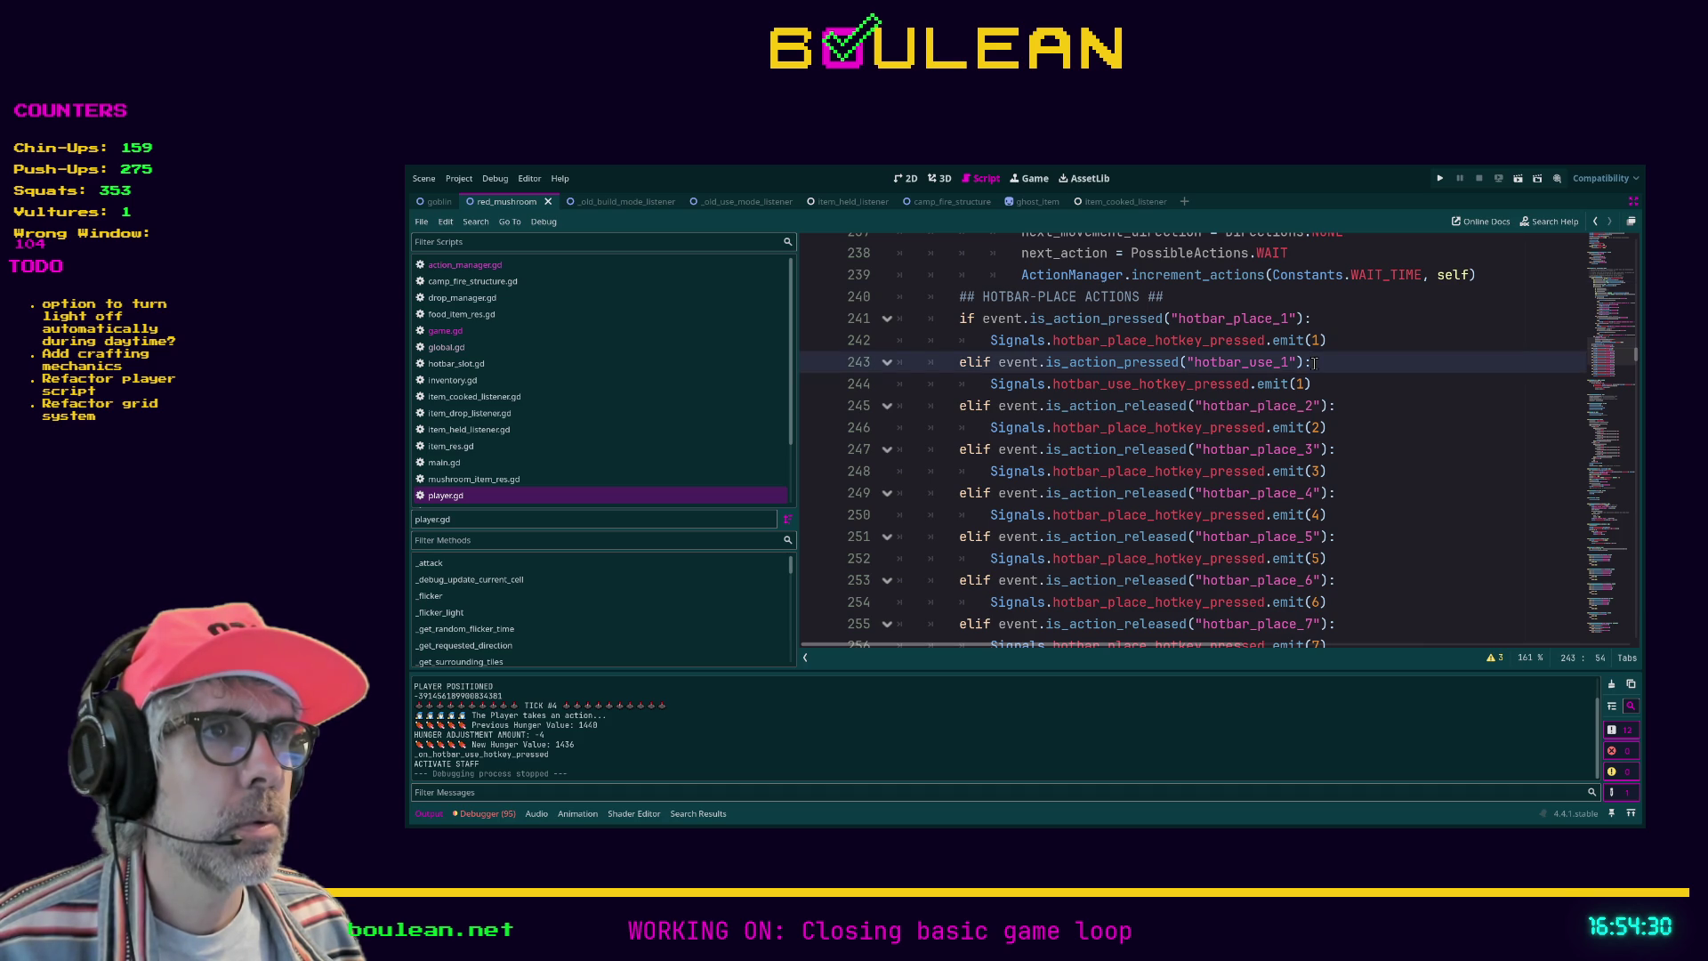
drag(1312, 388, 846, 365)
key(ctrl+c)
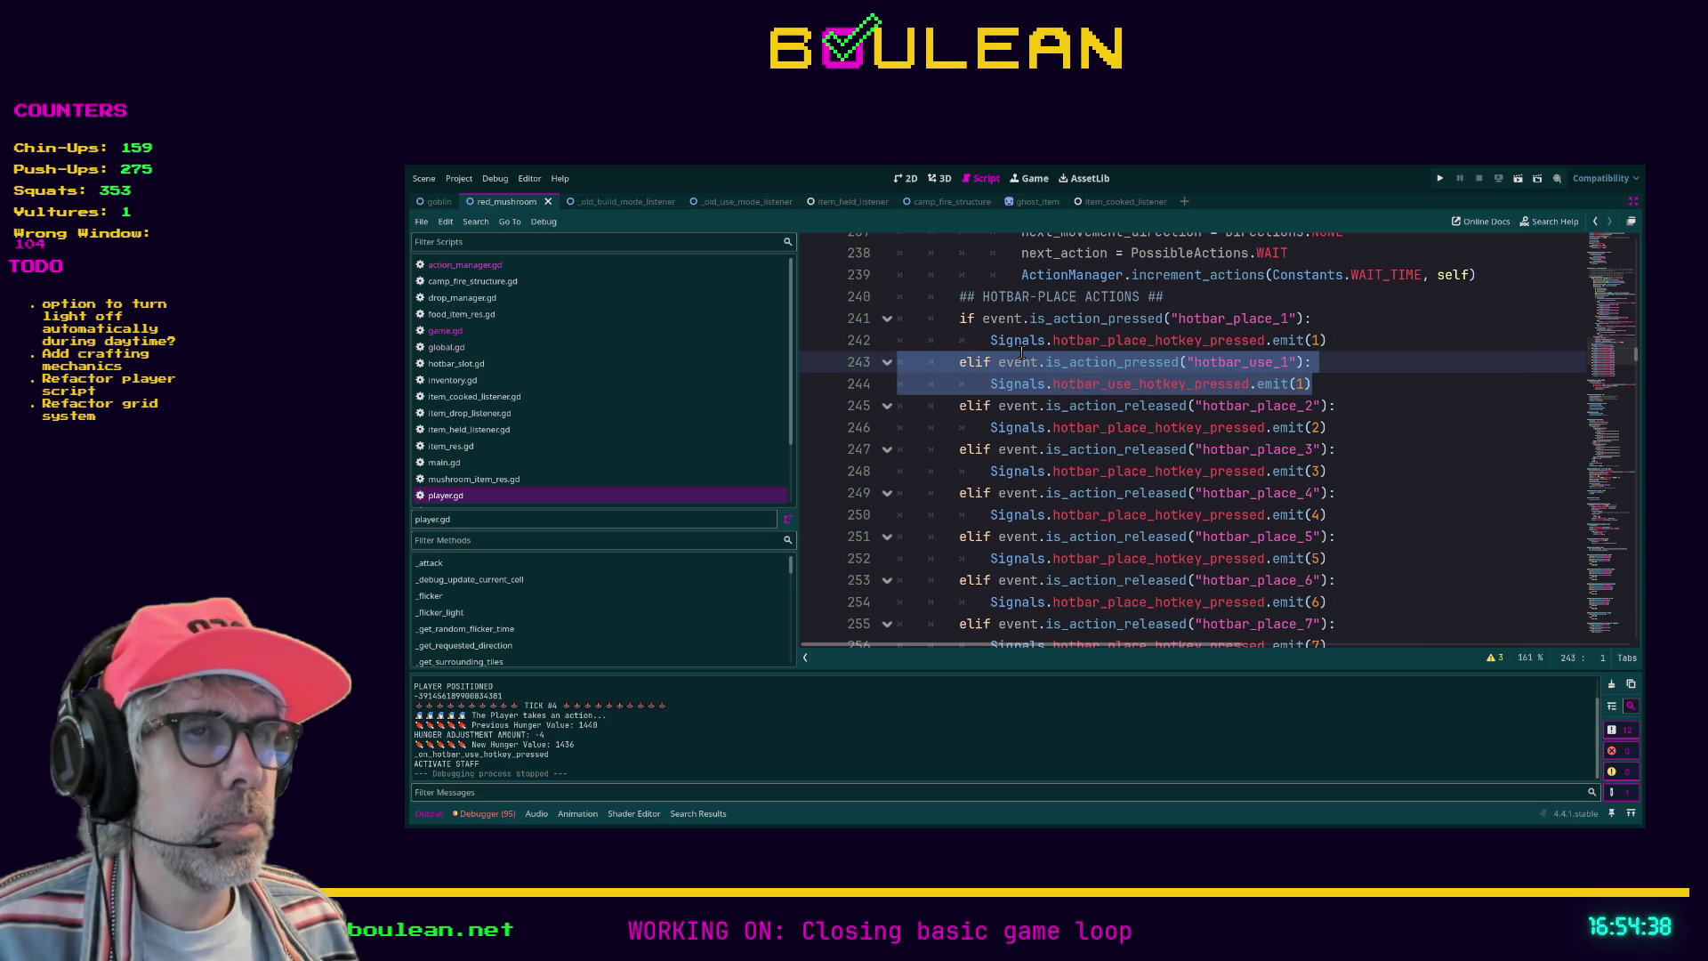
key(Delete)
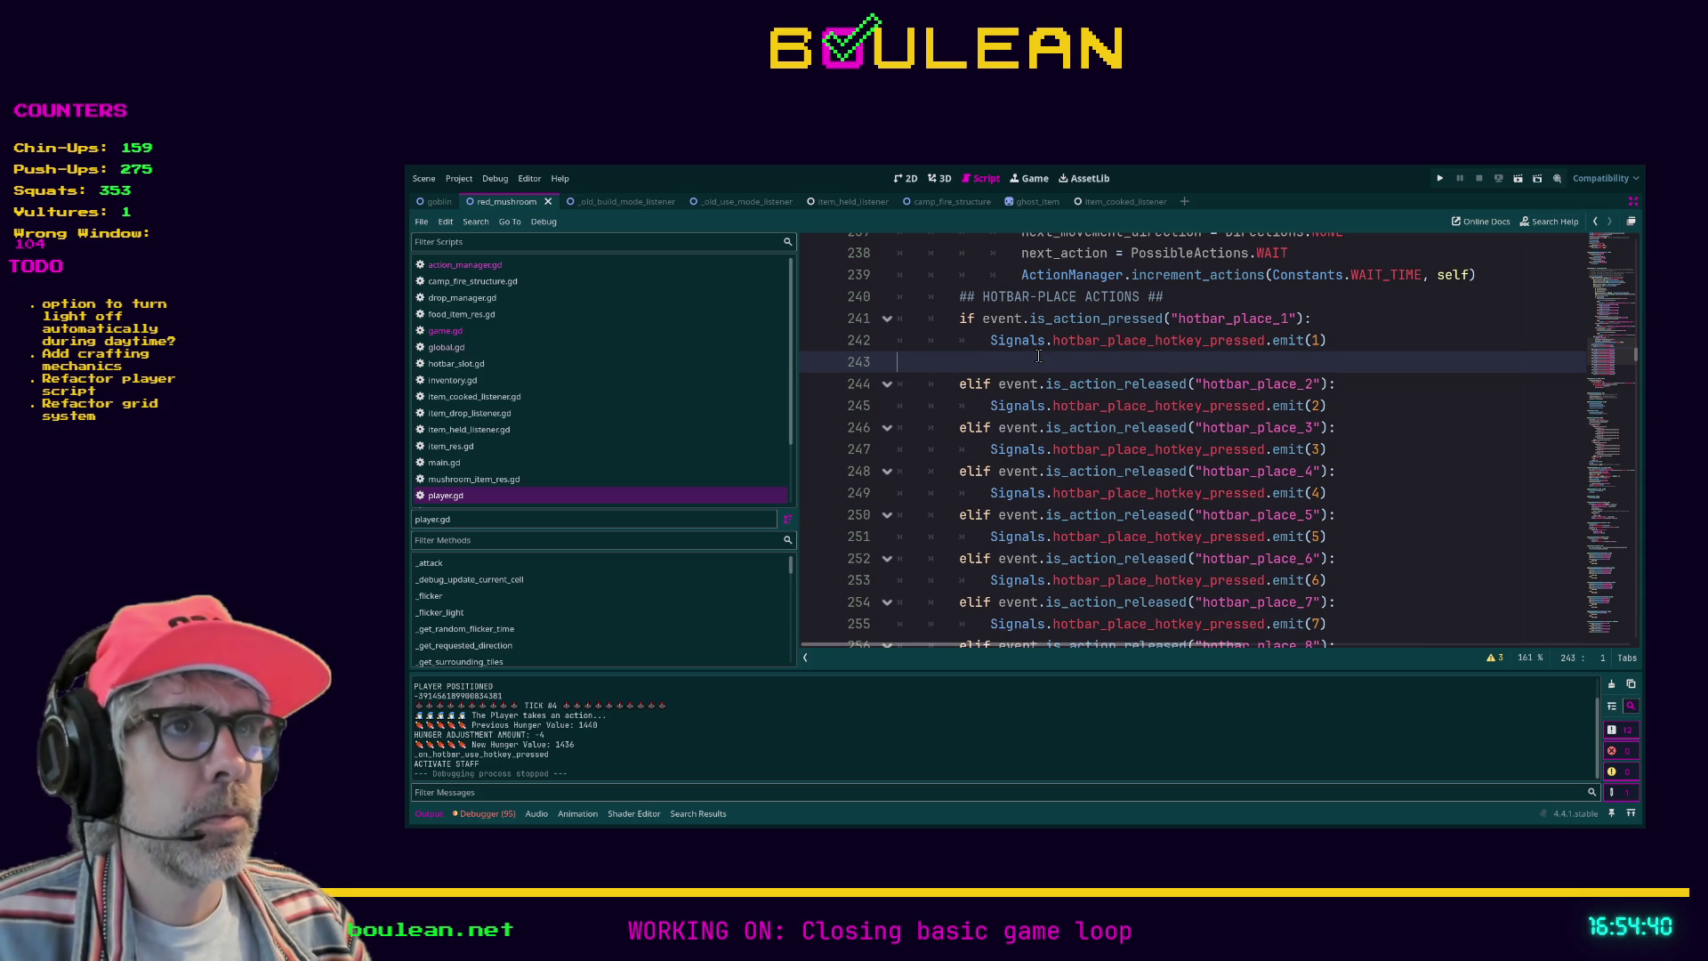
Step: Paste the hotbar_use_1 branch onto the empty line after the hotbar_place_10 check
key(BackSpace)
scroll(1119, 361, down, 3)
click(995, 536)
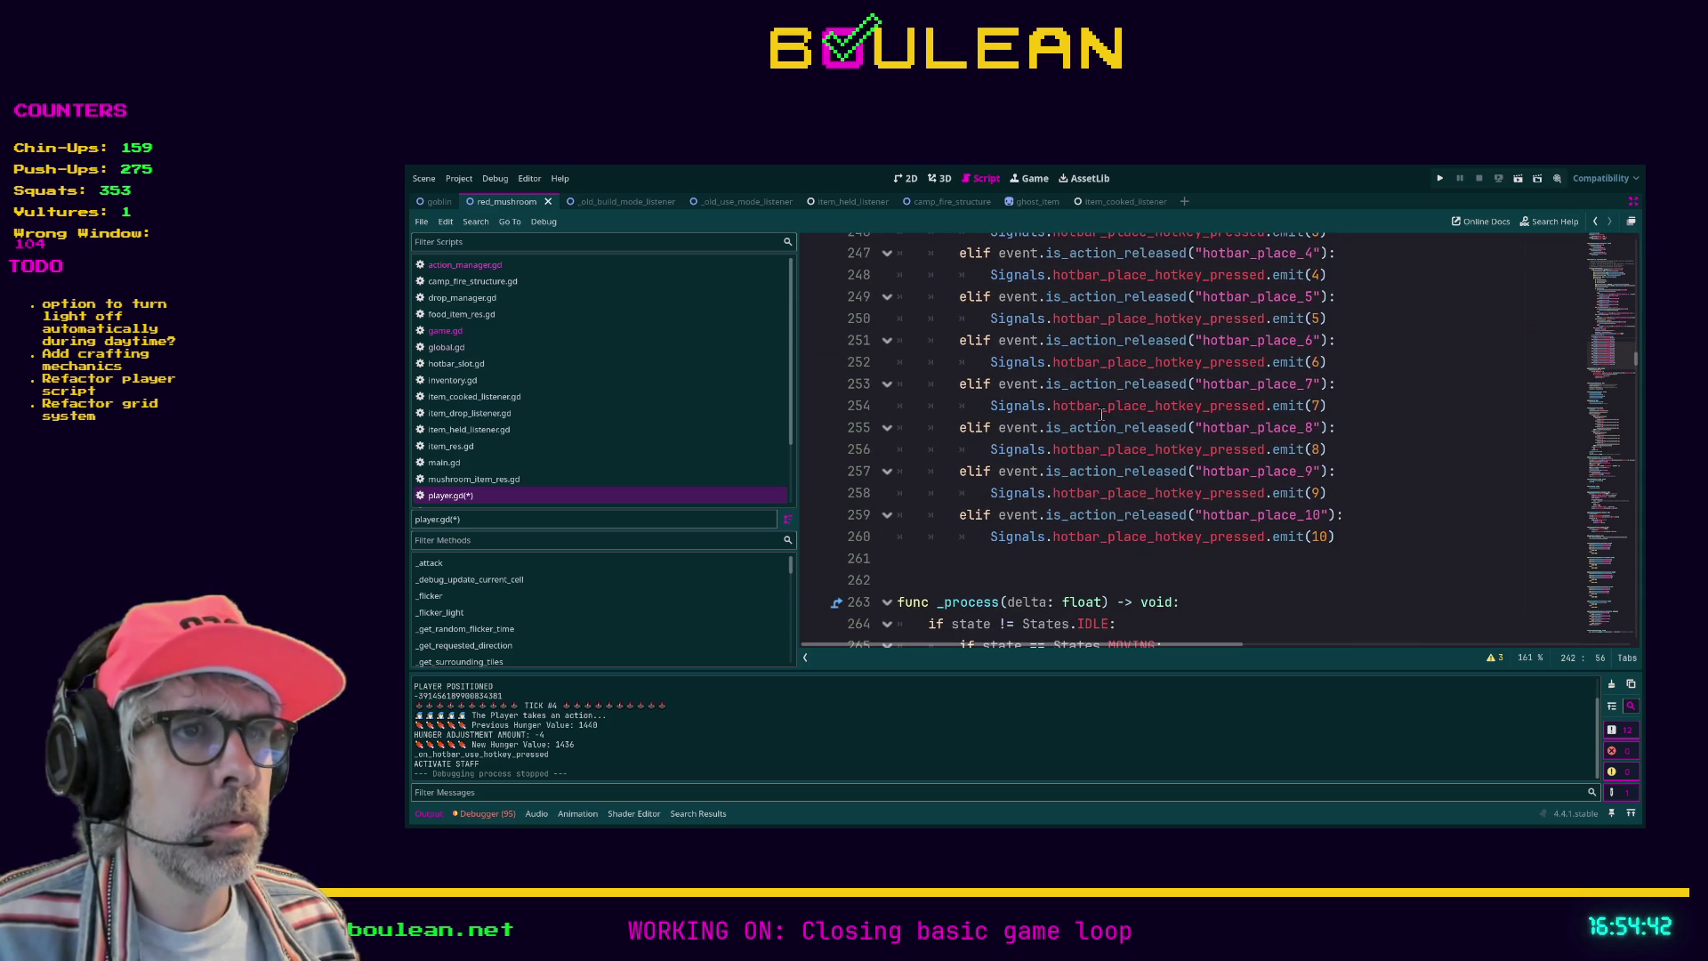
click(1036, 562)
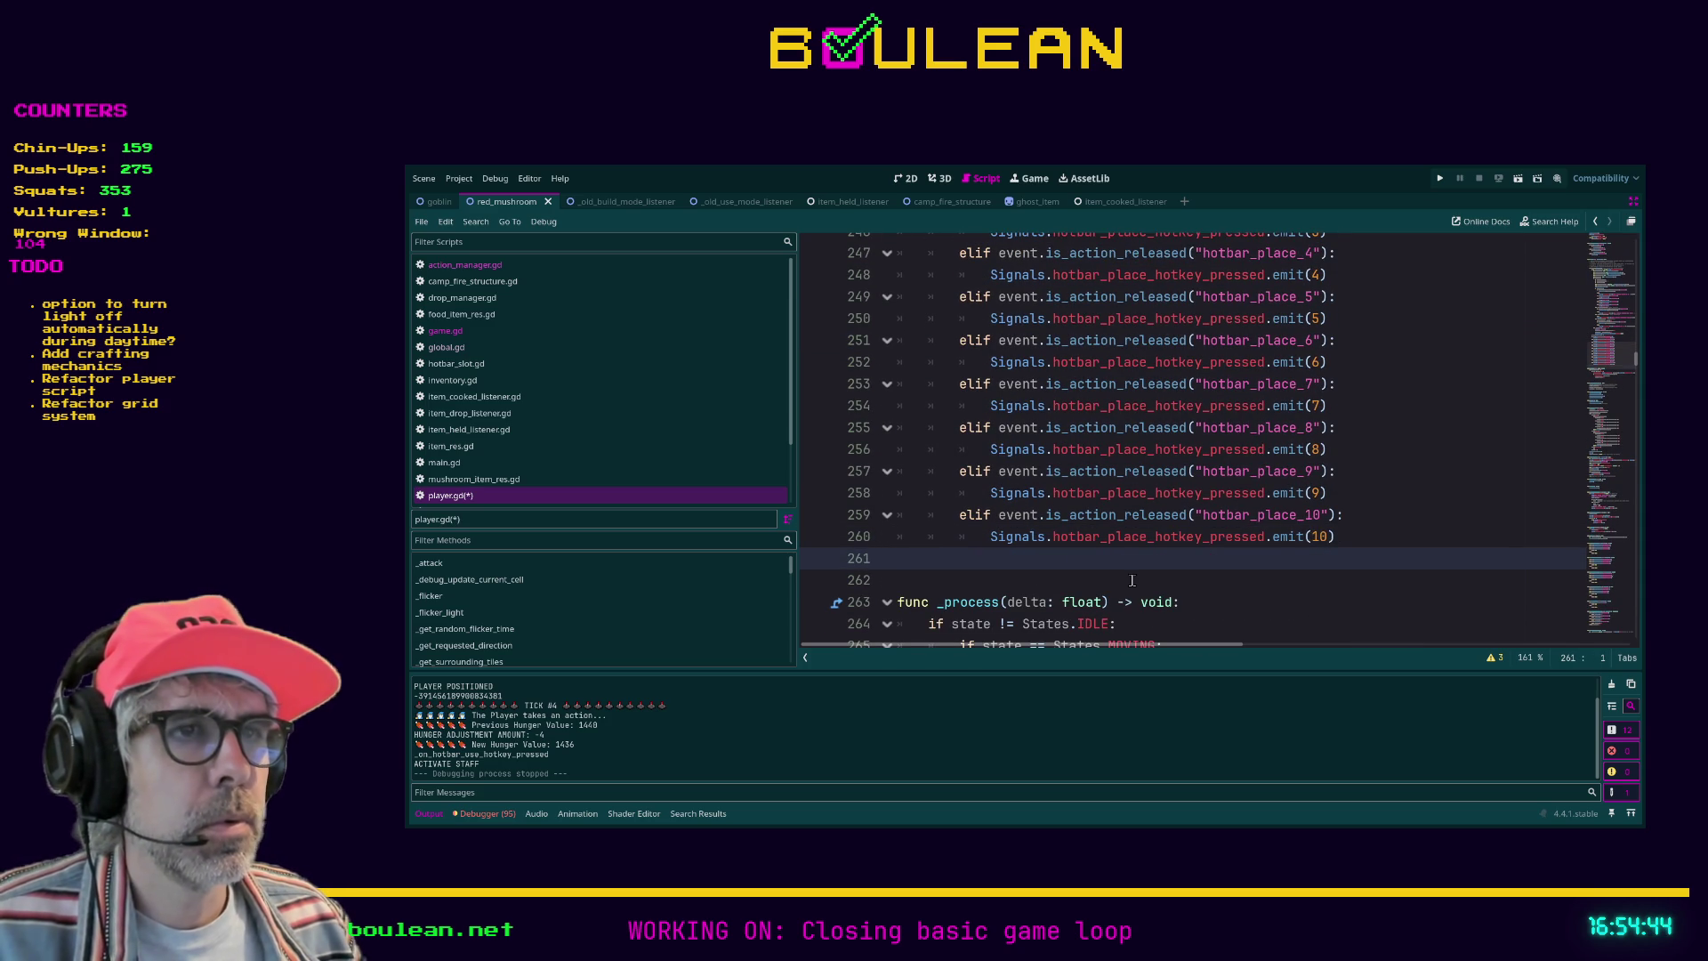
key(ctrl+v)
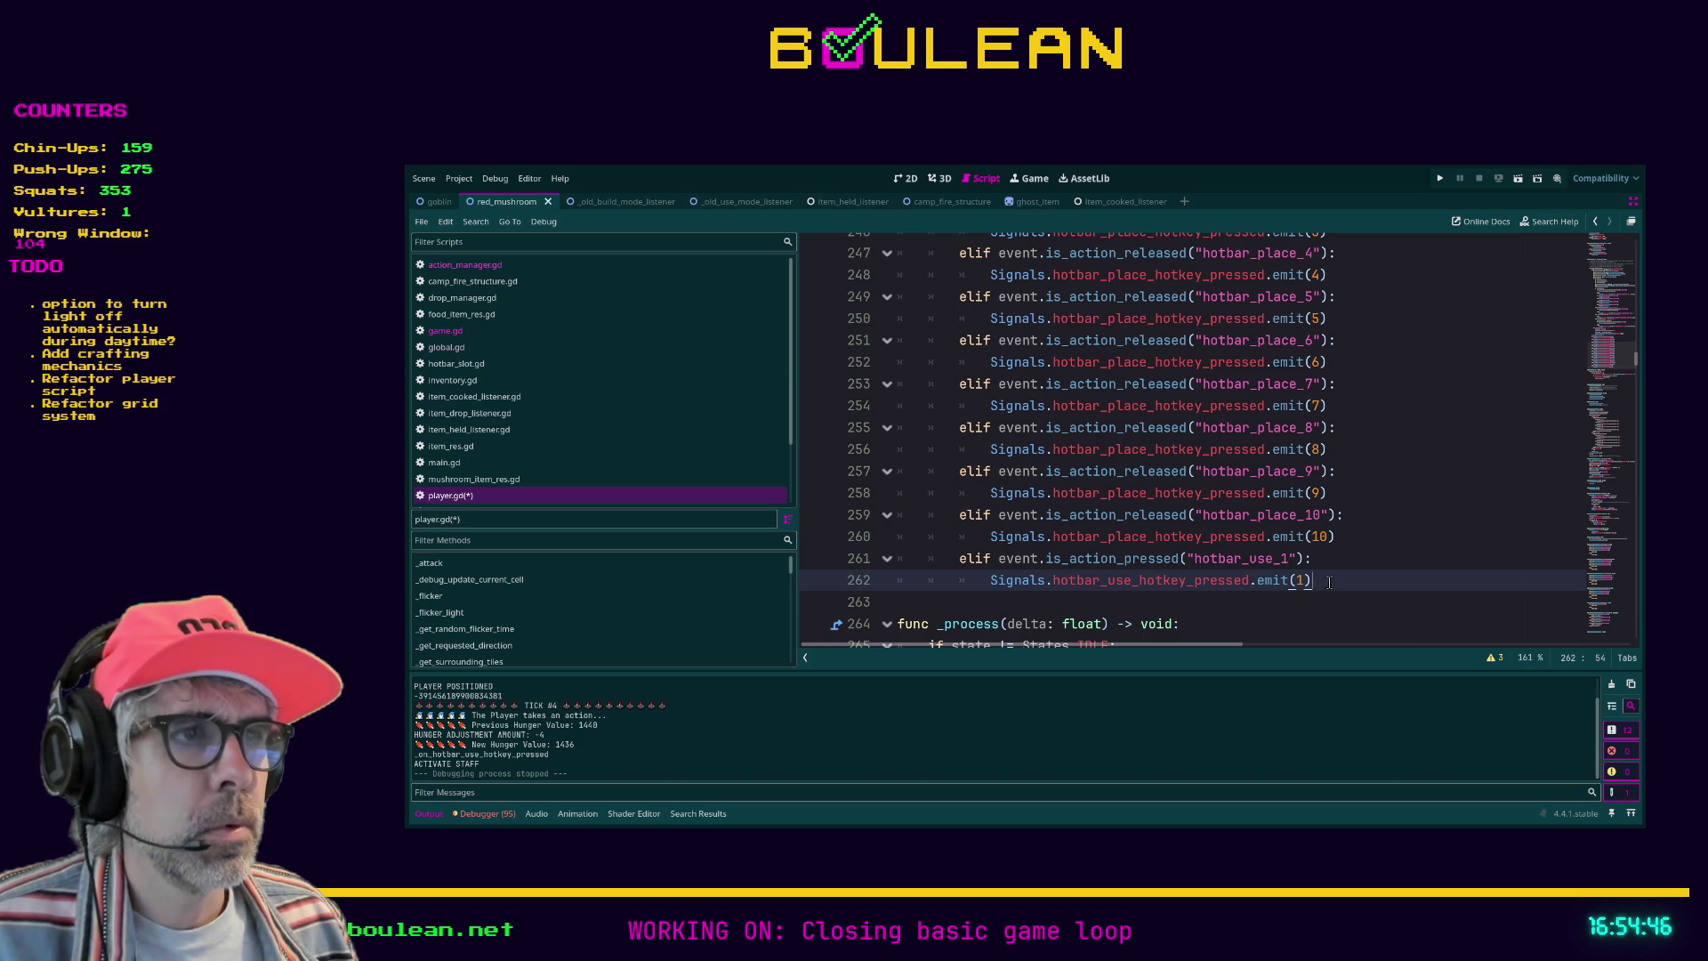
Step: Check the pasted branch, save player.gd, and run the game
drag(1334, 580, 866, 556)
click(1345, 576)
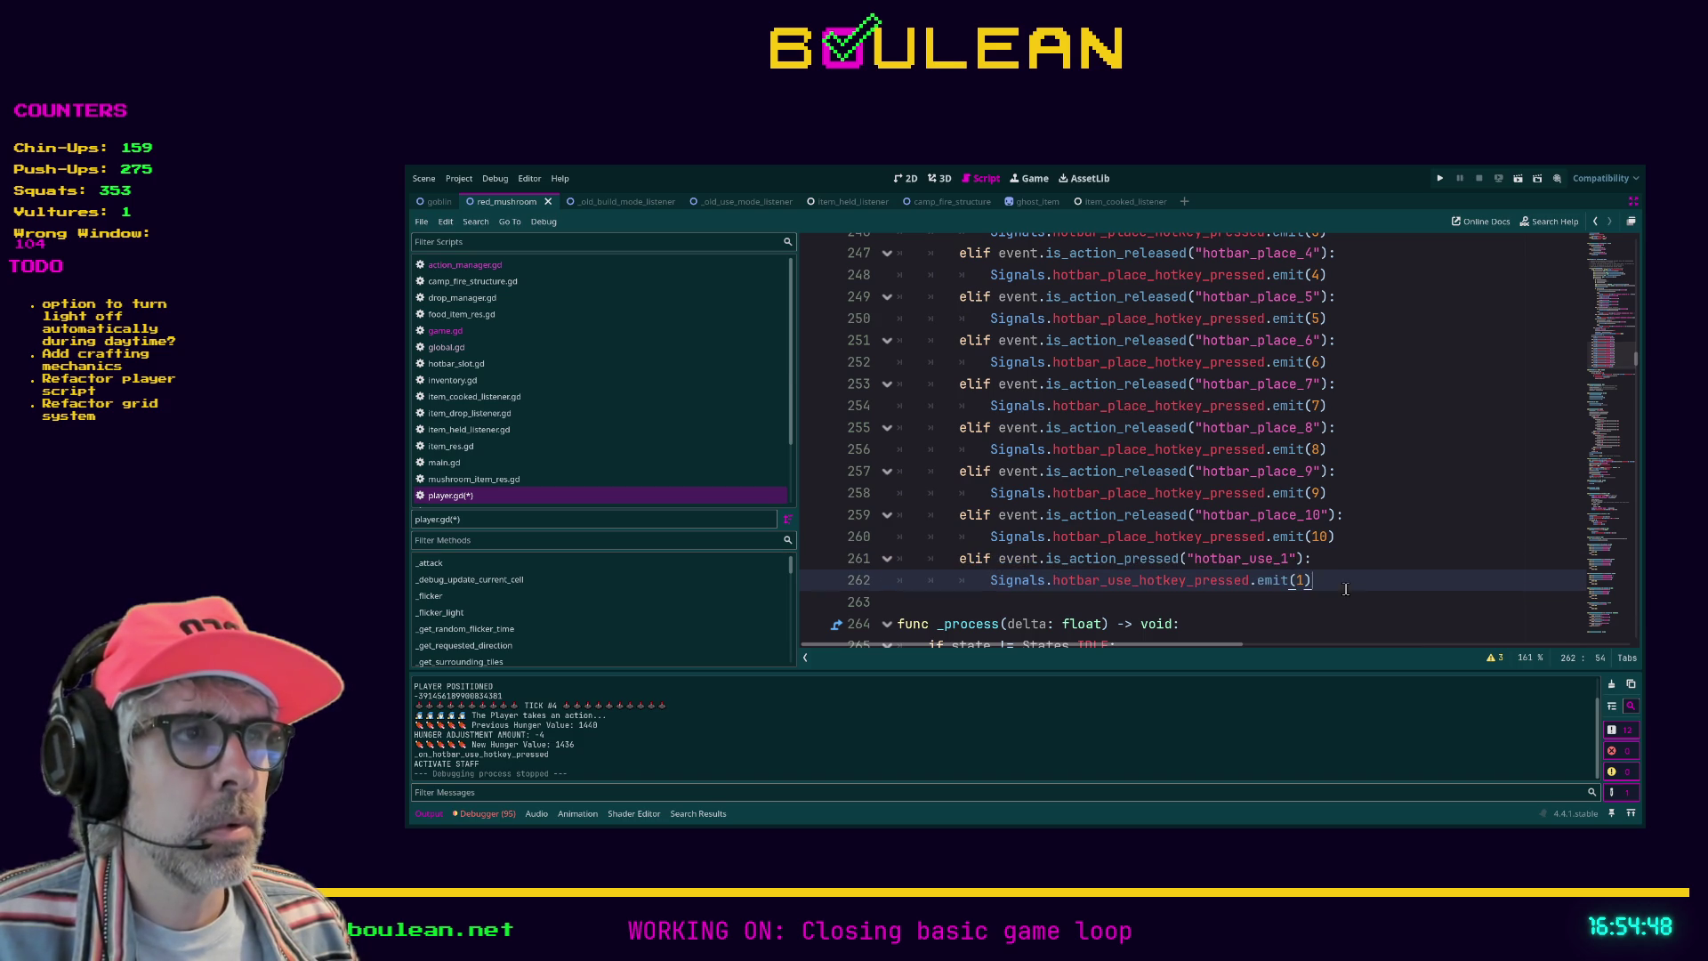
key(ctrl+s)
key(F5)
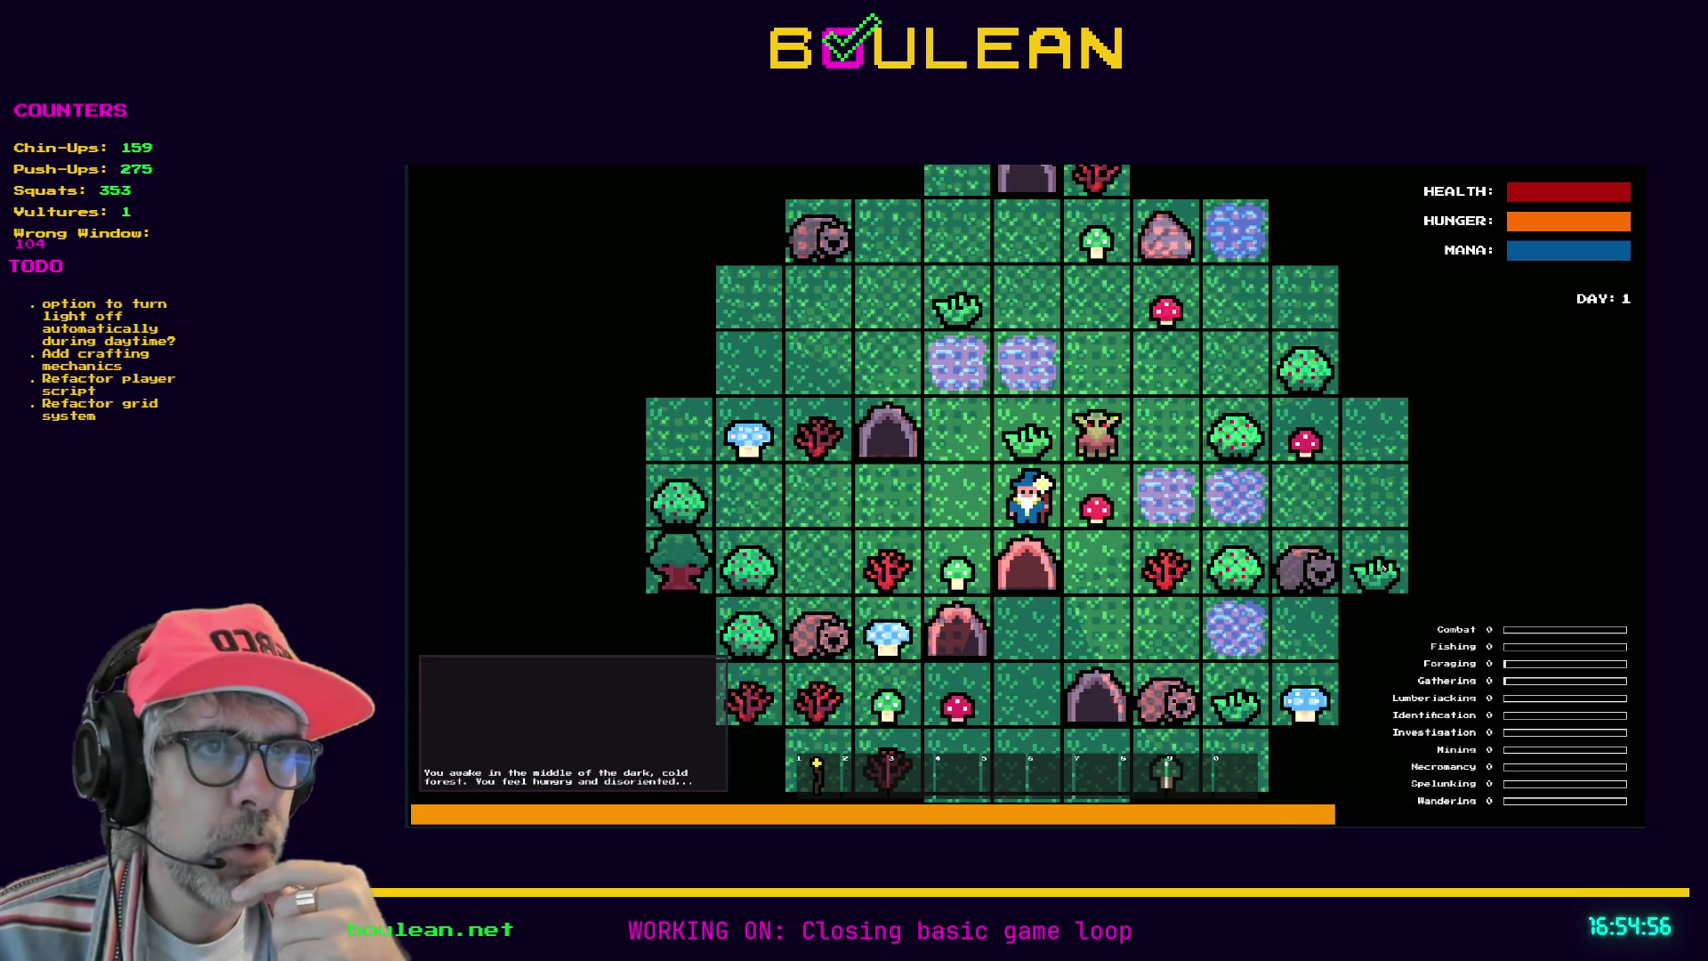
Step: Move the wizard left and toggle the crafting panel and debug menu
key(Left)
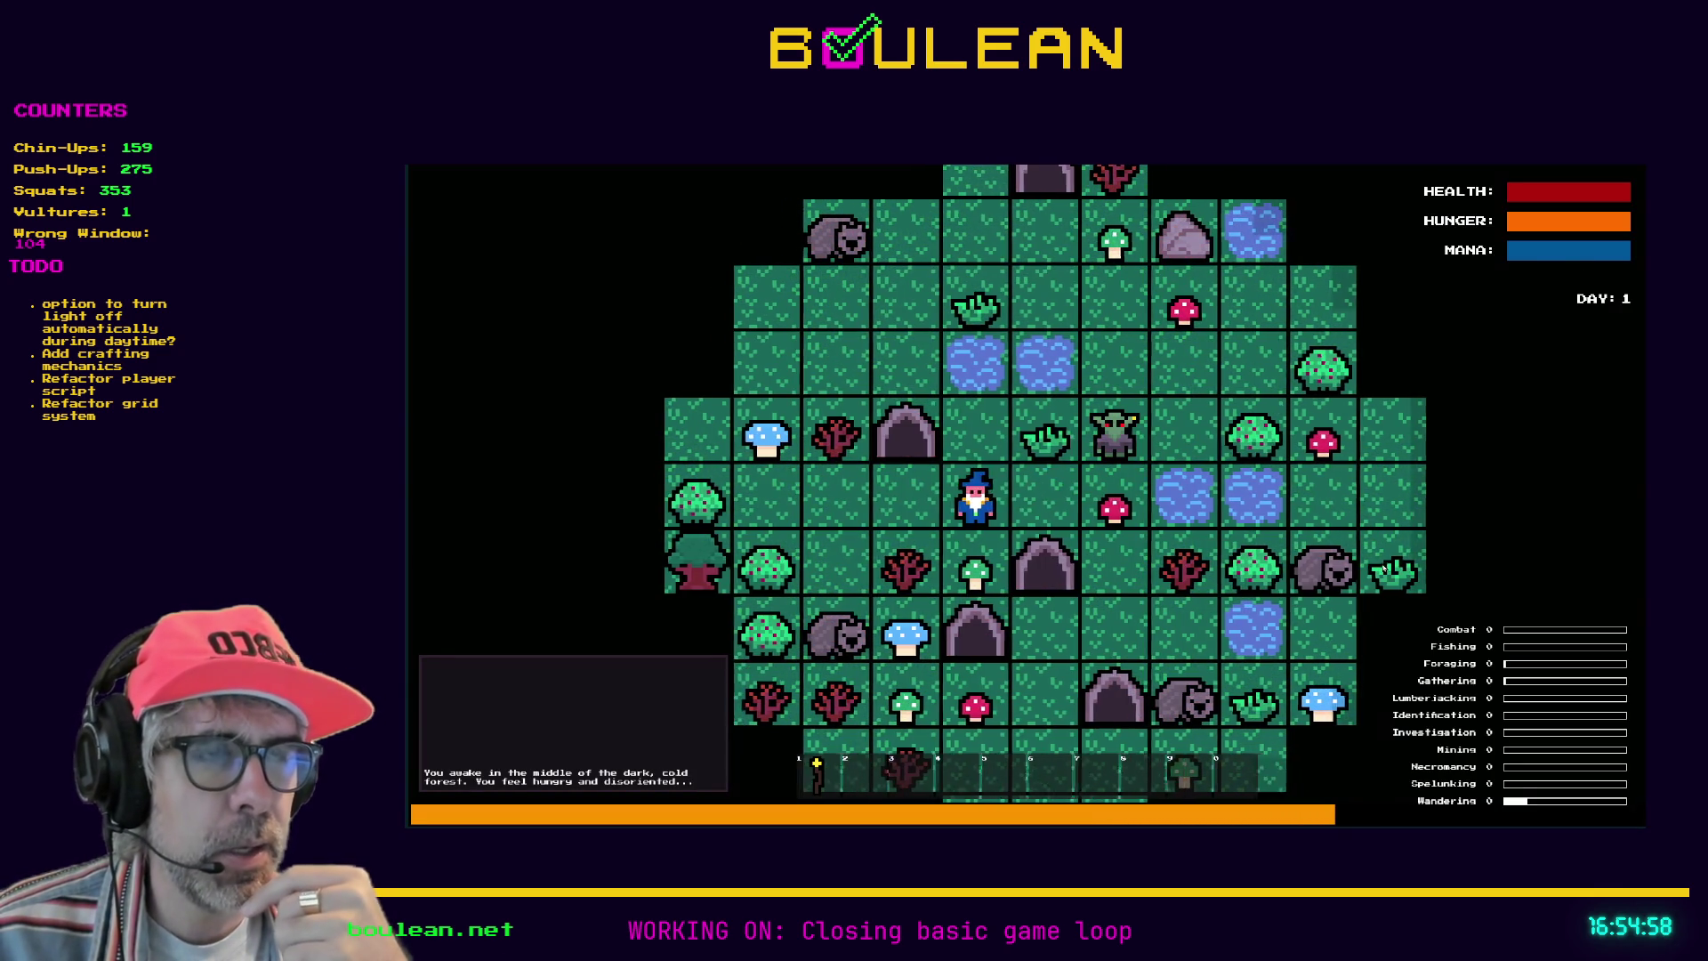
key(c)
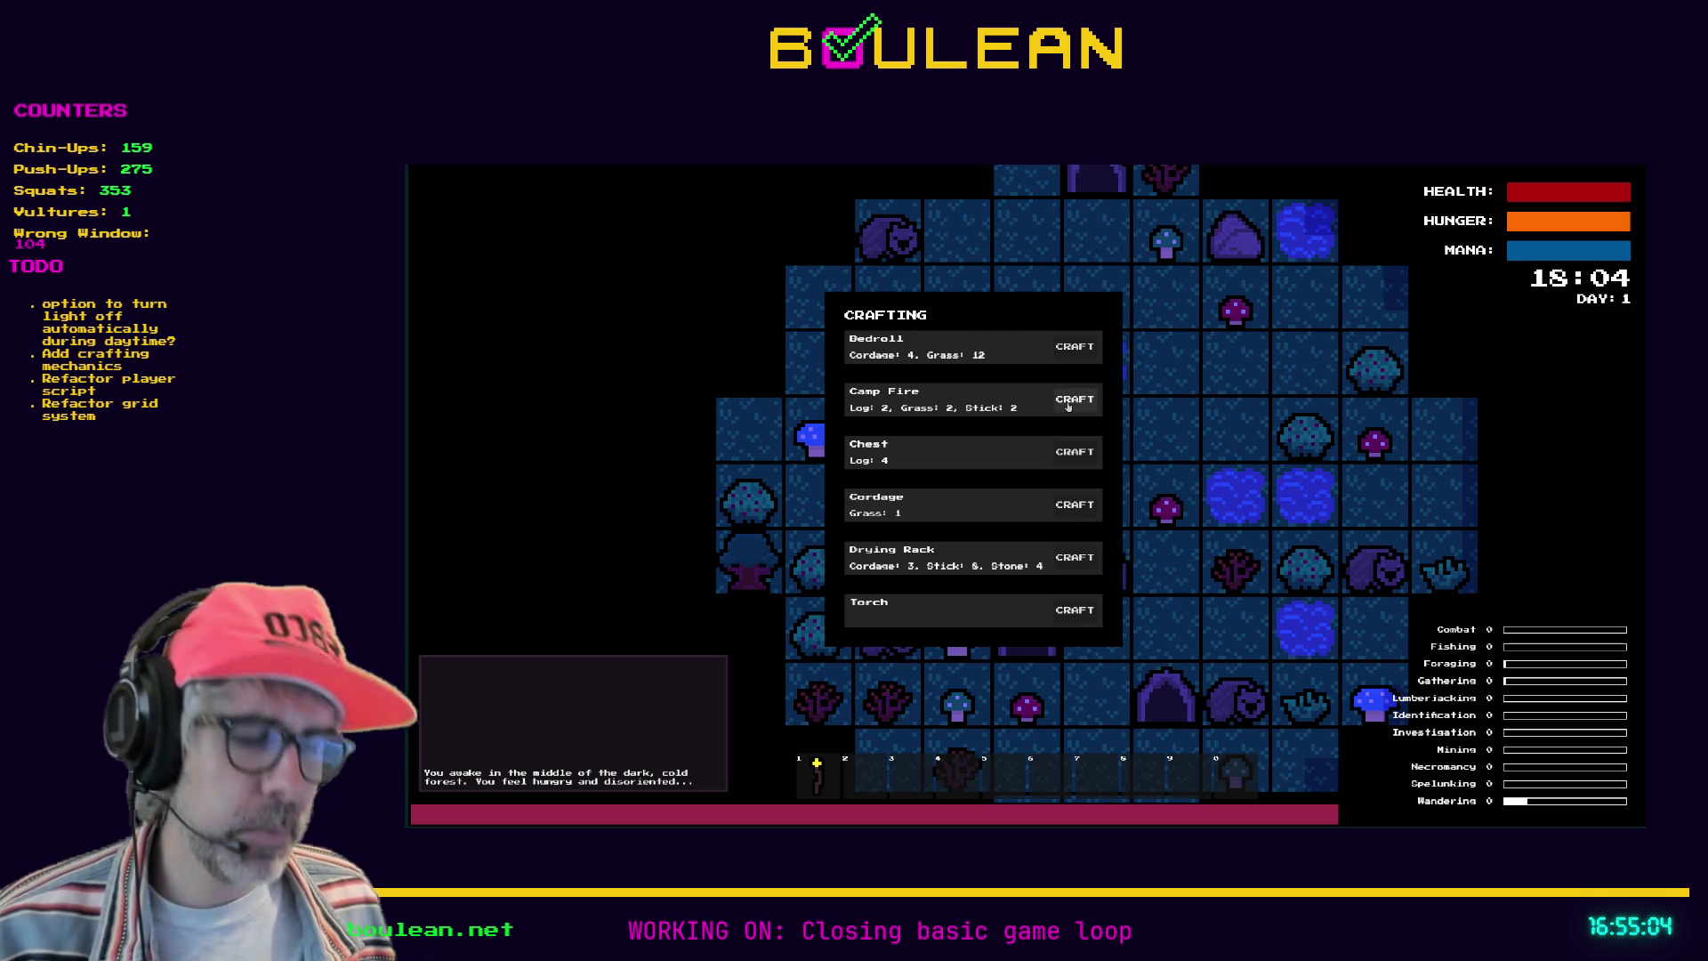
key(c)
key(grave)
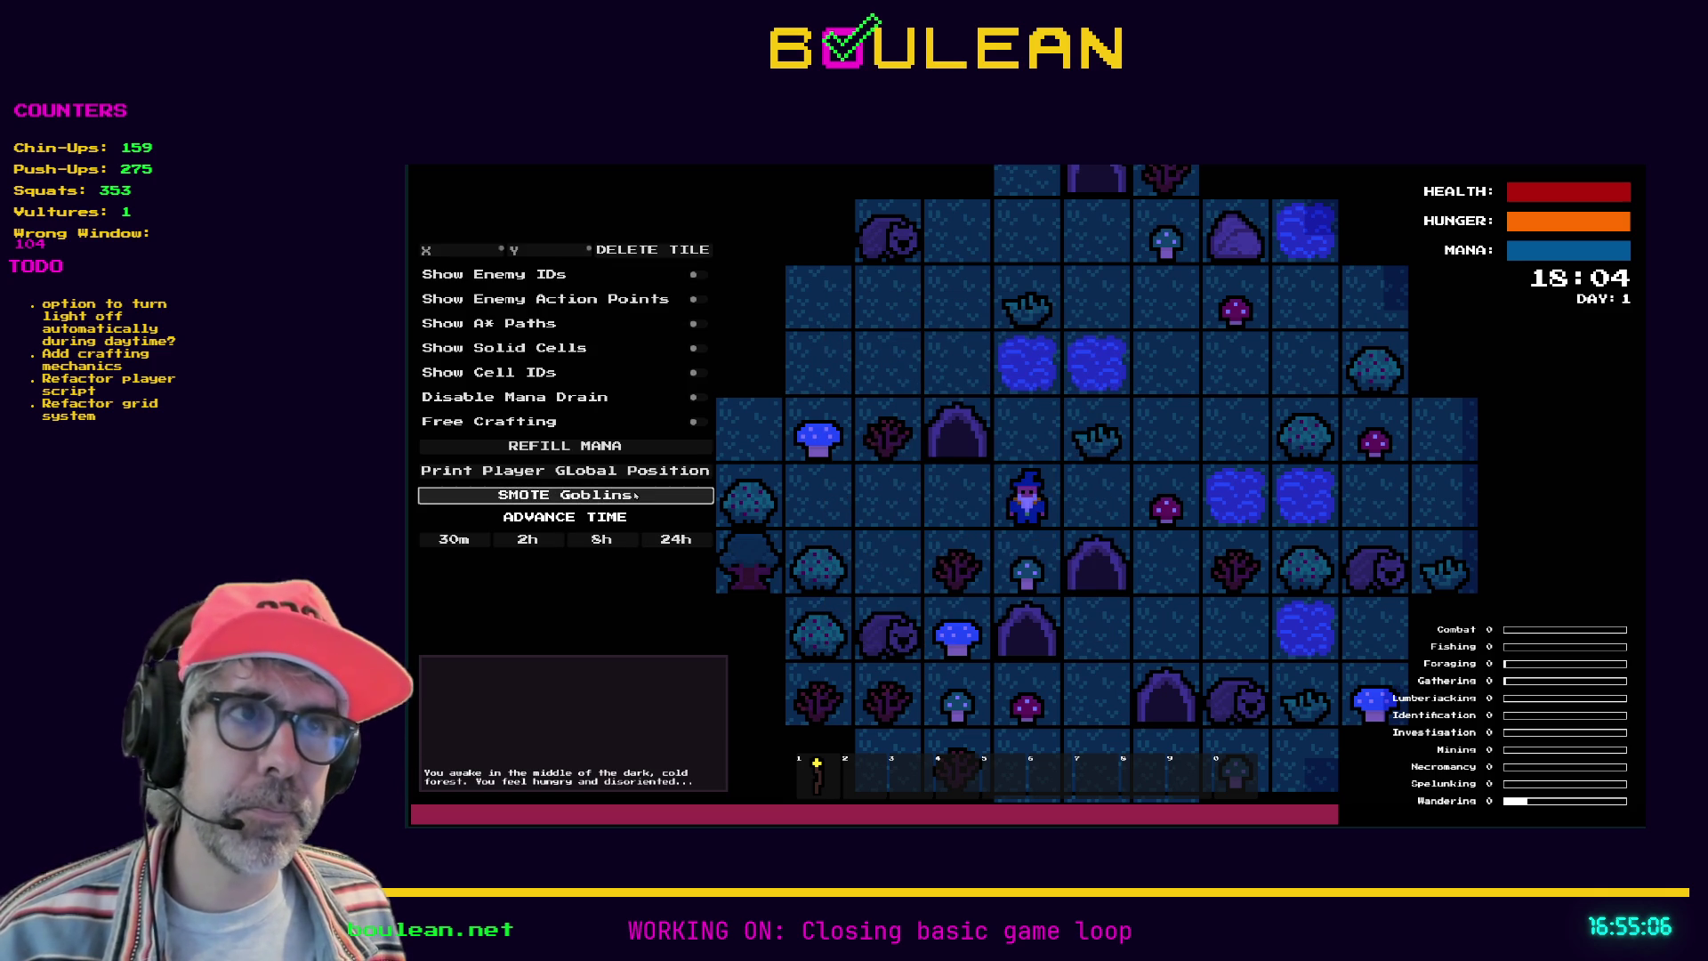
key(c)
key(c)
key(grave)
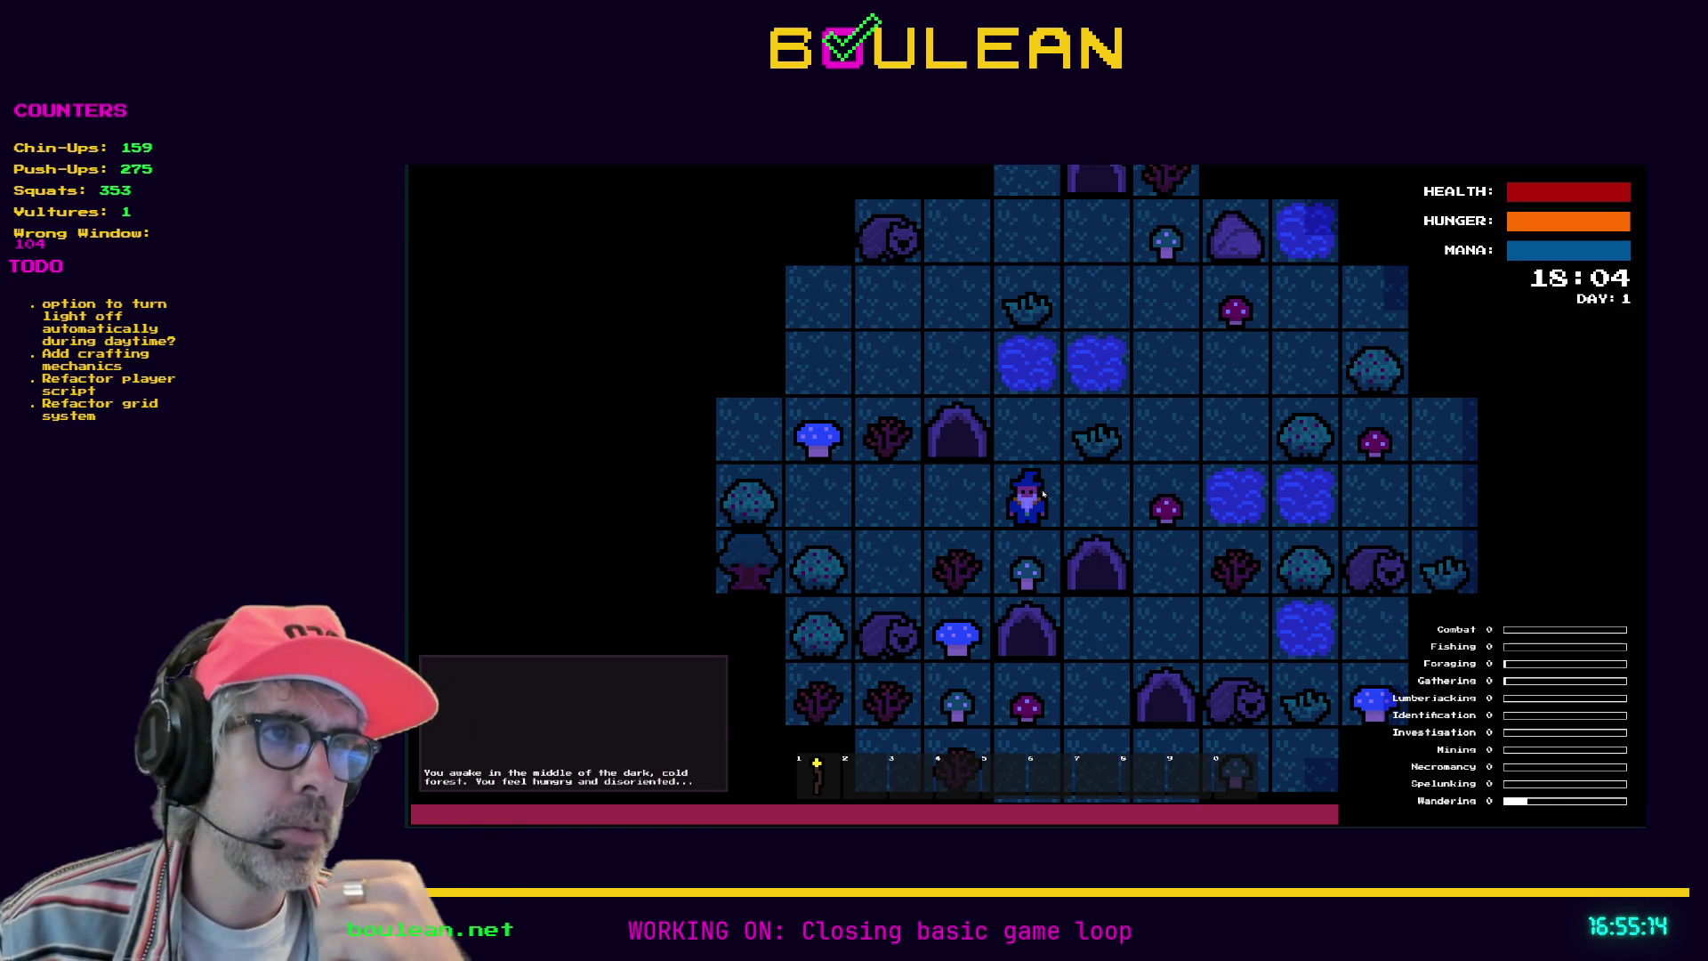
Step: Walk around, place a berry, chop a Berry Bush and a Red Mushroom, then stop the game
key(Right)
key(Right)
key(Right)
key(Up)
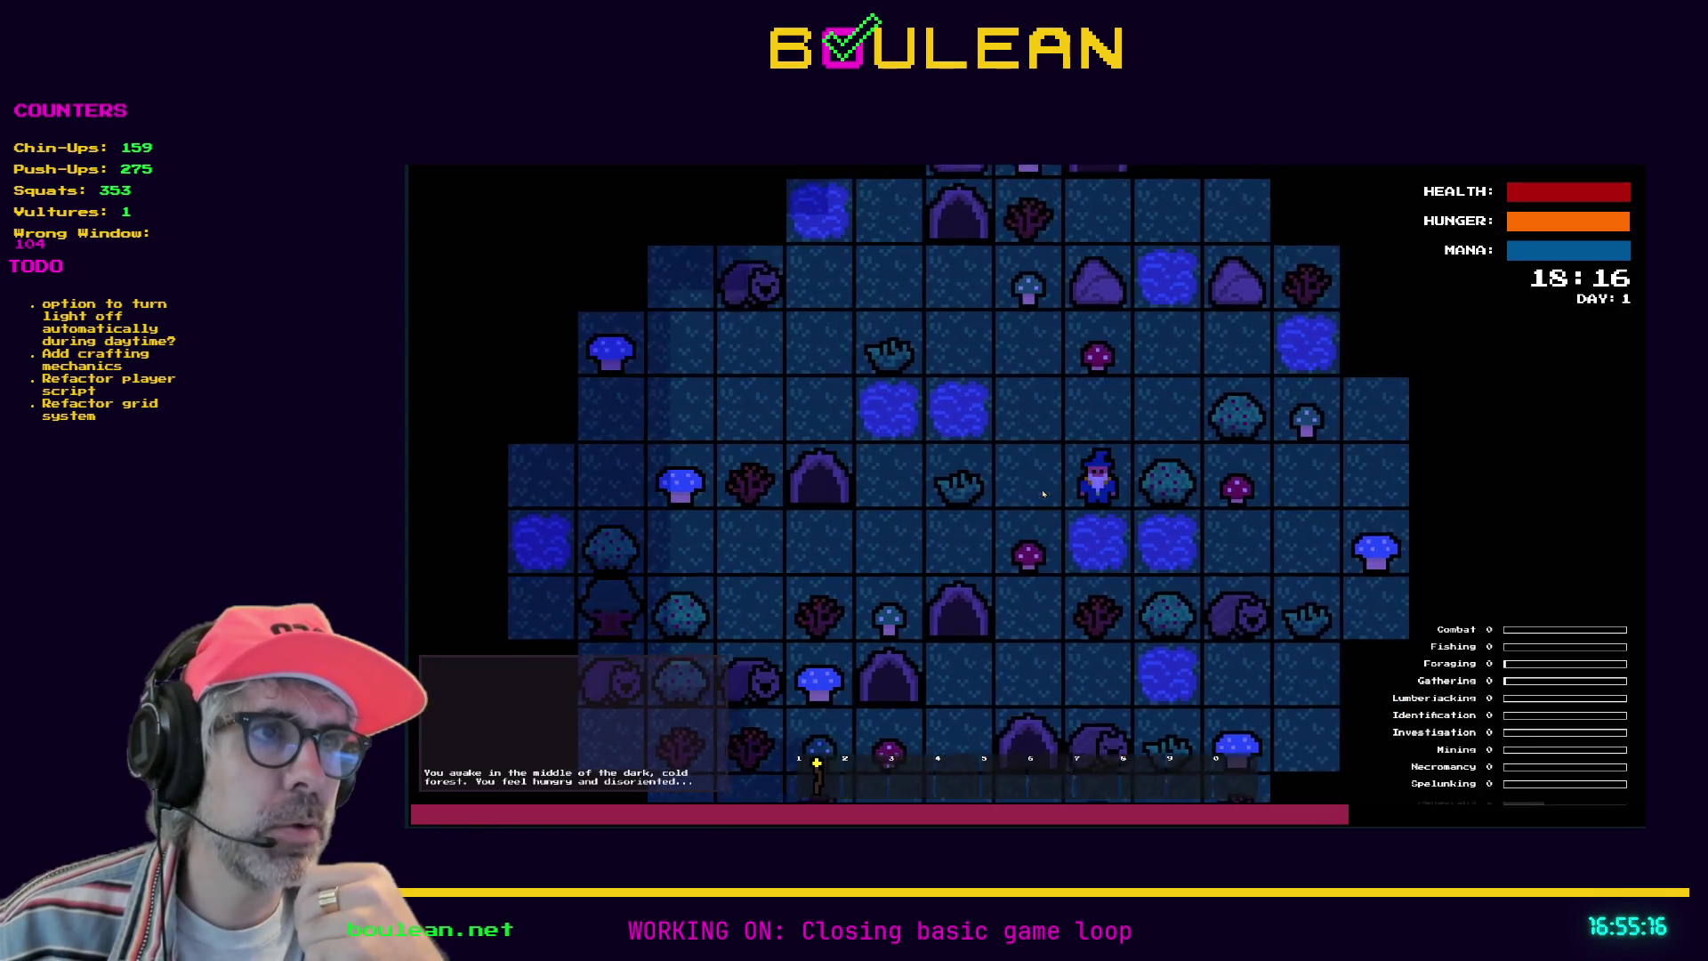
key(Right)
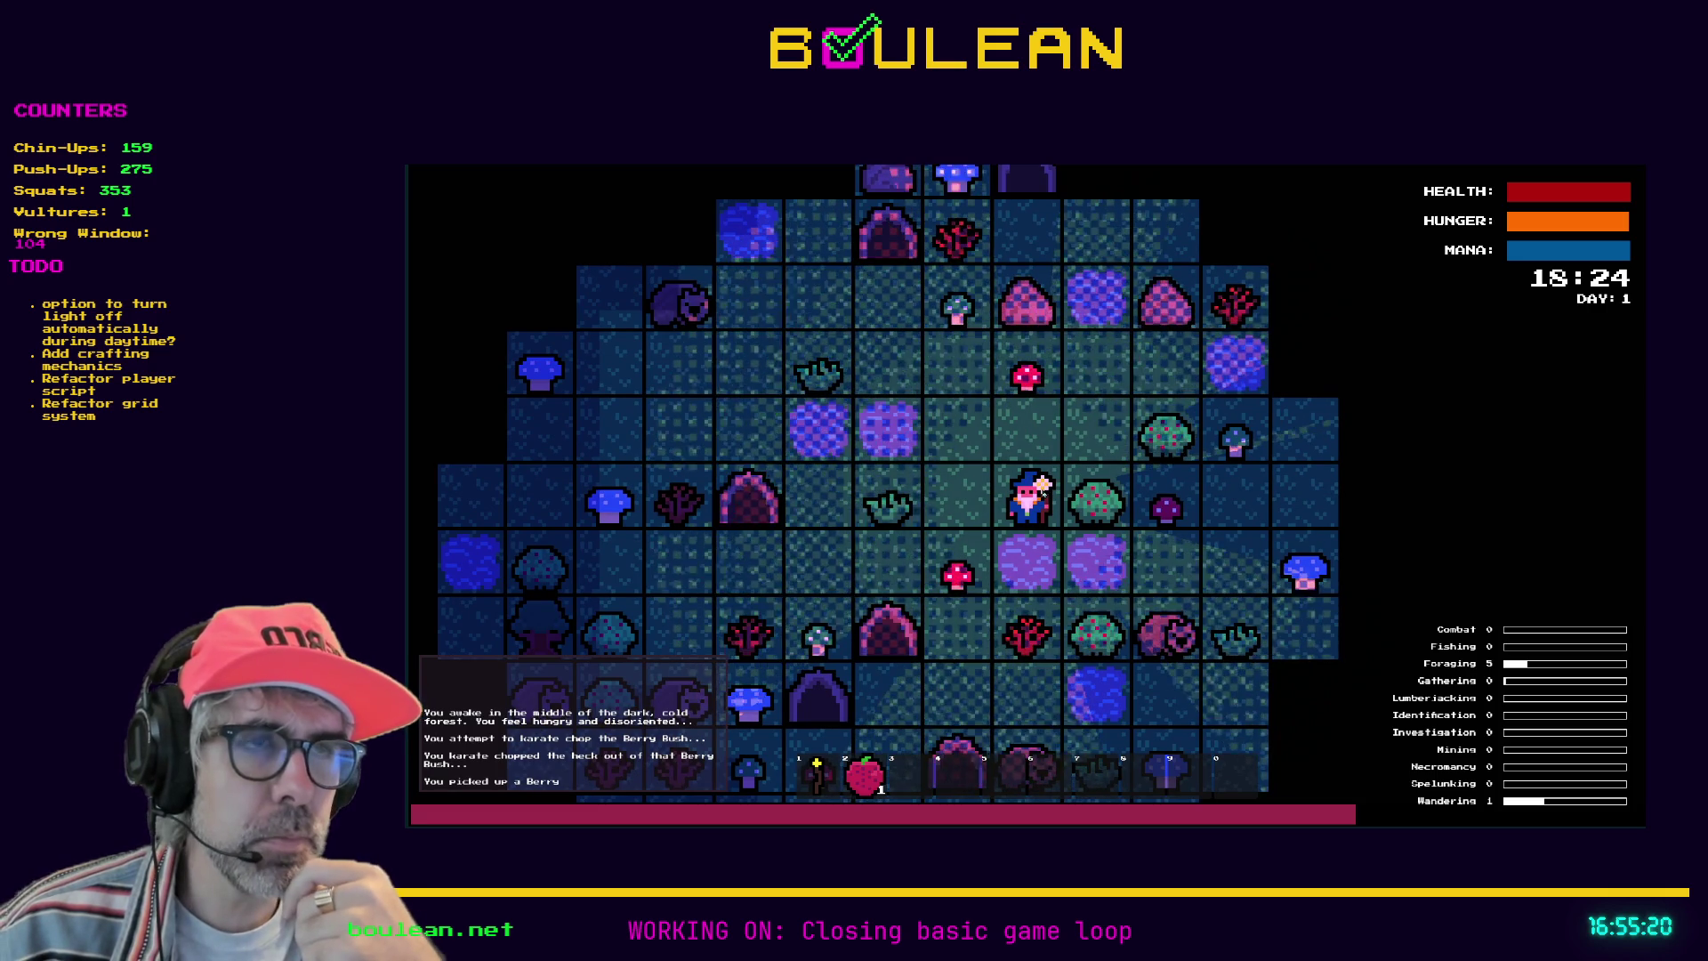
key(Left)
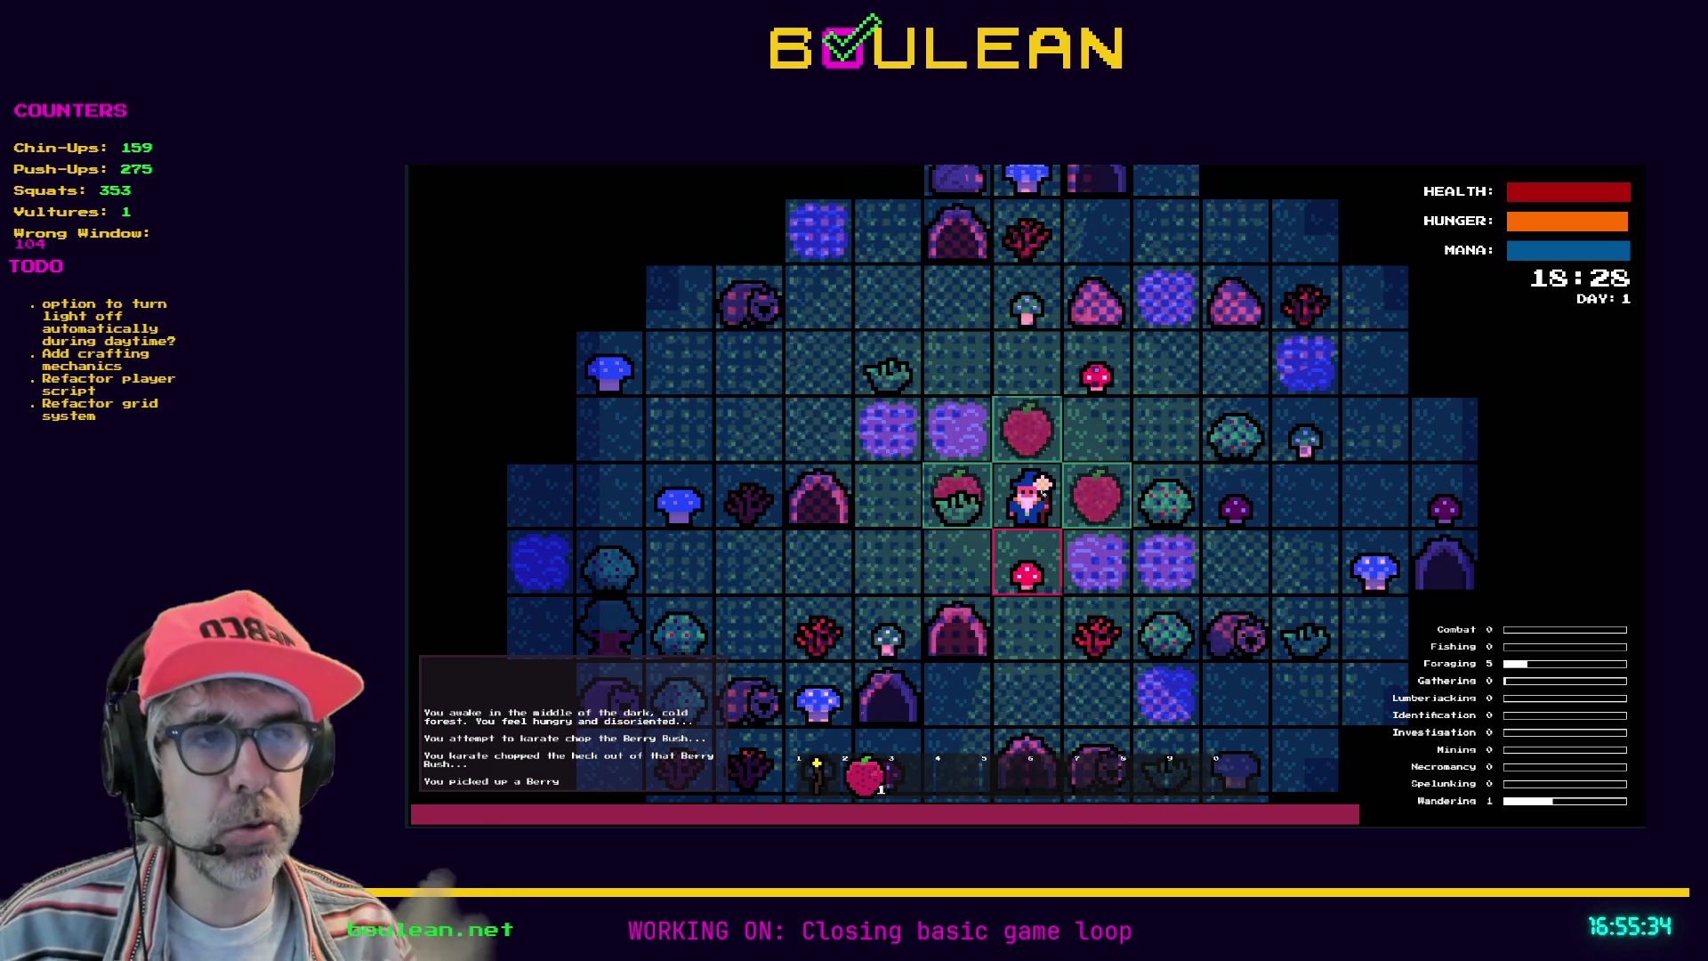
key(e)
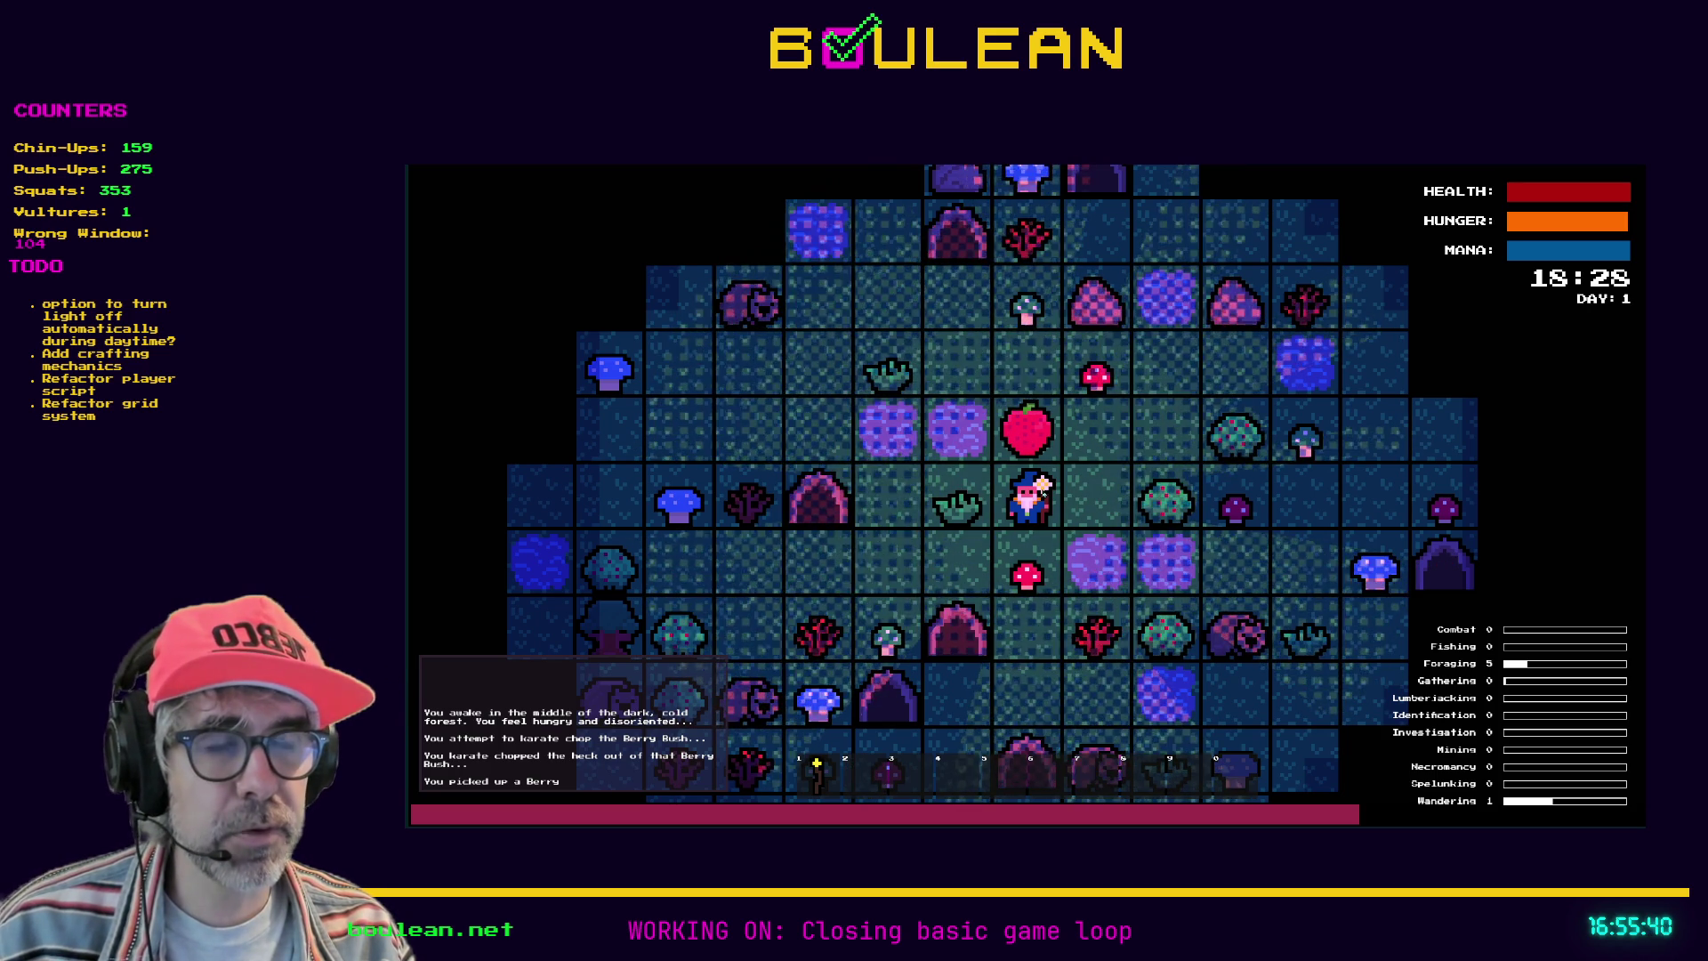
key(d)
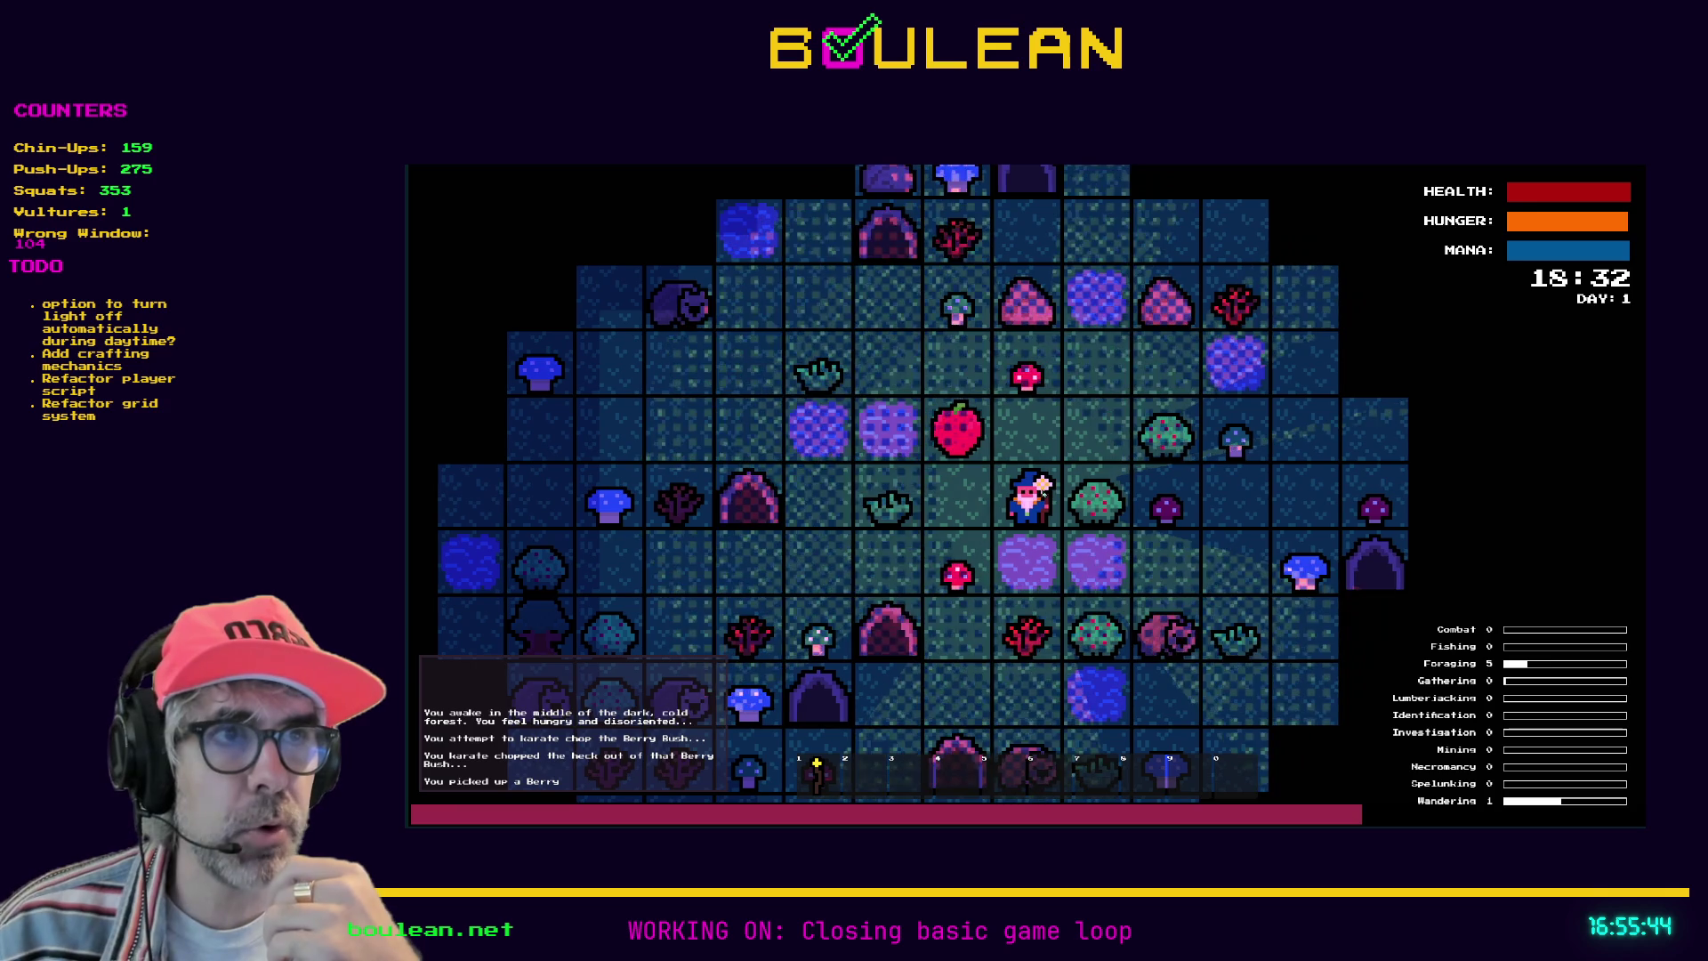
key(d)
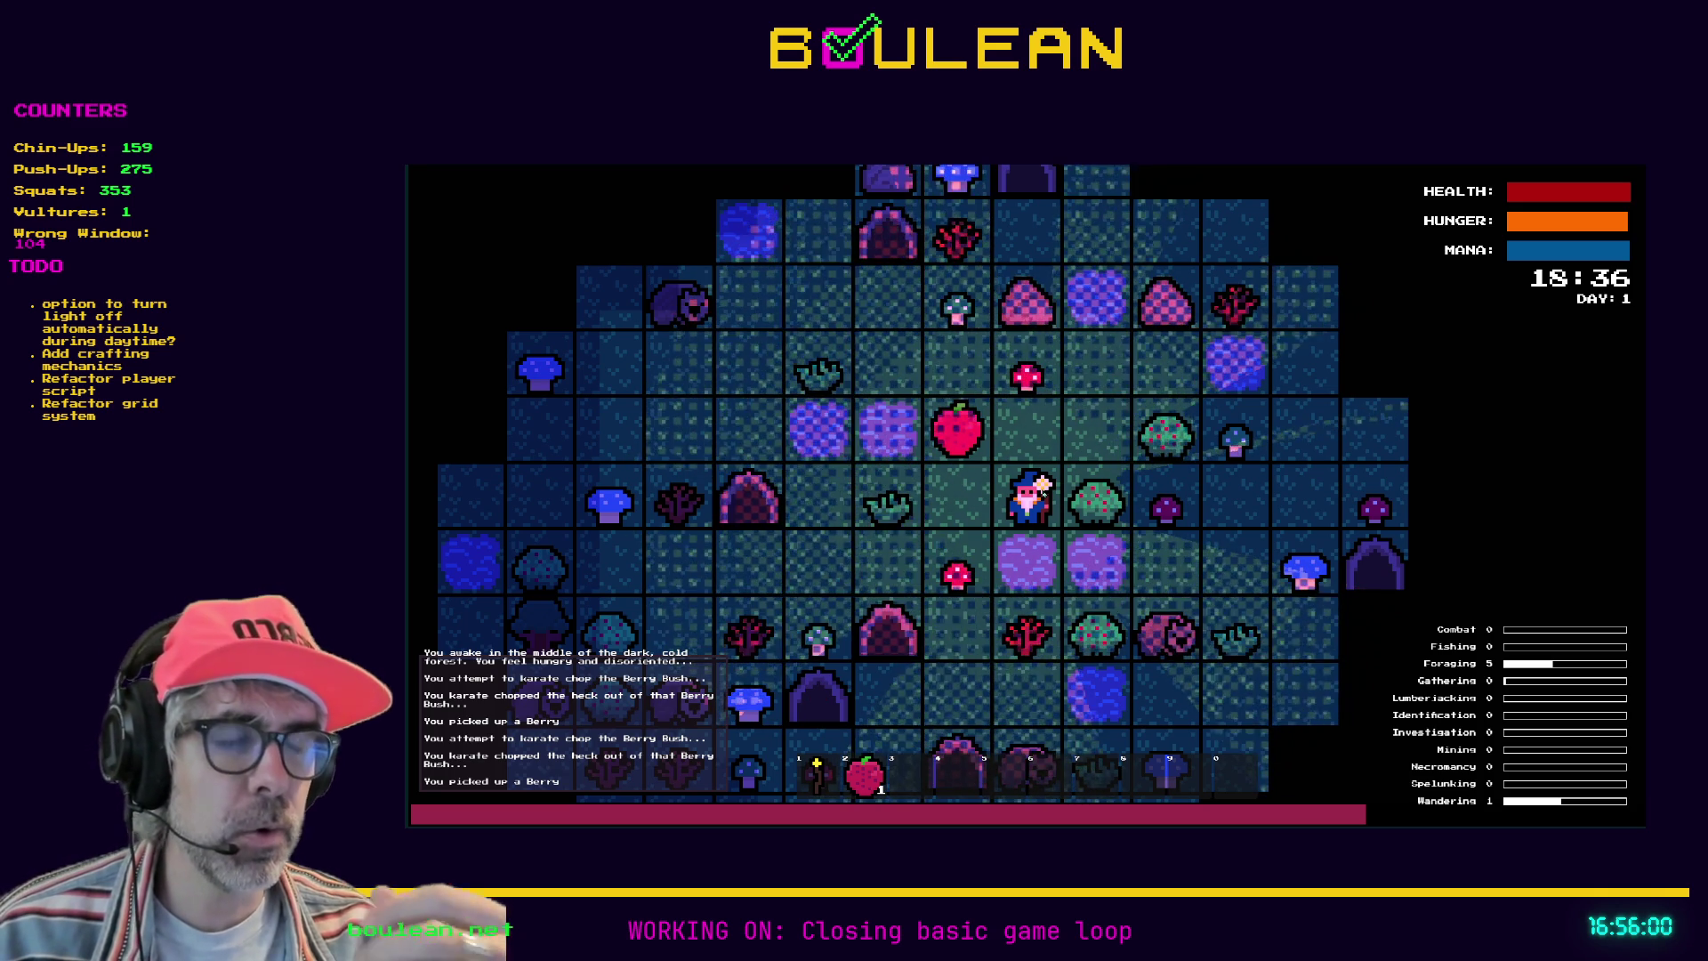
key(Left)
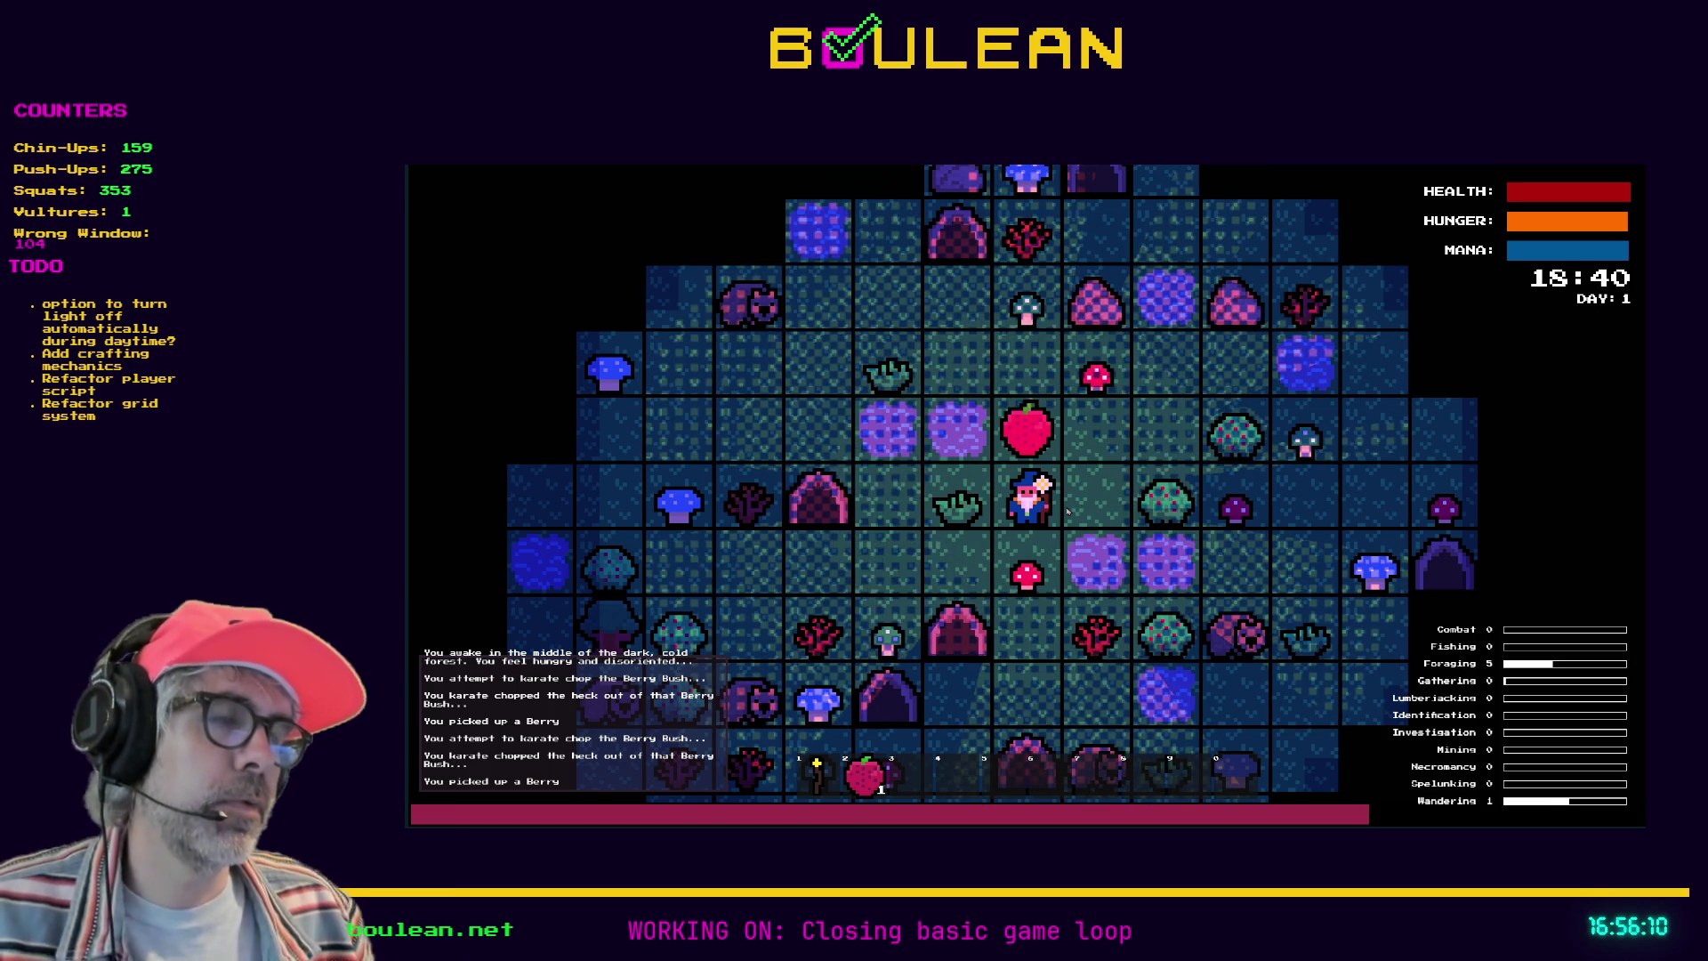
key(Right)
key(Up)
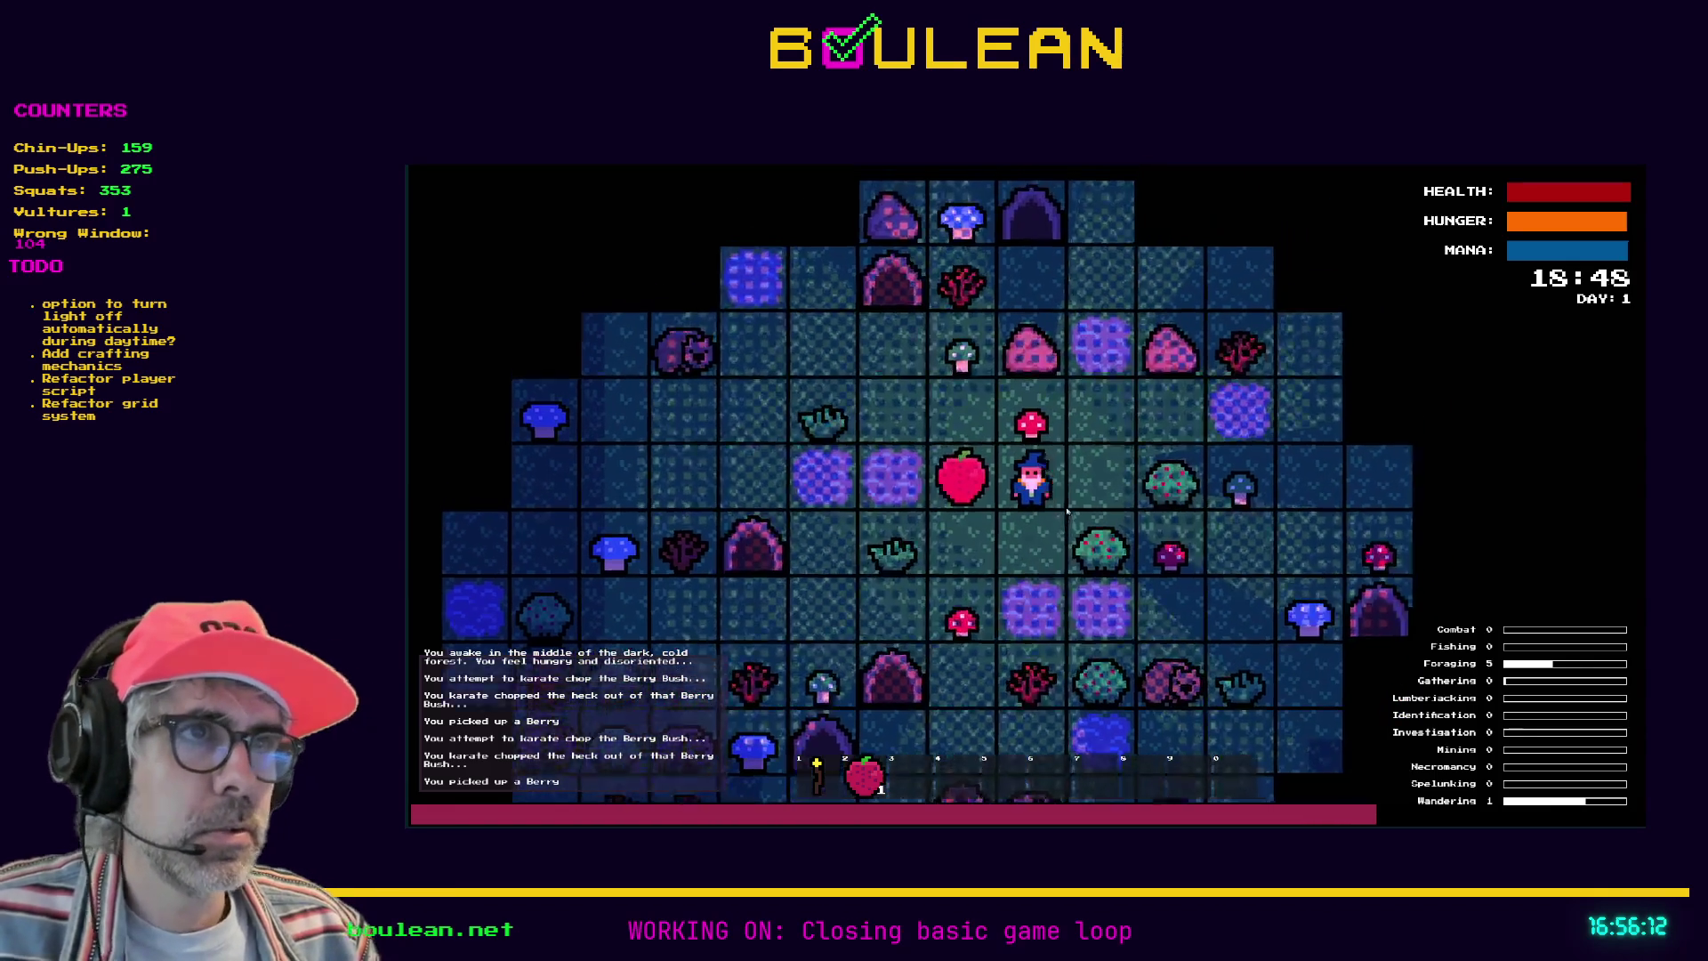
key(Up)
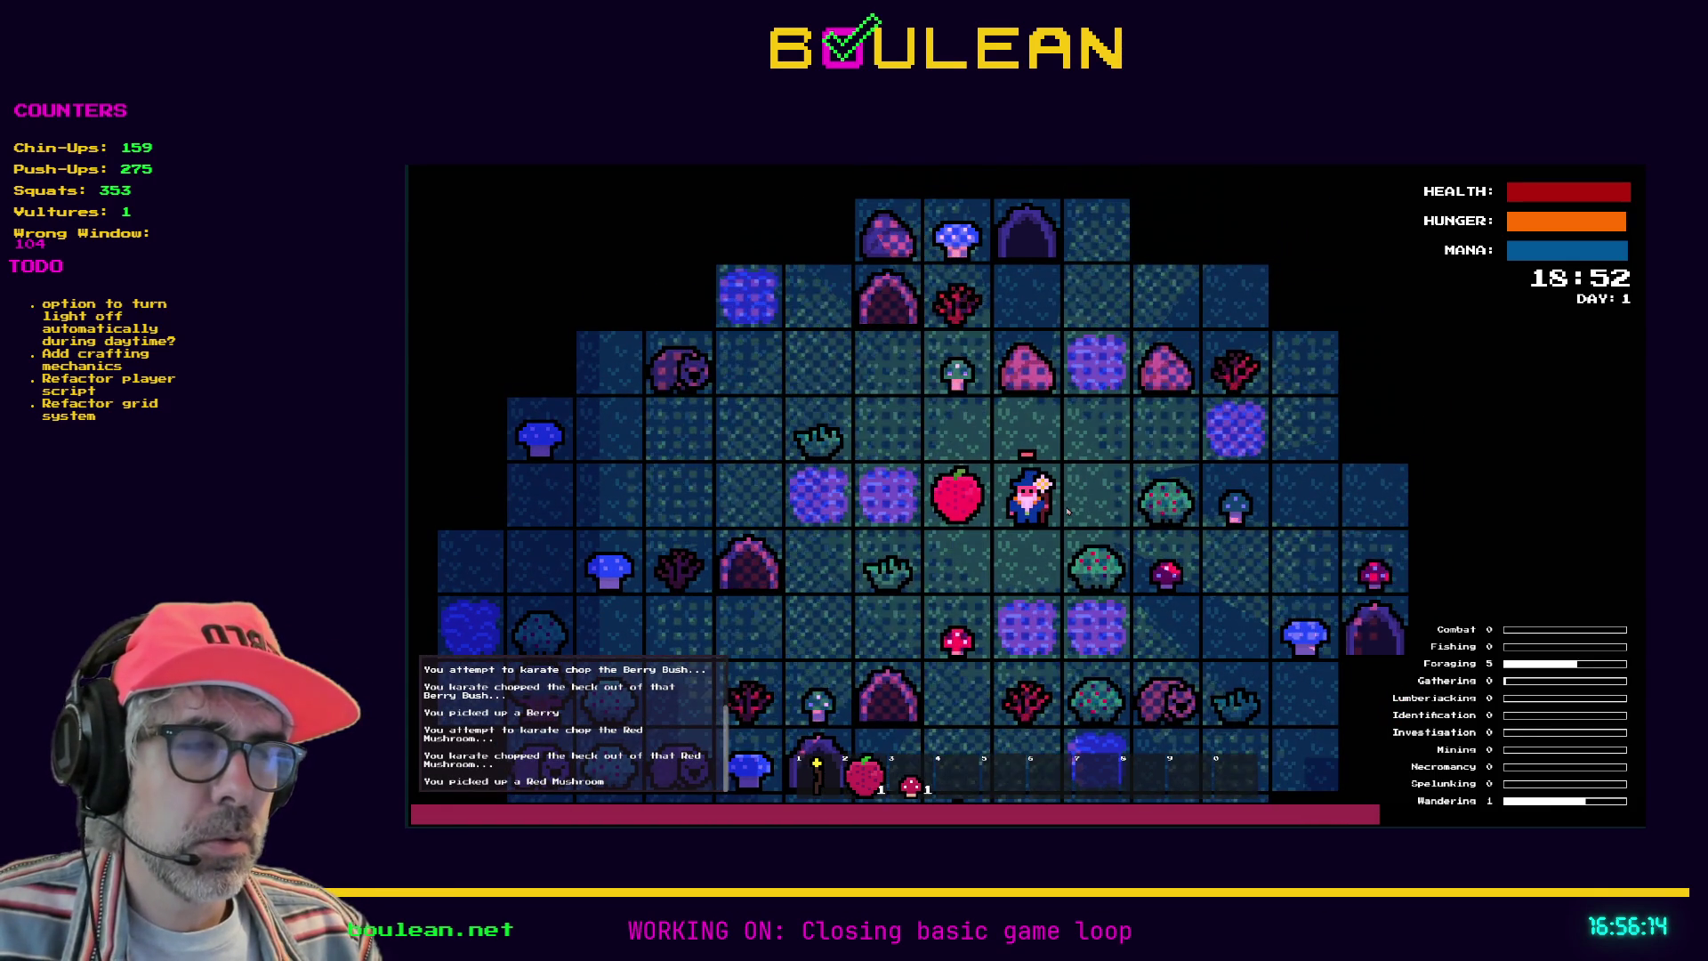
key(Escape)
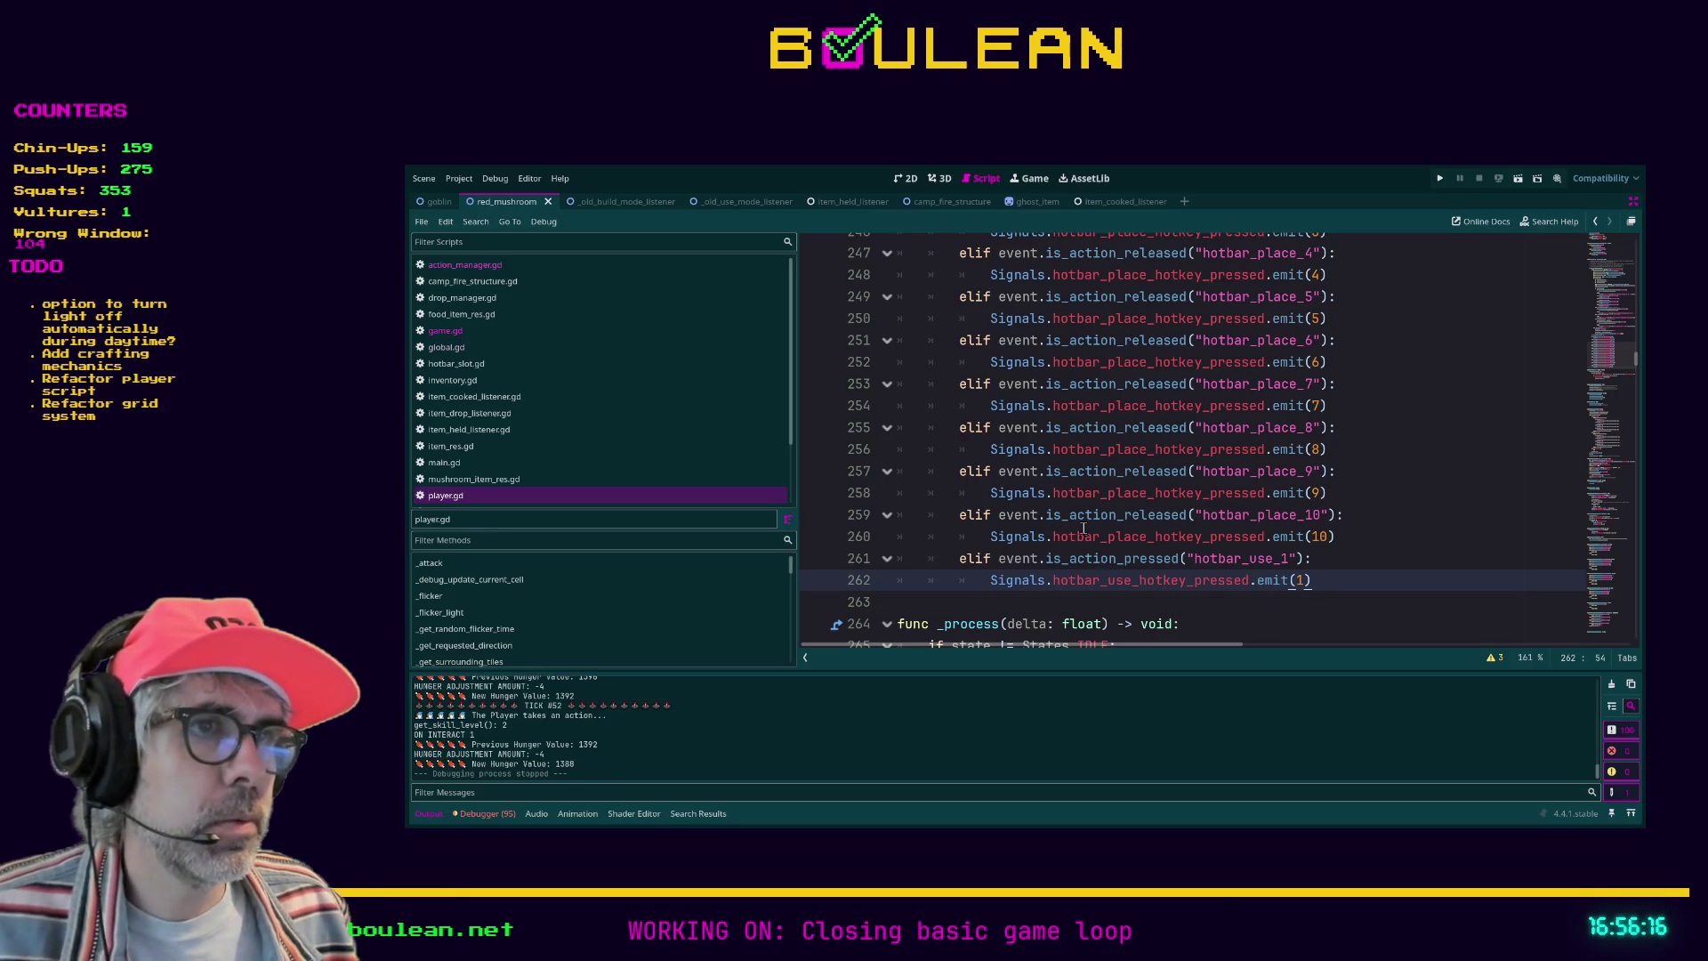
Step: Add blank lines before func _process and paste copies of the hotbar_use_1 branch there
key(Return)
key(Return)
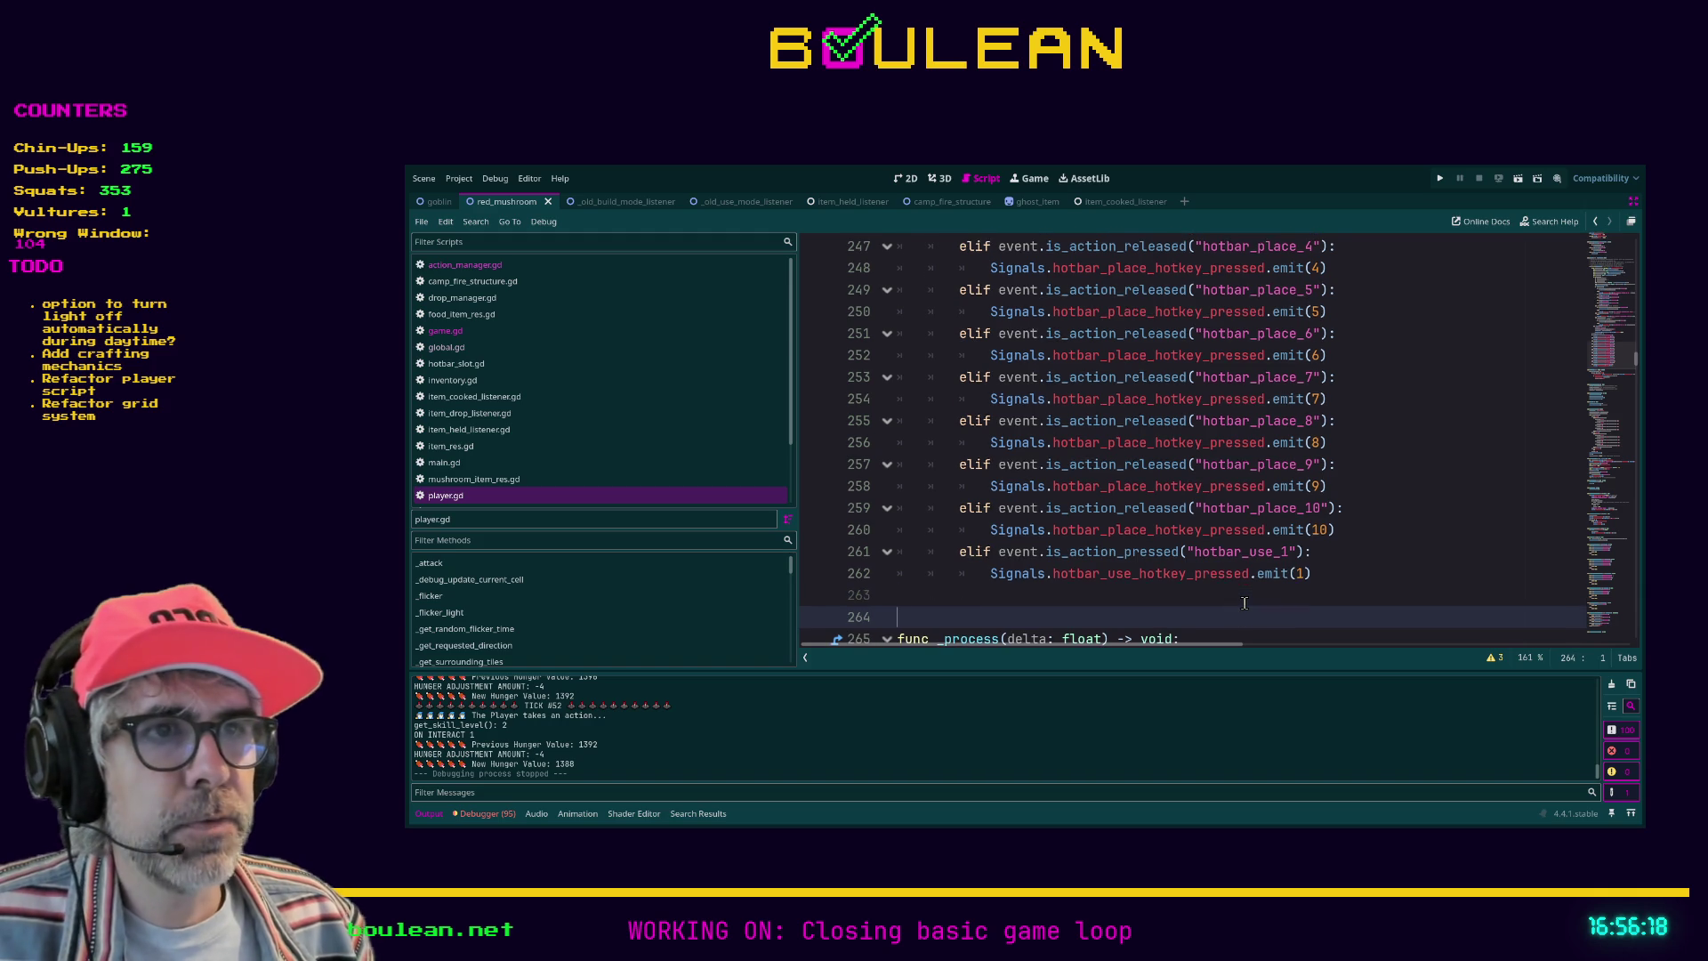
key(Up)
key(Up)
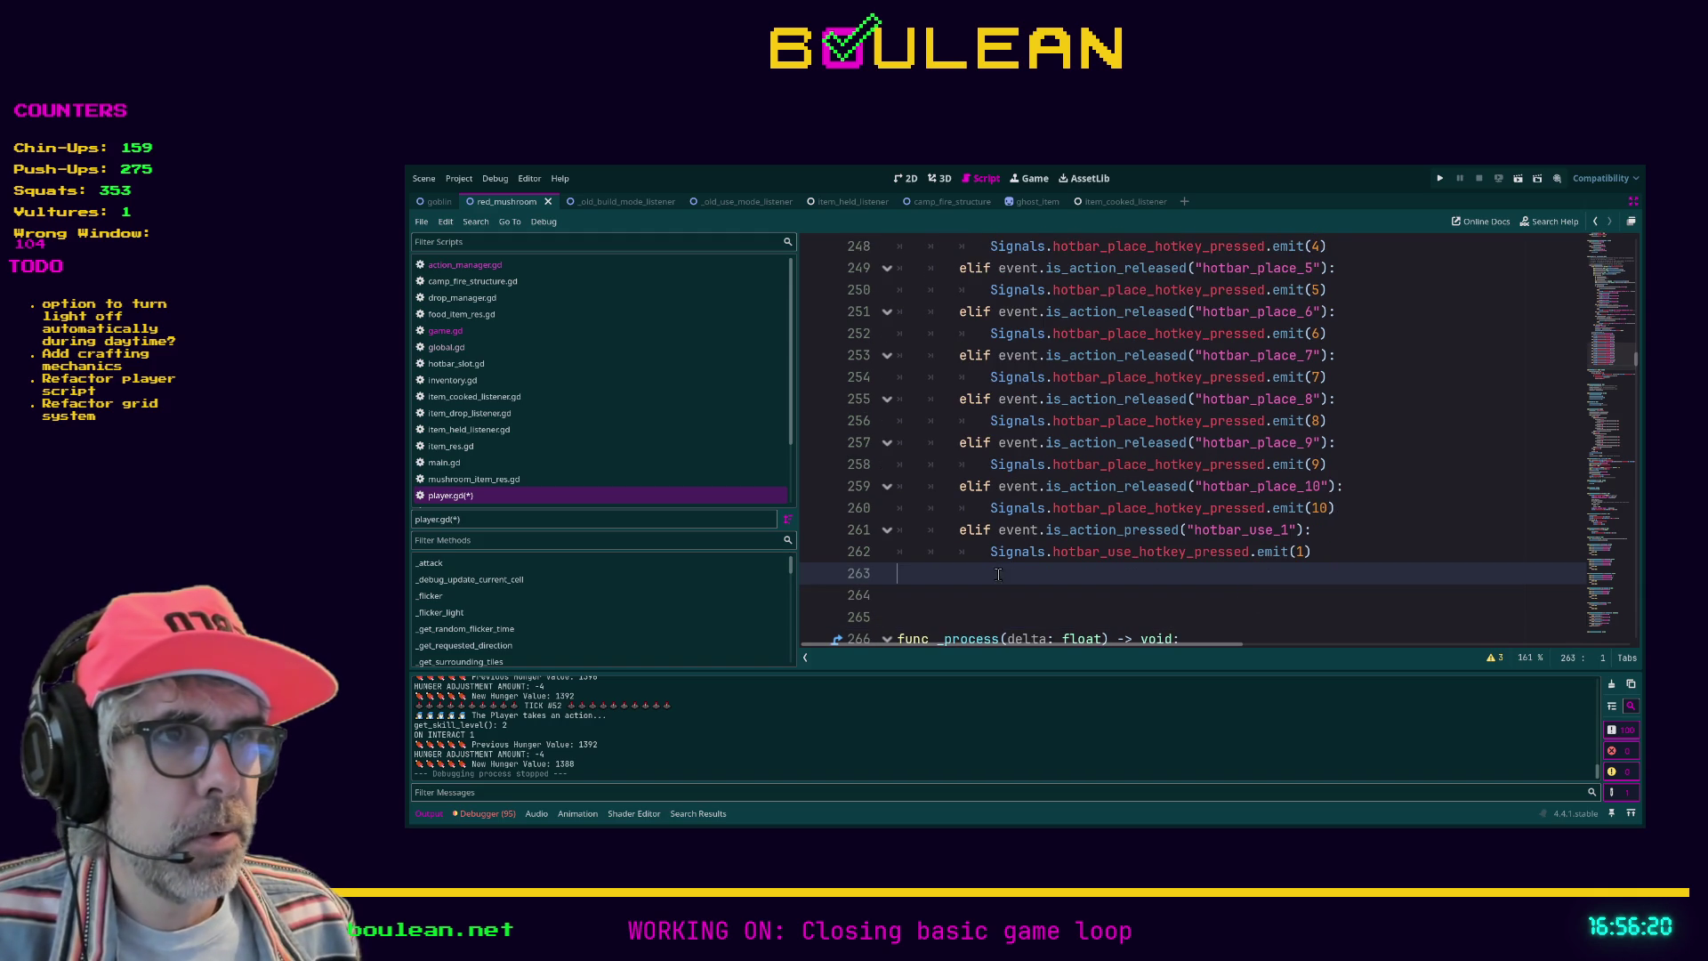
key(Up)
key(Up)
click(946, 574)
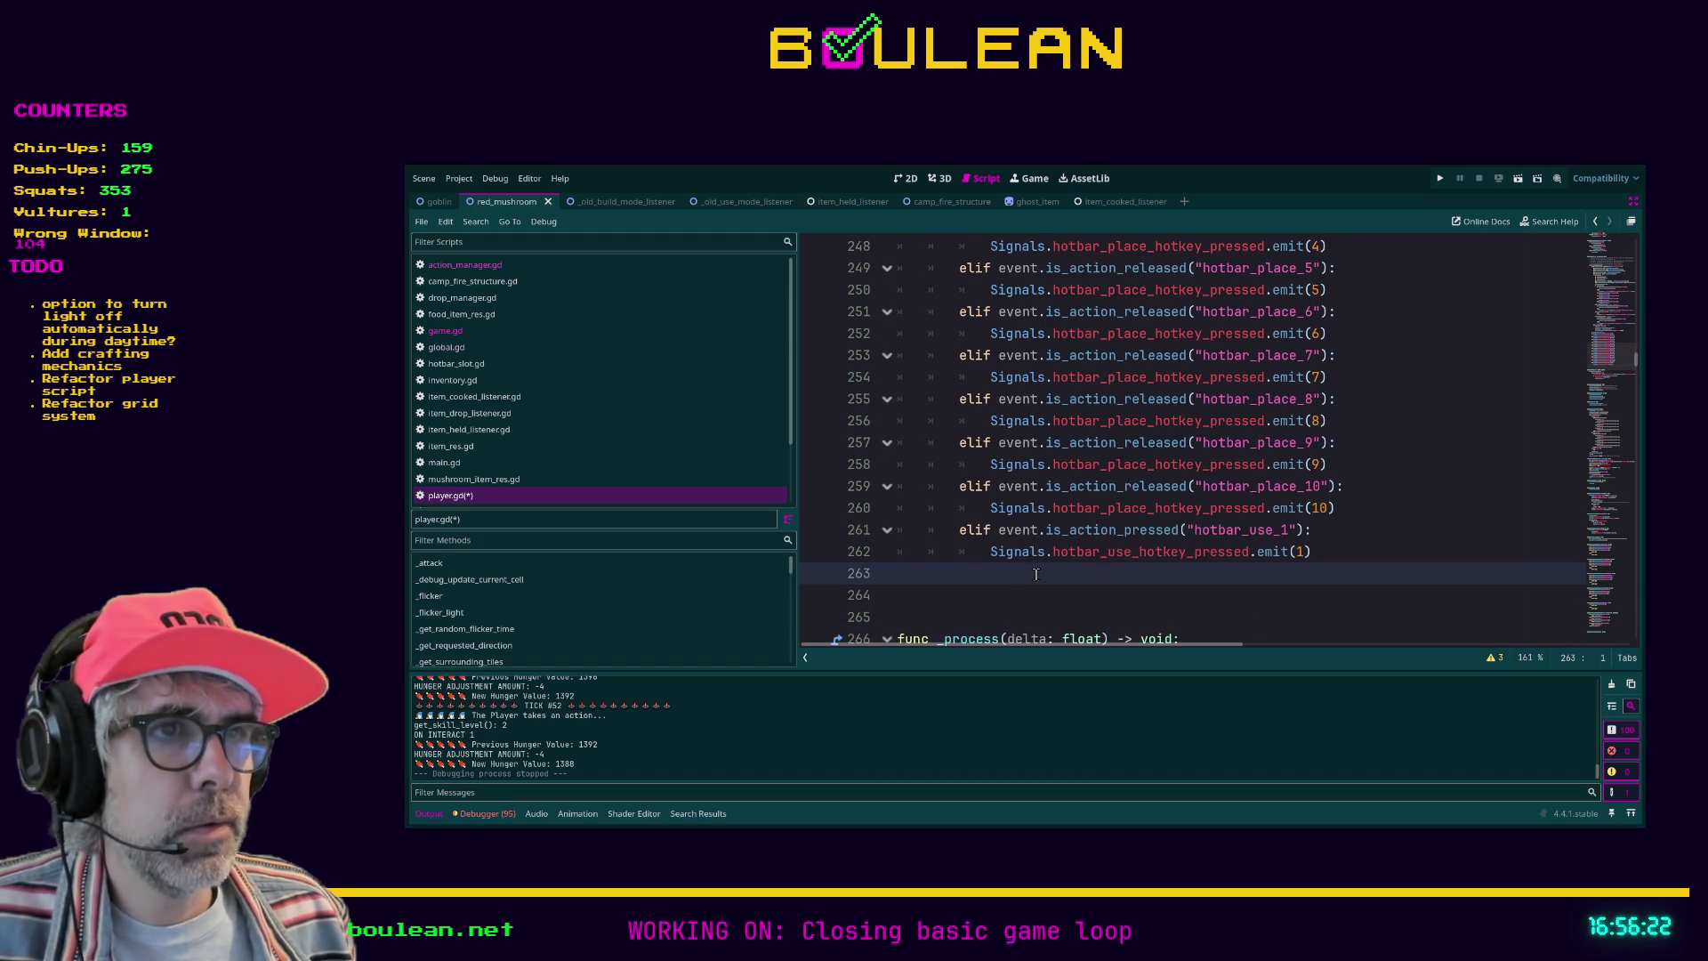
scroll(1030, 576, down, 2)
key(ctrl+v)
key(ctrl+v)
key(ctrl+v)
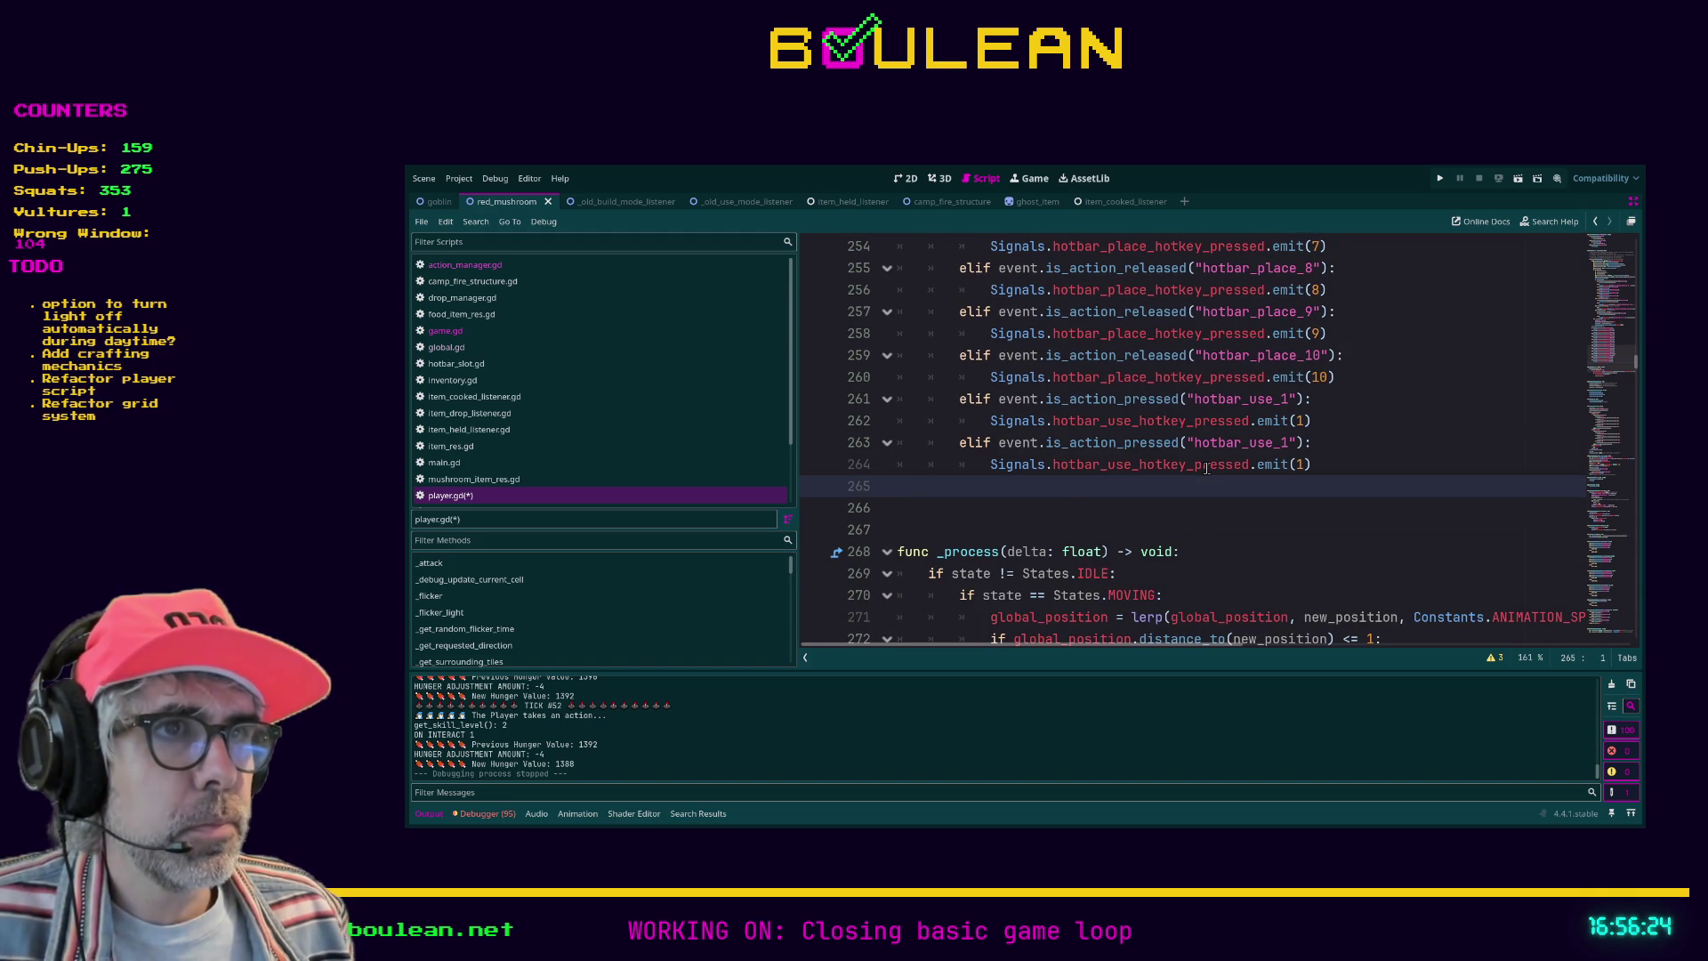
text(elif event.is_action_pressed("hotbar_use_1"): 		Signals.hotbar_use_hotkey_pressed.emit(1))
text(elif event.is_action_pressed("hotbar_use_1"): 			Signals.hotbar_use_hotkey_pressed.emit(1))
text(elif event.is_action_pressed("hotbar_use_1"): 		Signals.hotbar_use_hotkey_pressed.emit(1))
scroll(1338, 458, up, 4)
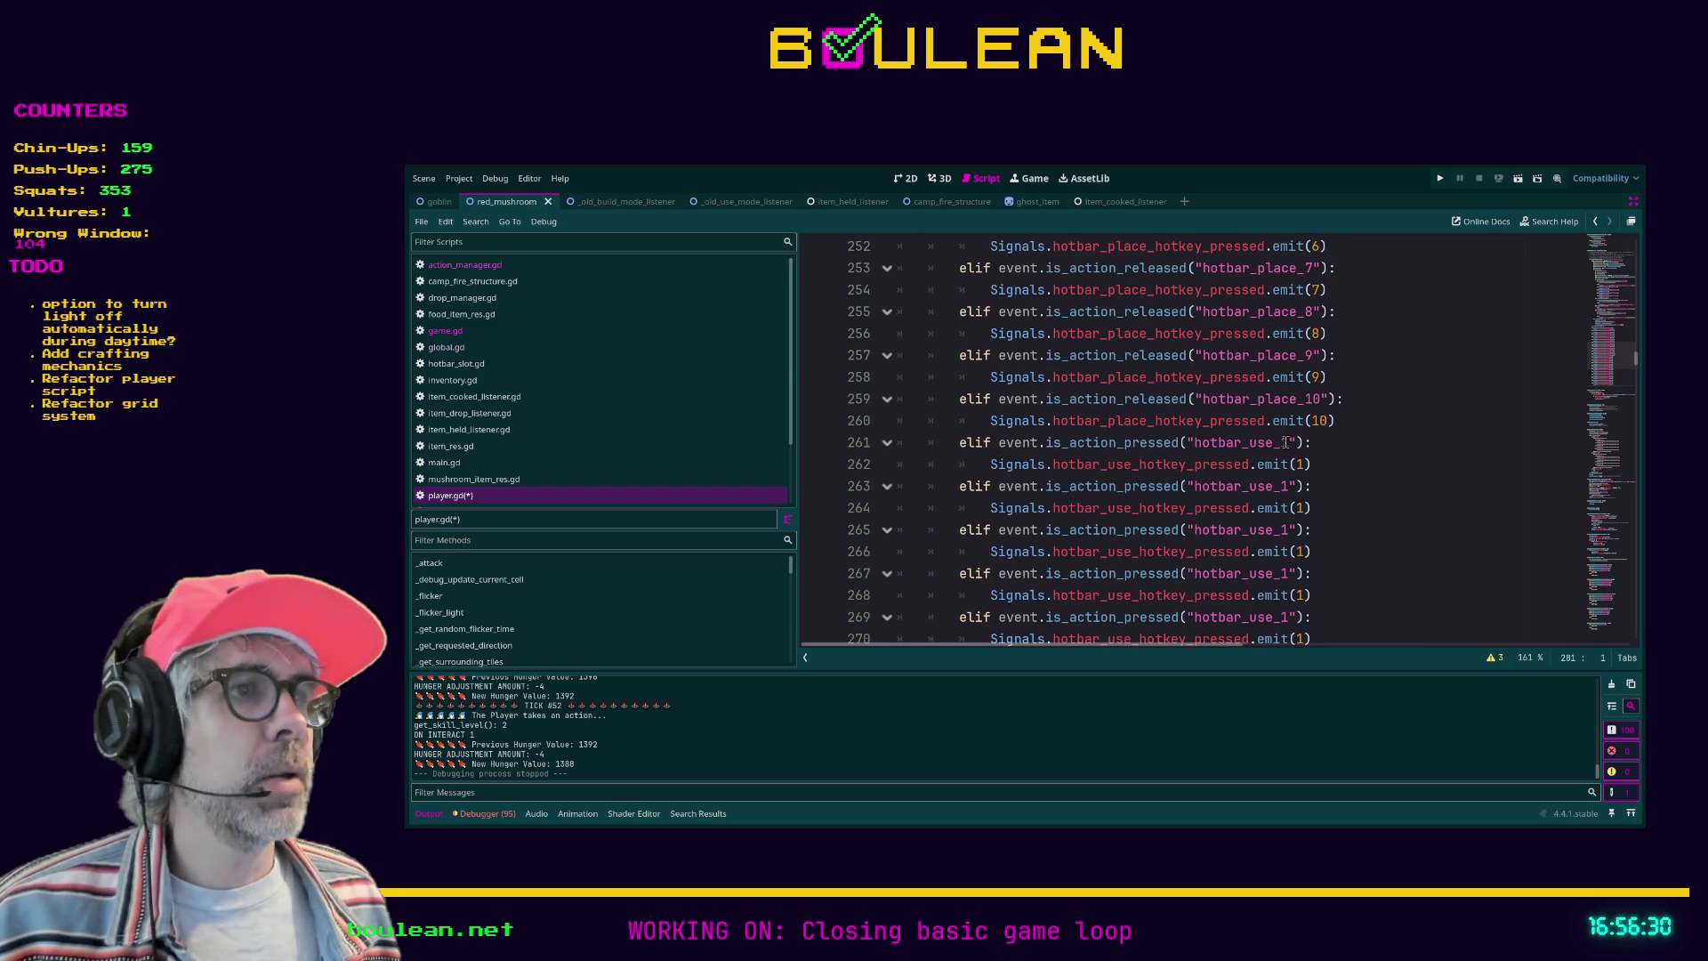
Step: Renumber the first copies to hotbar_use_2 through hotbar_use_5 with matching emit values
click(1286, 443)
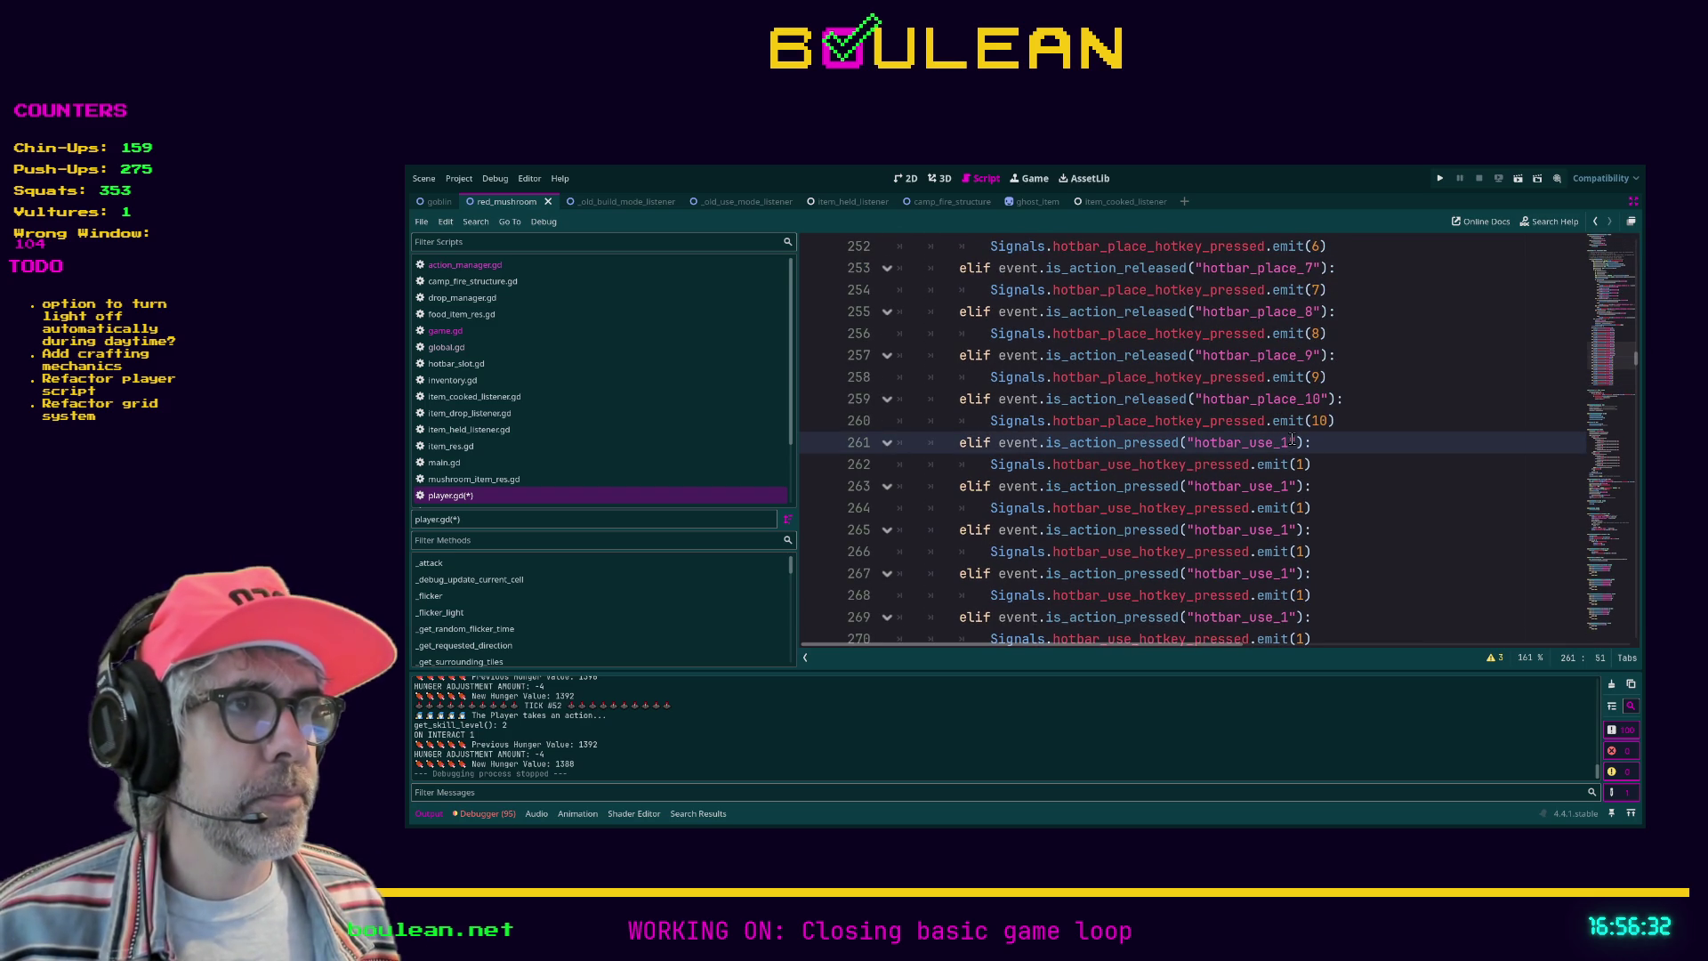
click(1282, 486)
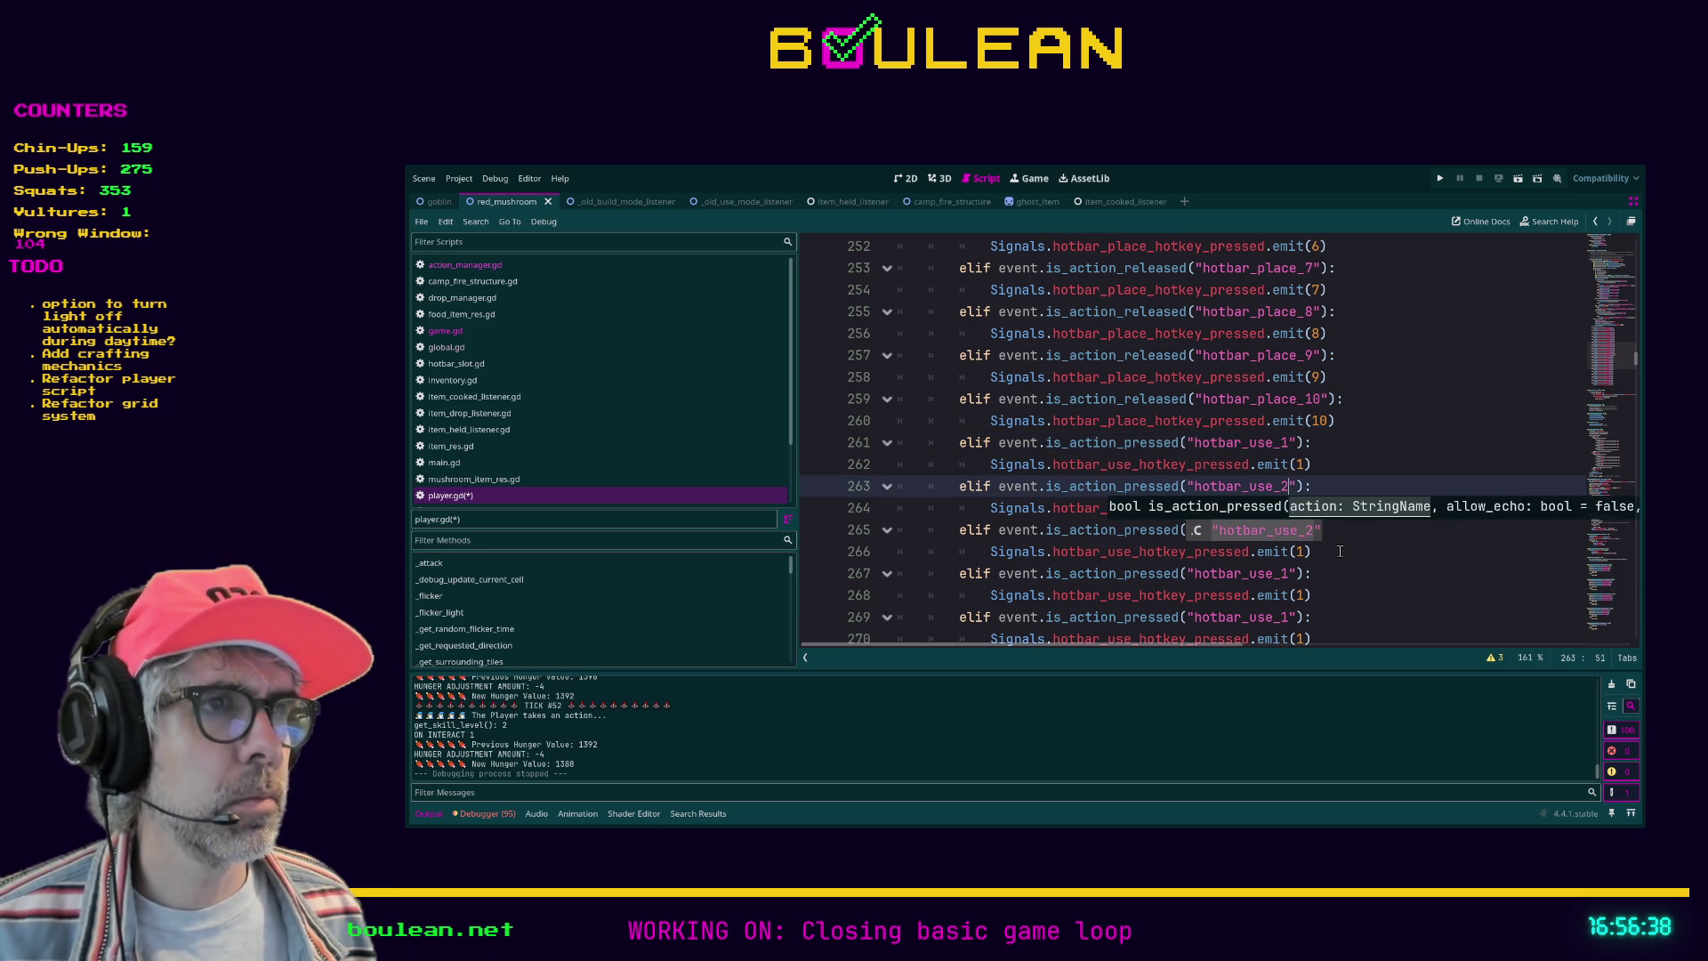
click(1340, 550)
click(1302, 508)
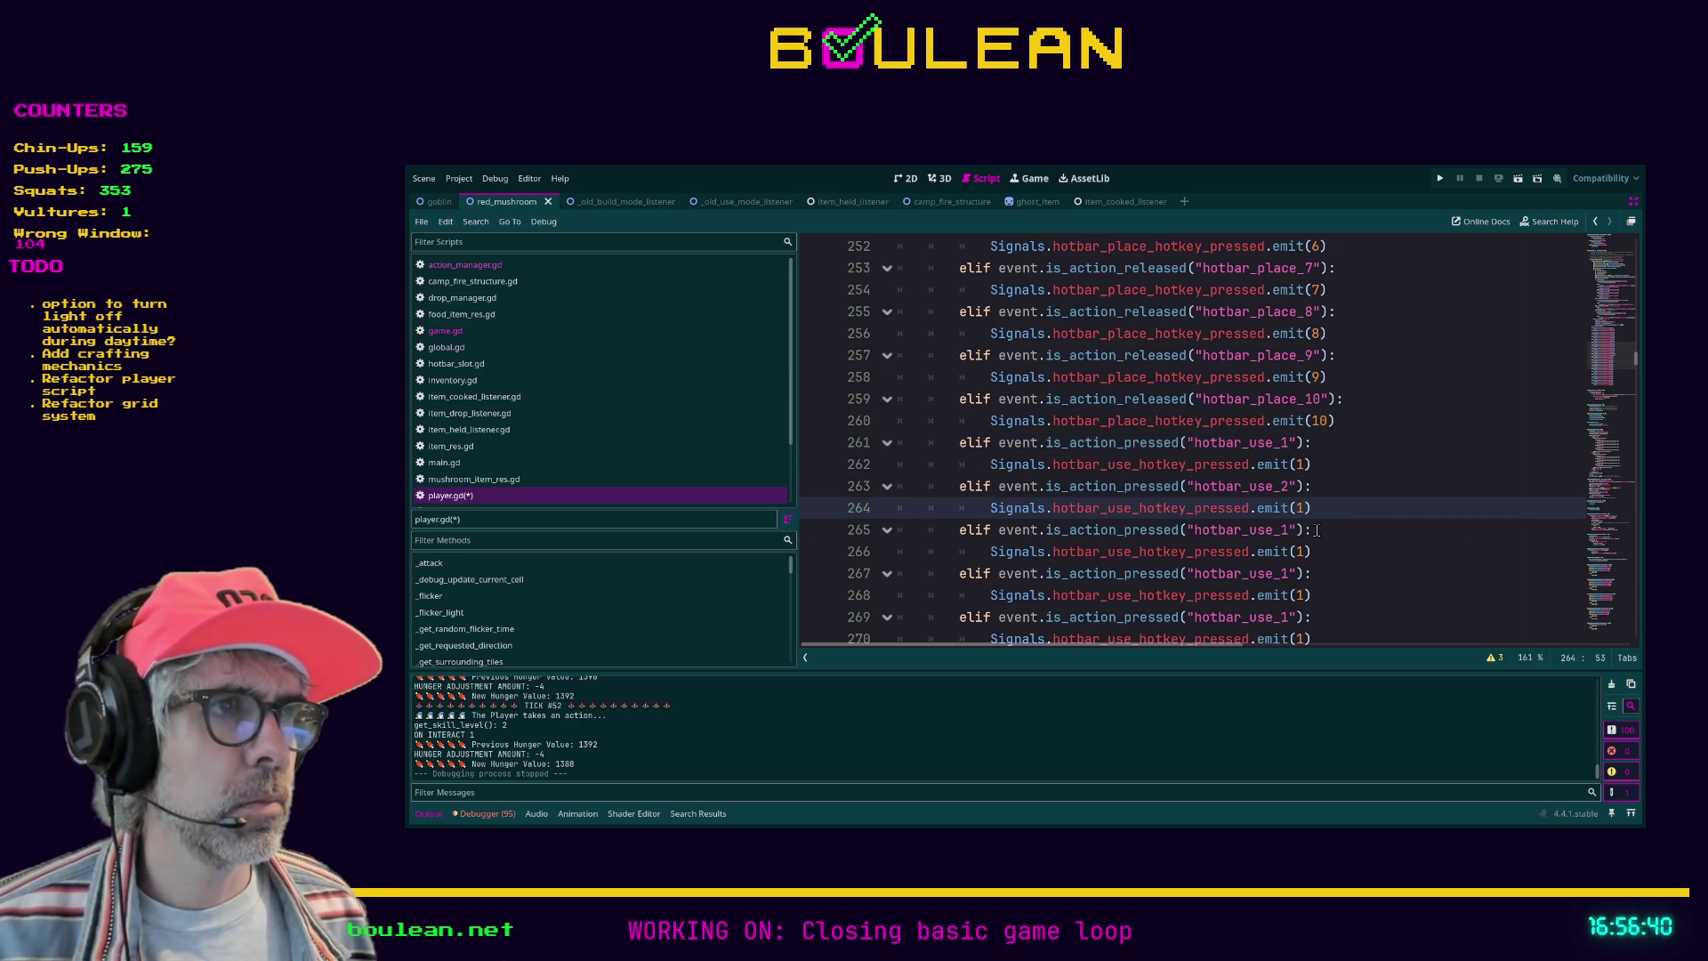
key(BackSpace)
text(2)
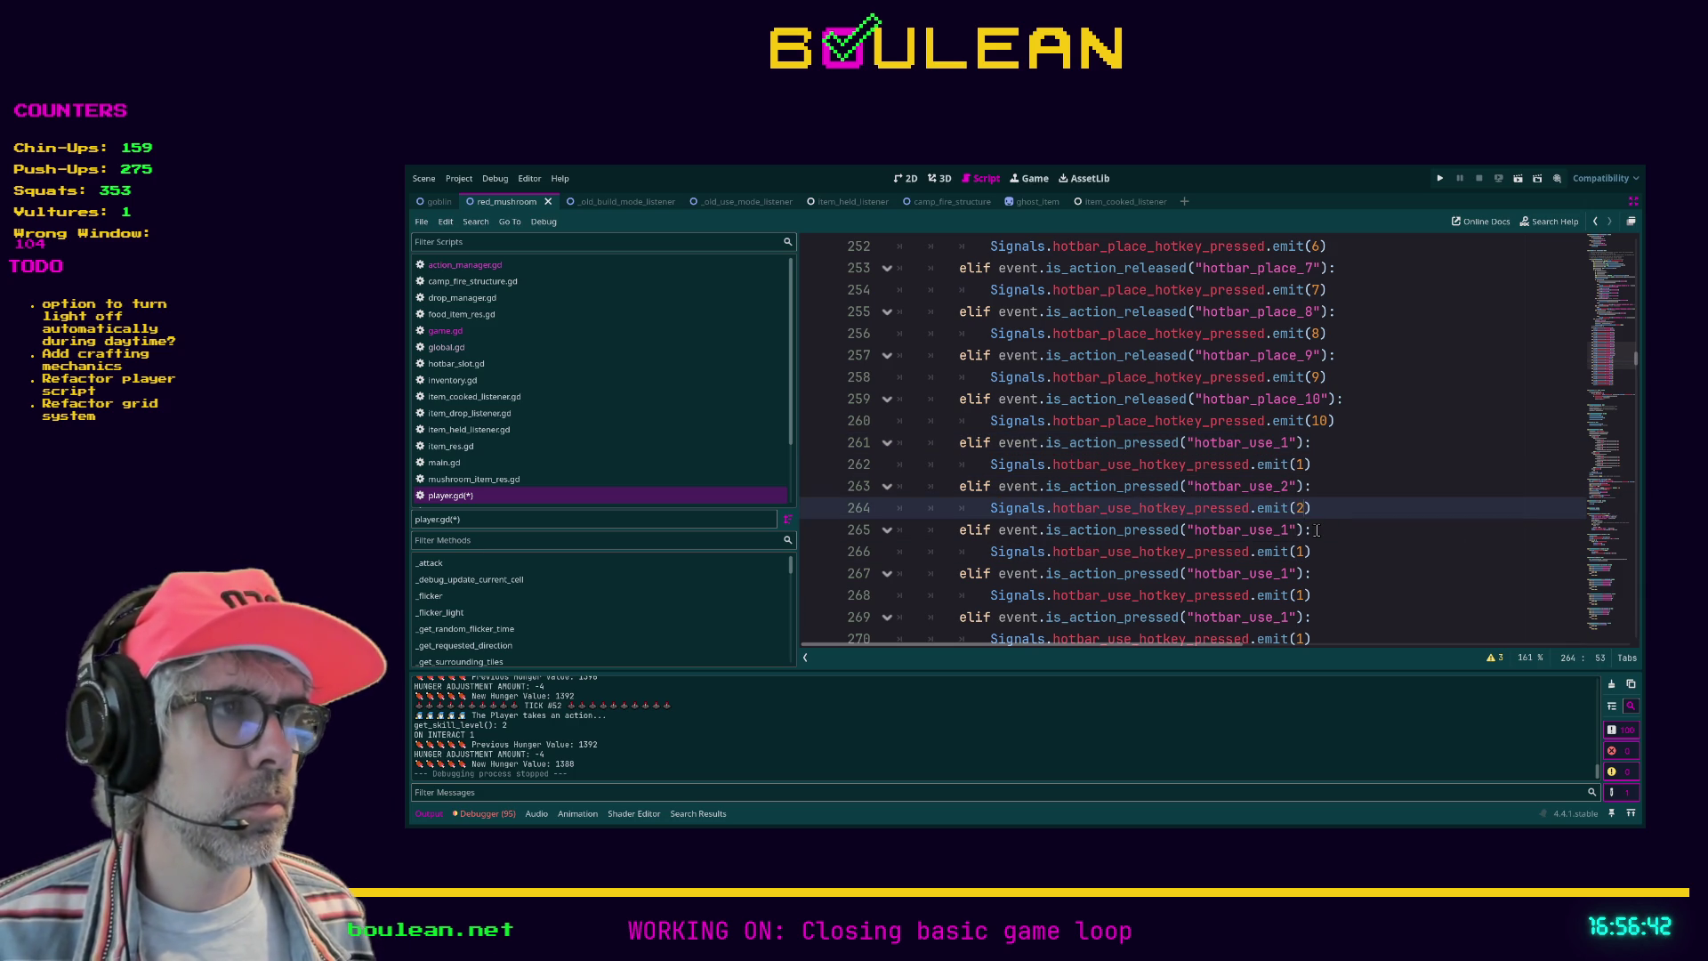
click(1317, 531)
key(Left)
key(Left)
key(Left)
key(BackSpace)
text(3)
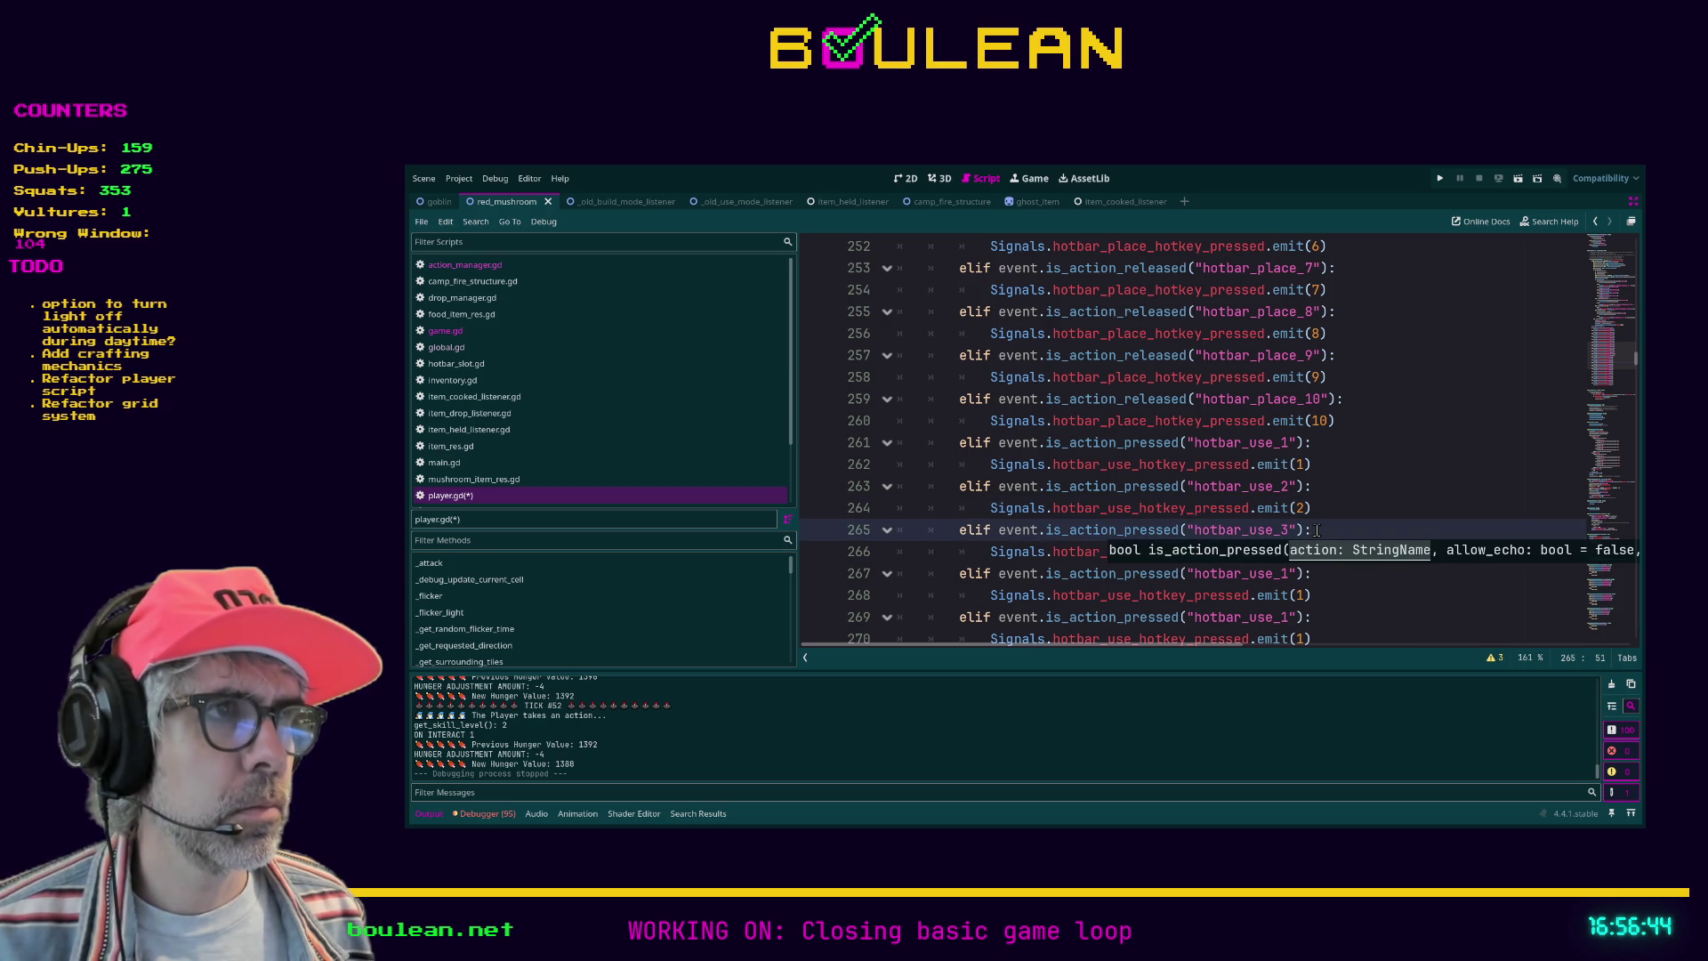
key(Down)
key(Down)
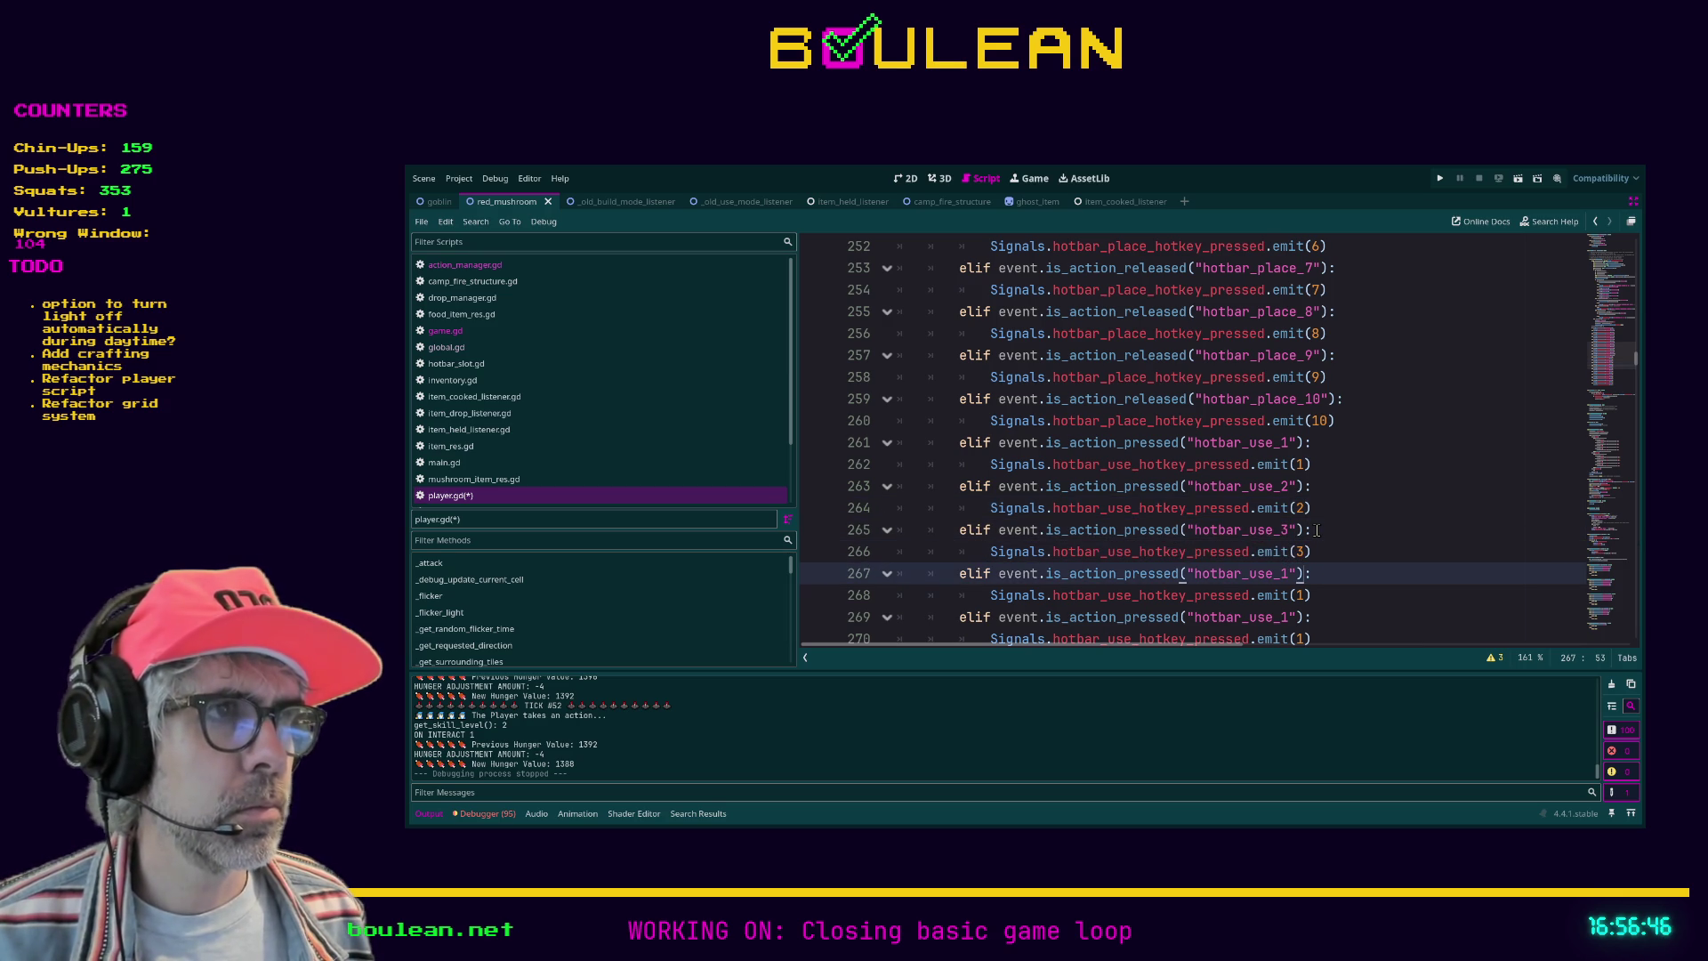
key(BackSpace)
text(4)
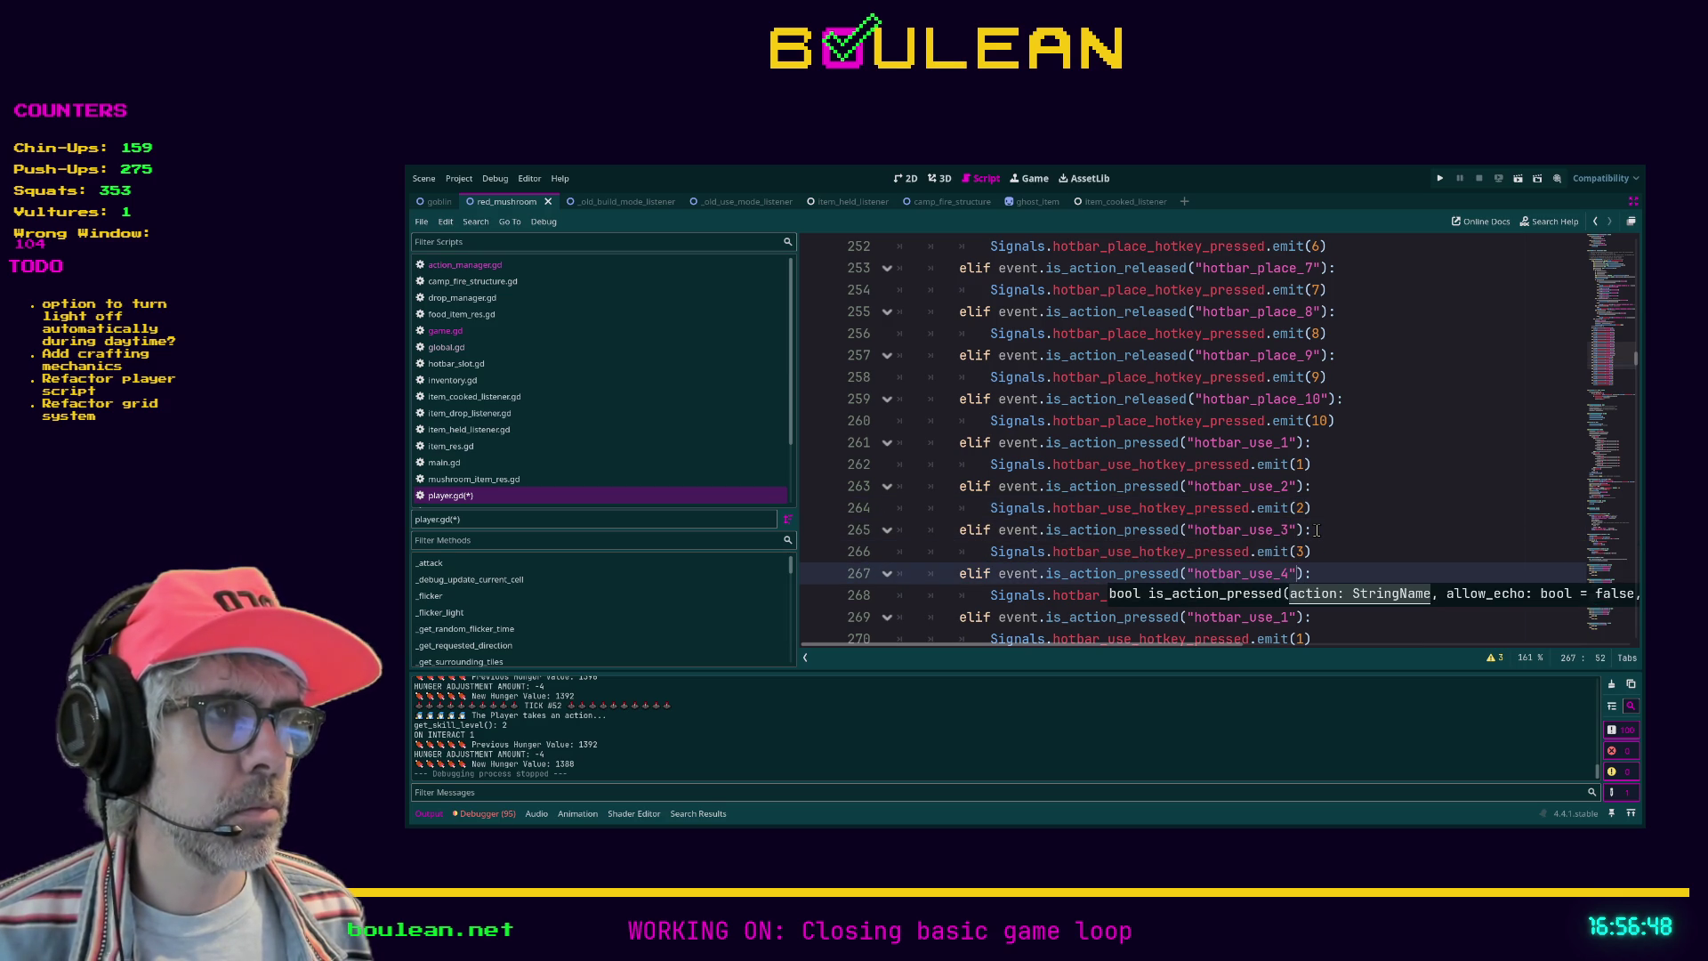
key(Down)
key(Down)
key(BackSpace)
text(5)
Step: Renumber the remaining copies to hotbar_use_6 through hotbar_use_10 with matching emit values
key(Down)
key(Left)
key(BackSpace)
text(5)
key(Down)
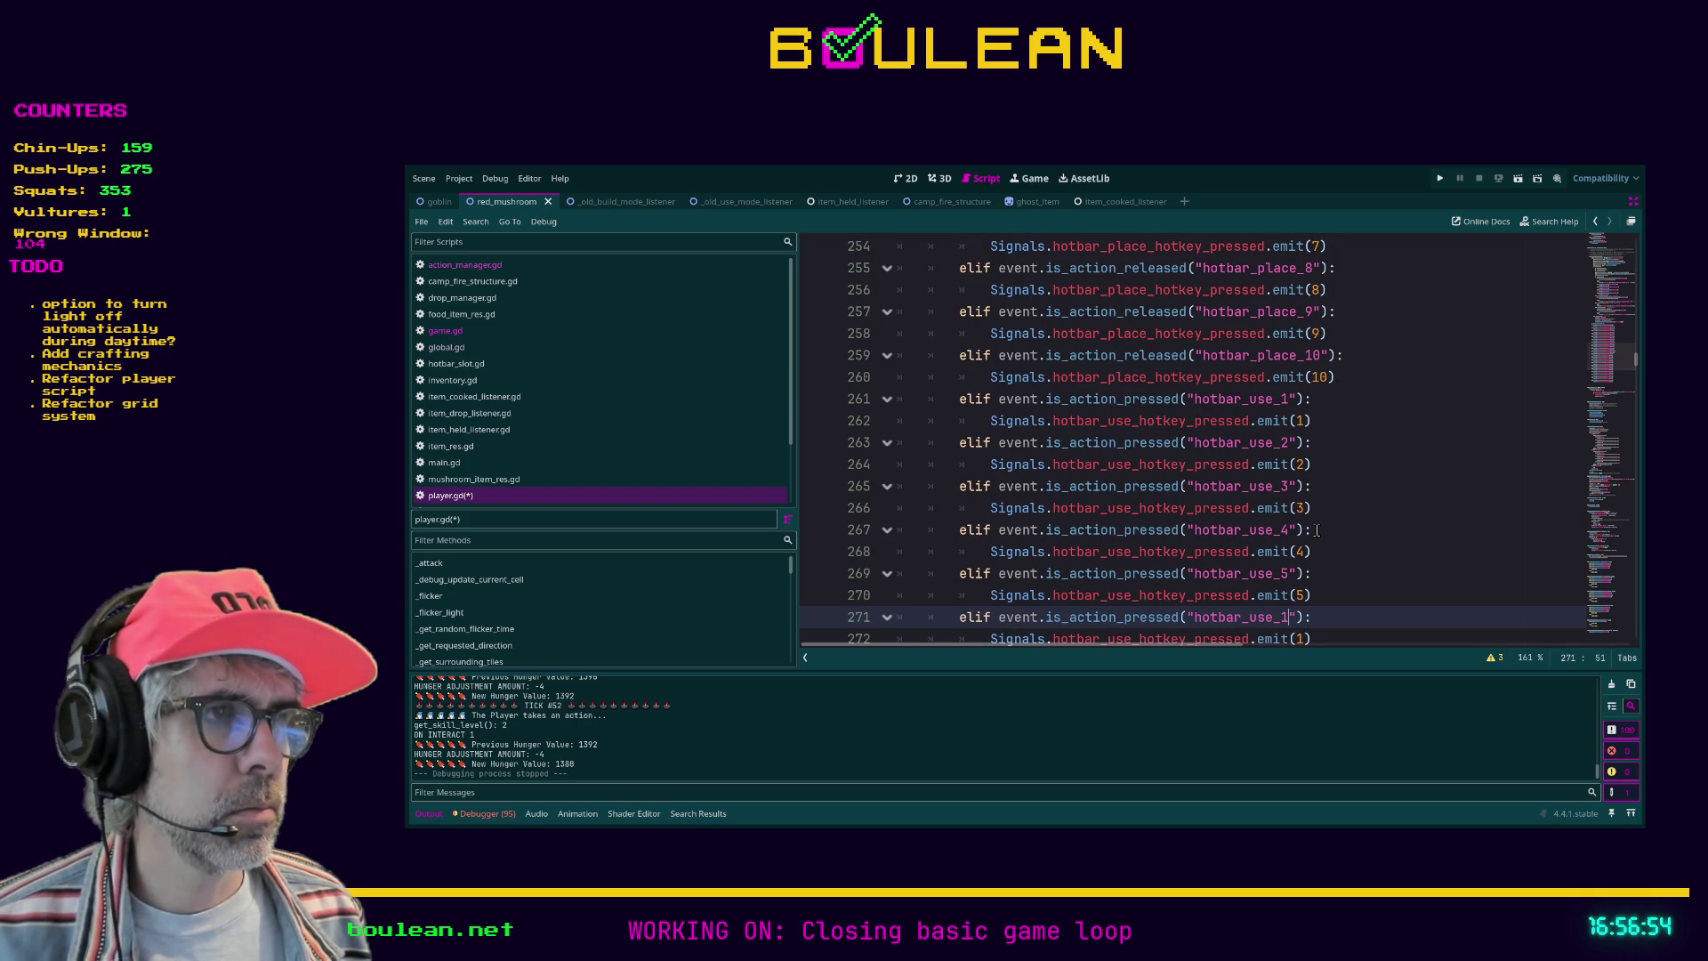
key(BackSpace)
text(6)
key(Down)
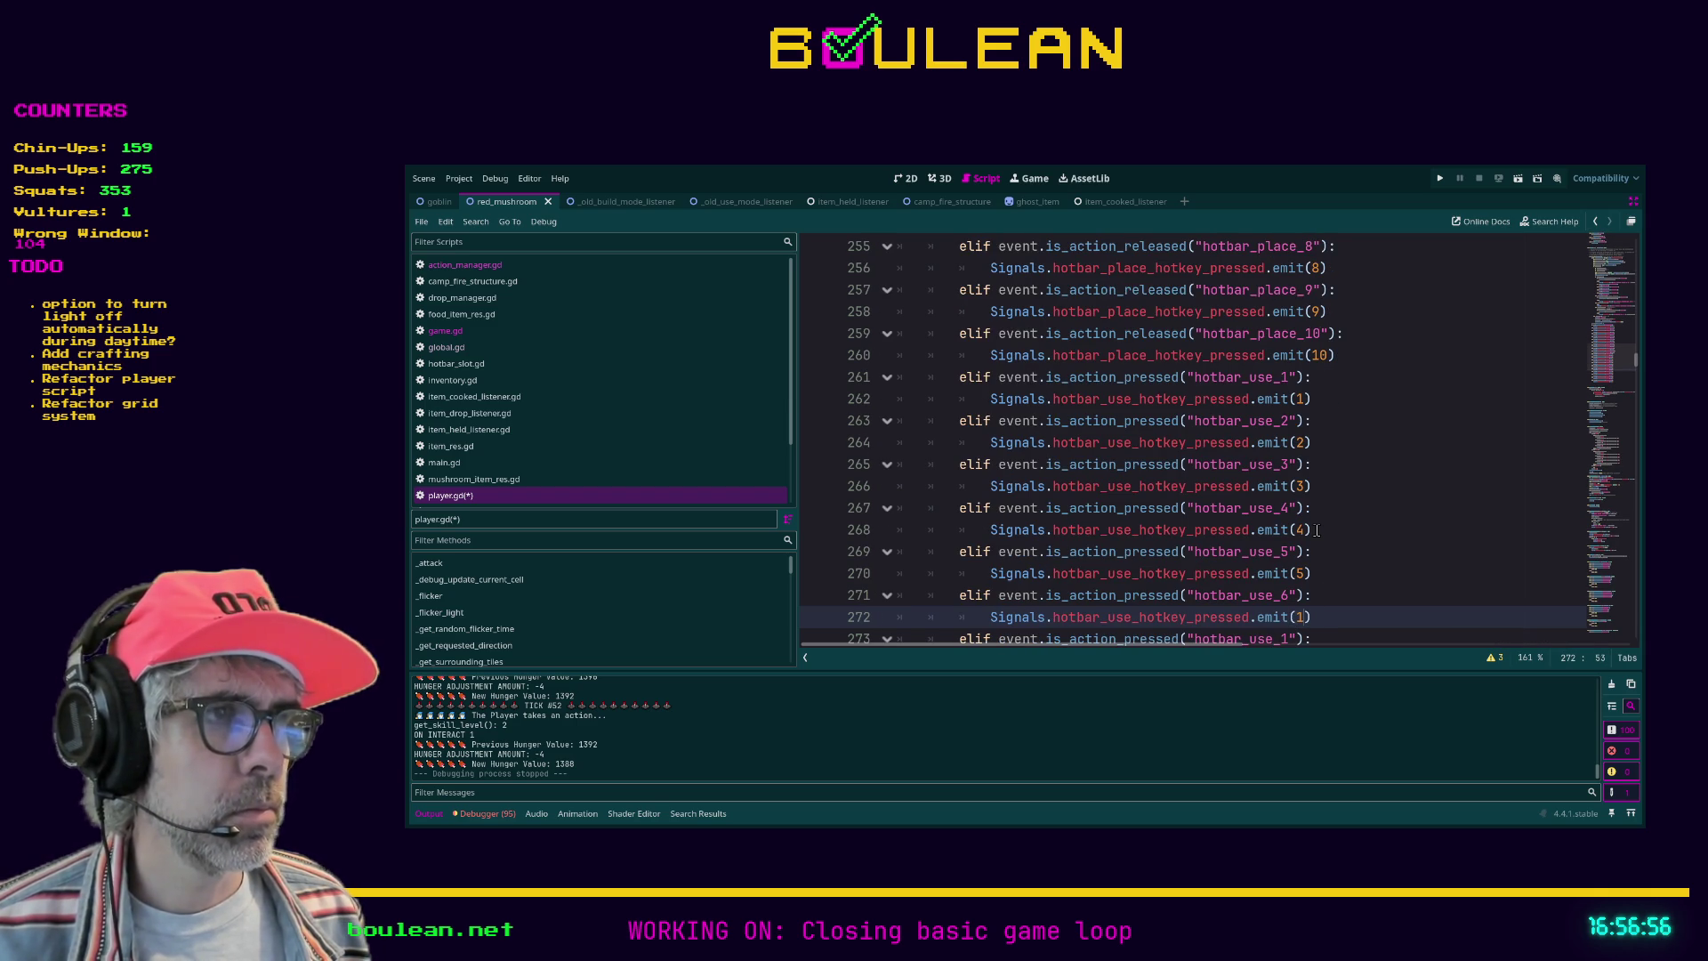
key(Down)
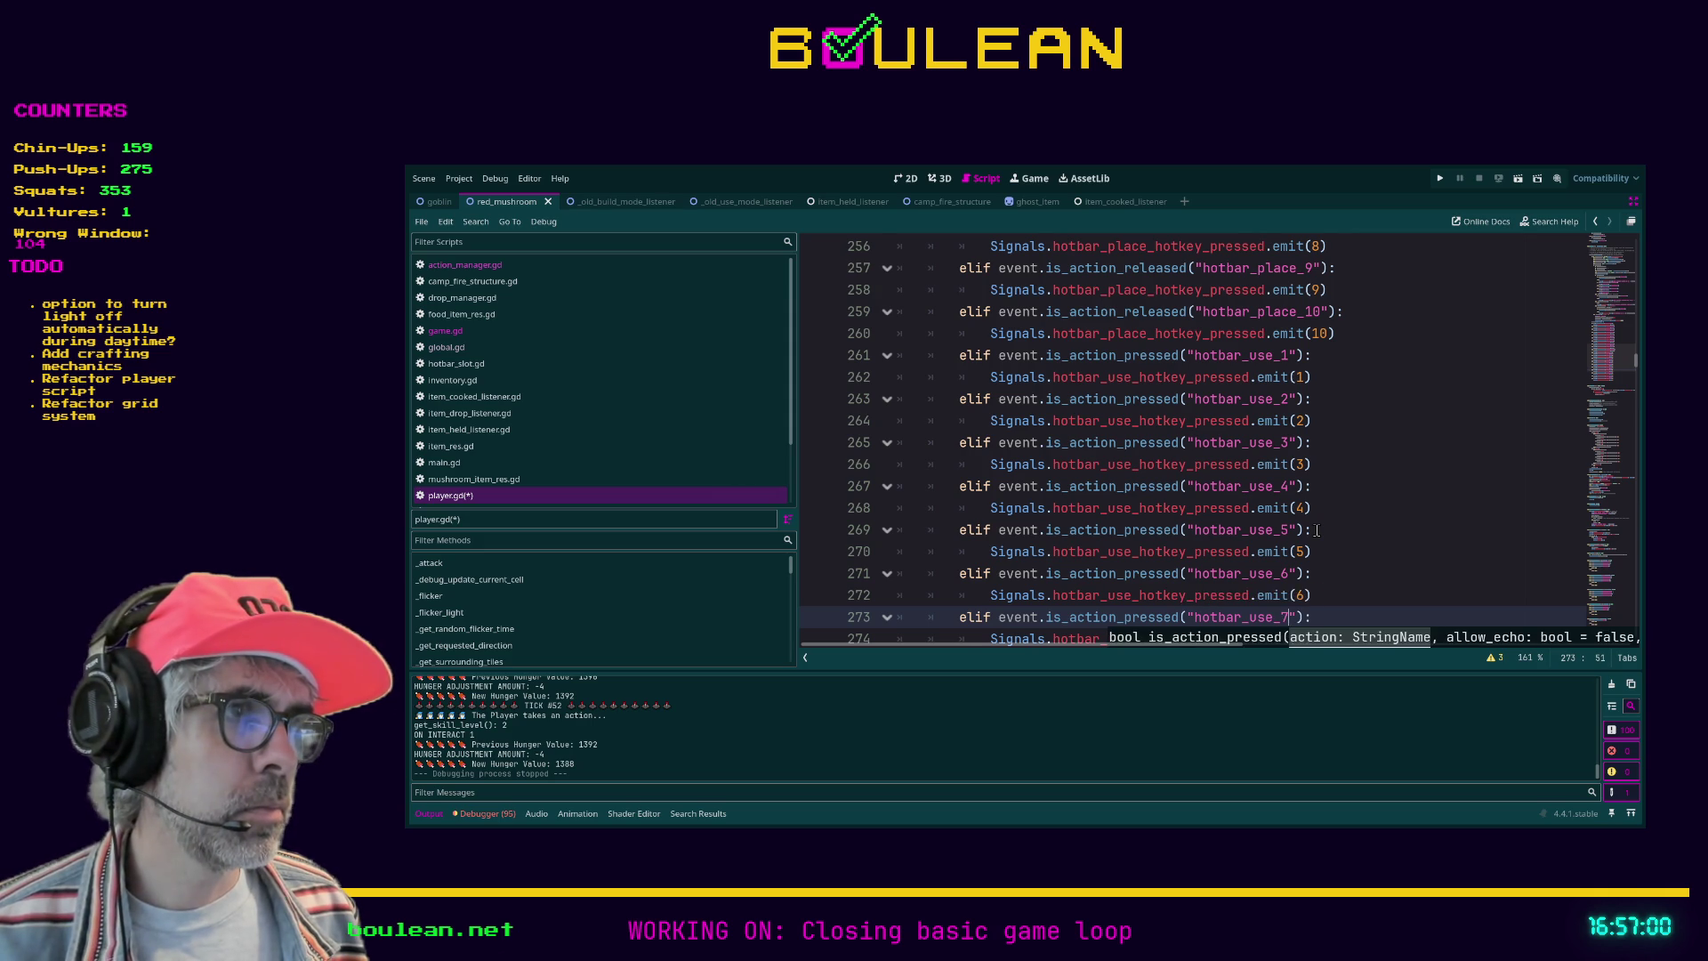
key(Down)
key(BackSpace)
text(7)
key(Down)
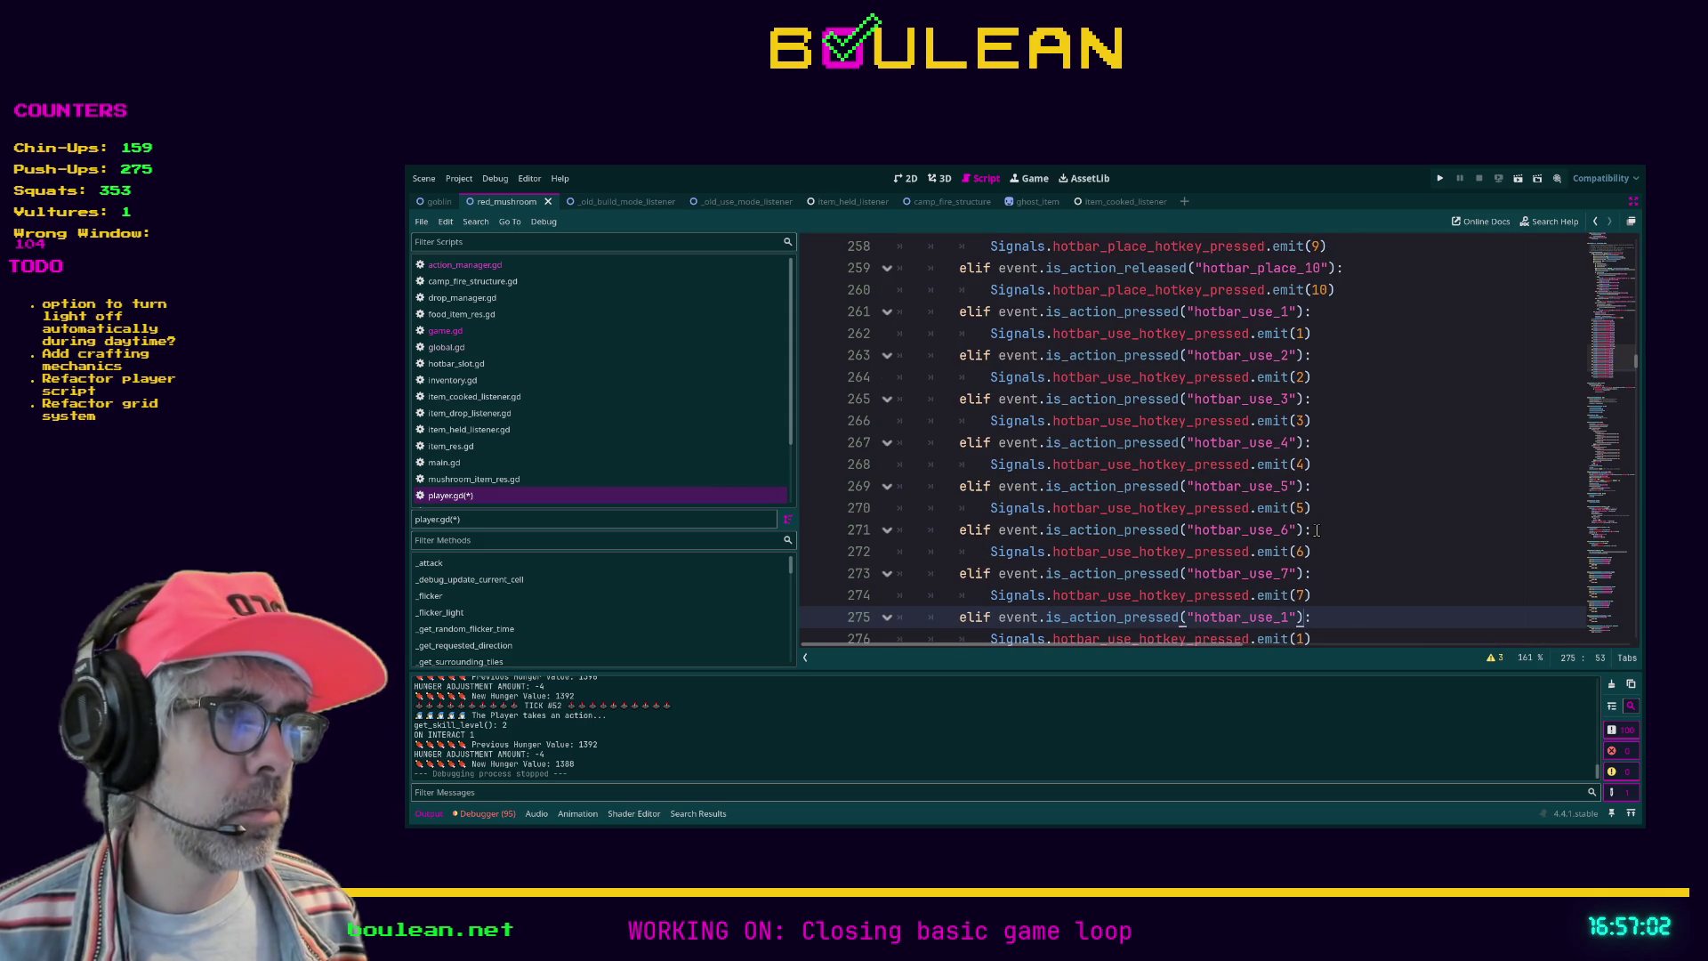
key(BackSpace)
text(8)
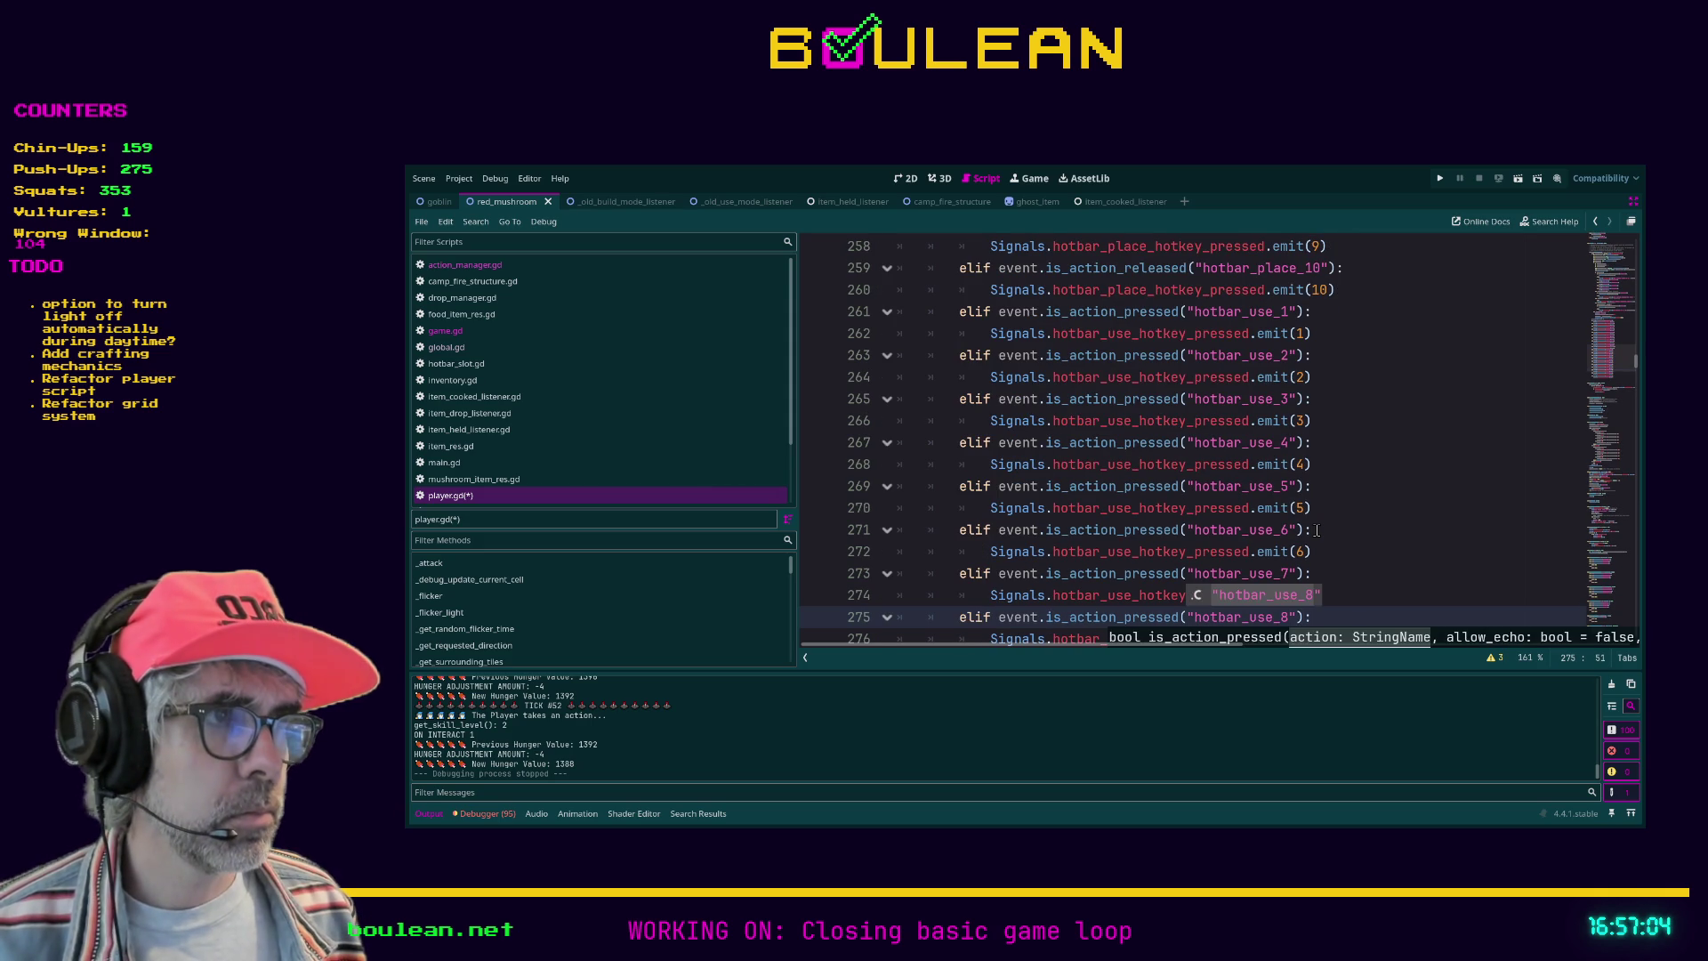
key(Down)
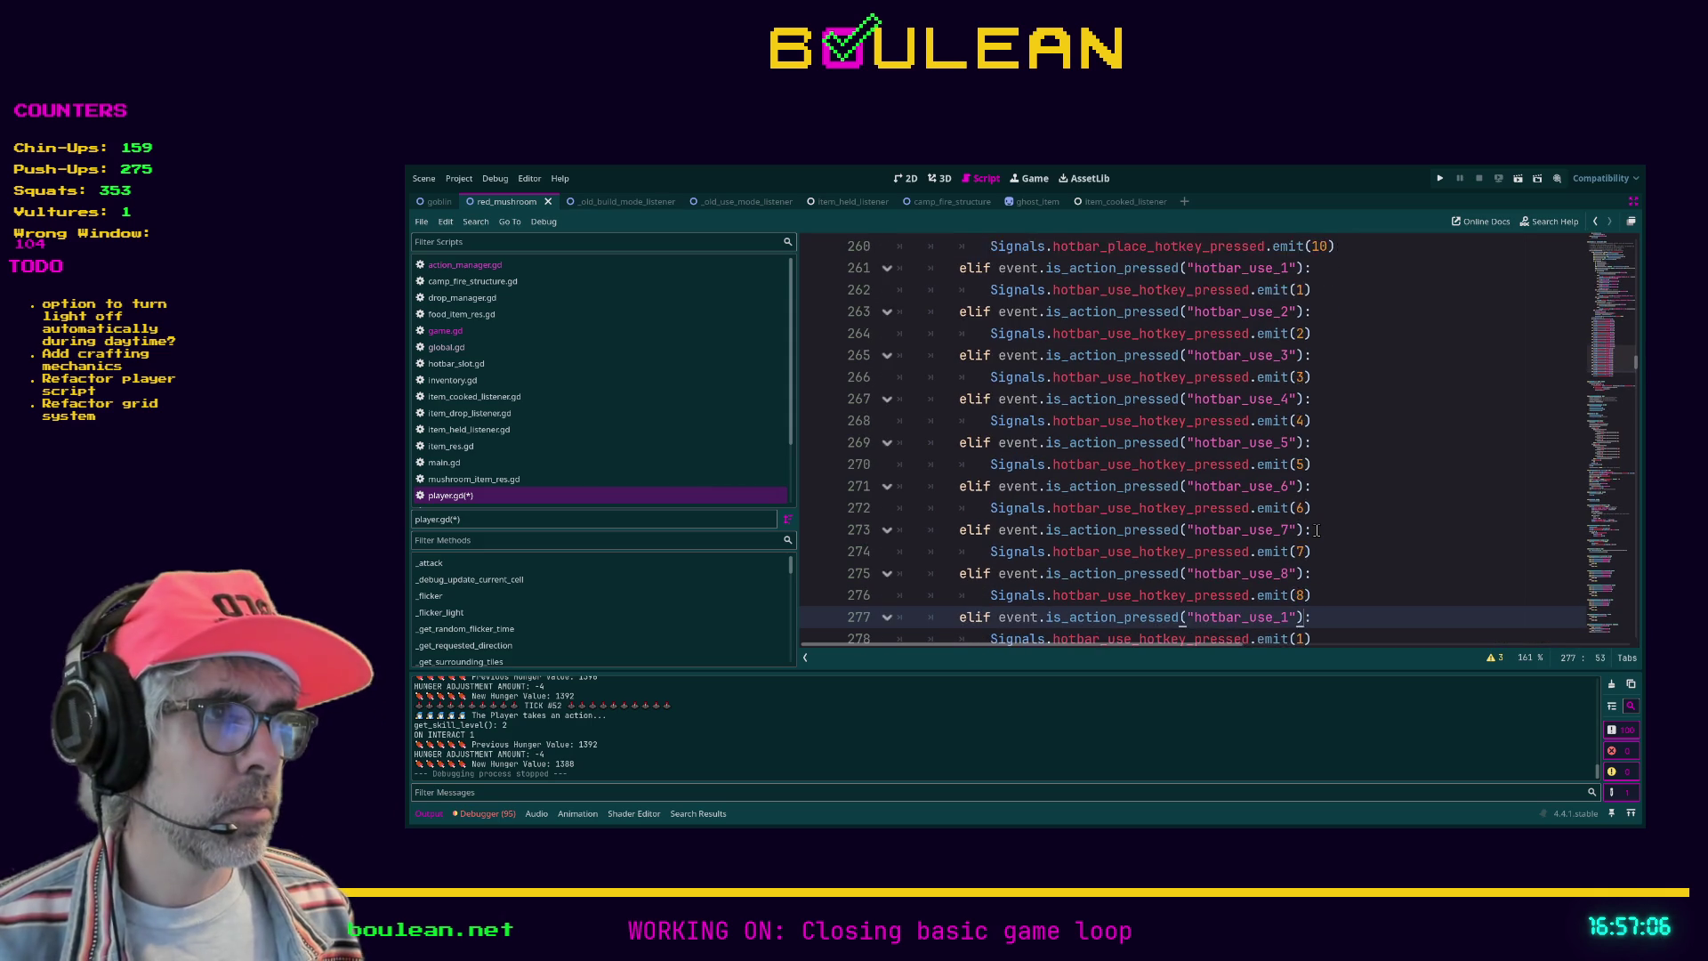
key(Down)
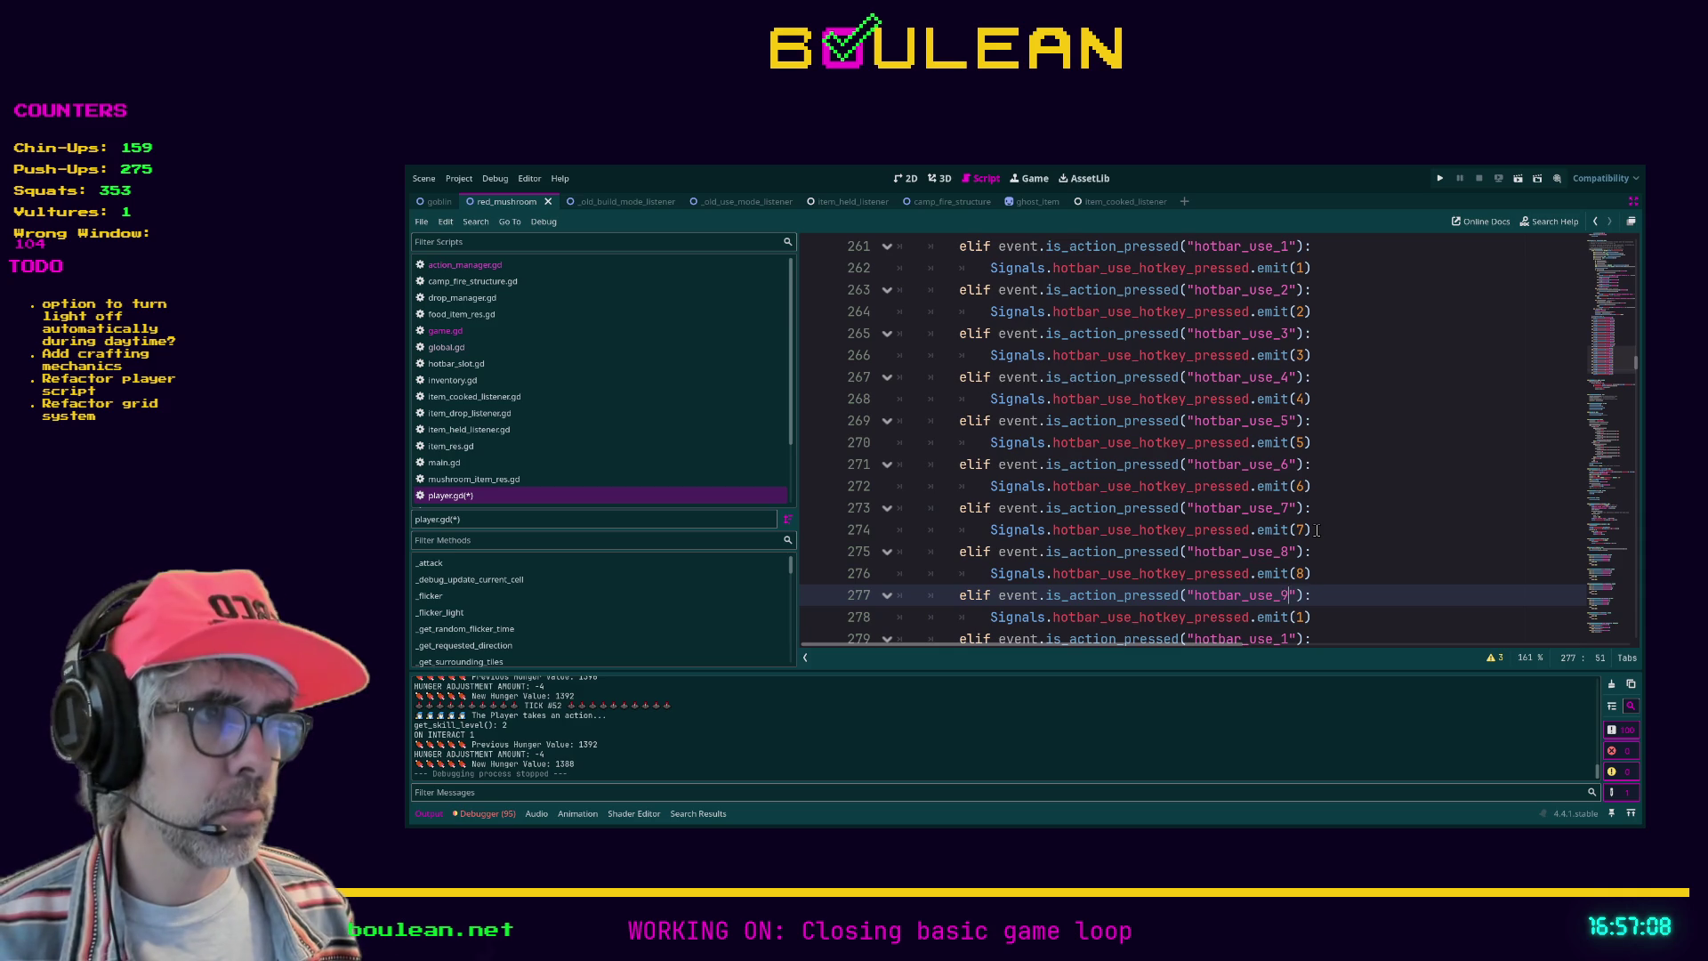
key(Down)
key(BackSpace)
text(9)
key(Down)
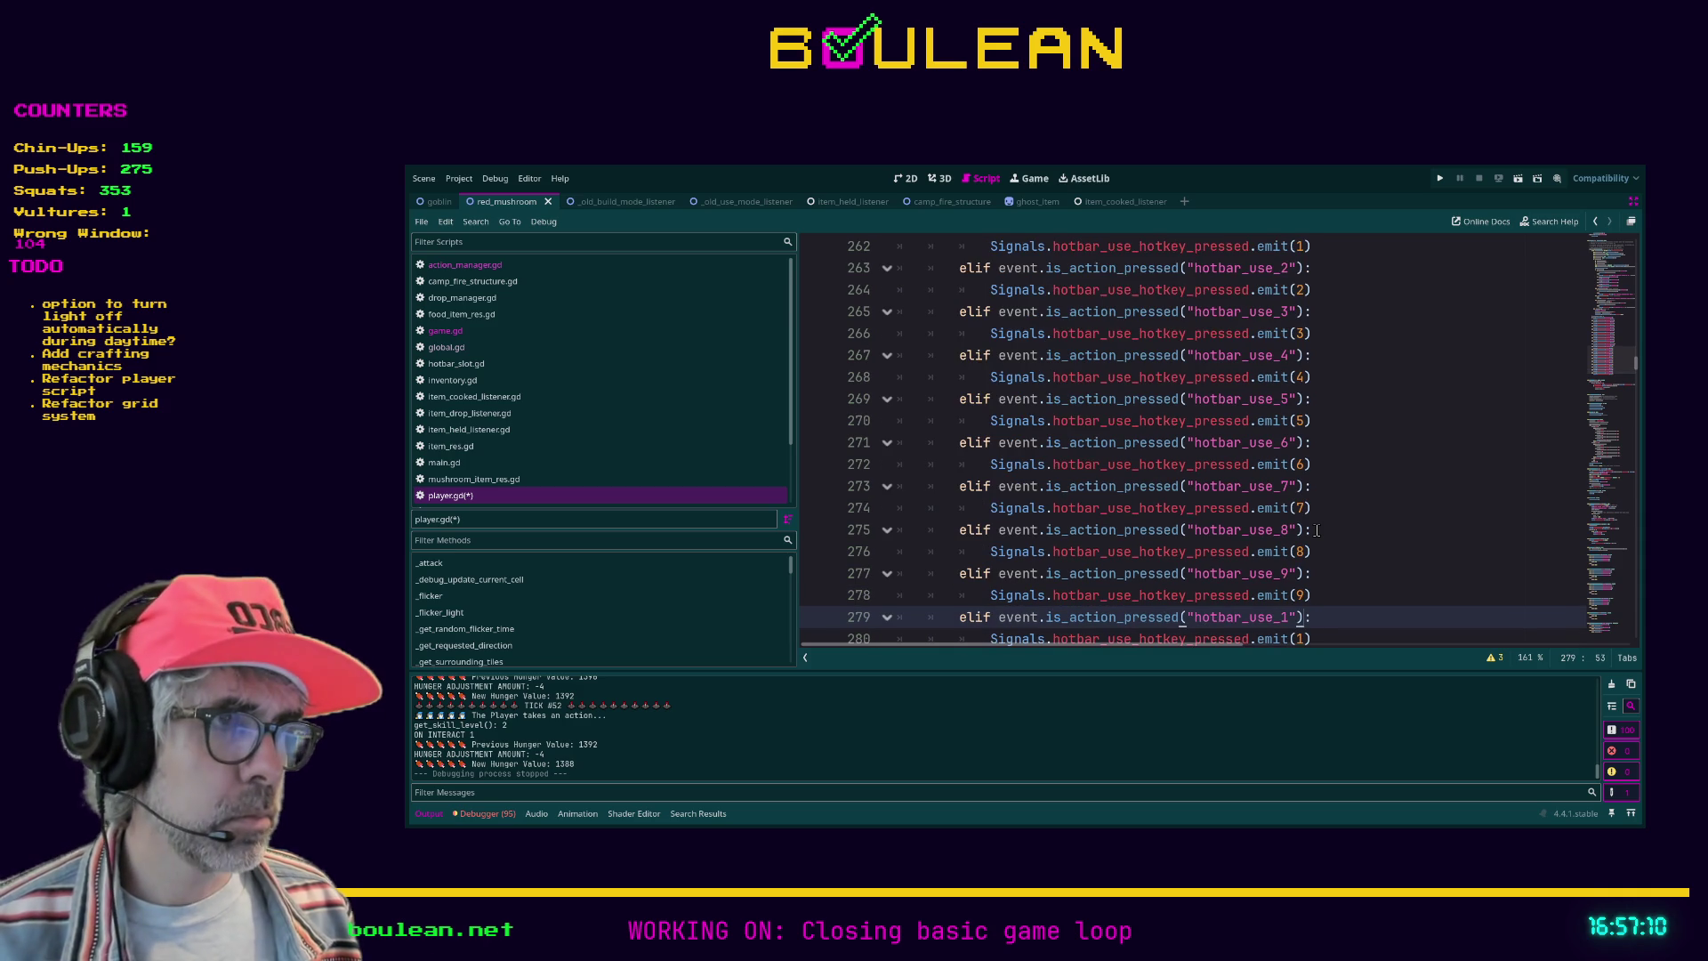
text(0)
key(Escape)
key(Down)
text(0)
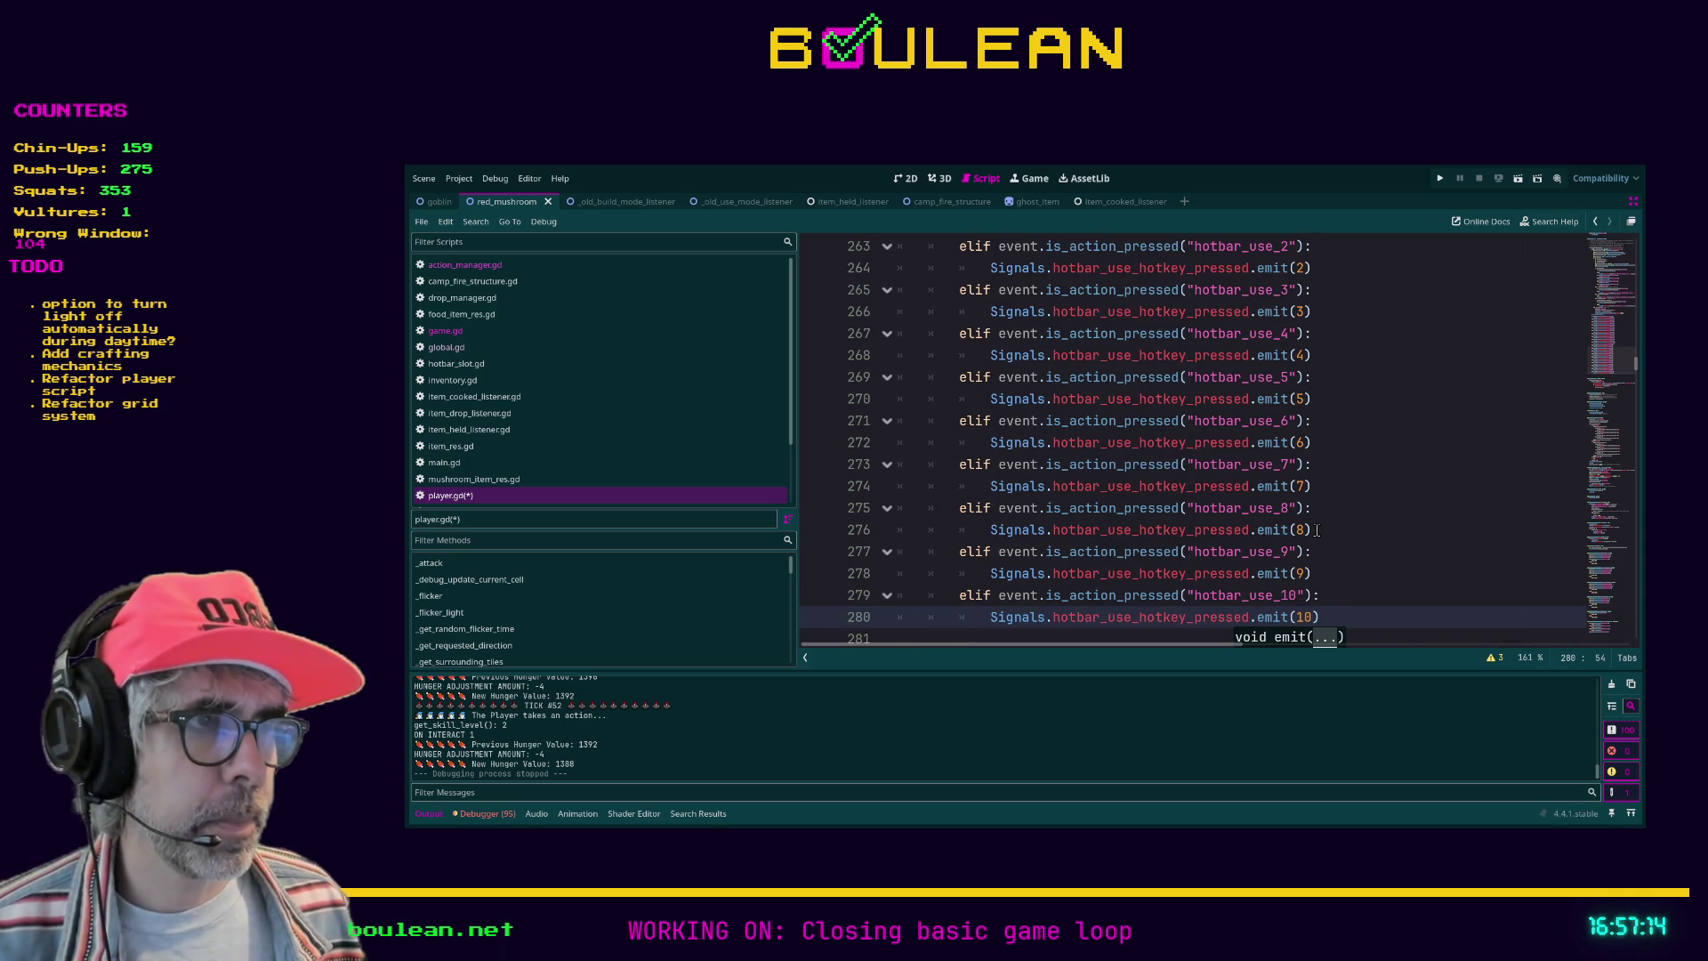
click(1375, 479)
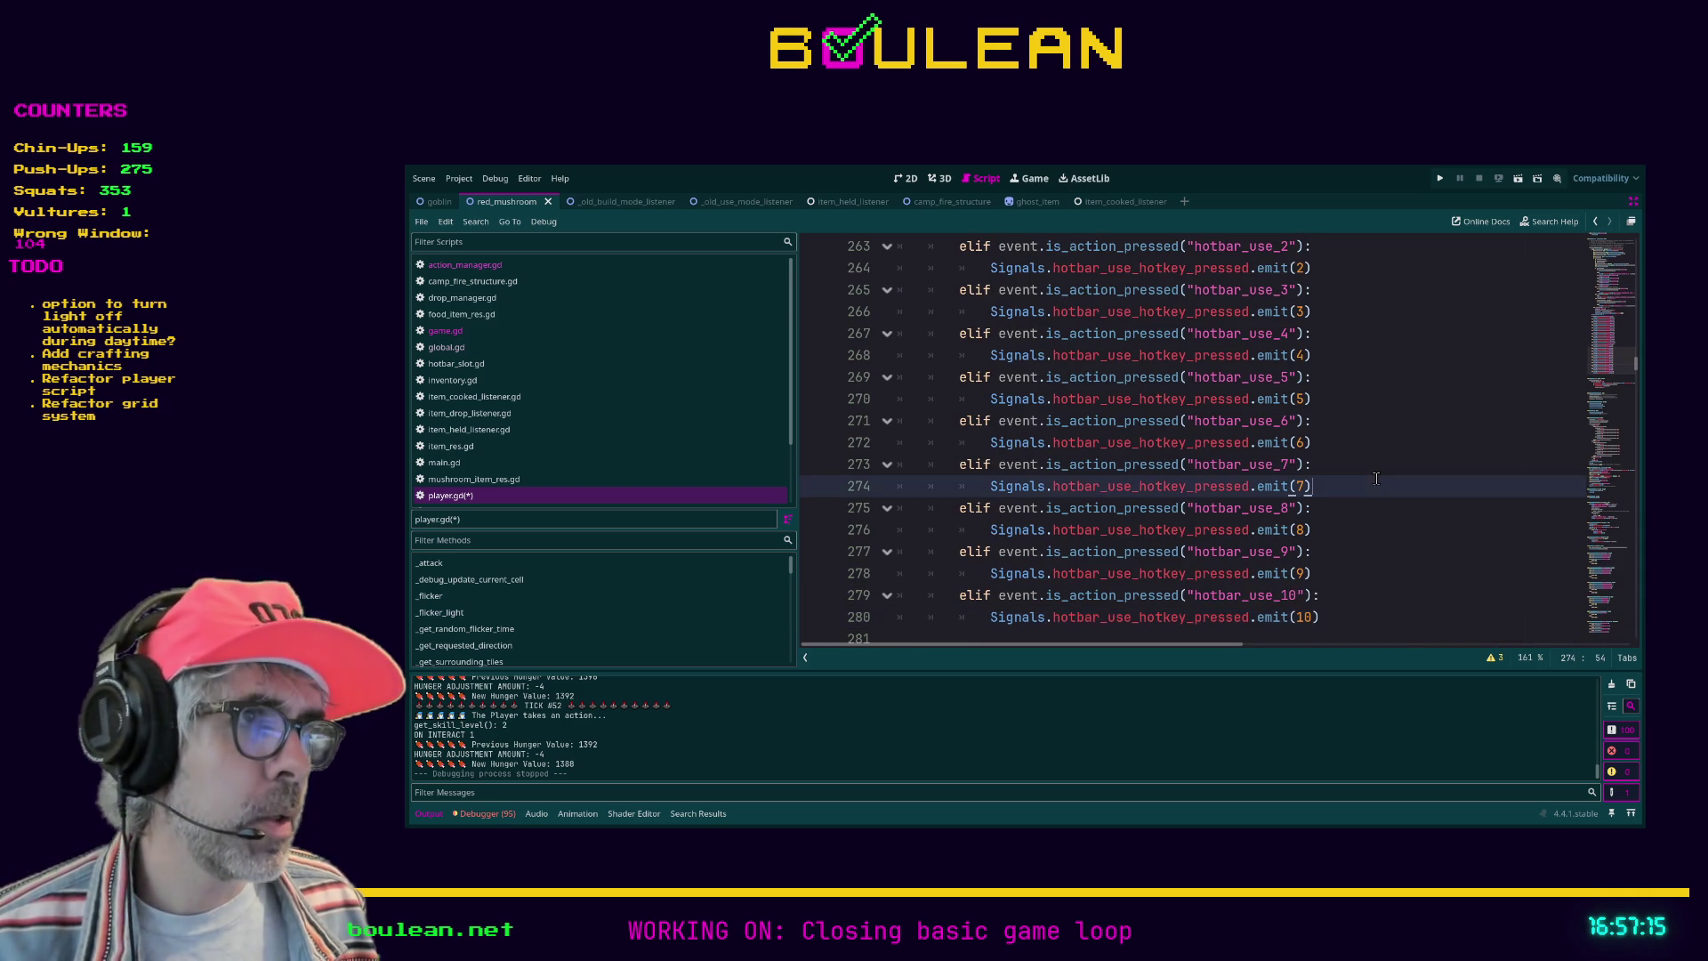
Step: Save player.gd and review the final hotbar_use_10 branch
click(1444, 586)
key(ctrl+s)
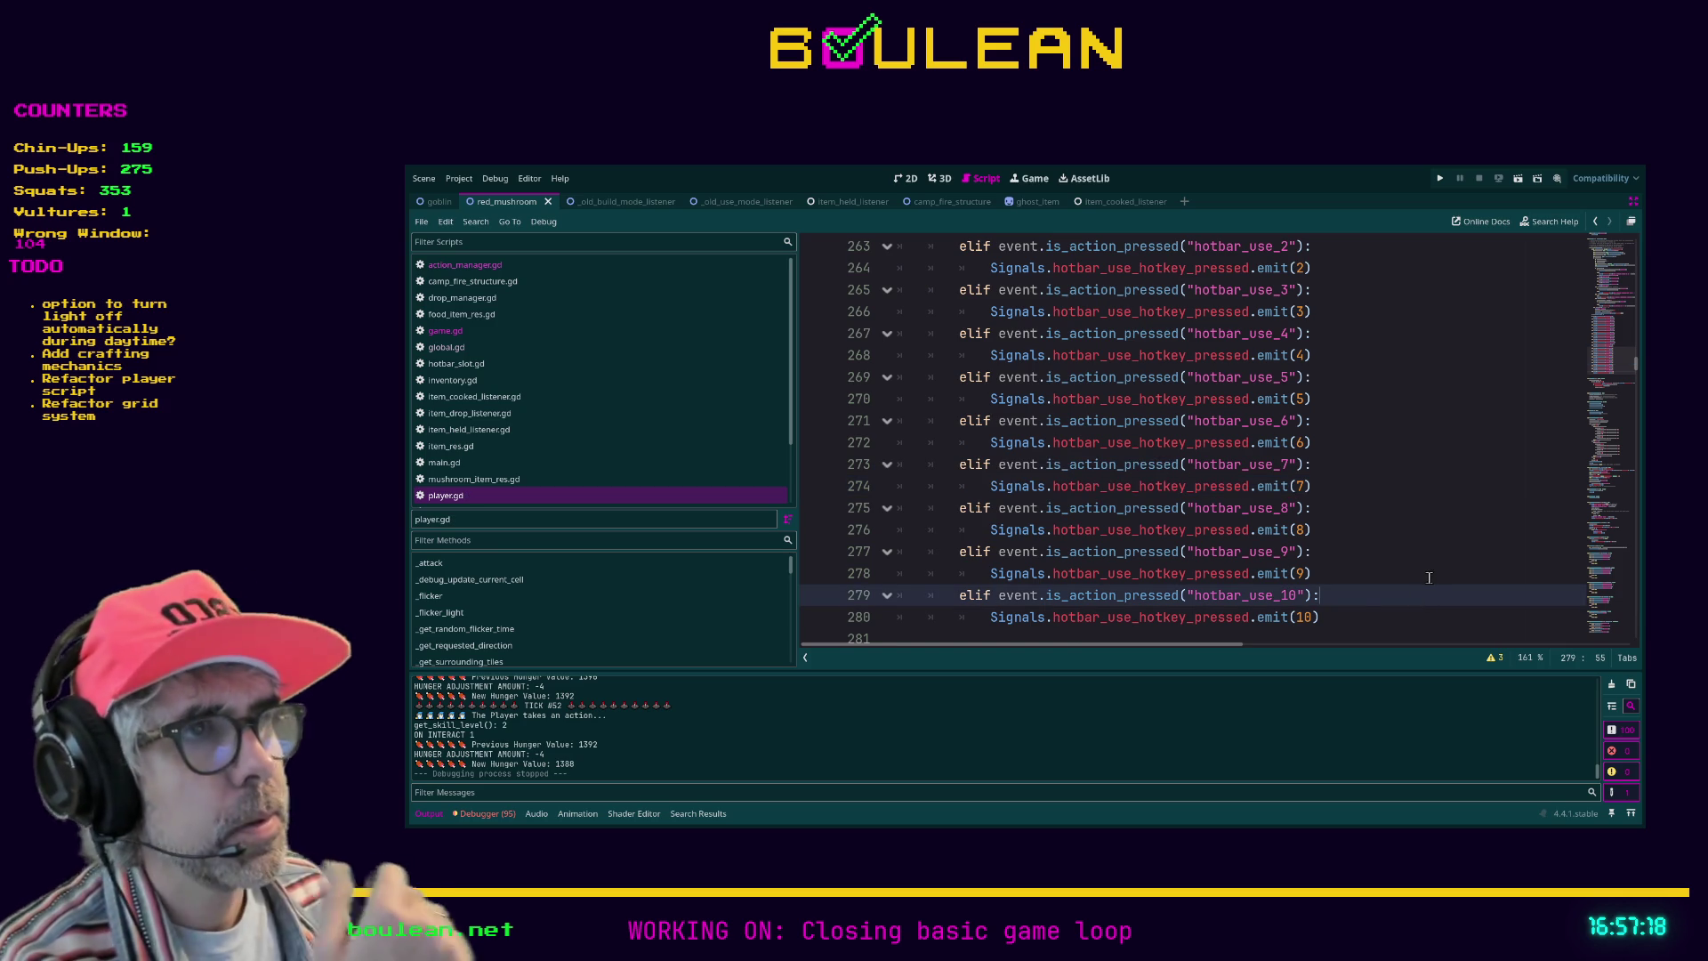
scroll(1351, 633, down, 2)
drag(1330, 488, 1072, 463)
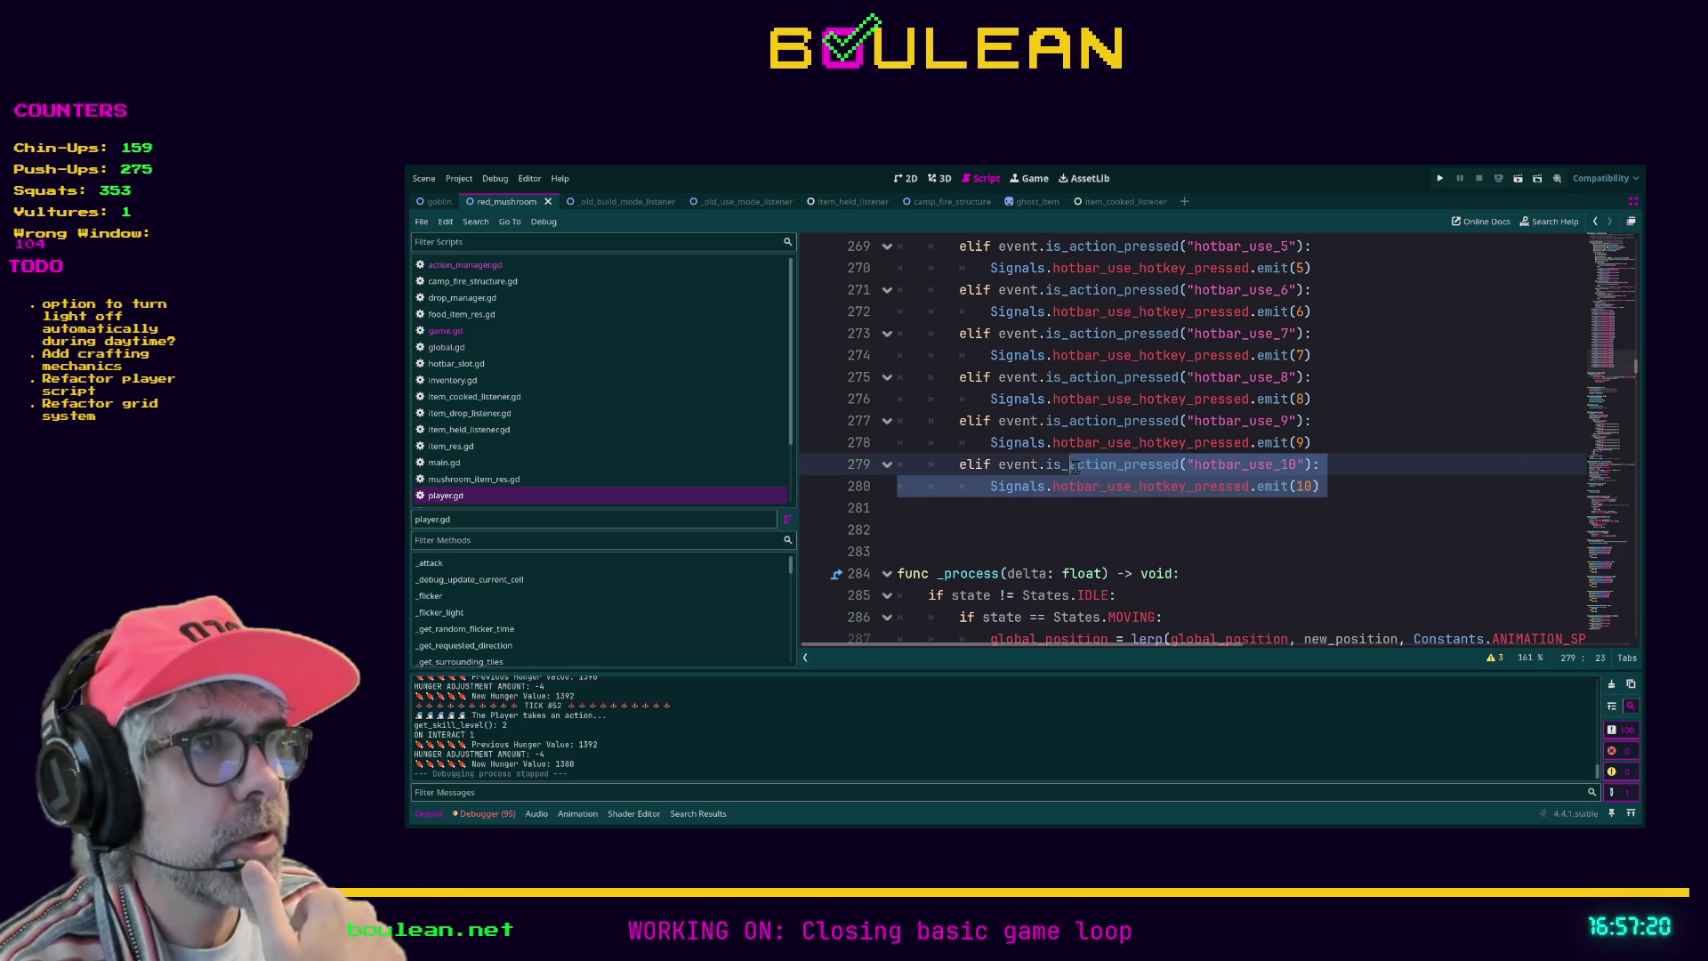
click(1334, 507)
scroll(1355, 481, up, 3)
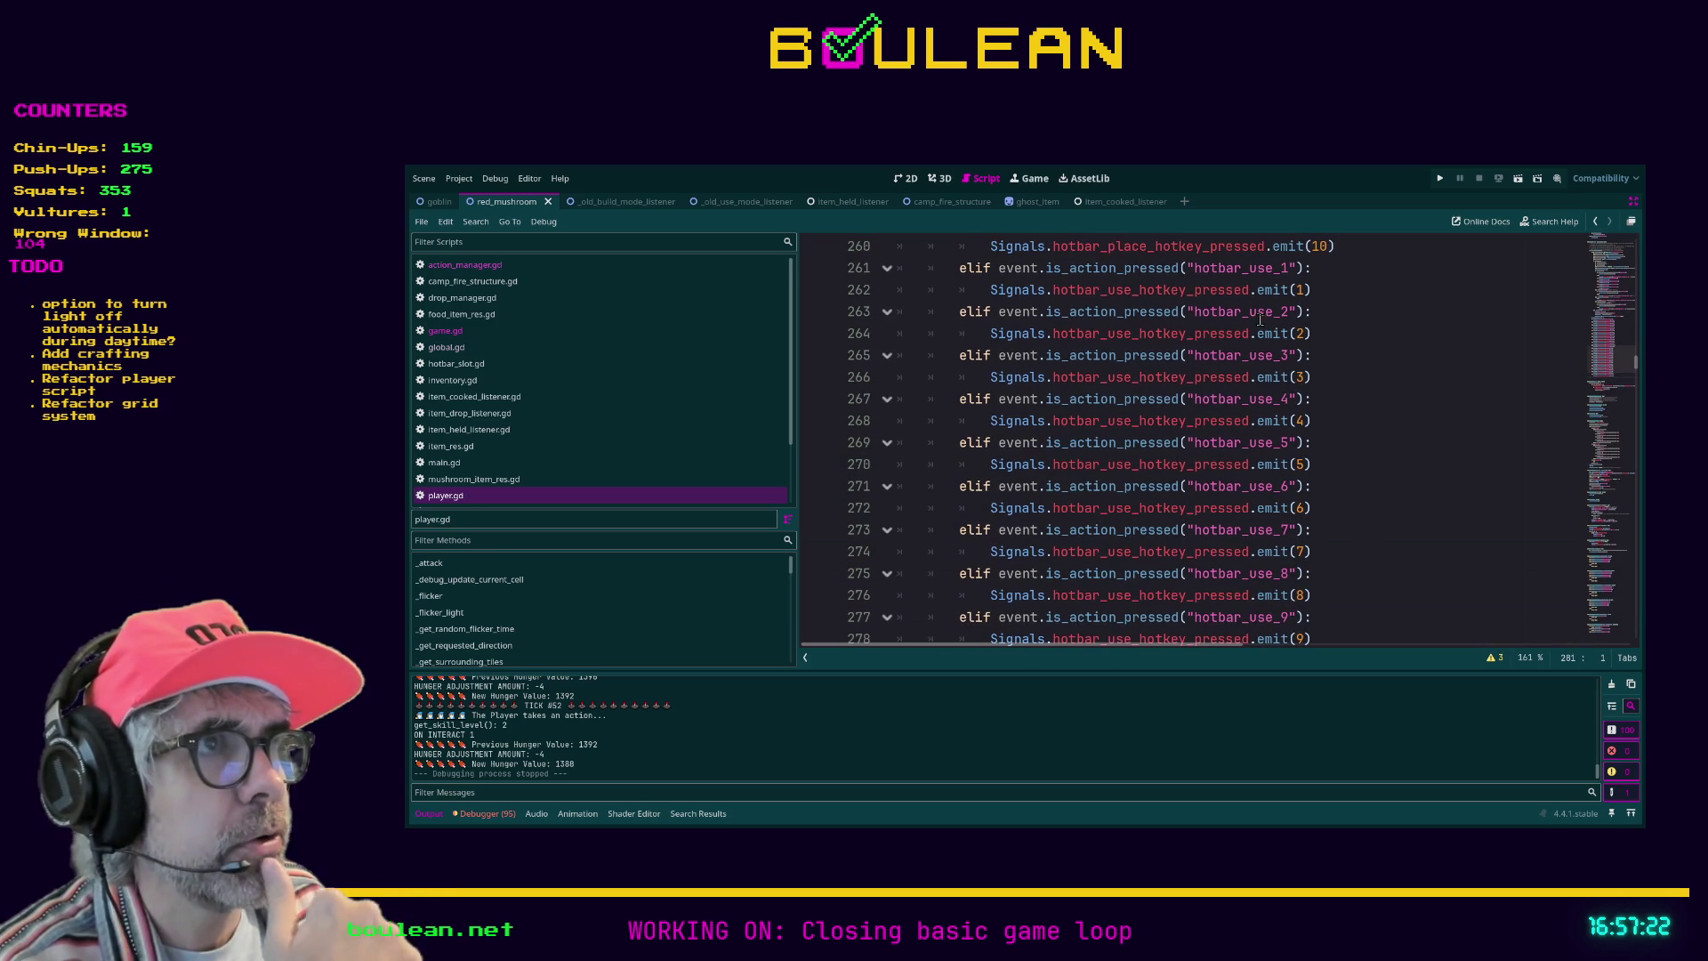
Step: Check the renumbered action names hotbar_use_1 through hotbar_use_3 and the branches below
double_click(1192, 269)
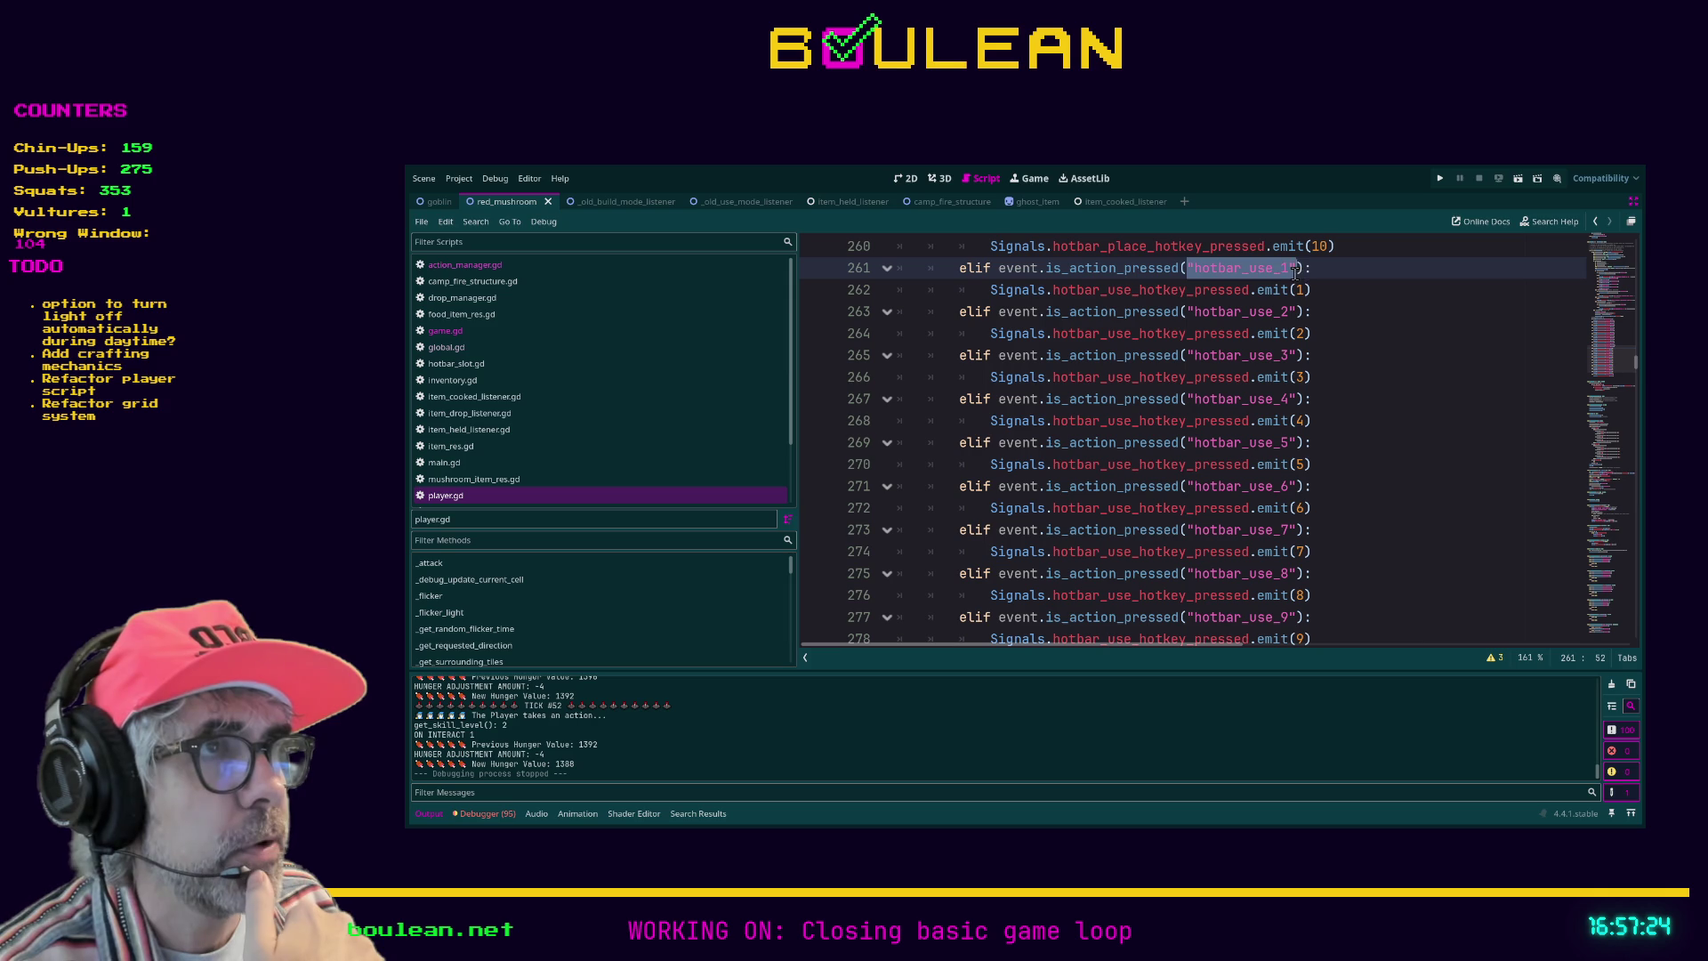
key(Right)
drag(1193, 268, 1295, 268)
click(1281, 267)
click(1282, 311)
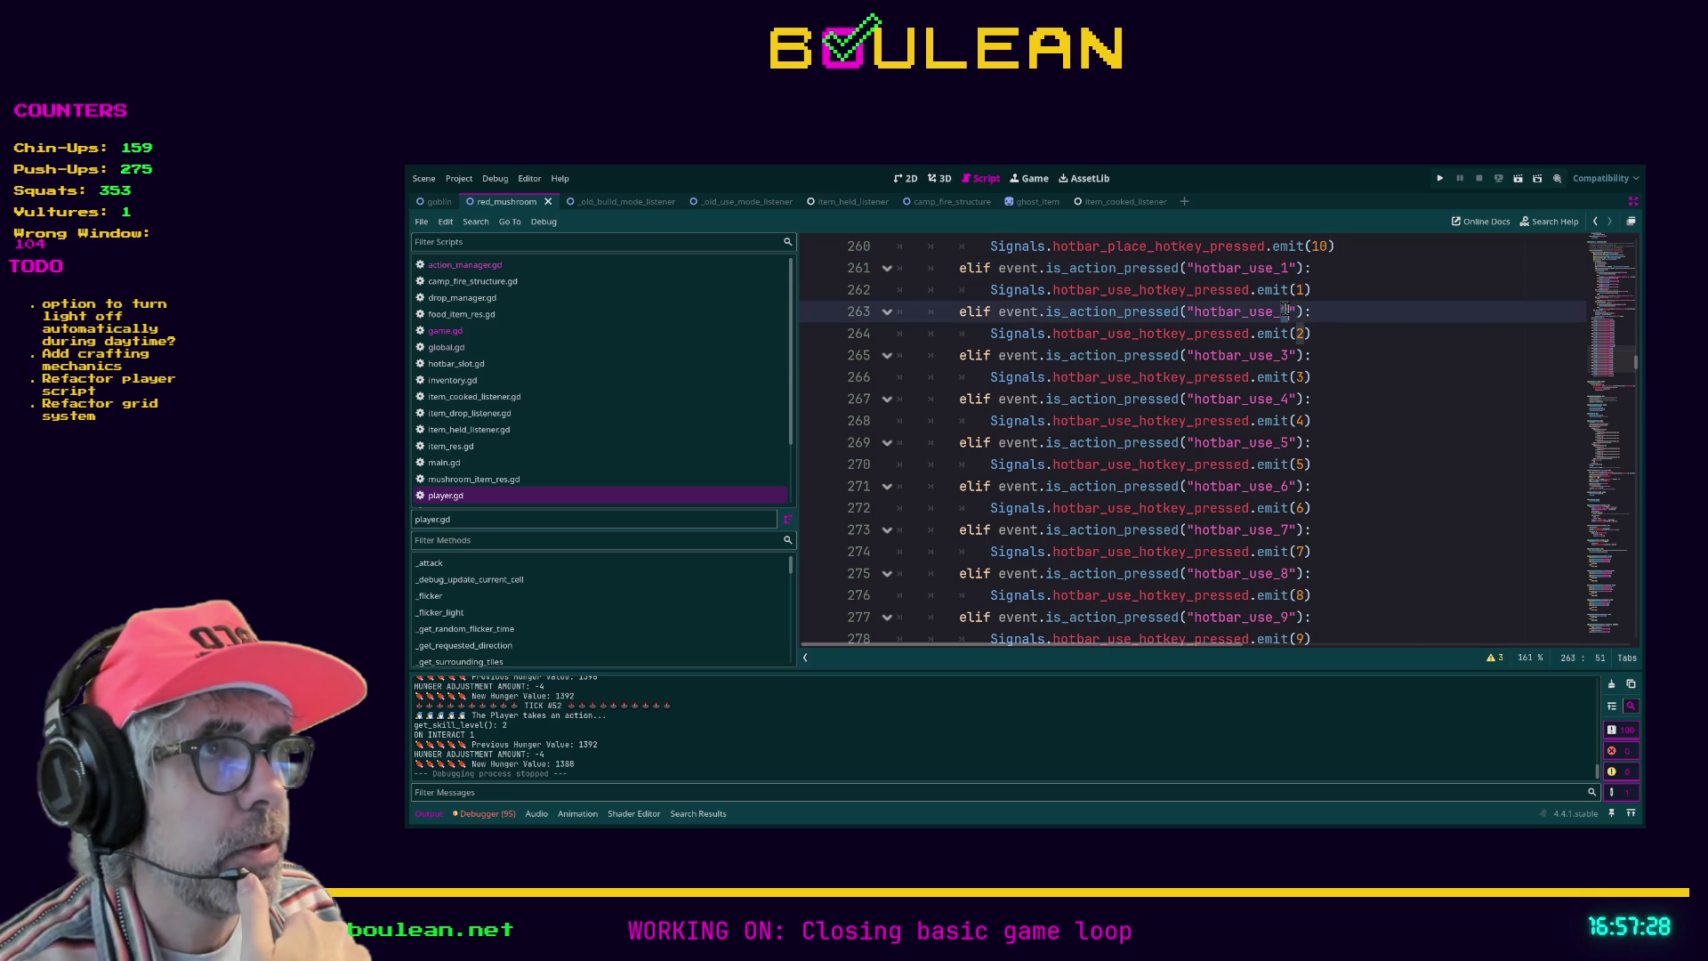
drag(1281, 355, 1289, 399)
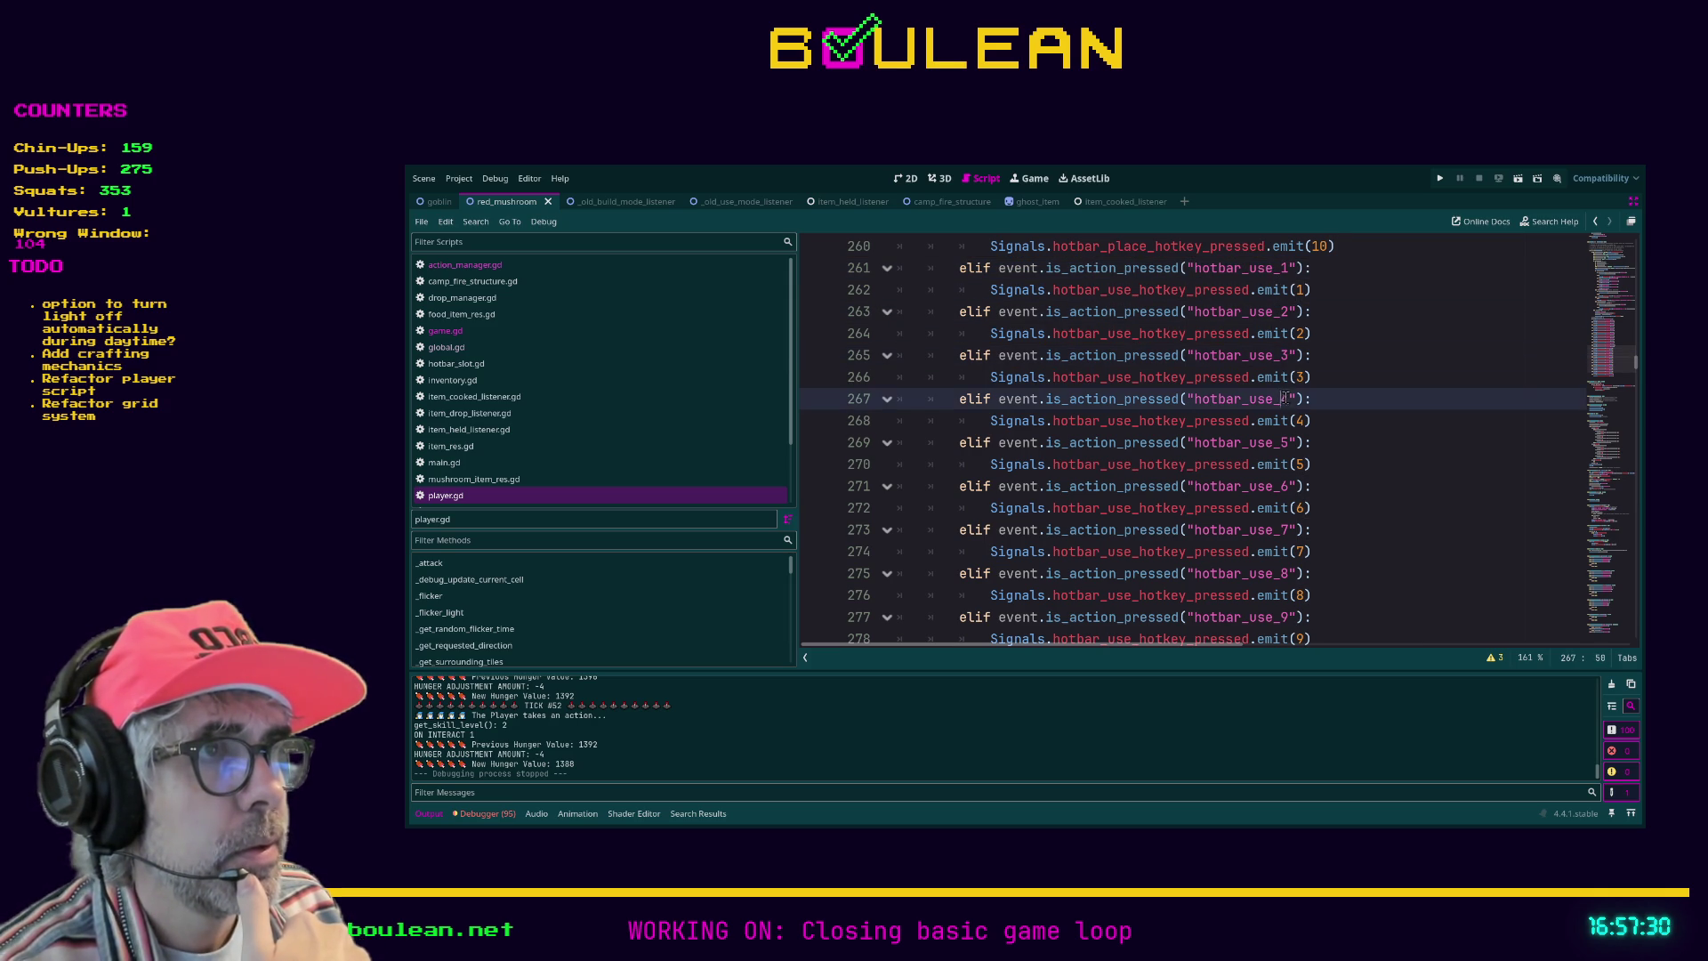
scroll(1281, 434, down, 2)
mouse_move(1330, 616)
mouse_down()
mouse_move(1157, 616)
mouse_move(972, 469)
mouse_move(911, 229)
mouse_move(906, 441)
mouse_move(901, 398)
mouse_up()
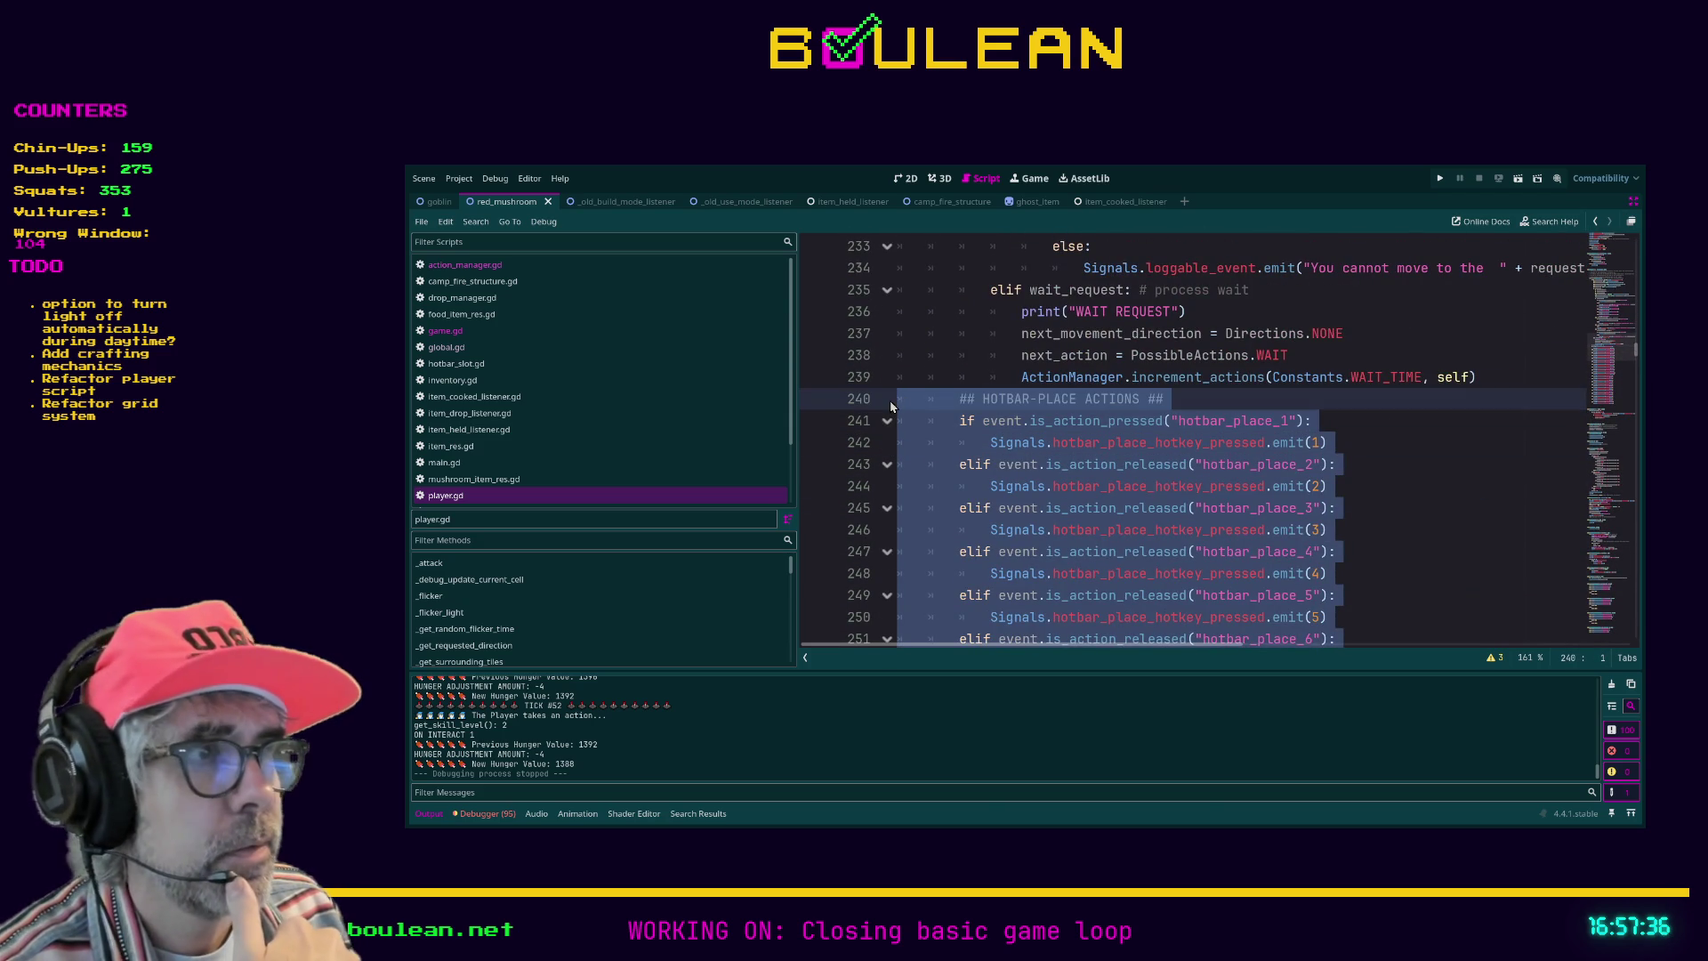
scroll(1248, 478, down, 1)
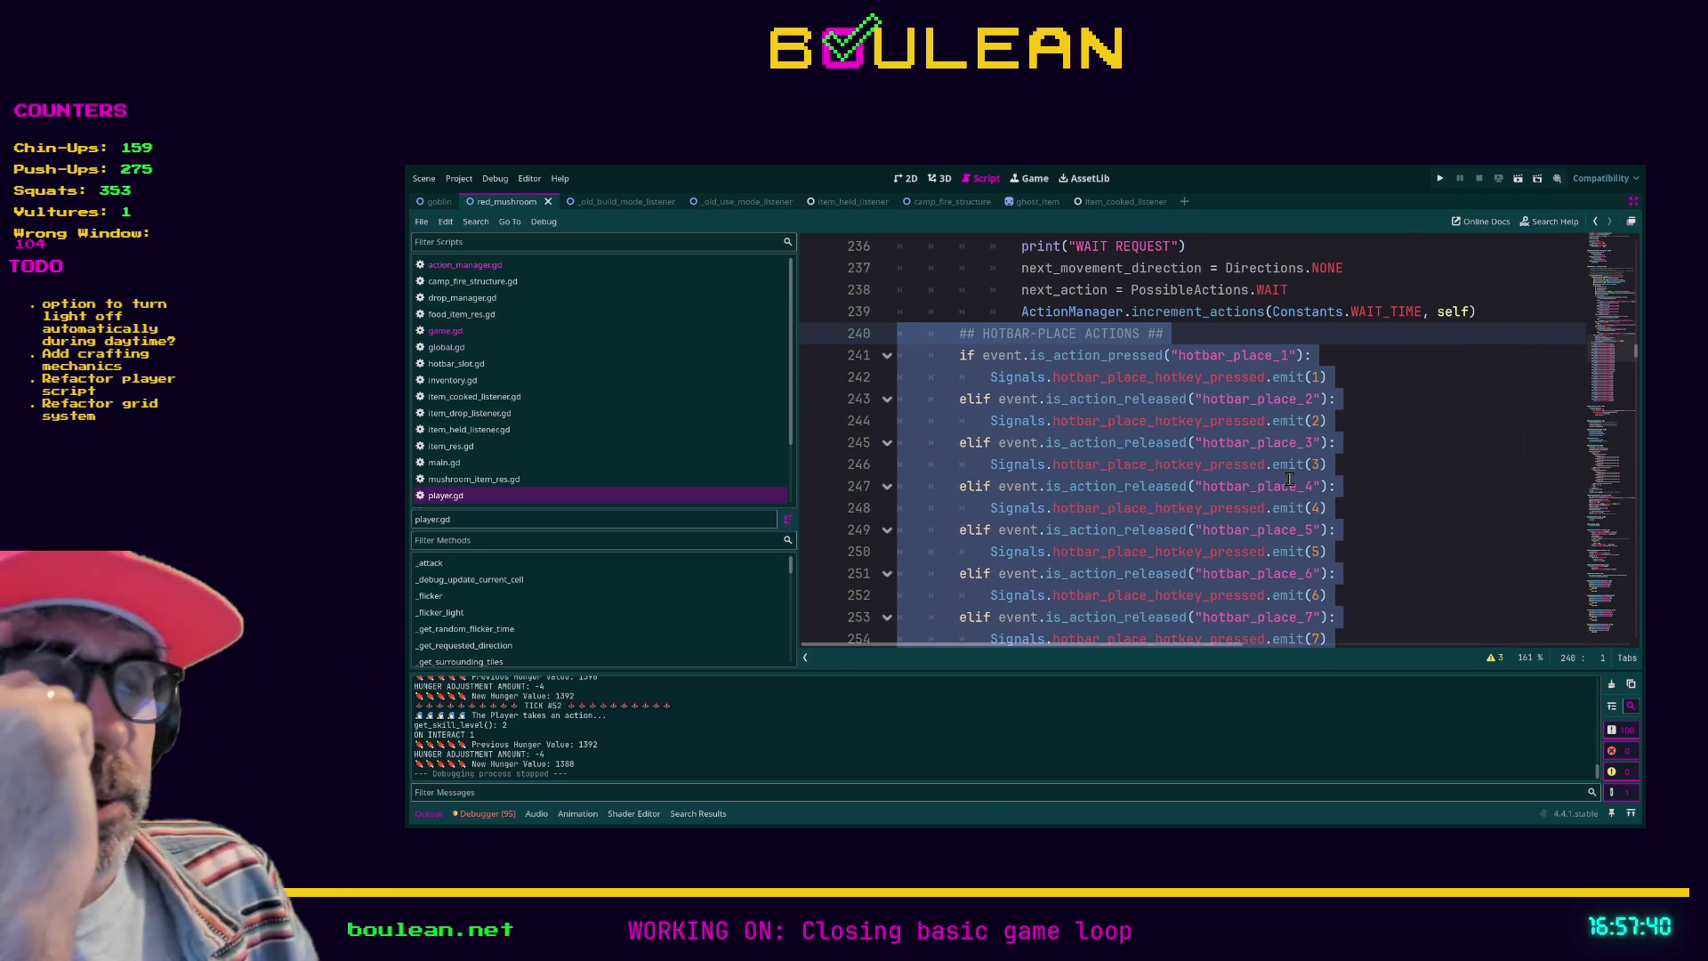
click(1449, 421)
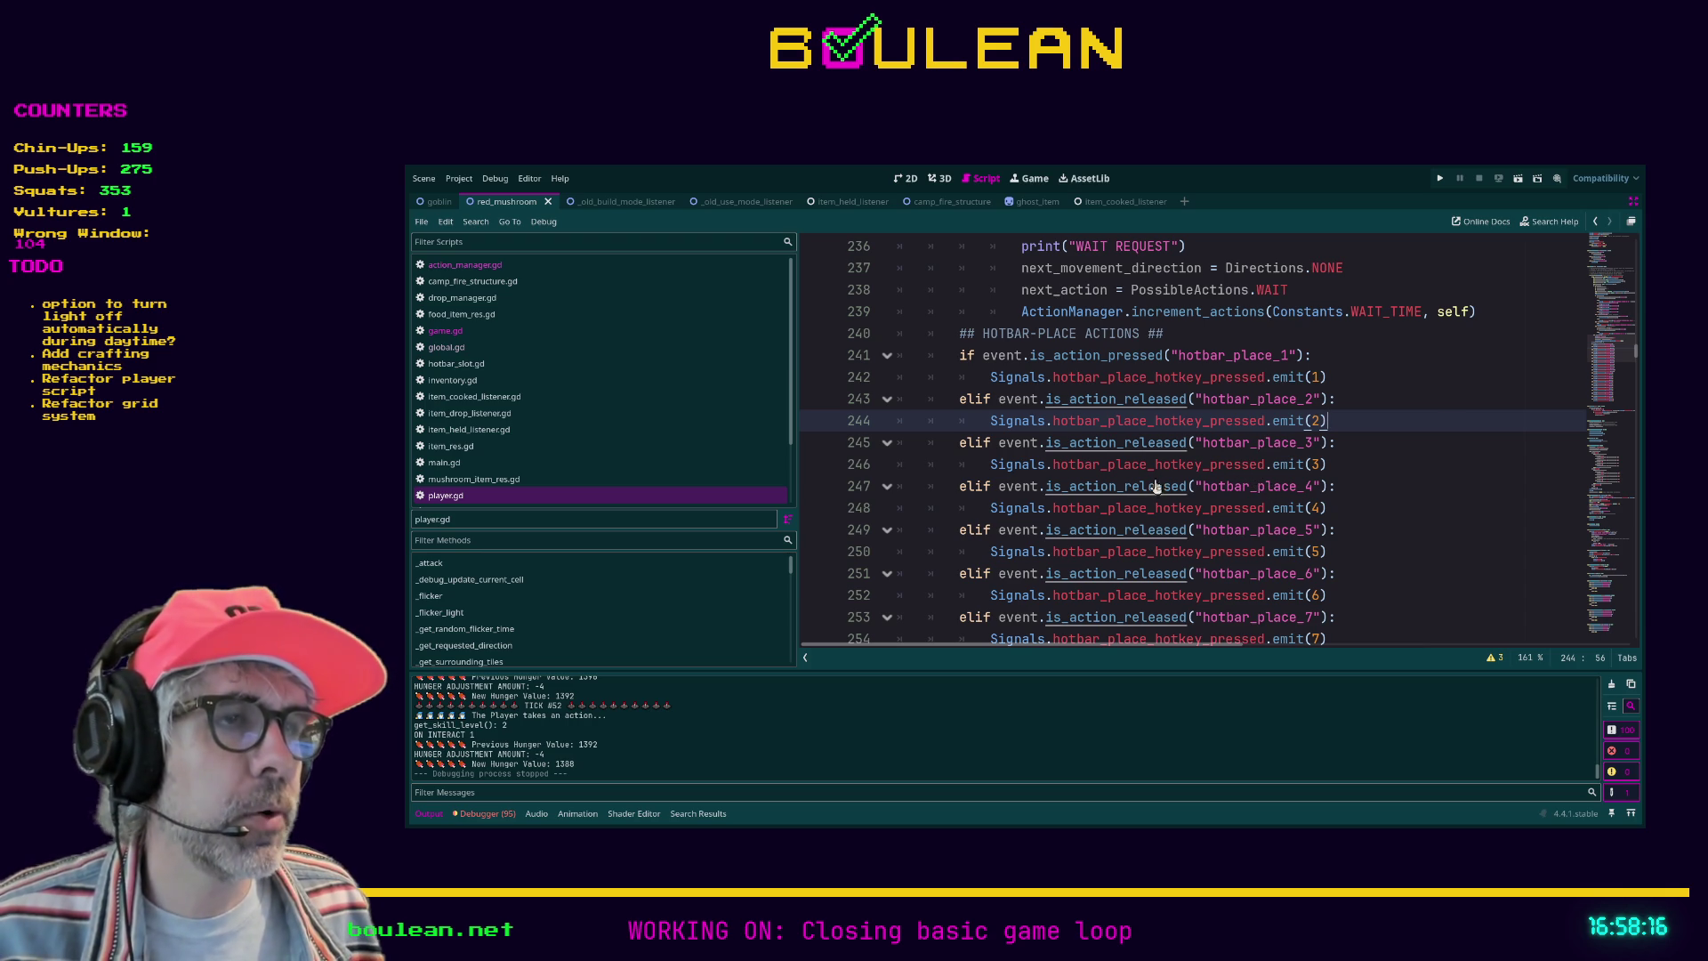
scroll(1385, 473, down, 1)
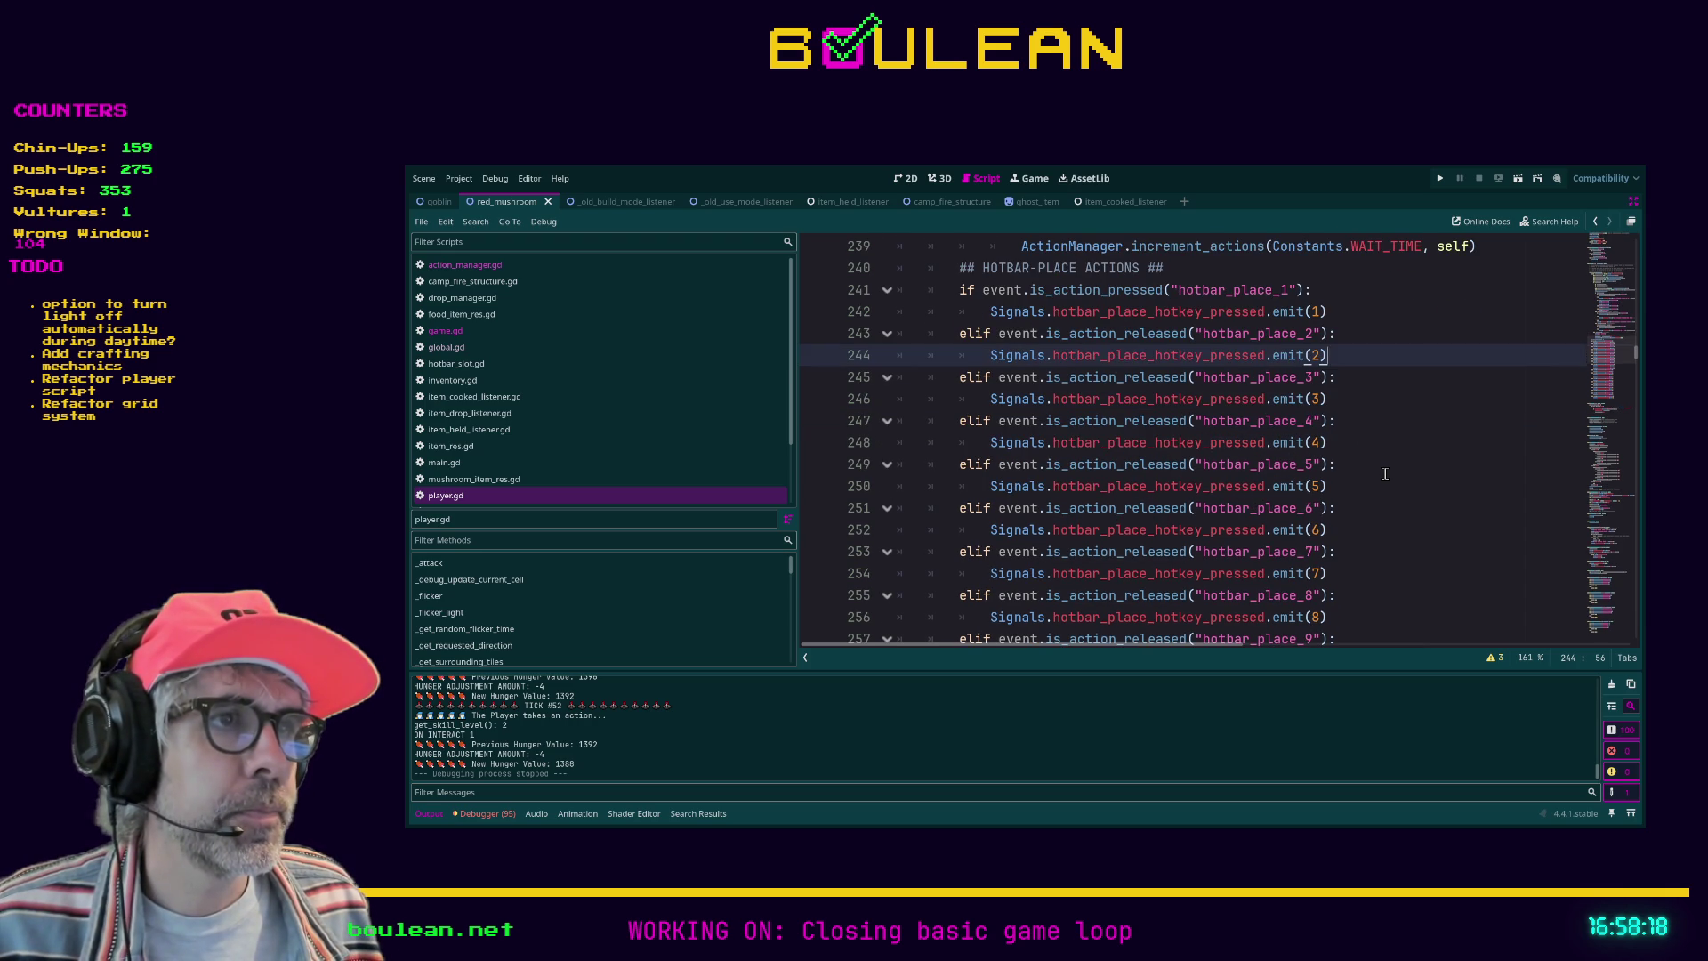
scroll(1385, 473, down, 8)
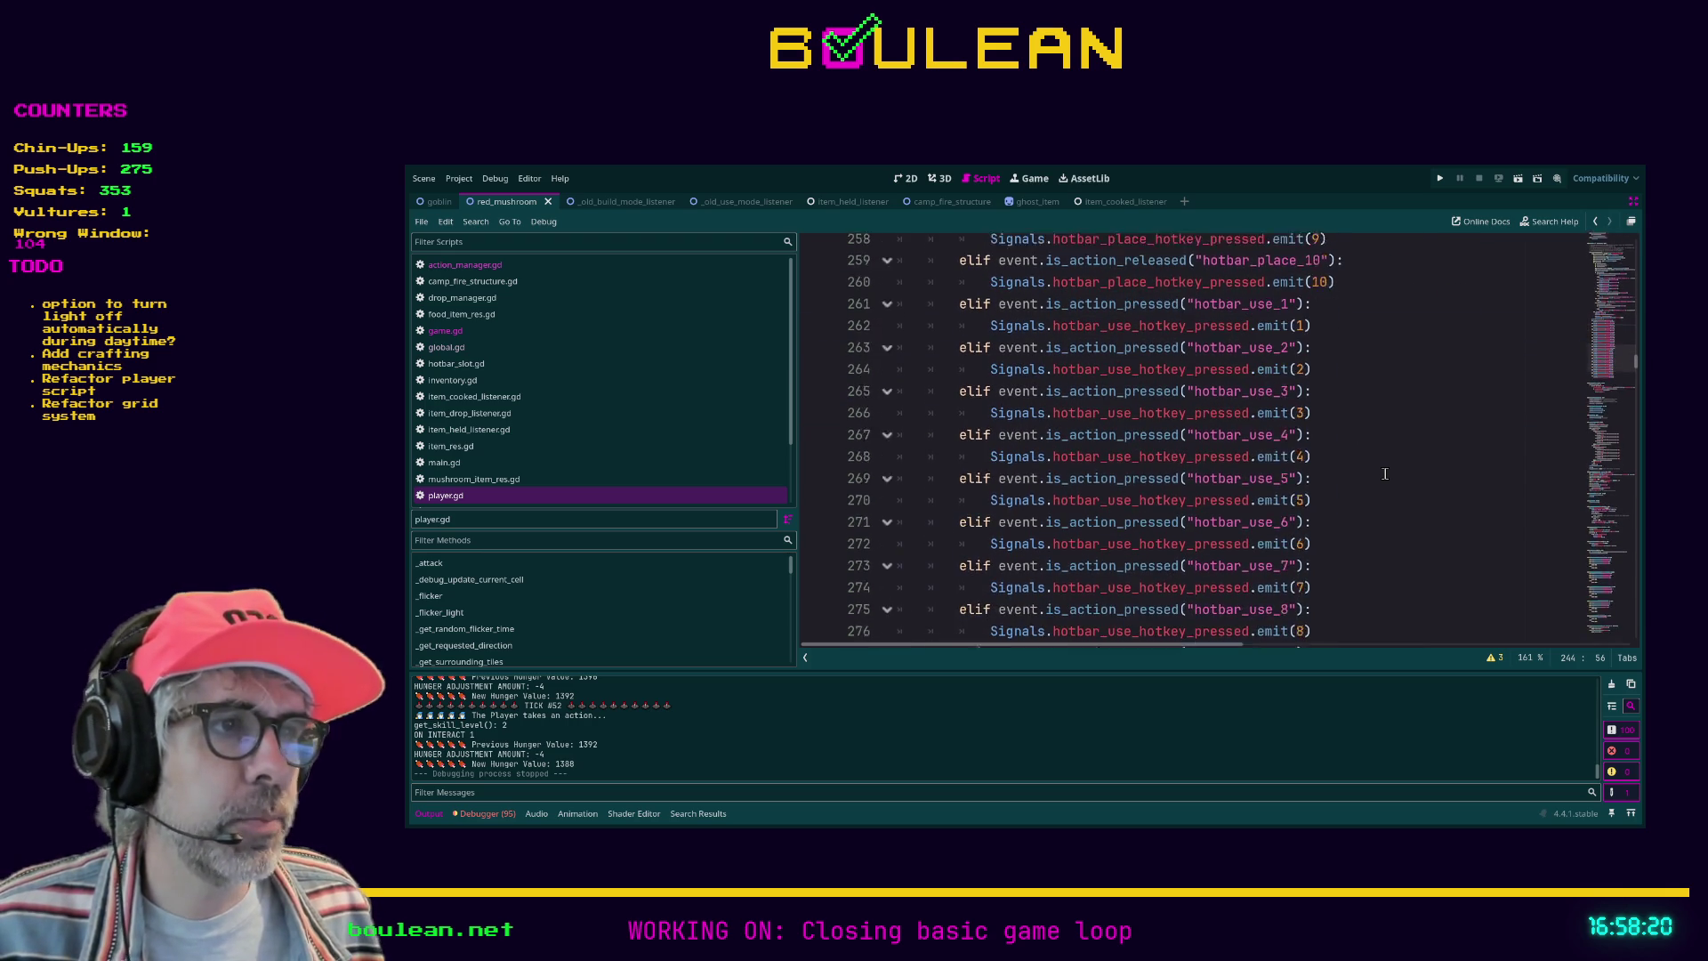
scroll(1387, 609, down, 1)
mouse_move(1386, 570)
mouse_down()
mouse_move(1309, 481)
mouse_move(1314, 464)
mouse_up()
click(1314, 464)
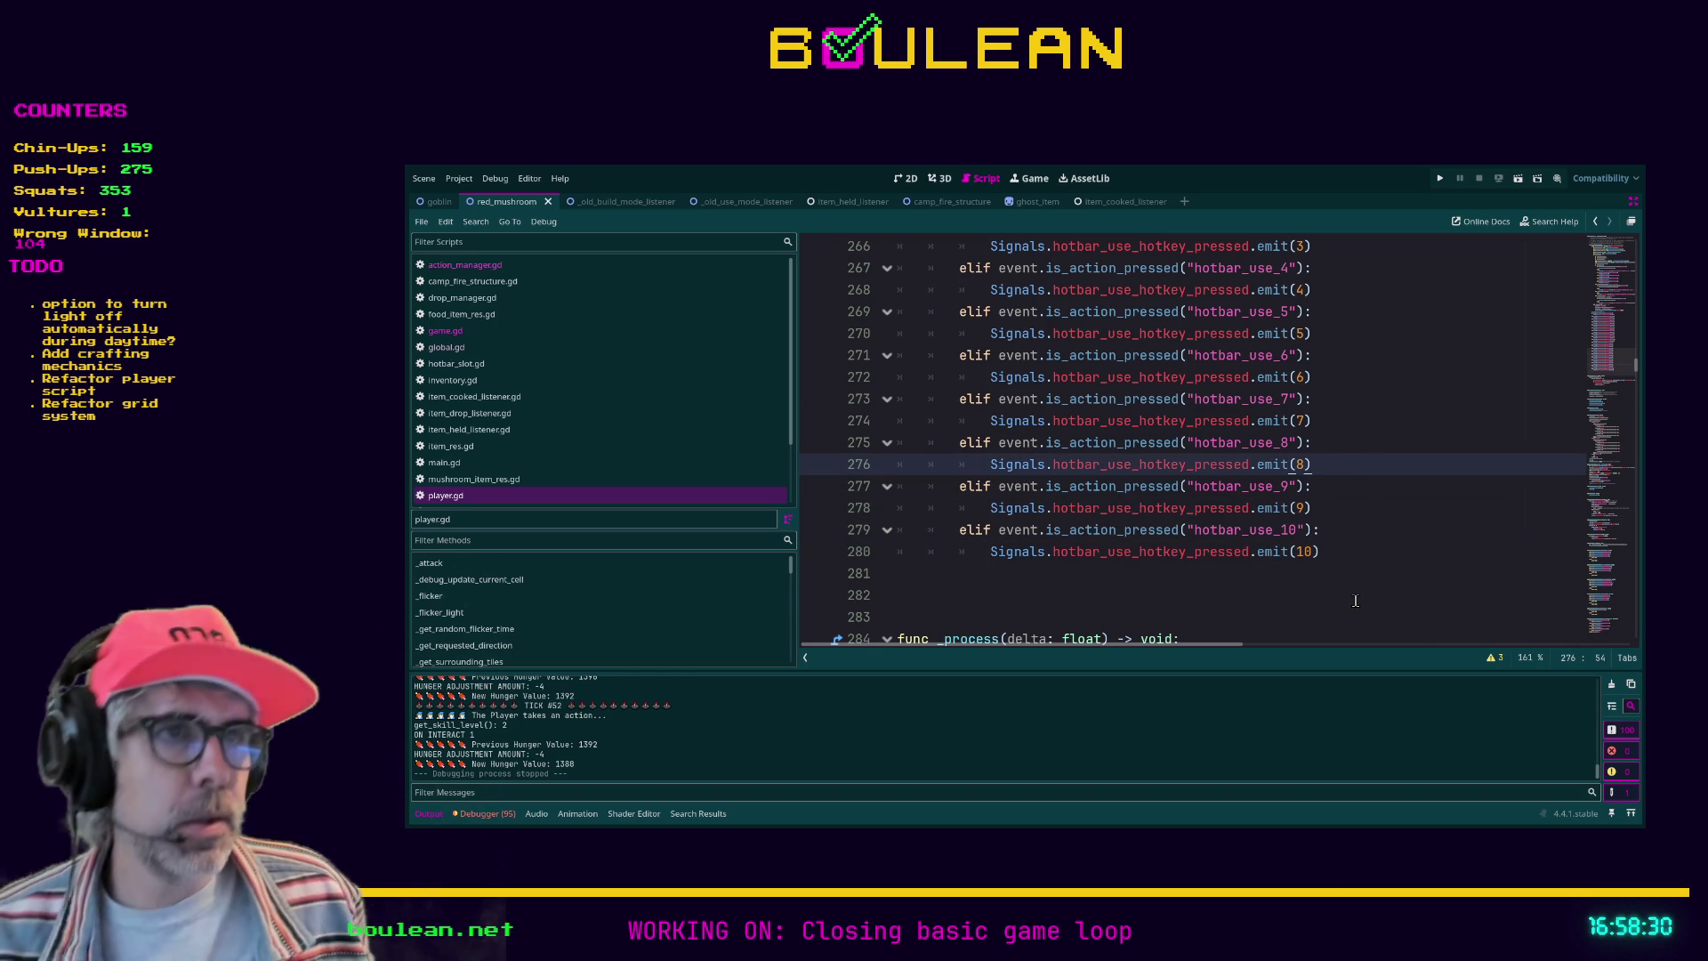
mouse_move(1320, 552)
mouse_down()
mouse_move(876, 496)
mouse_move(835, 431)
mouse_move(833, 388)
mouse_move(900, 364)
mouse_up()
click(901, 355)
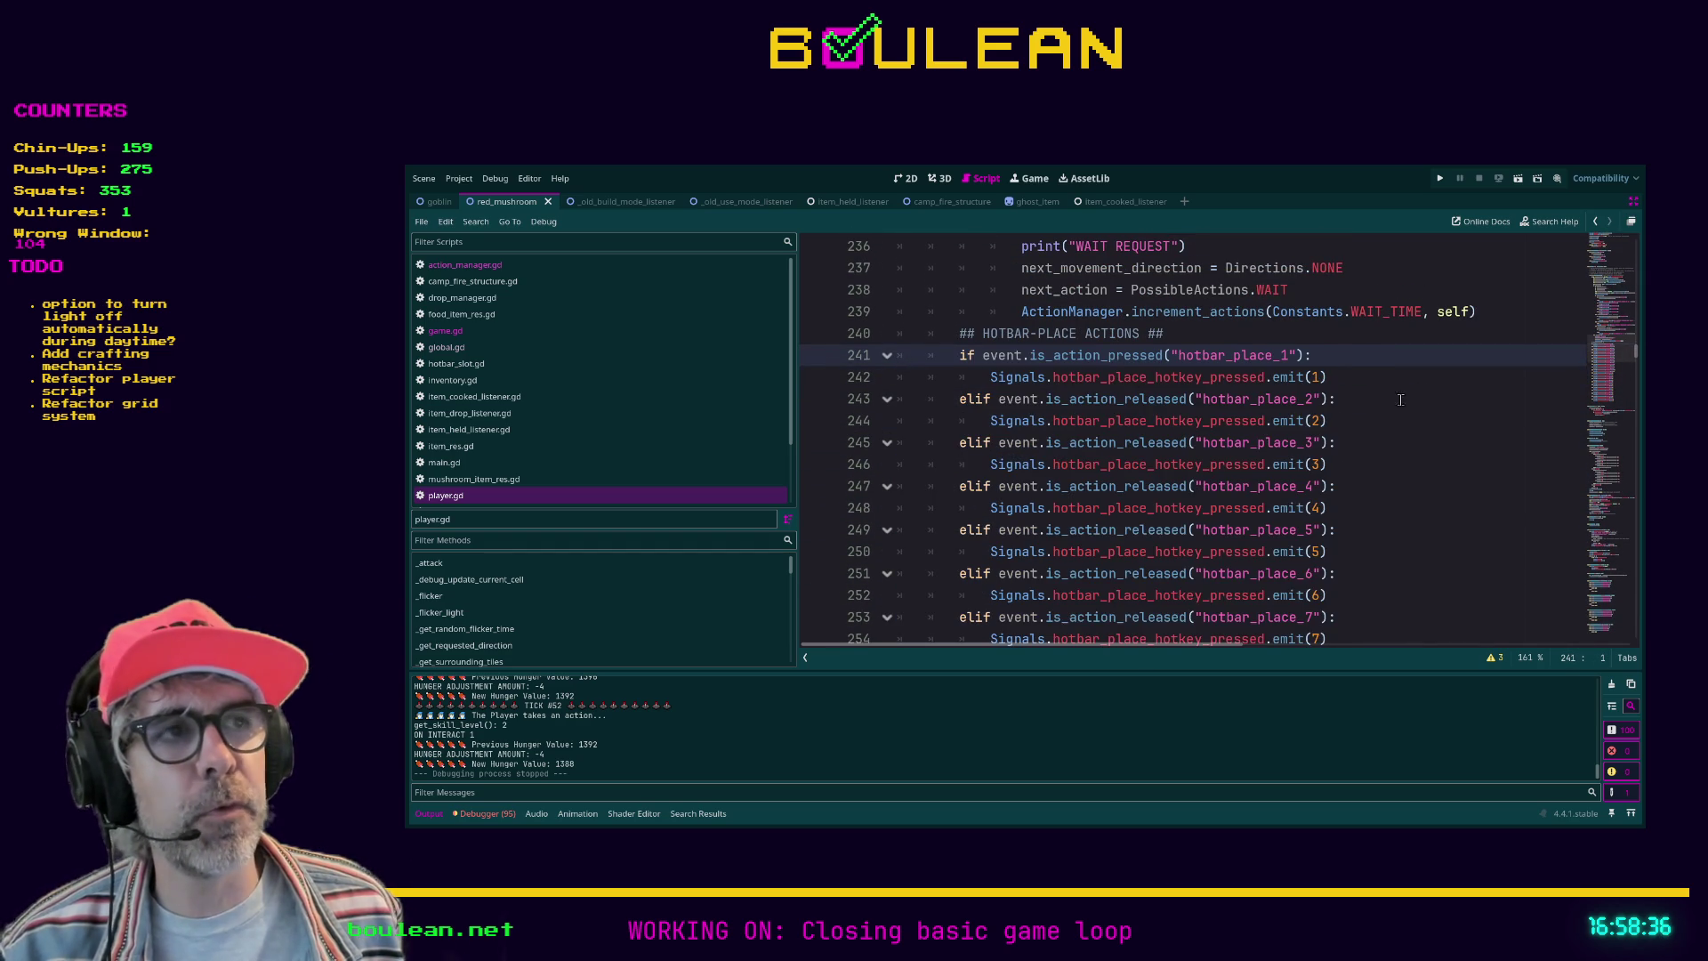
scroll(1289, 496, down, 8)
scroll(1334, 534, down, 3)
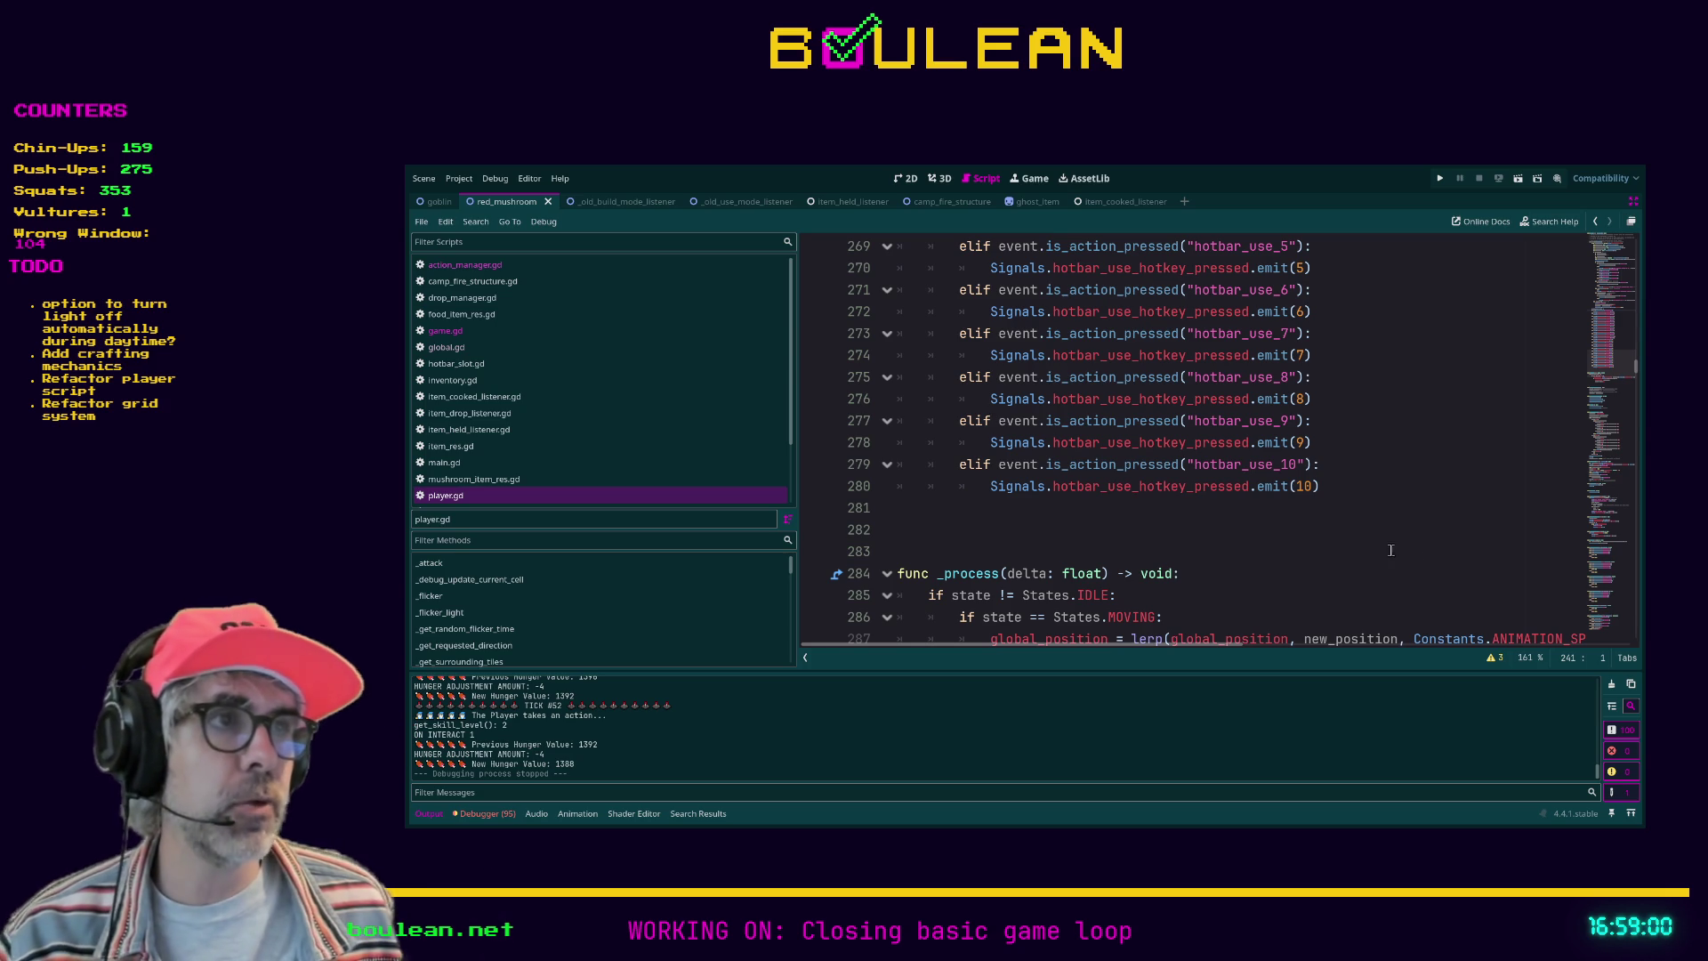
click(1184, 512)
Step: Review the last hotbar_use branches on lines 276–280 above func _process
key(shift+Up)
key(shift+Up)
key(shift+Up)
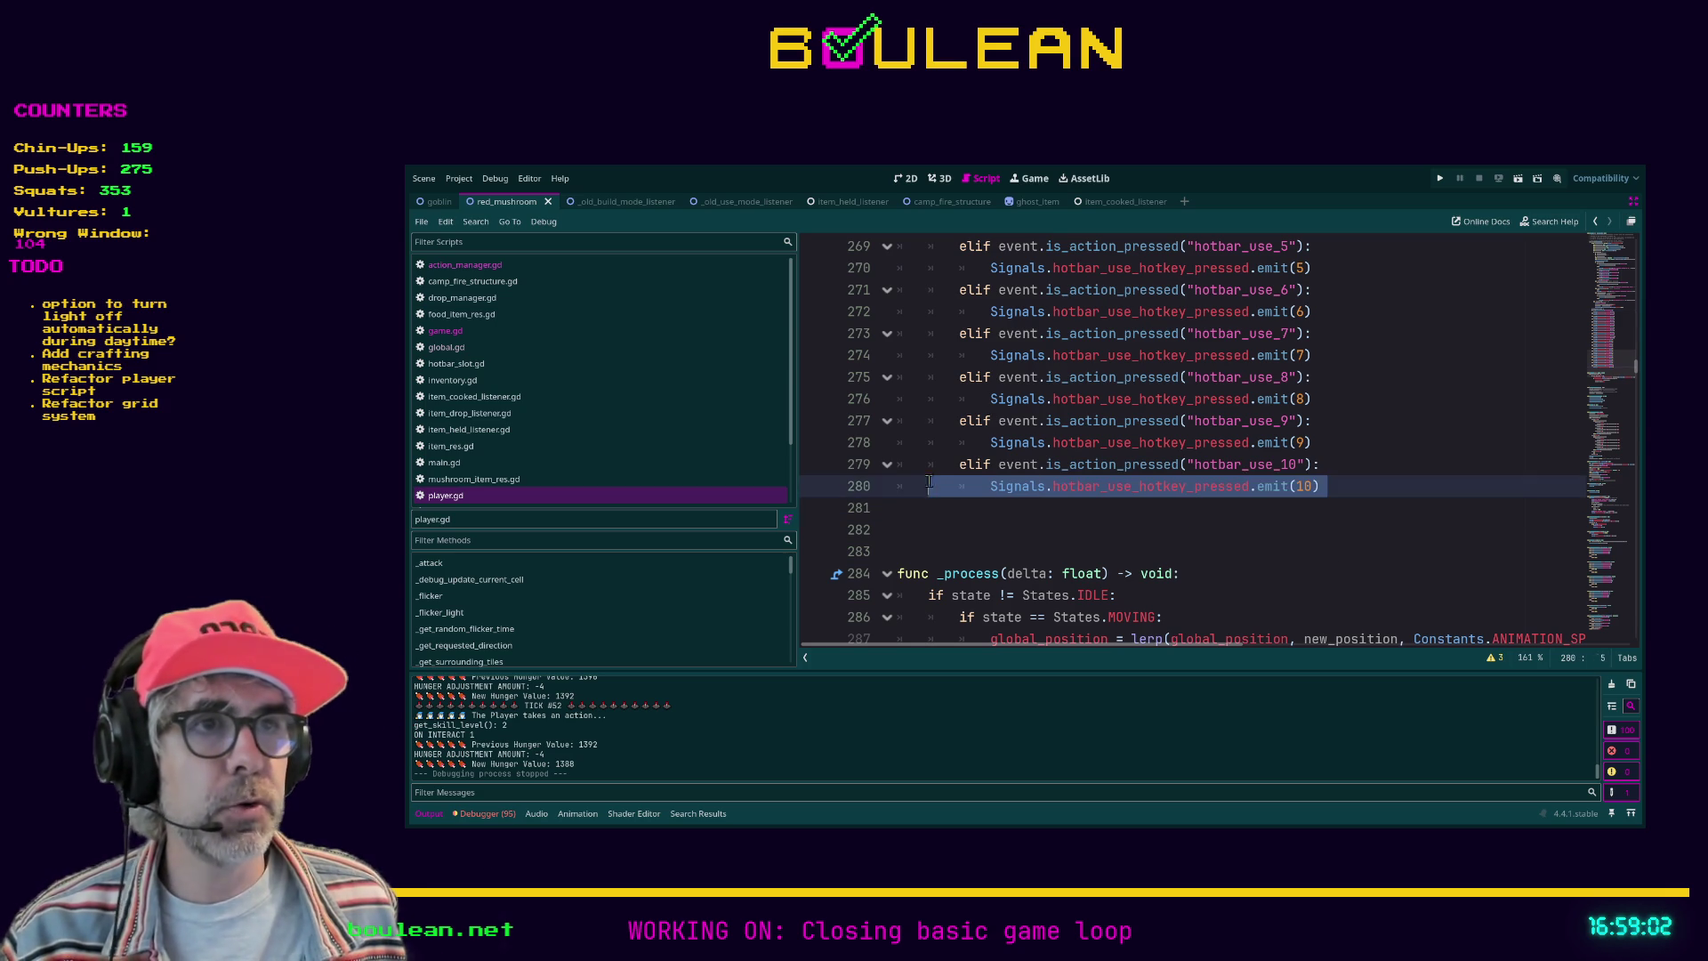
click(1398, 490)
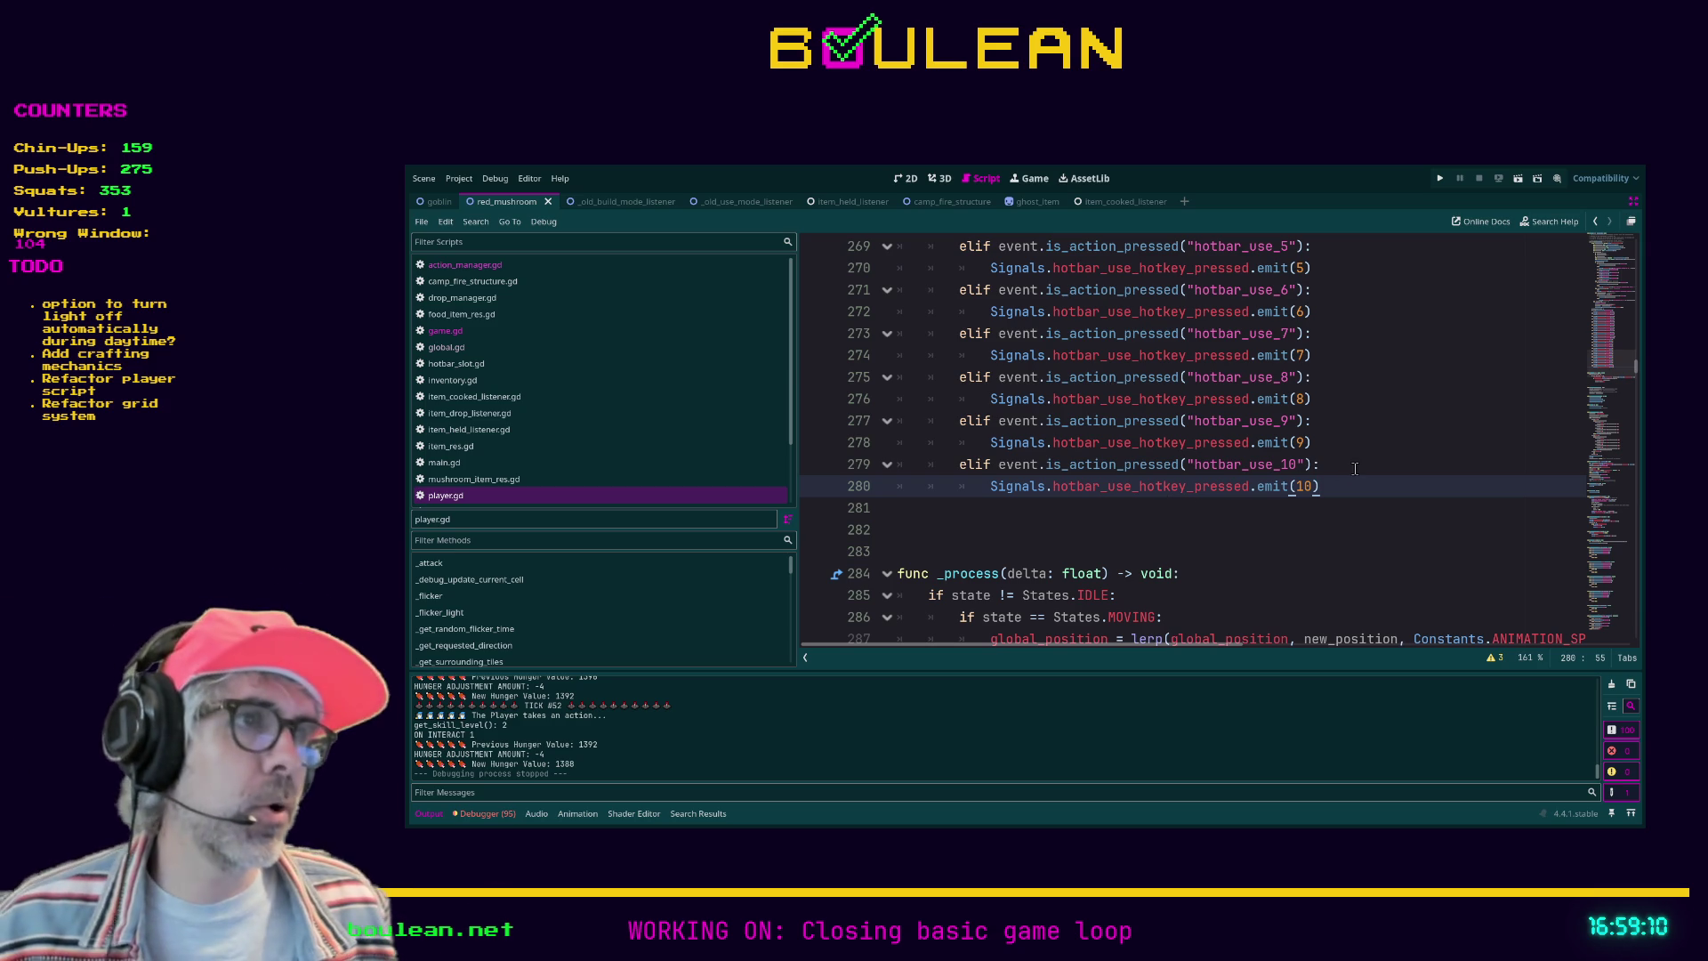
drag(1318, 486, 1023, 398)
scroll(1163, 476, up, 14)
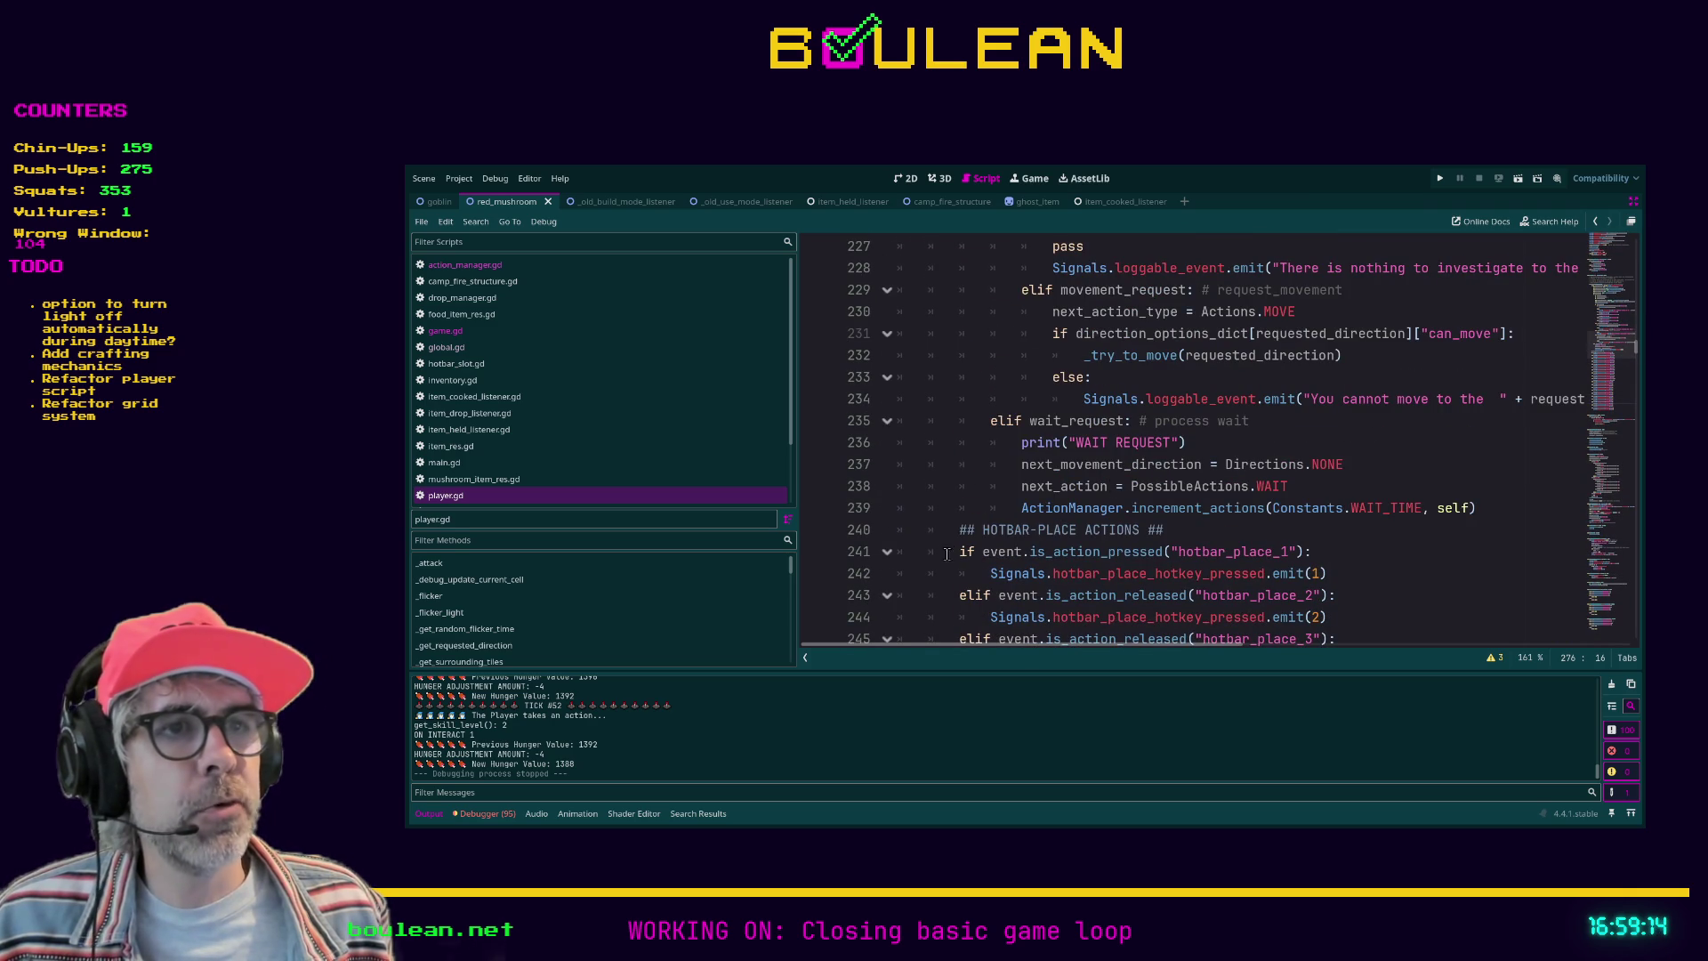
scroll(945, 534, up, 14)
scroll(937, 514, down, 14)
scroll(961, 496, down, 7)
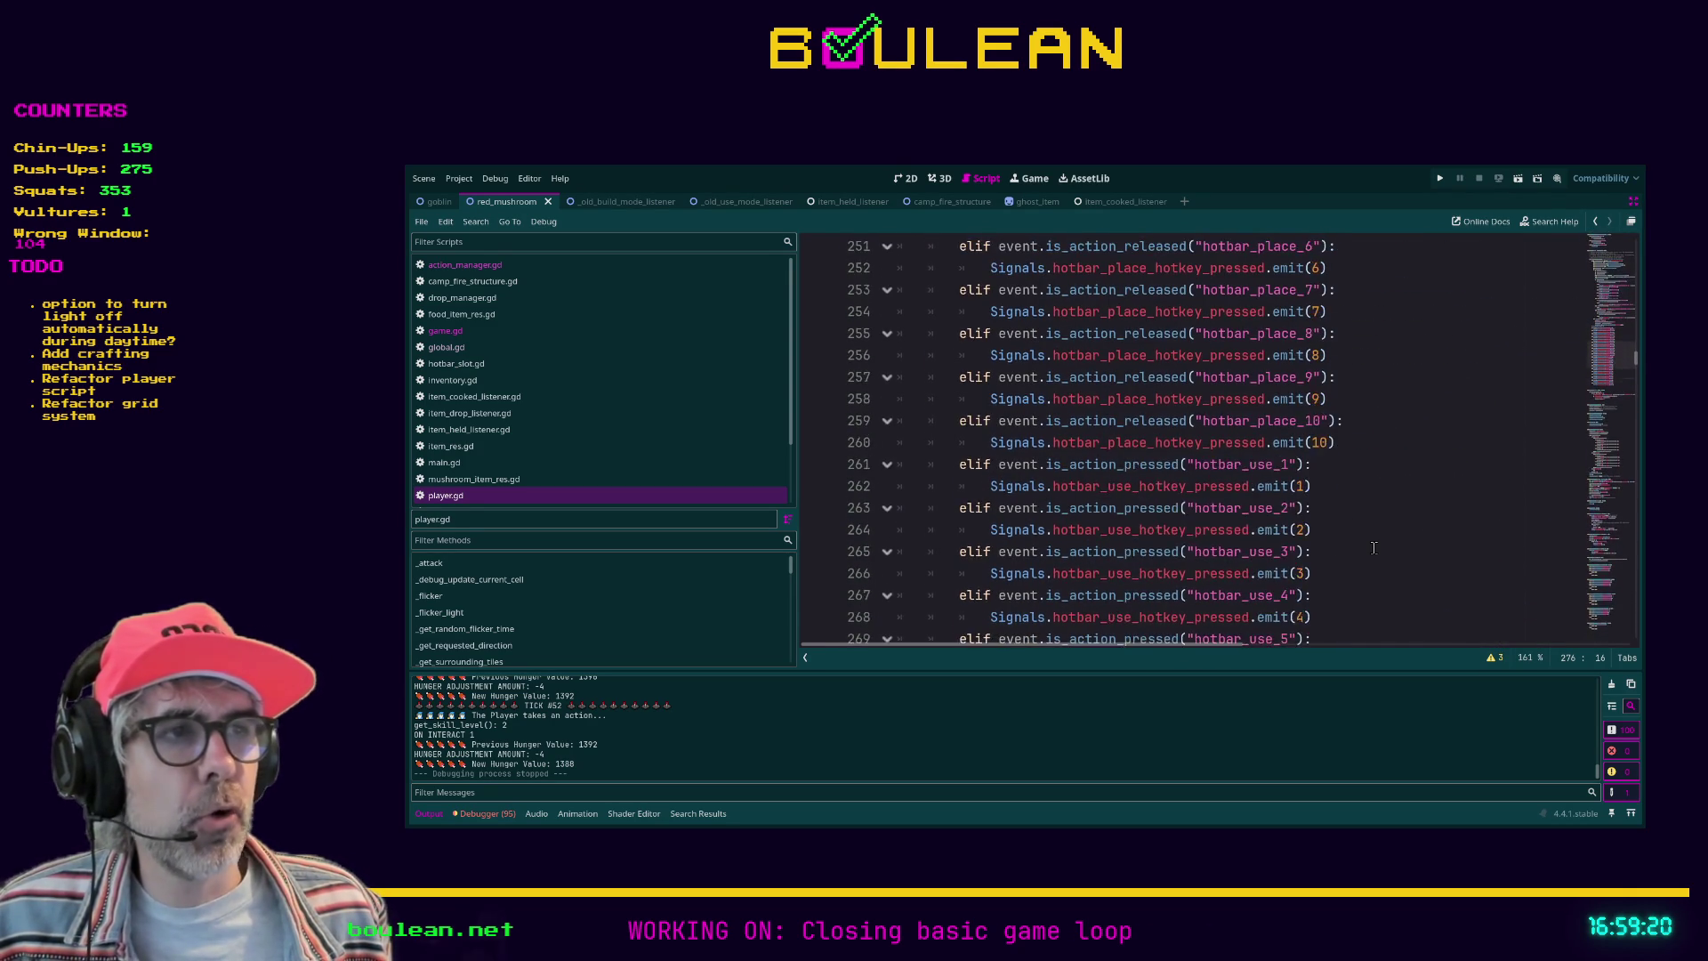
scroll(1374, 548, down, 2)
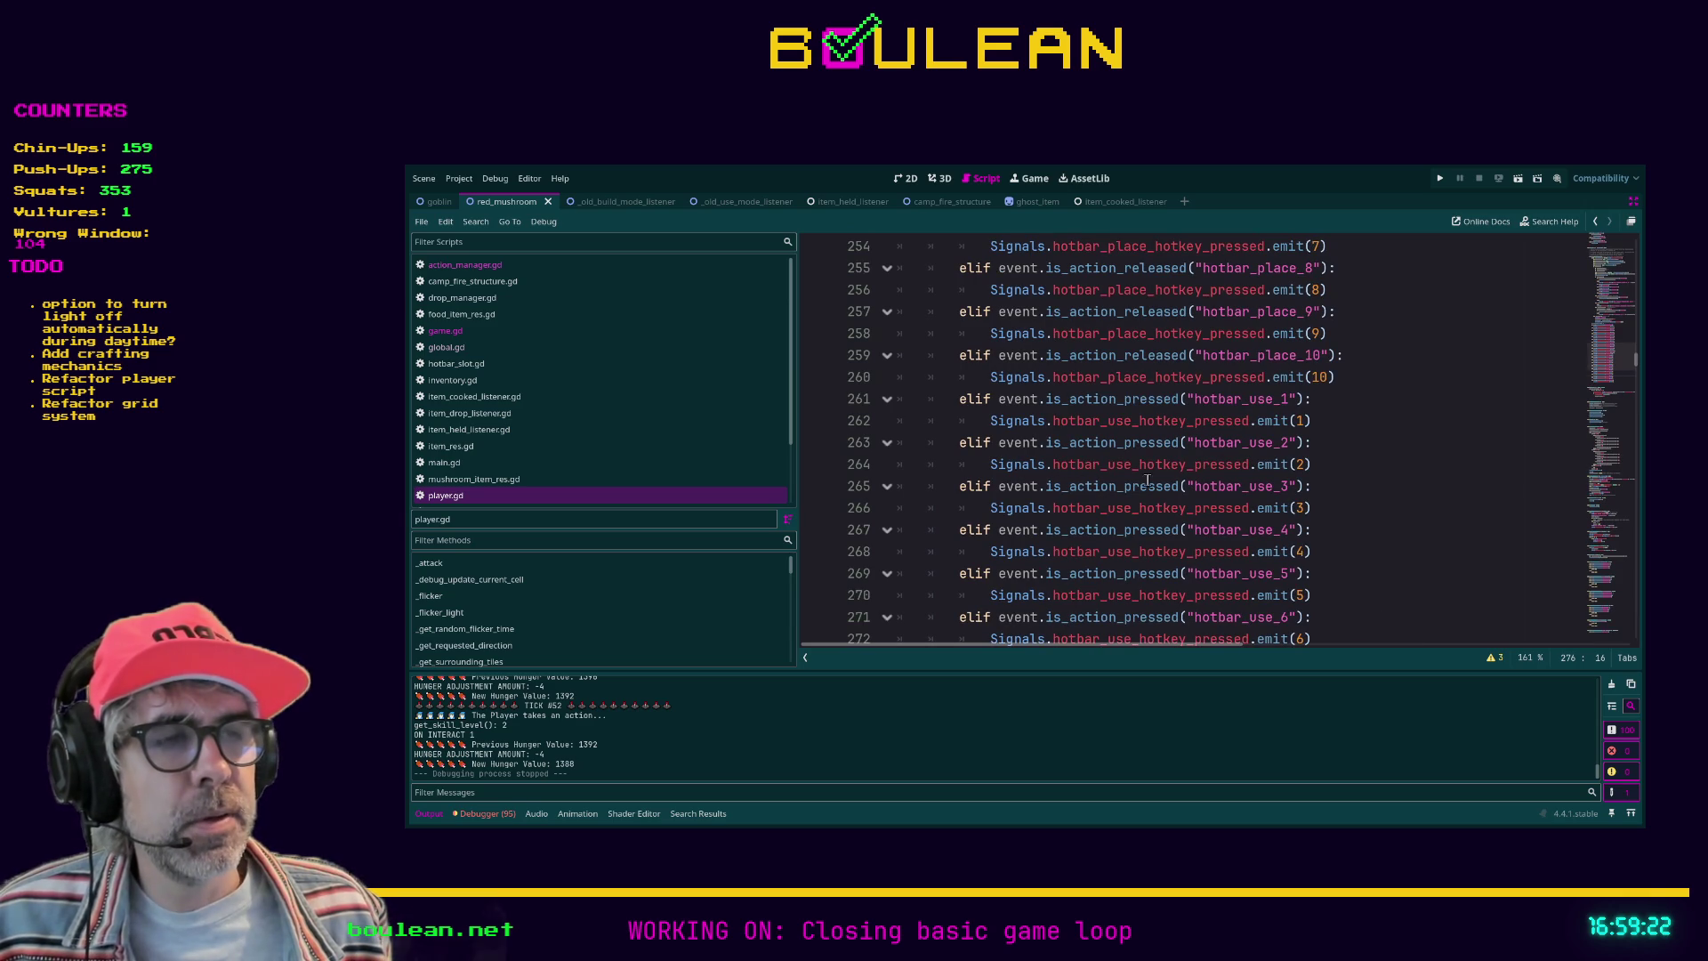
scroll(1119, 481, down, 3)
shift+click(1324, 618)
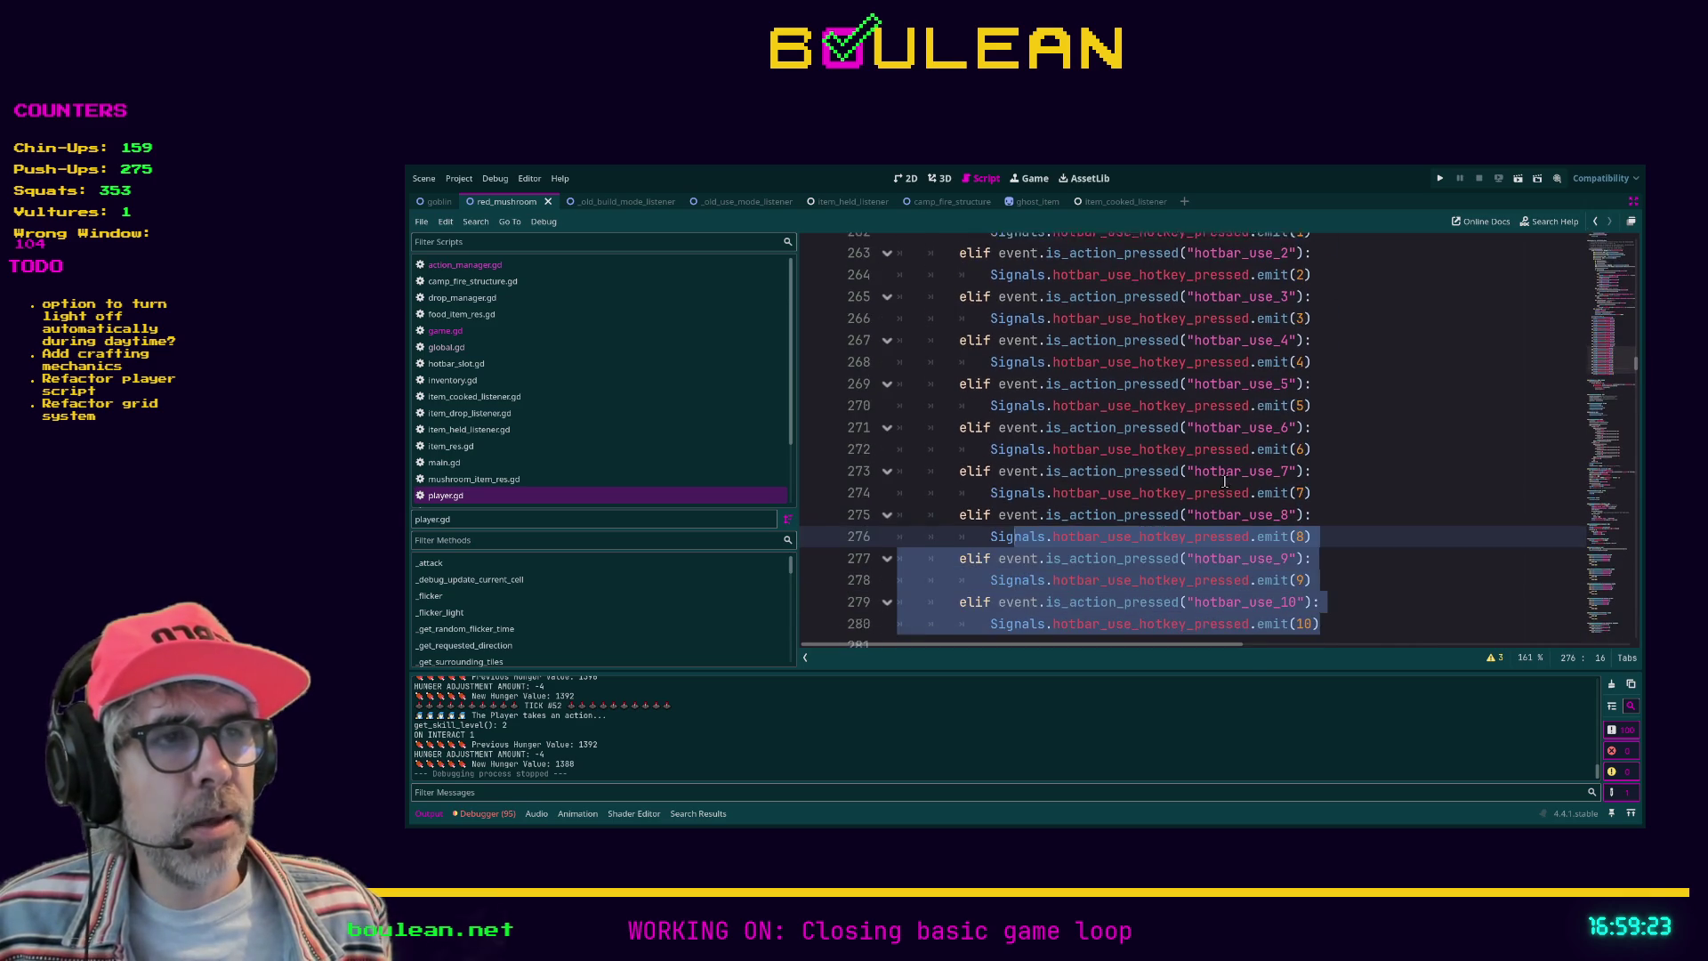
click(1334, 617)
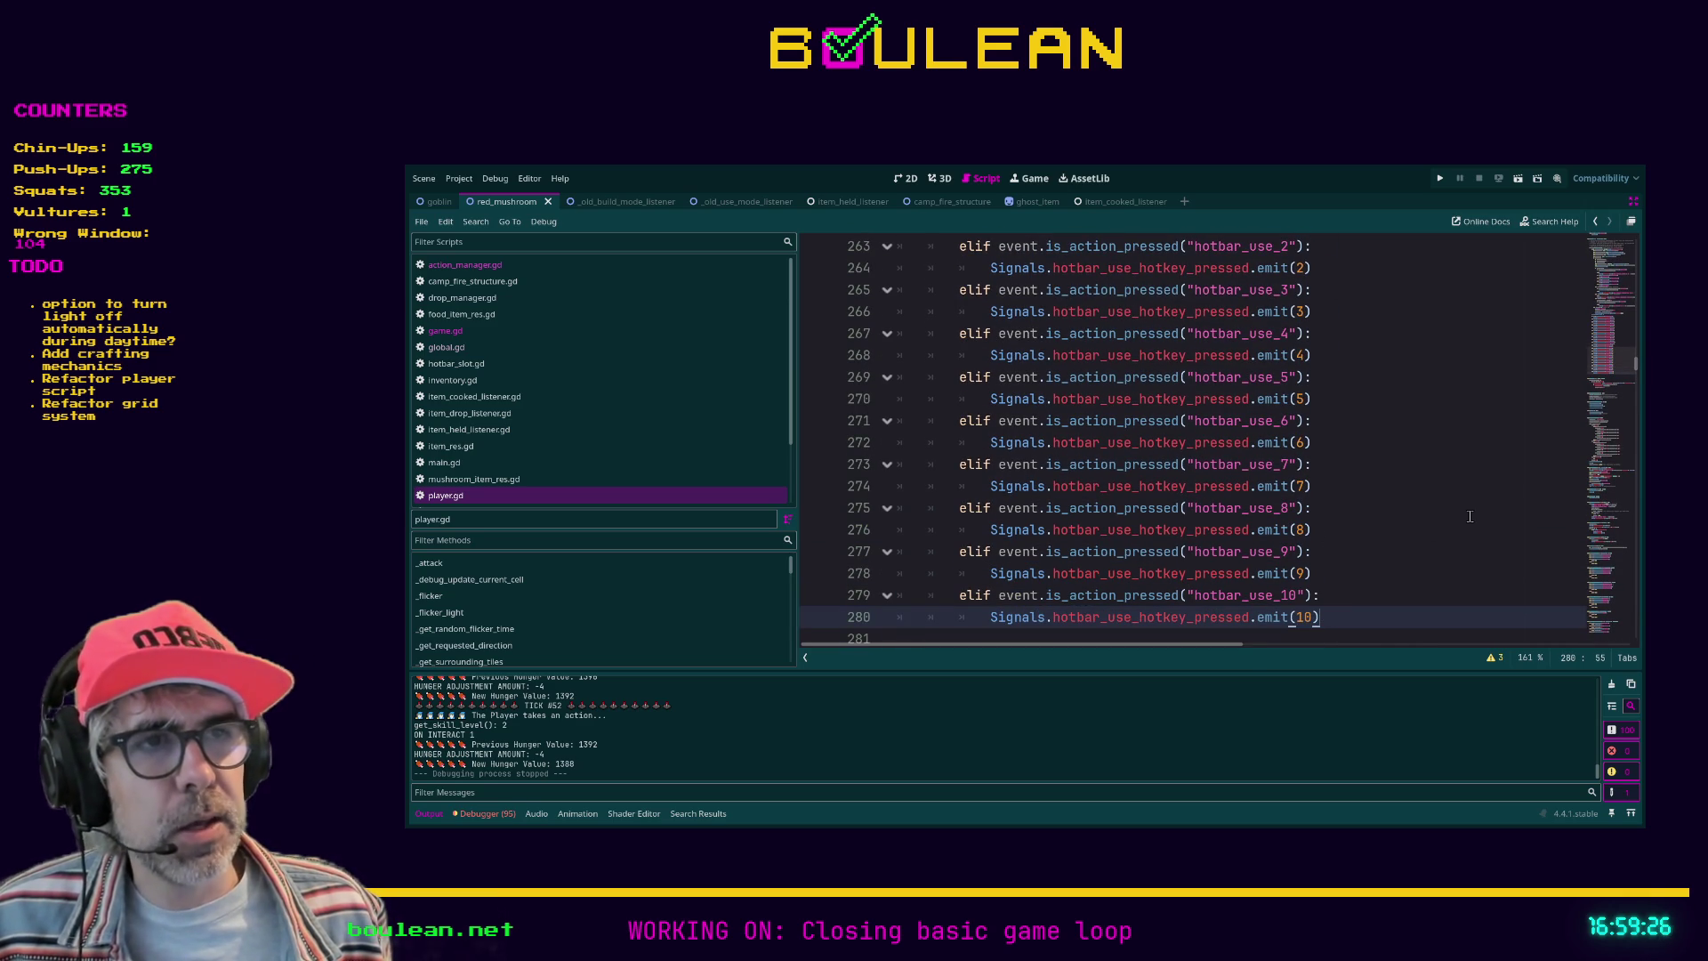
scroll(1450, 518, down, 2)
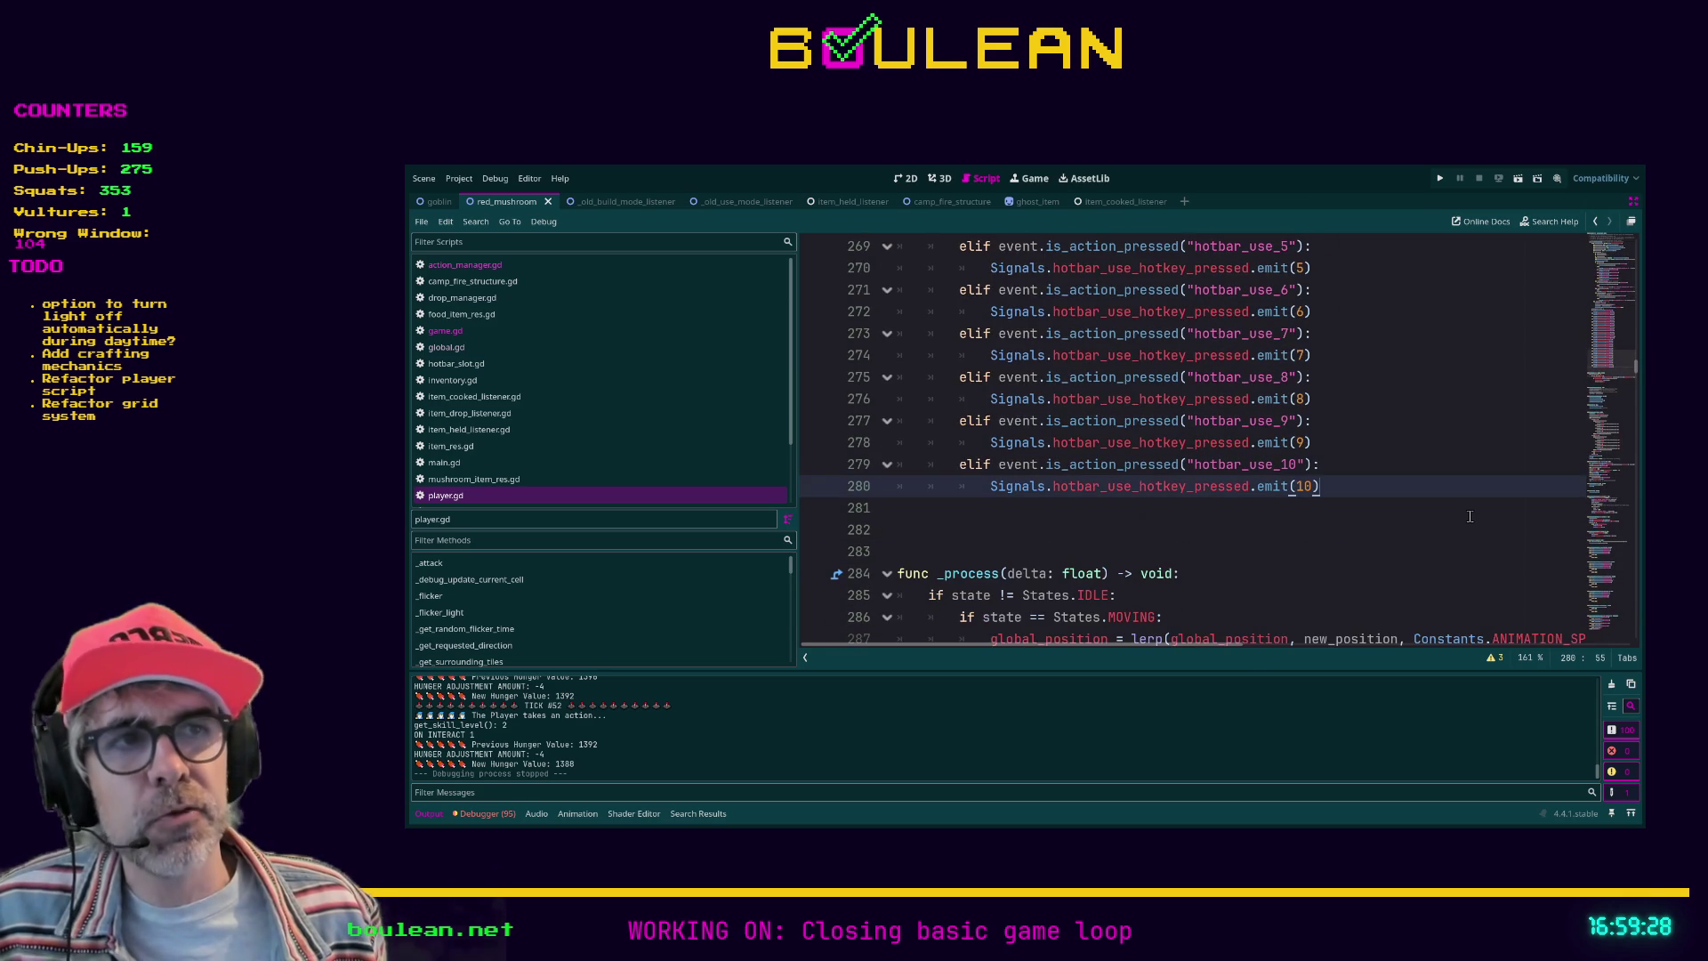
Step: Delete the extra blank line 282 before func _process and save player.gd
click(1106, 552)
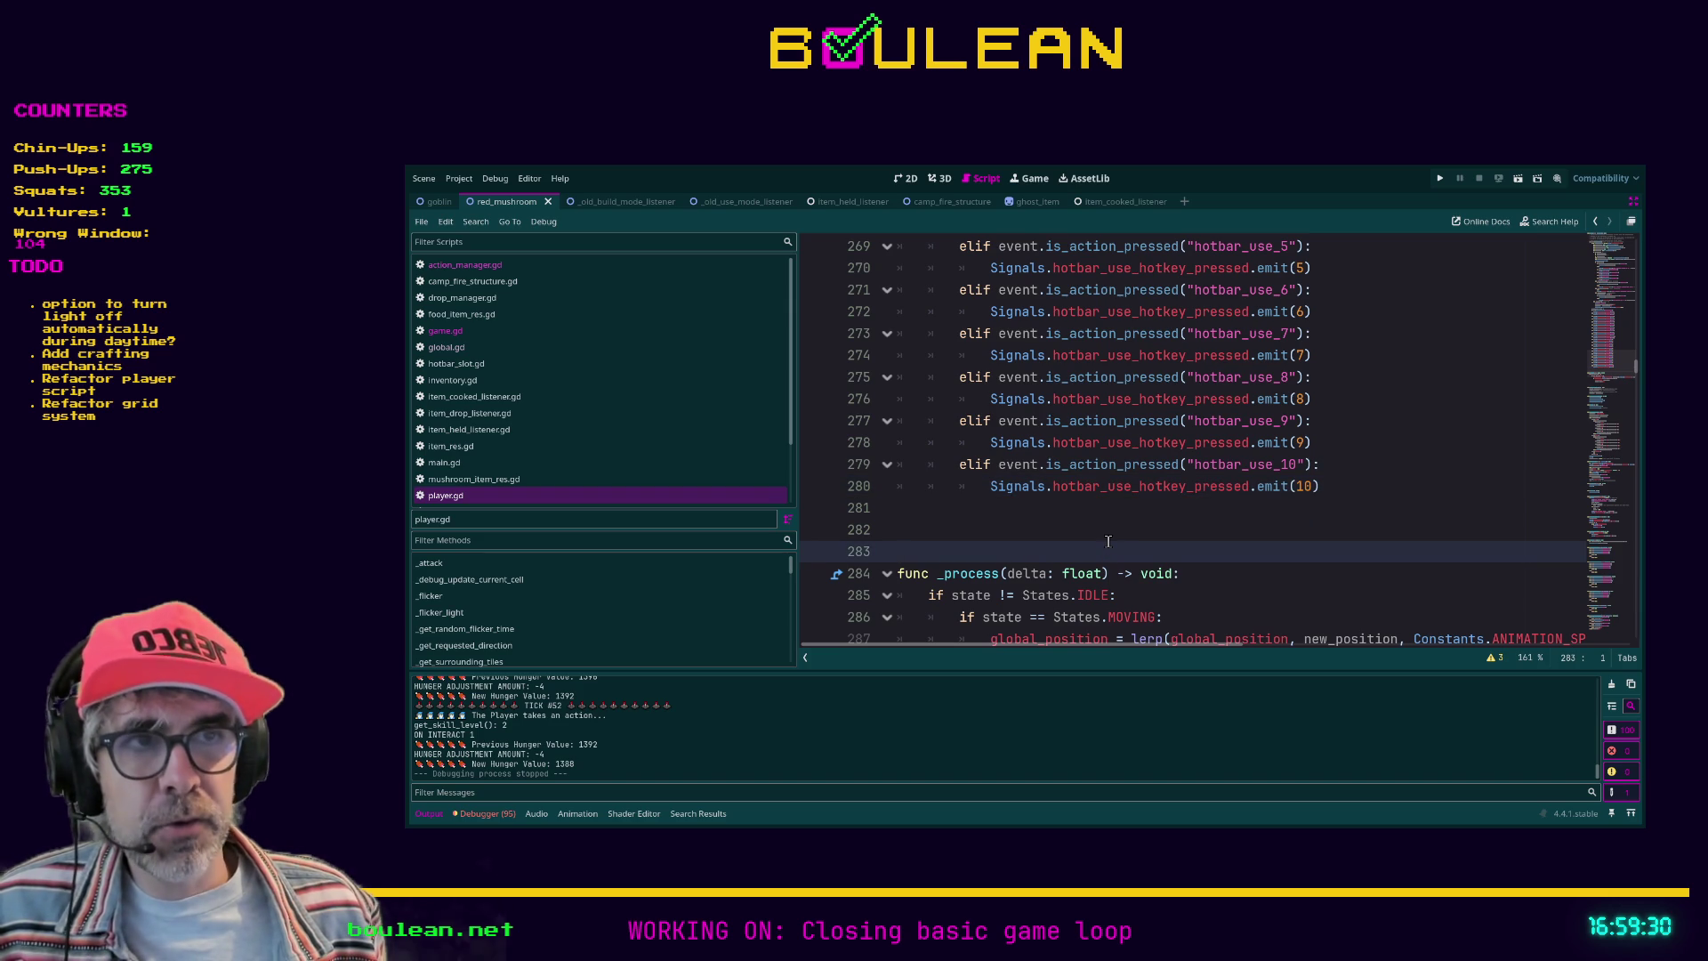
click(1115, 530)
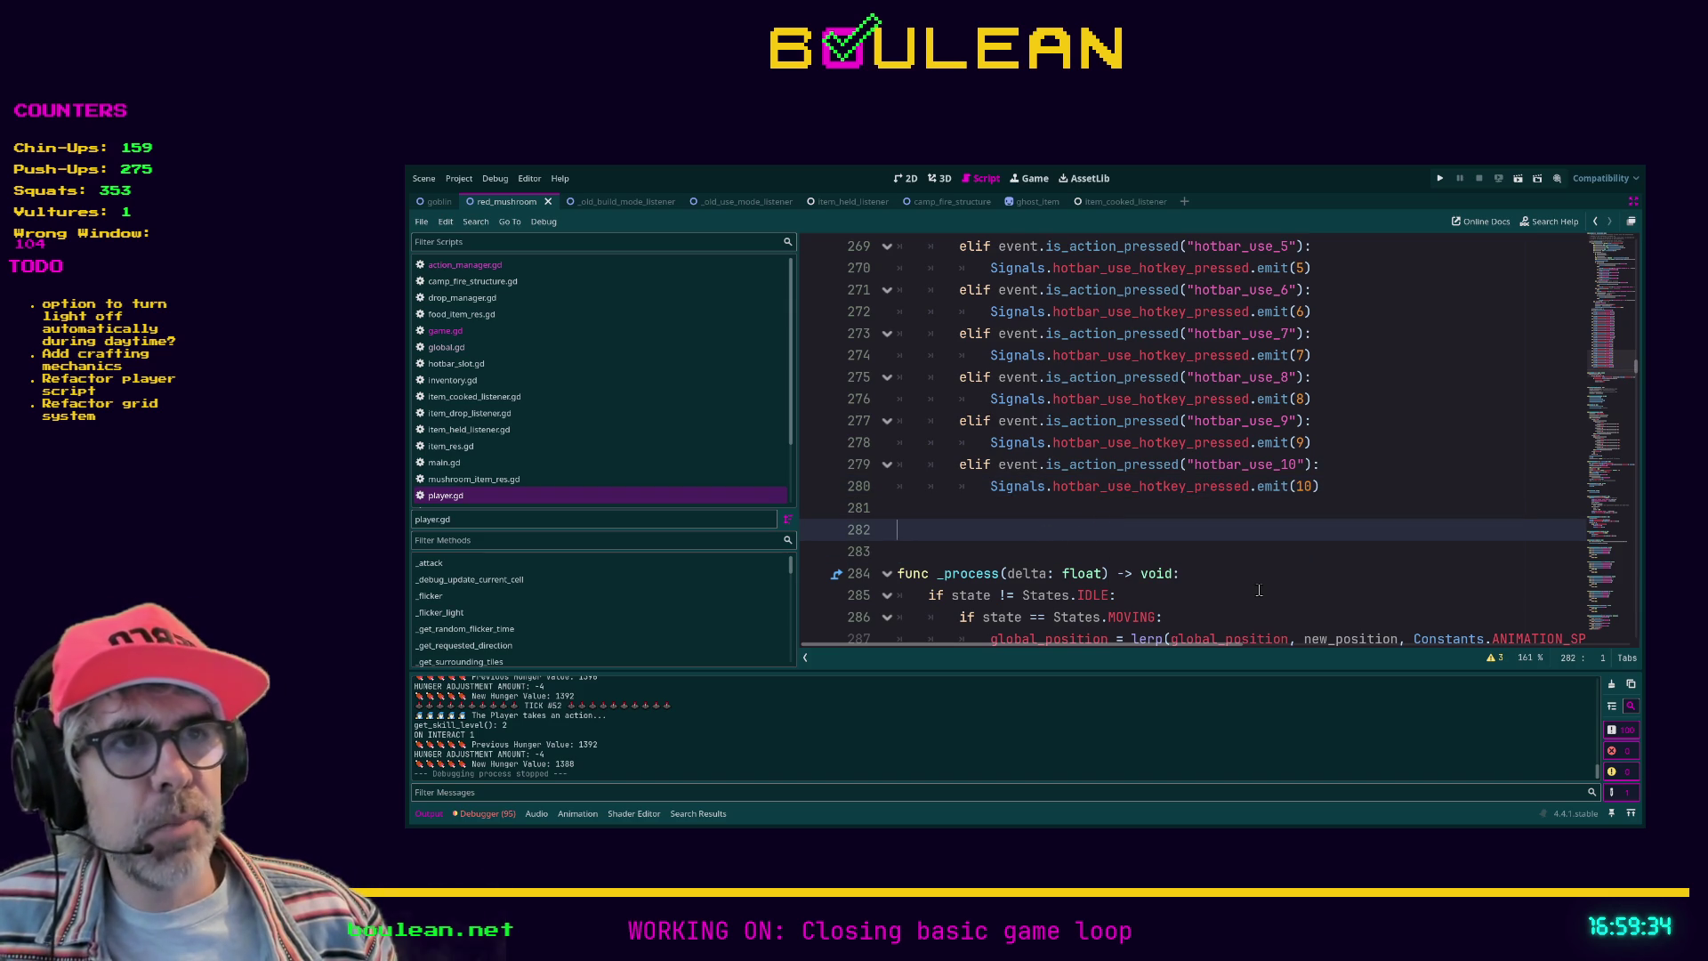
key(BackSpace)
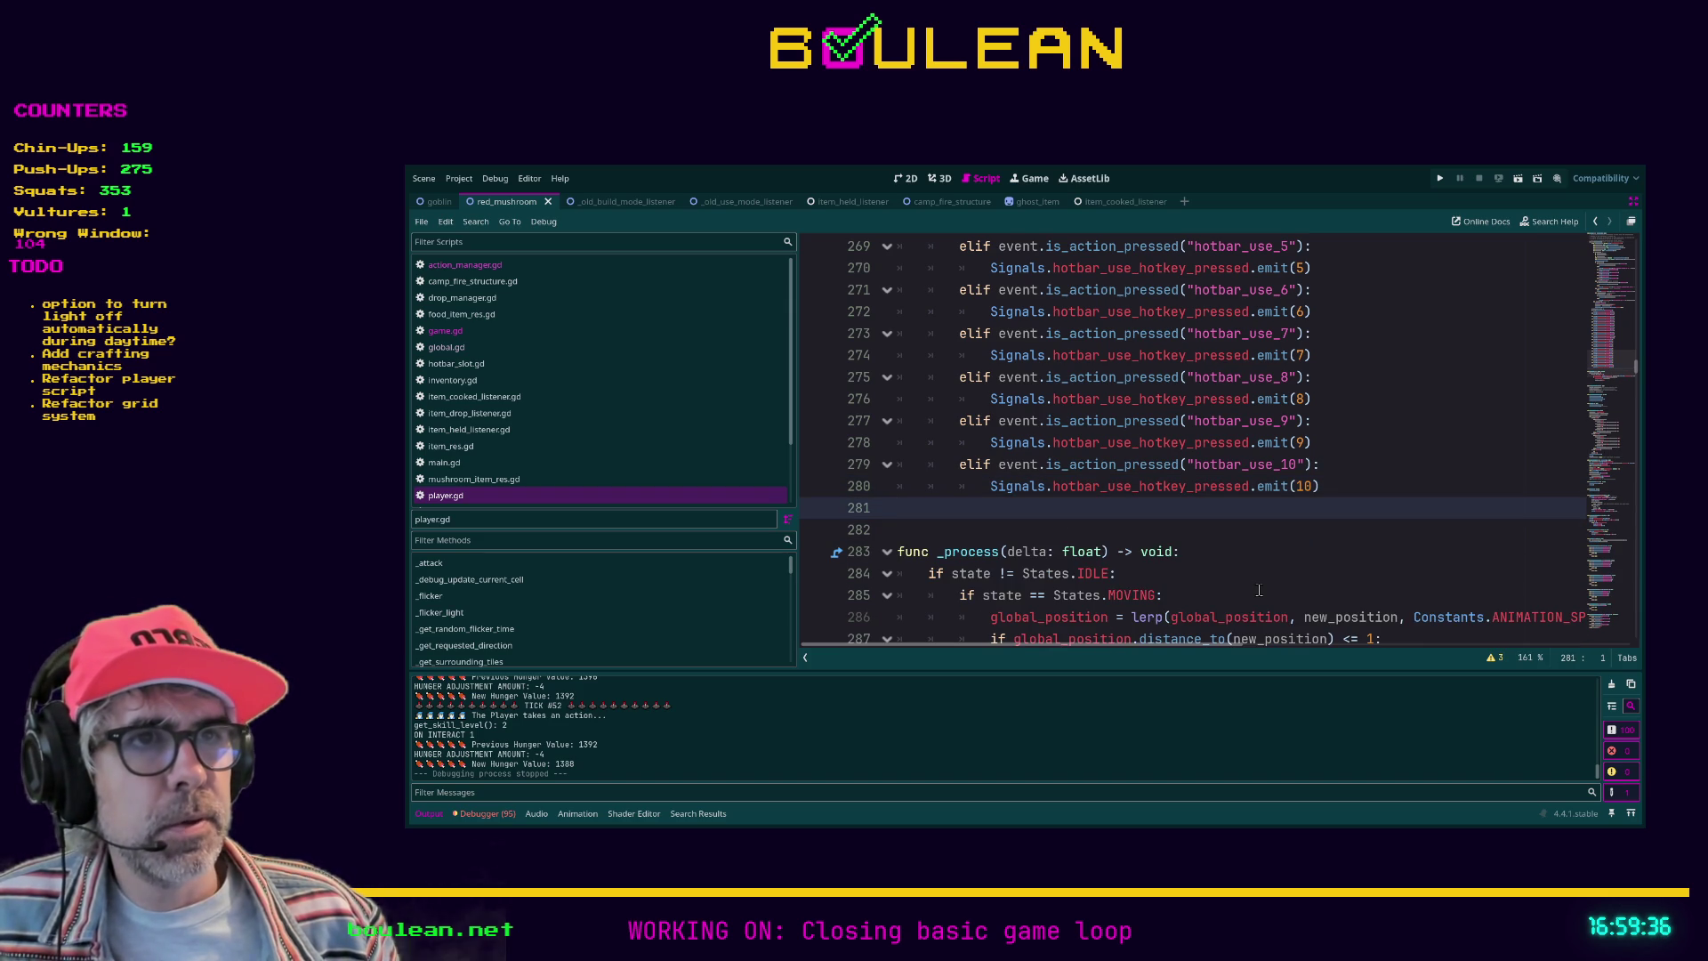
key(Down)
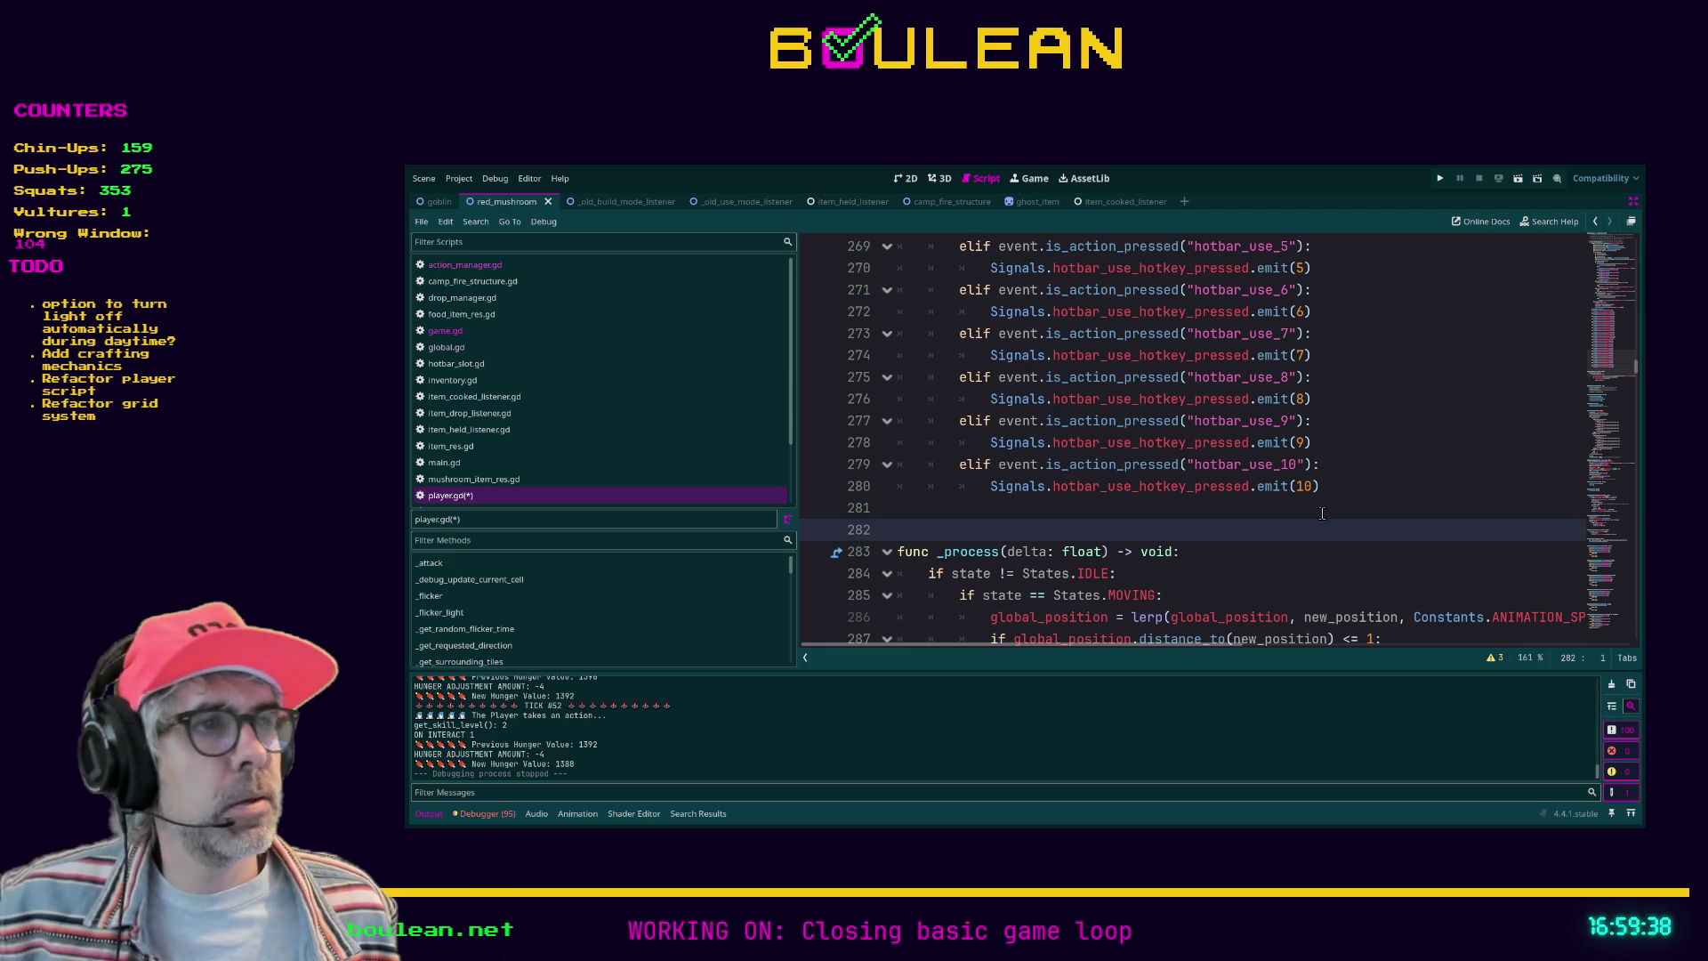
mouse_move(1319, 487)
mouse_down()
mouse_move(934, 421)
mouse_move(871, 324)
mouse_up()
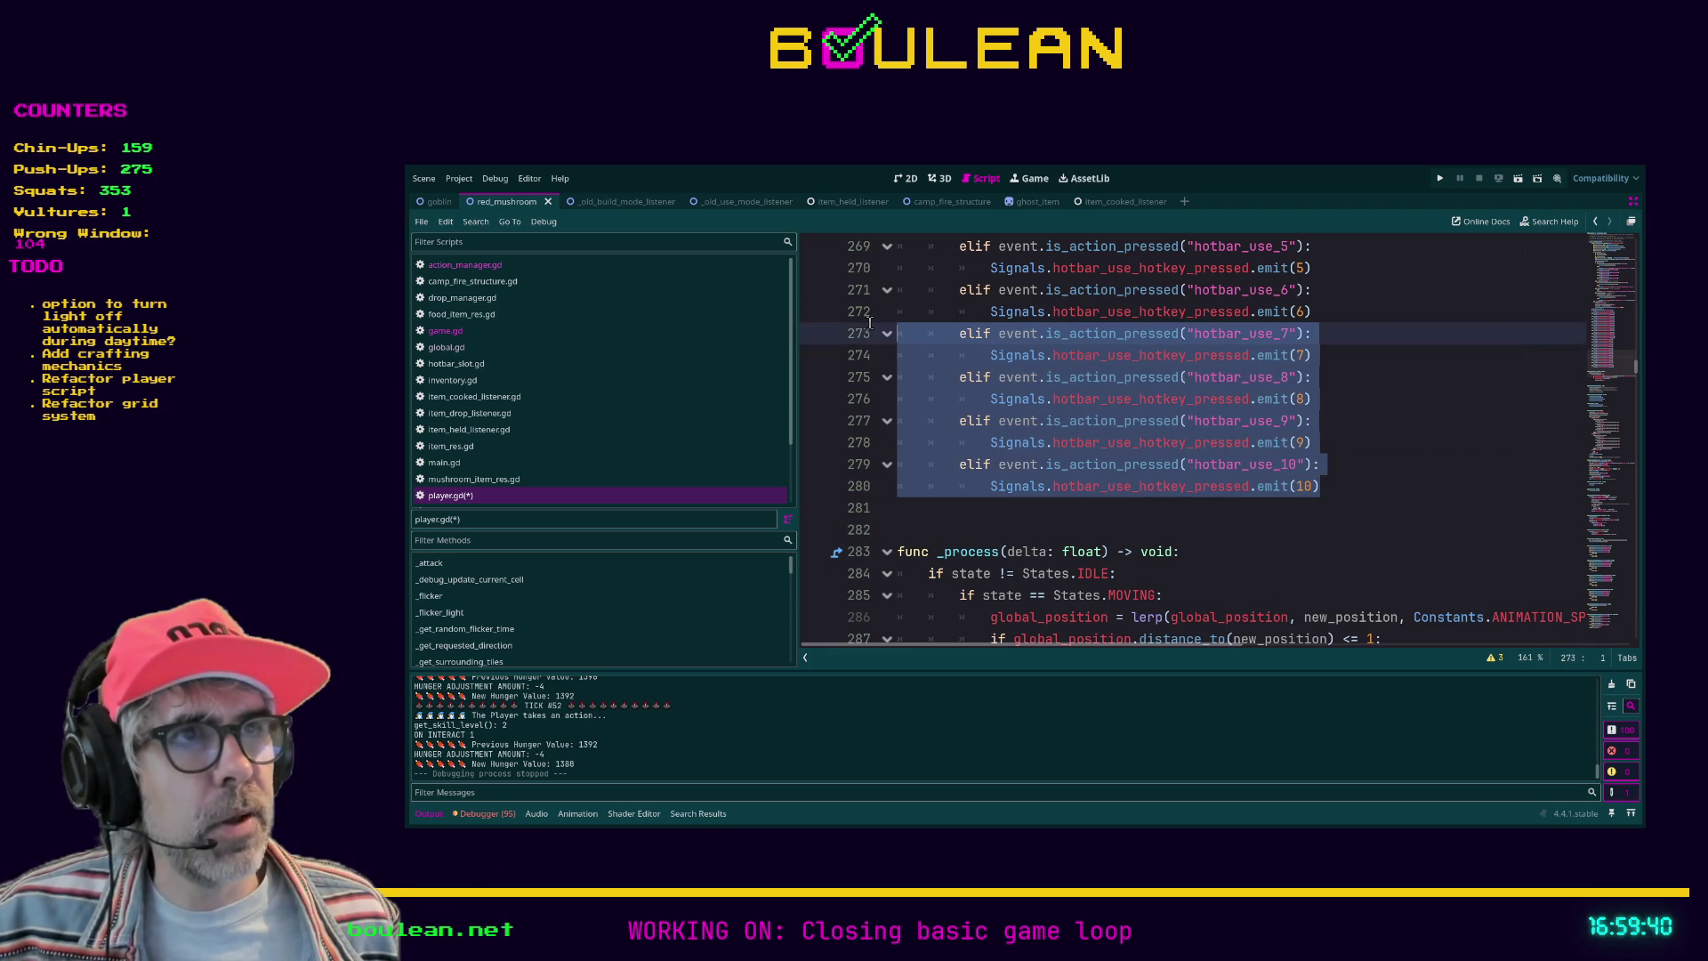
click(1051, 527)
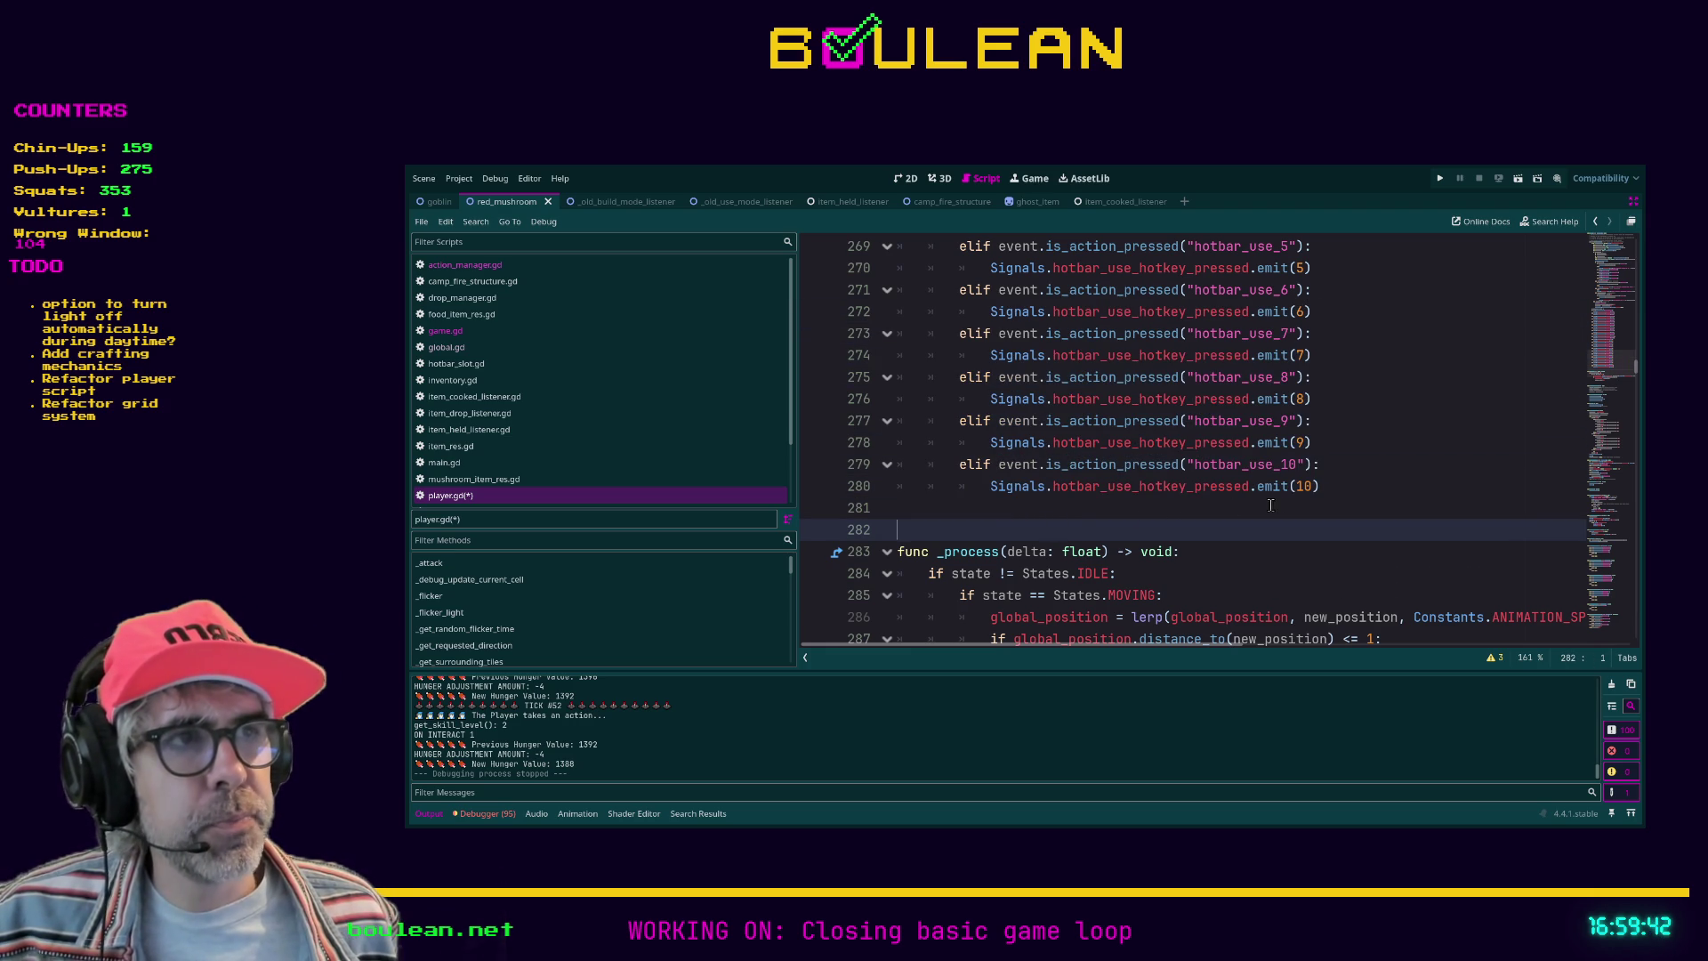
key(ctrl+s)
scroll(1290, 467, down, 4)
click(1239, 458)
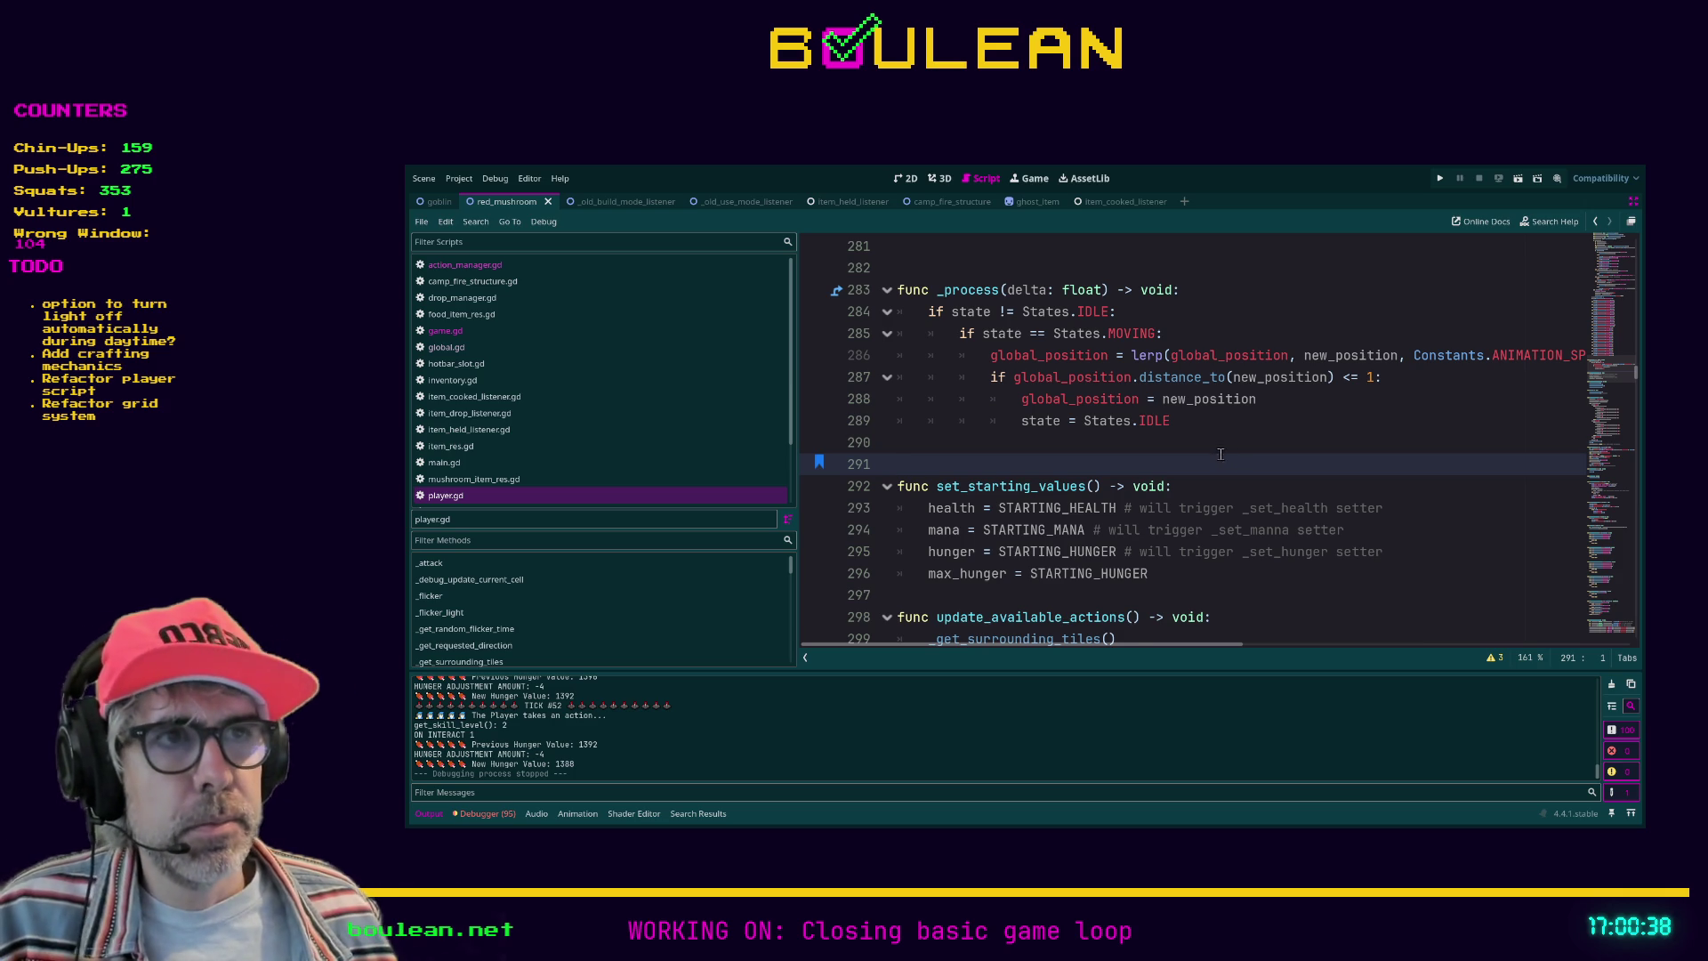
scroll(1089, 469, down, 1)
Step: Add blank lines after set_starting_values and before func update, saving the script
click(960, 532)
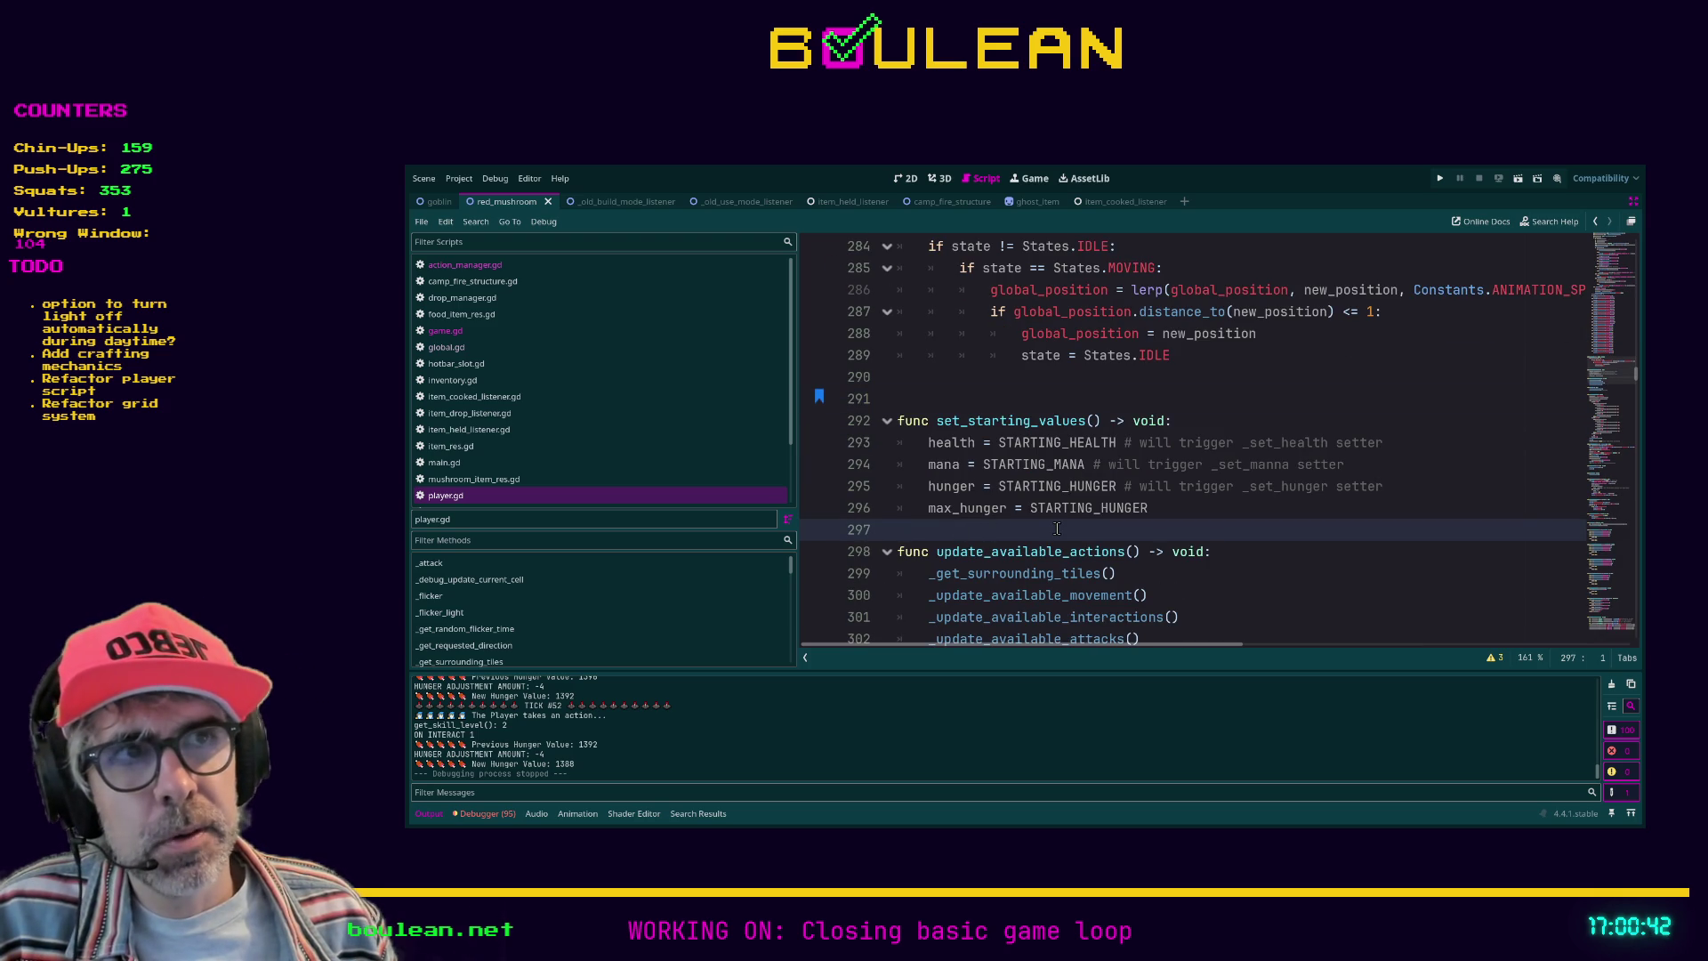
key(Return)
key(ctrl+s)
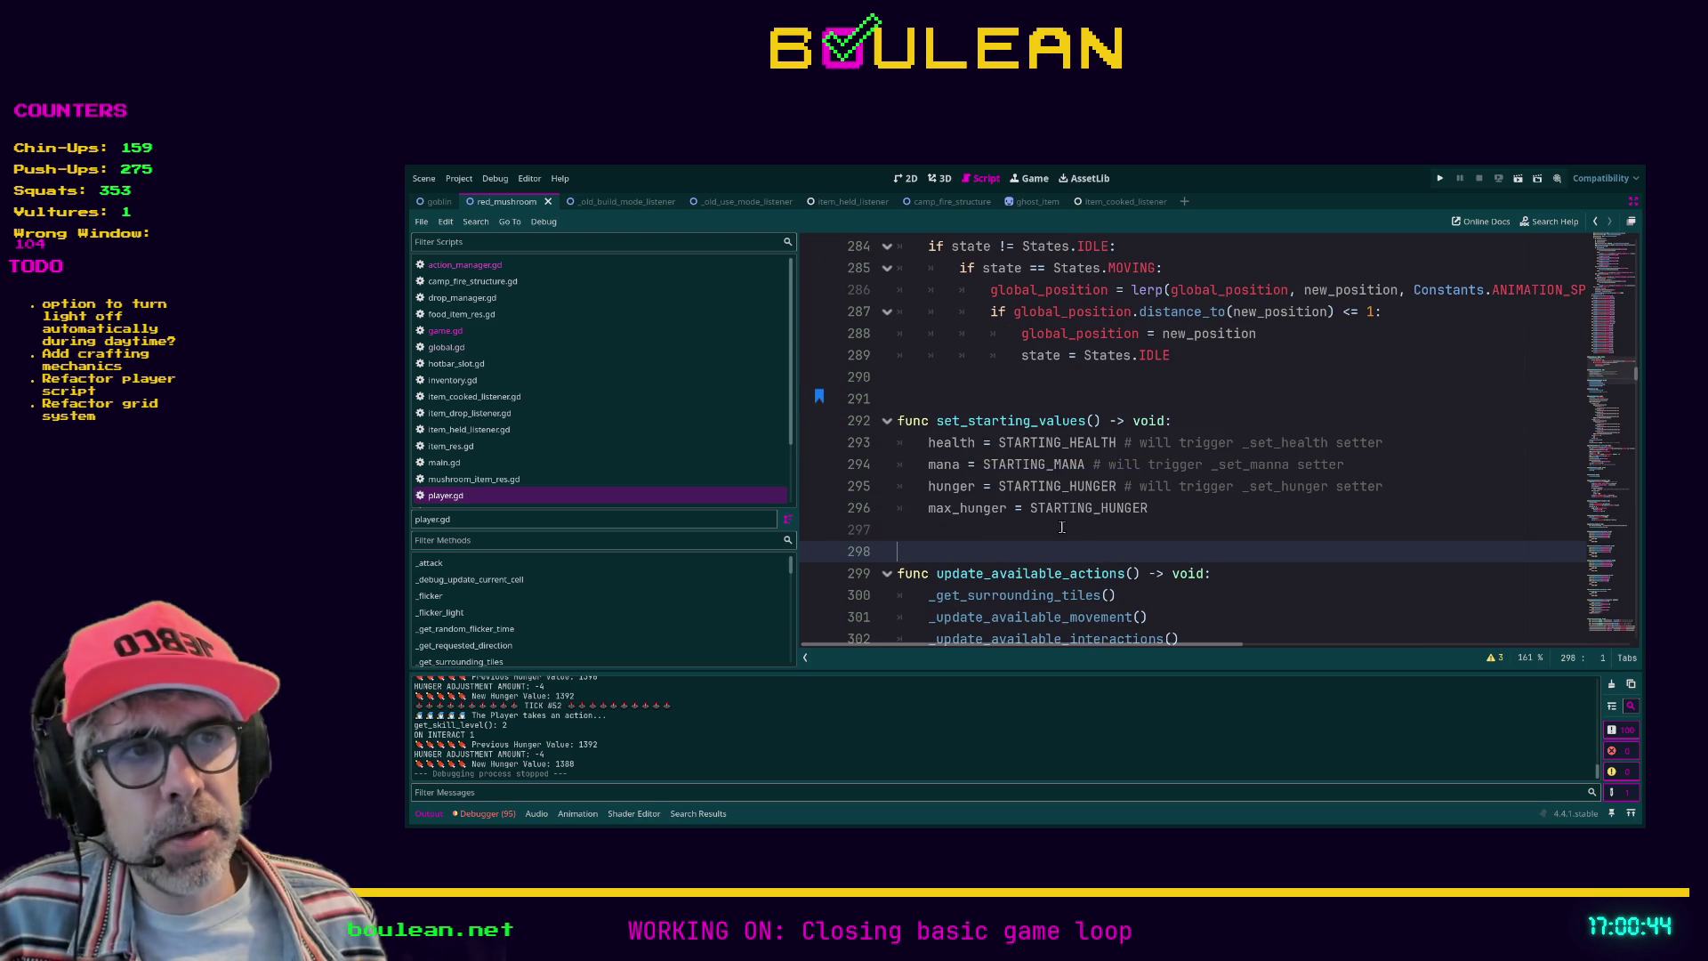
scroll(1063, 507, down, 1)
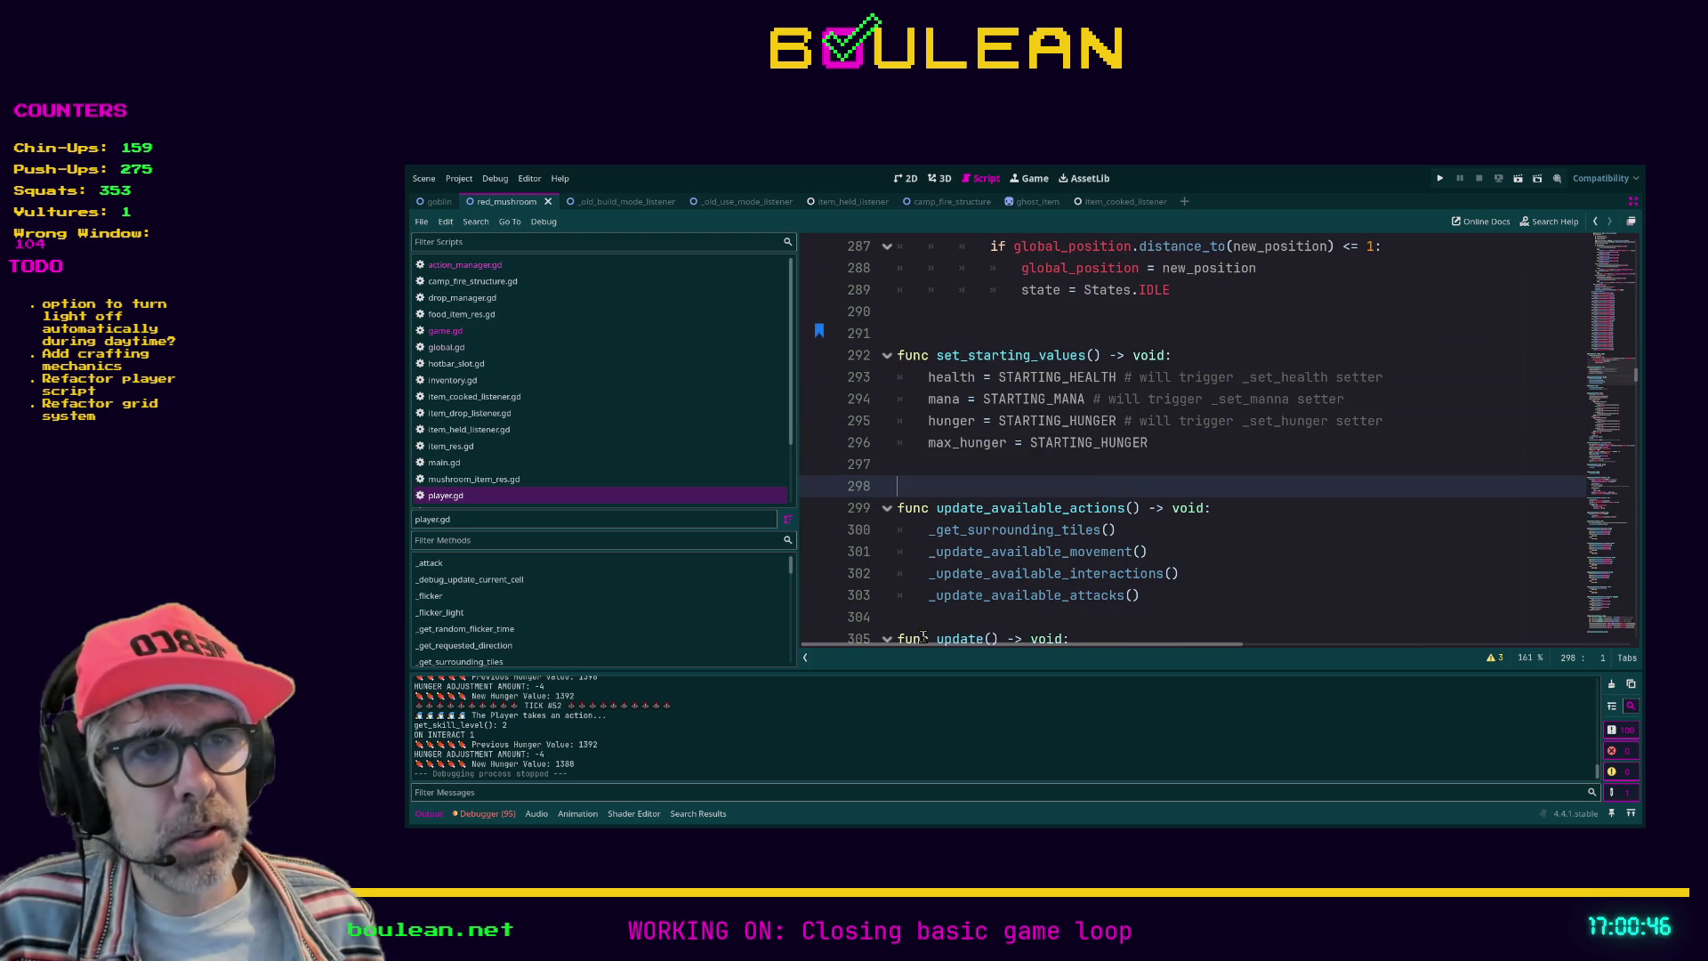
click(1037, 614)
key(Return)
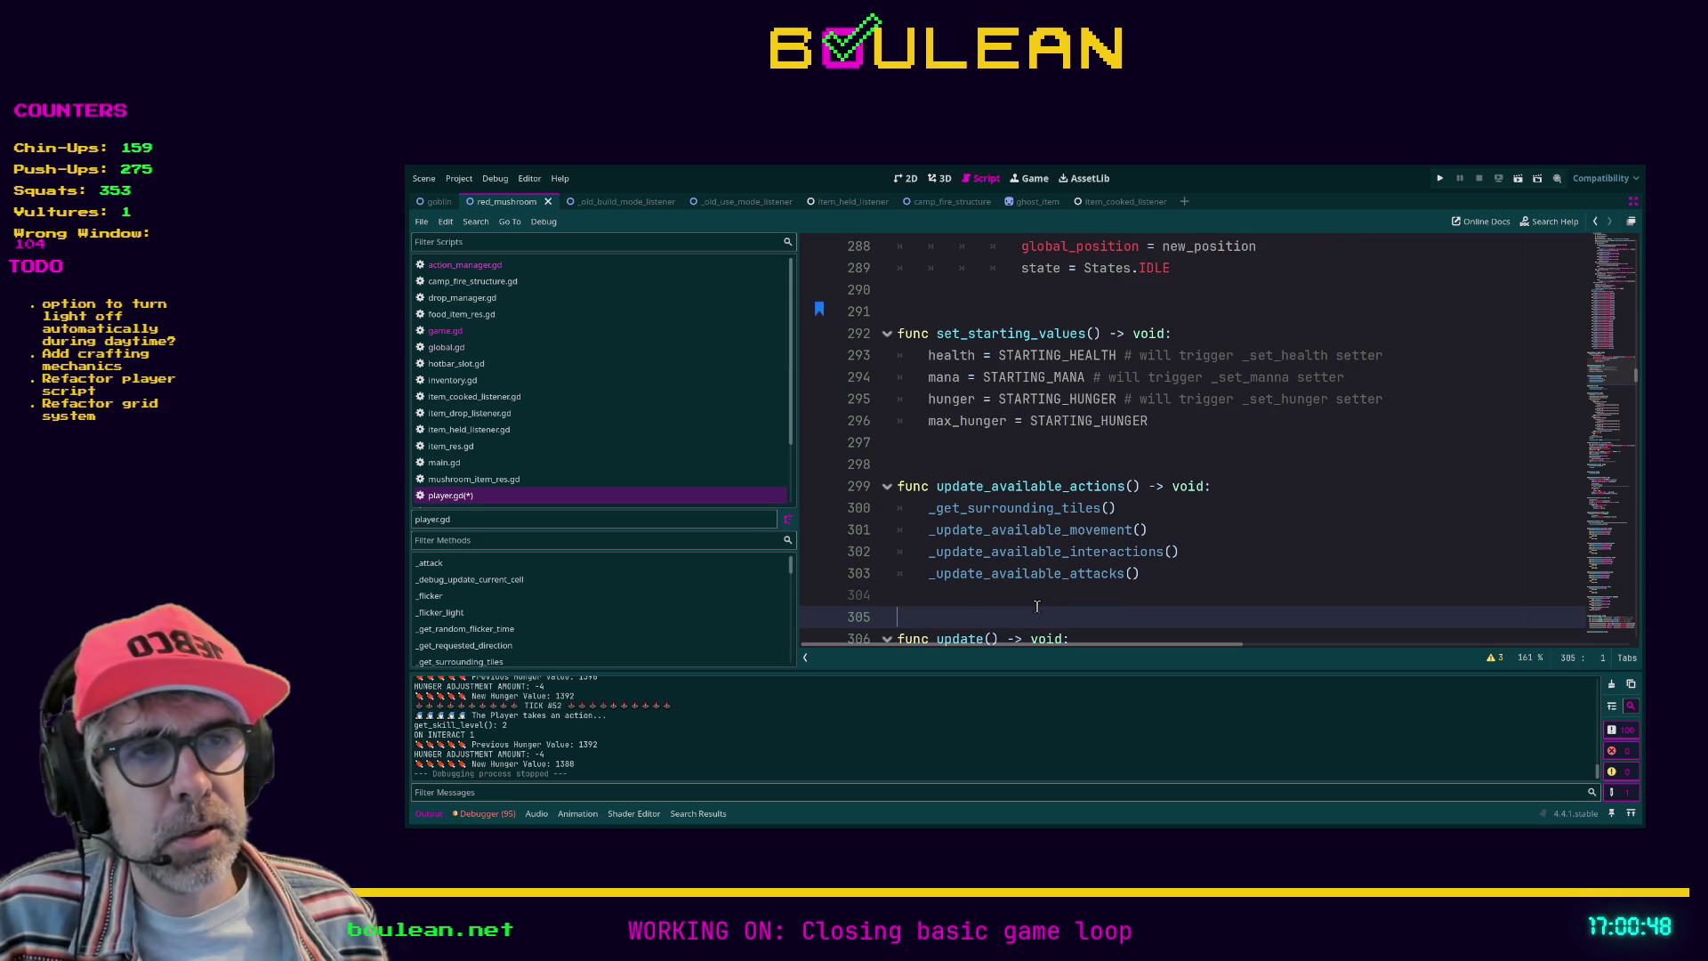
Step: Collapse update() and take_next_action(), adding a blank line before collect_pickup
scroll(1038, 606, down, 1)
scroll(913, 560, down, 1)
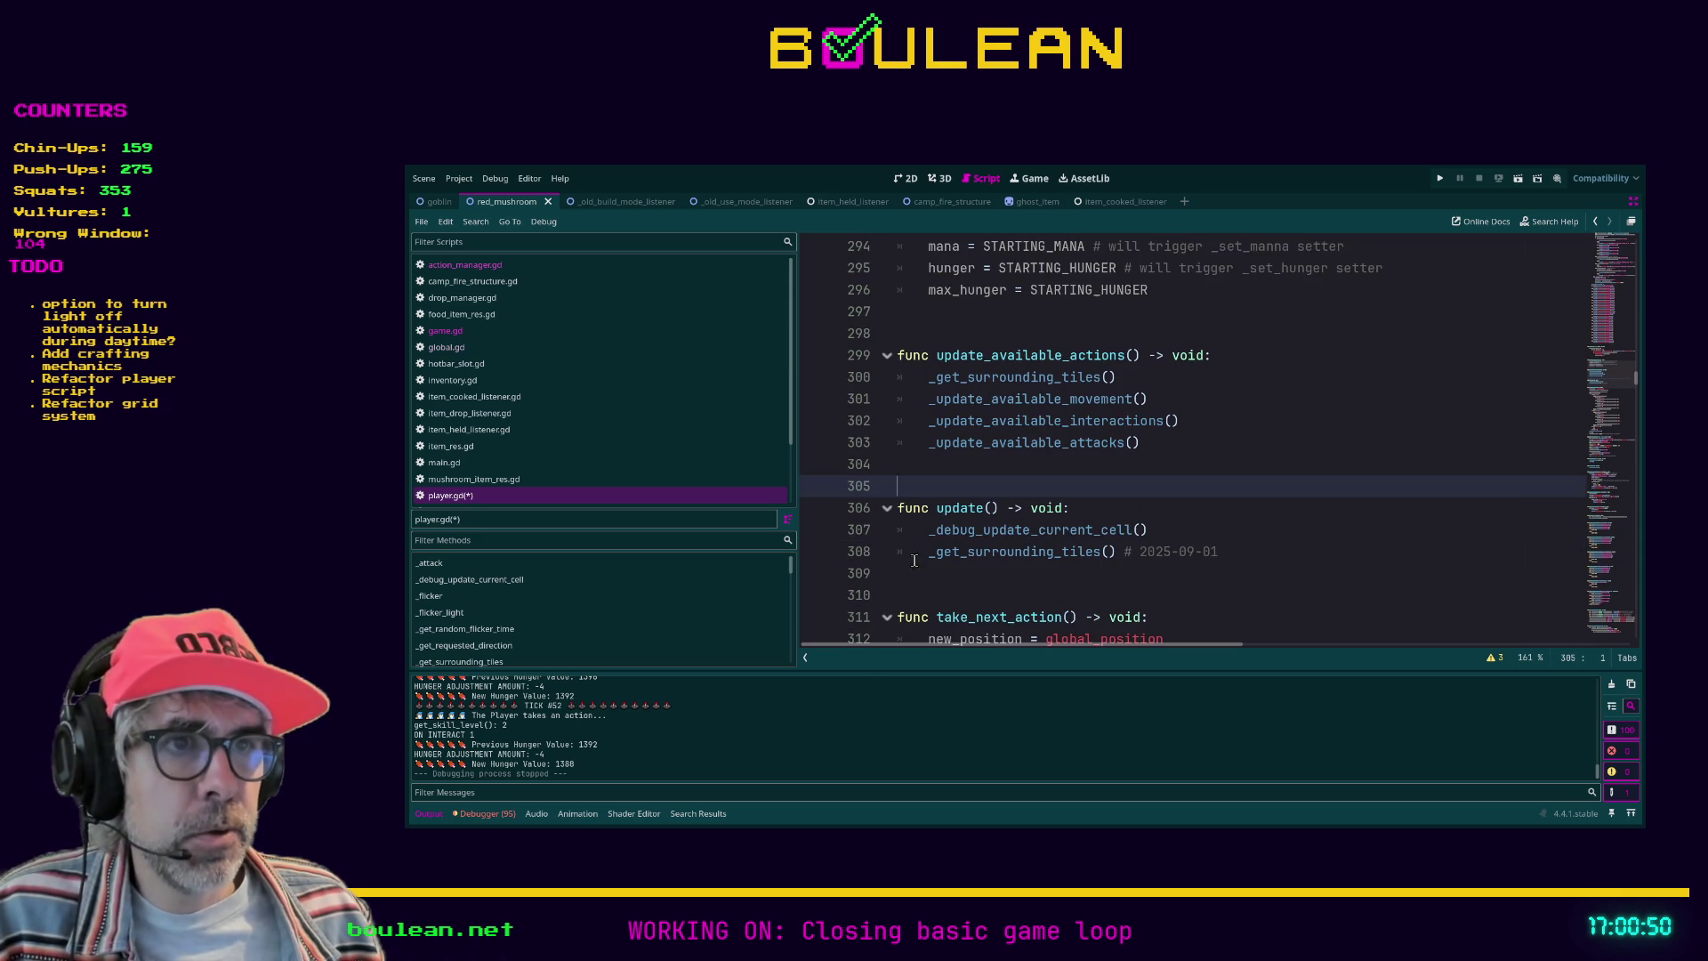
click(887, 508)
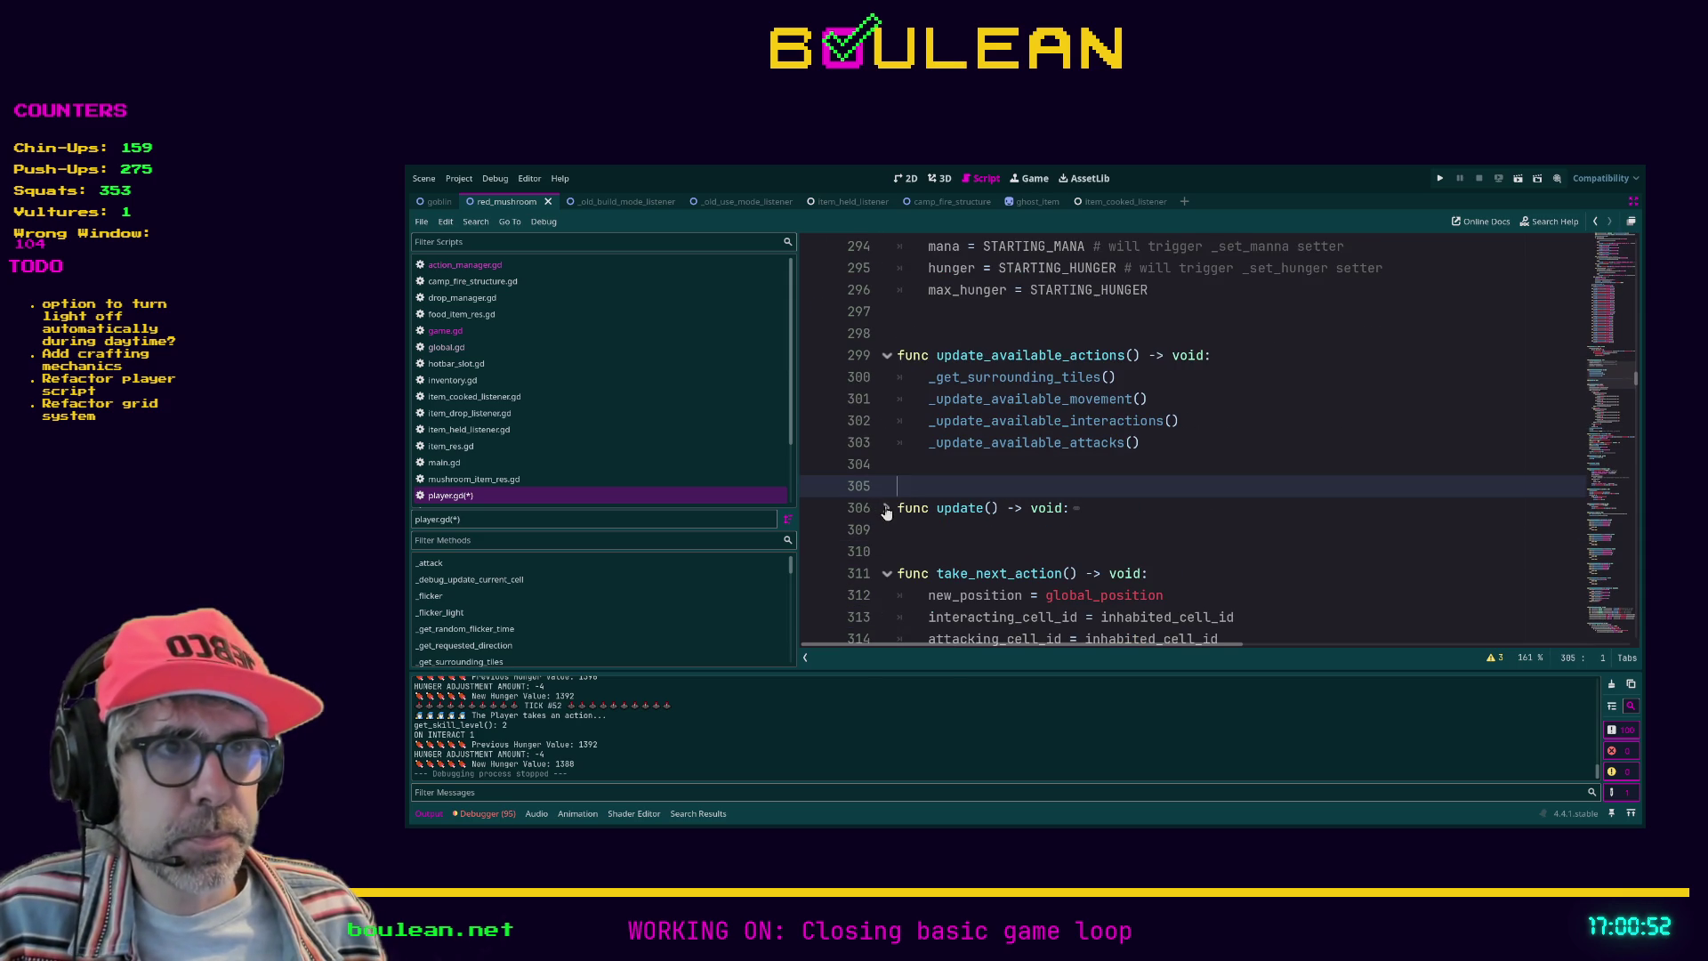
click(886, 573)
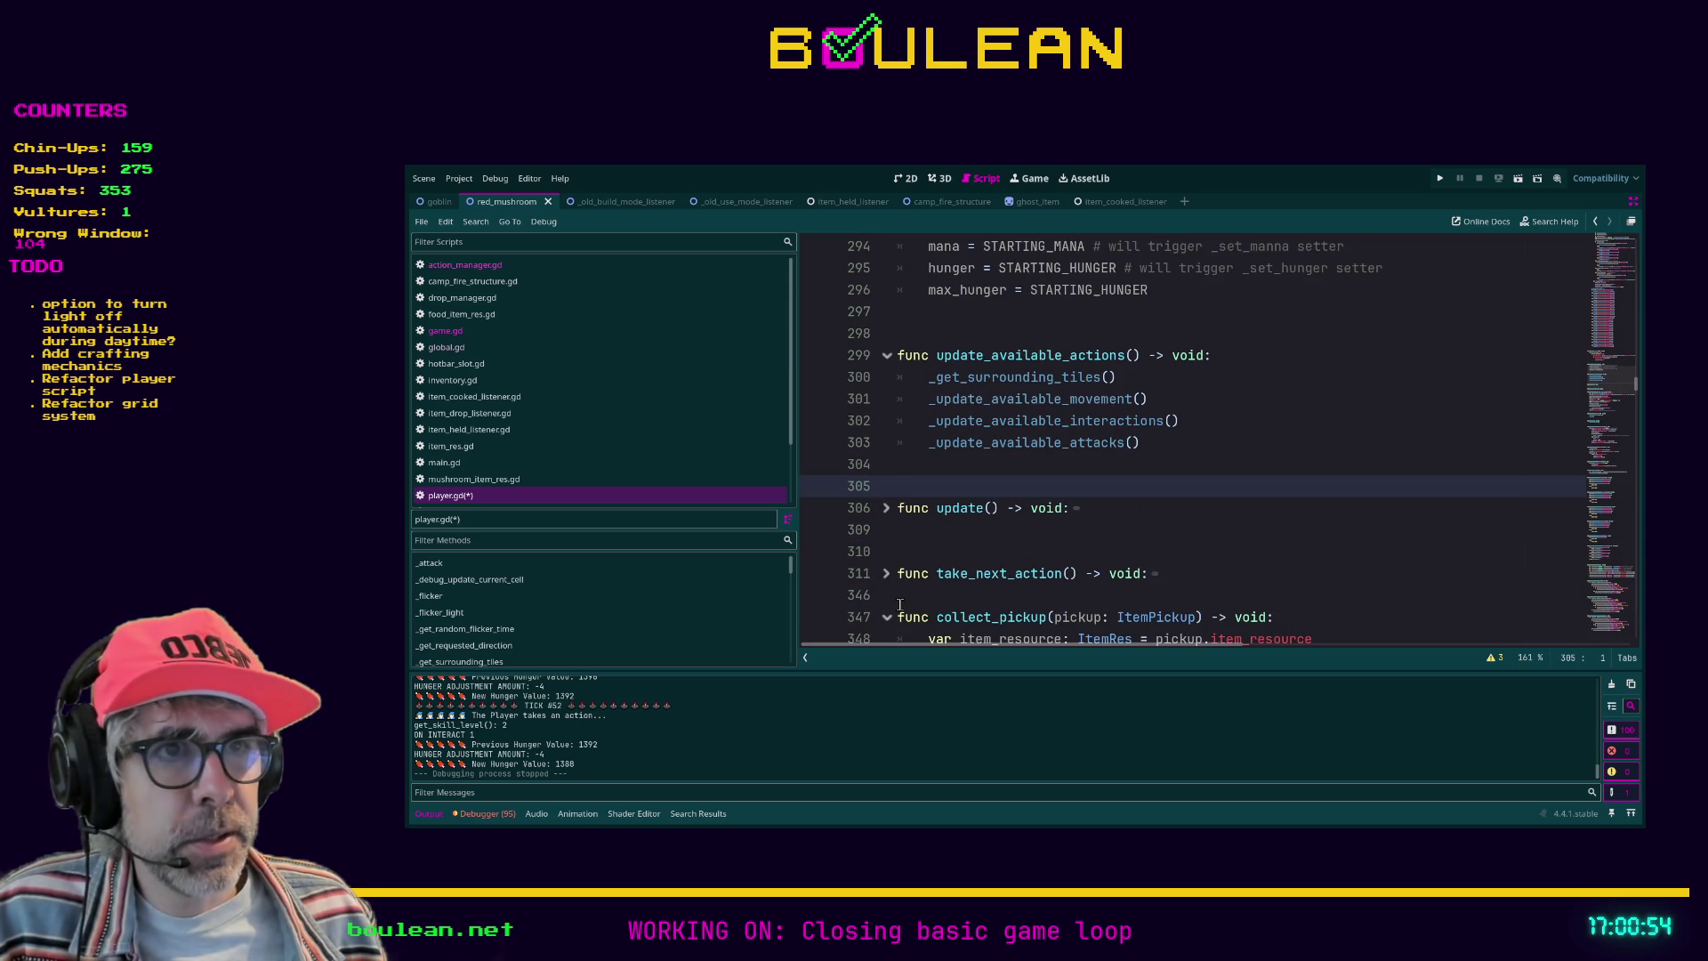
click(907, 596)
key(Return)
scroll(913, 602, down, 2)
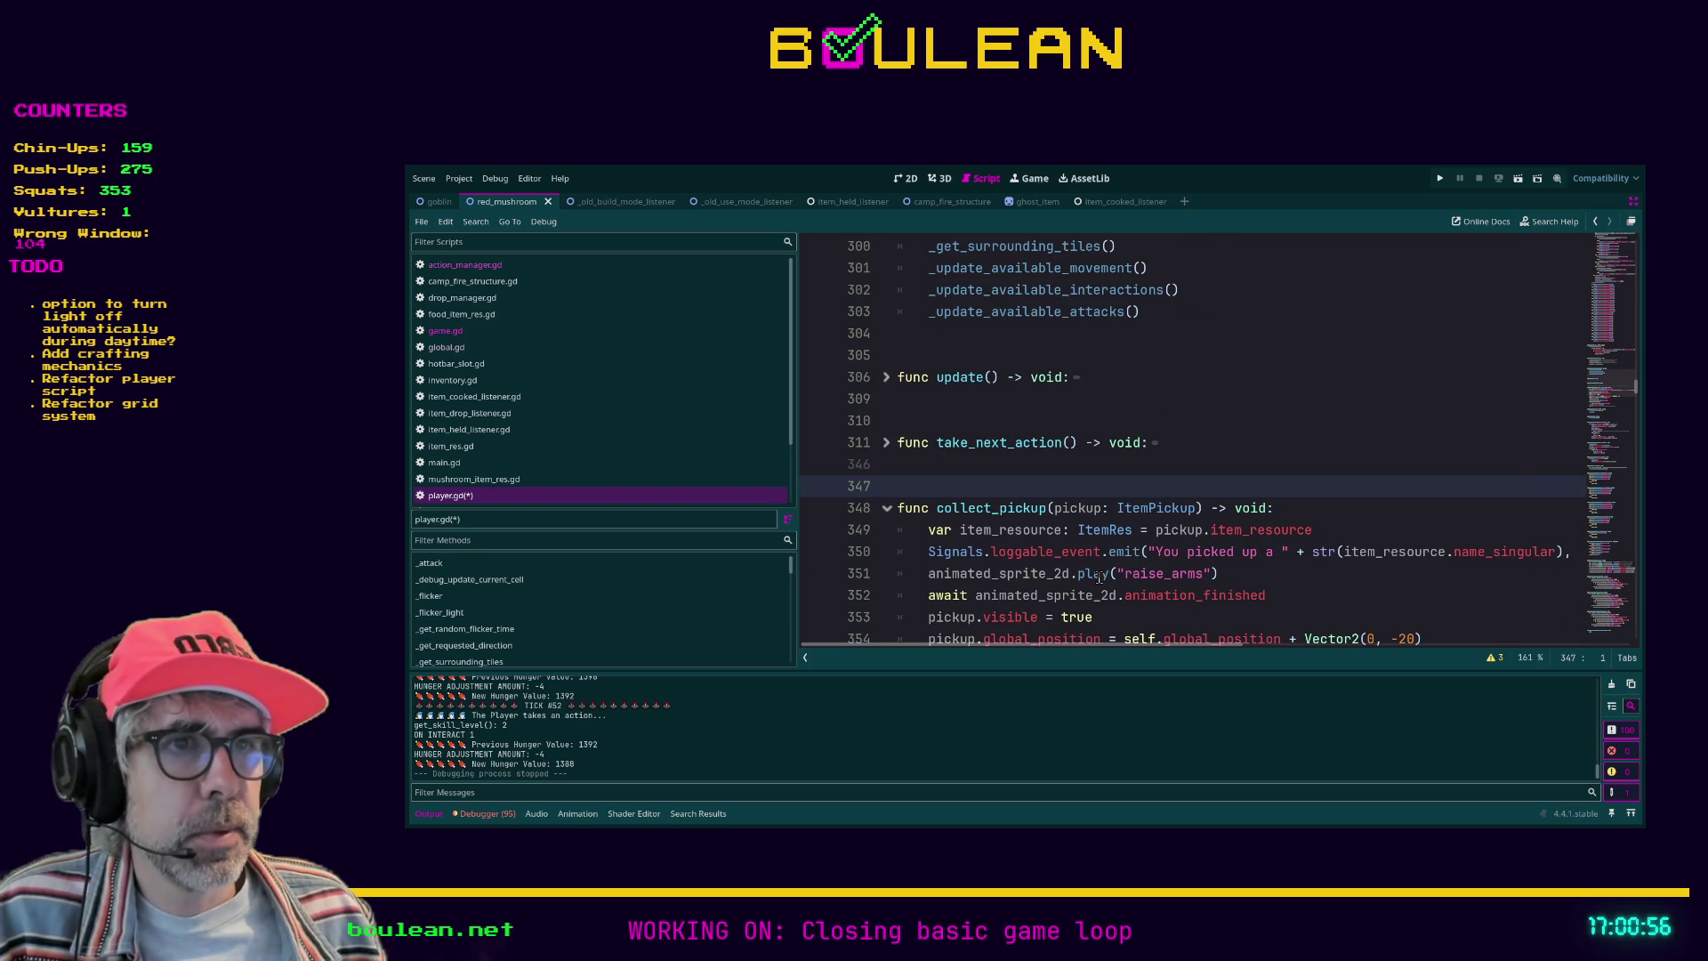
Step: Collapse collect_pickup and take_damage with a blank line between them, then save
click(888, 511)
scroll(890, 516, up, 2)
scroll(925, 462, down, 4)
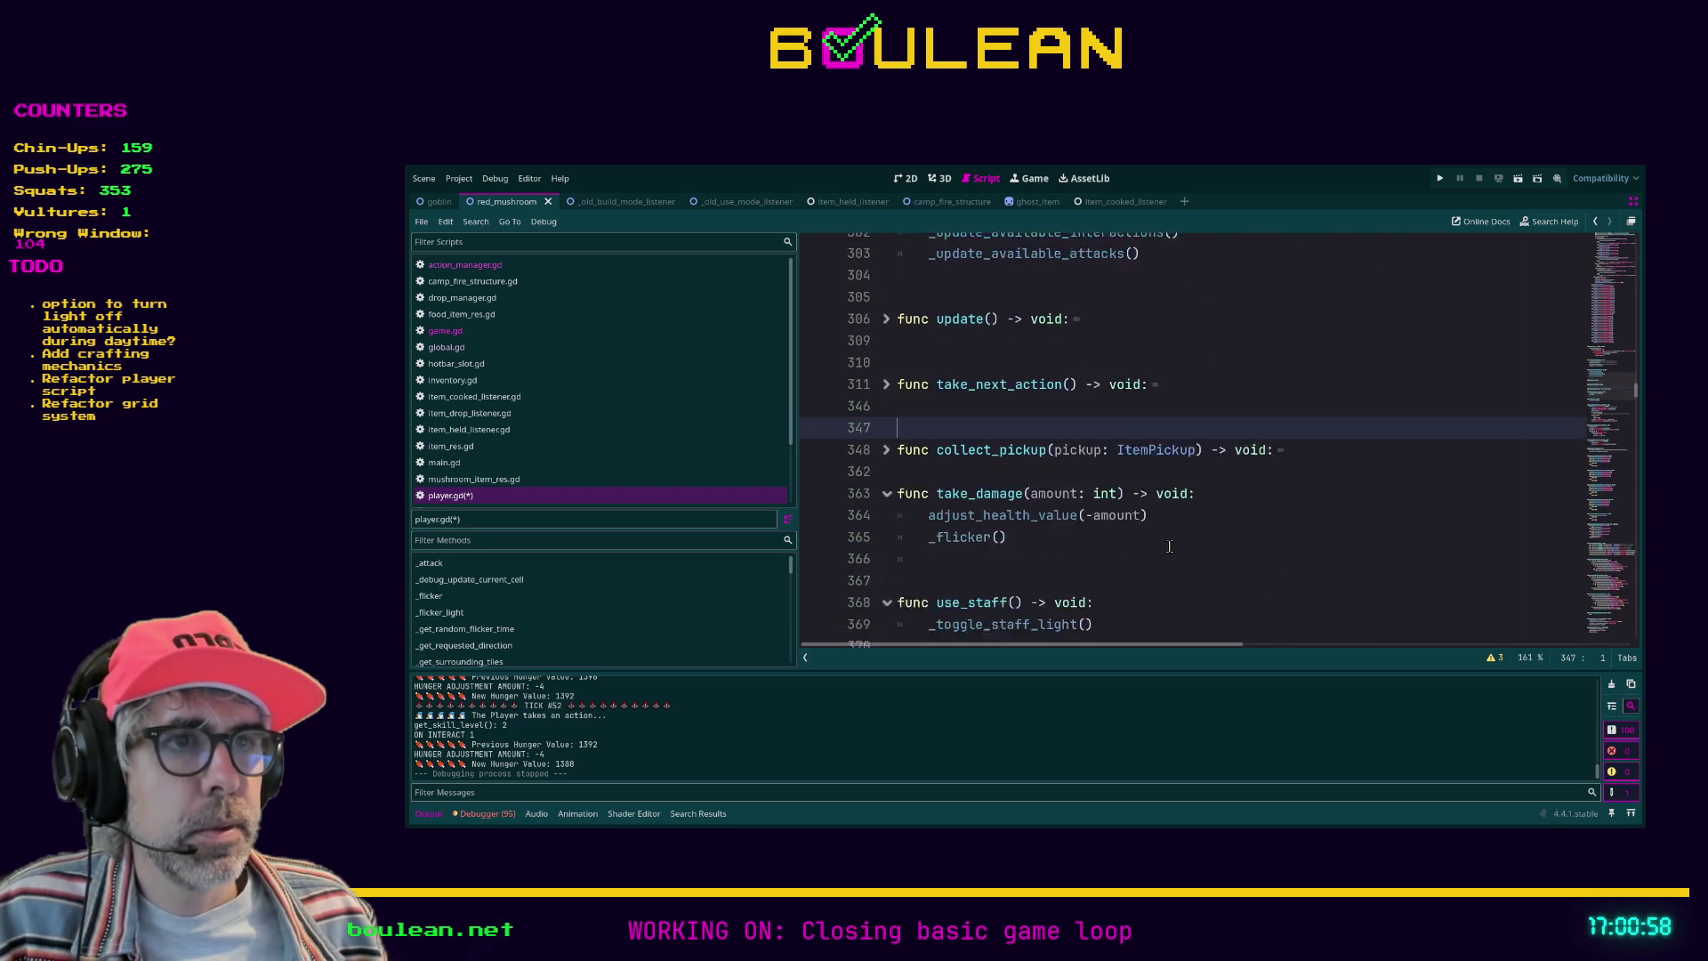
click(948, 404)
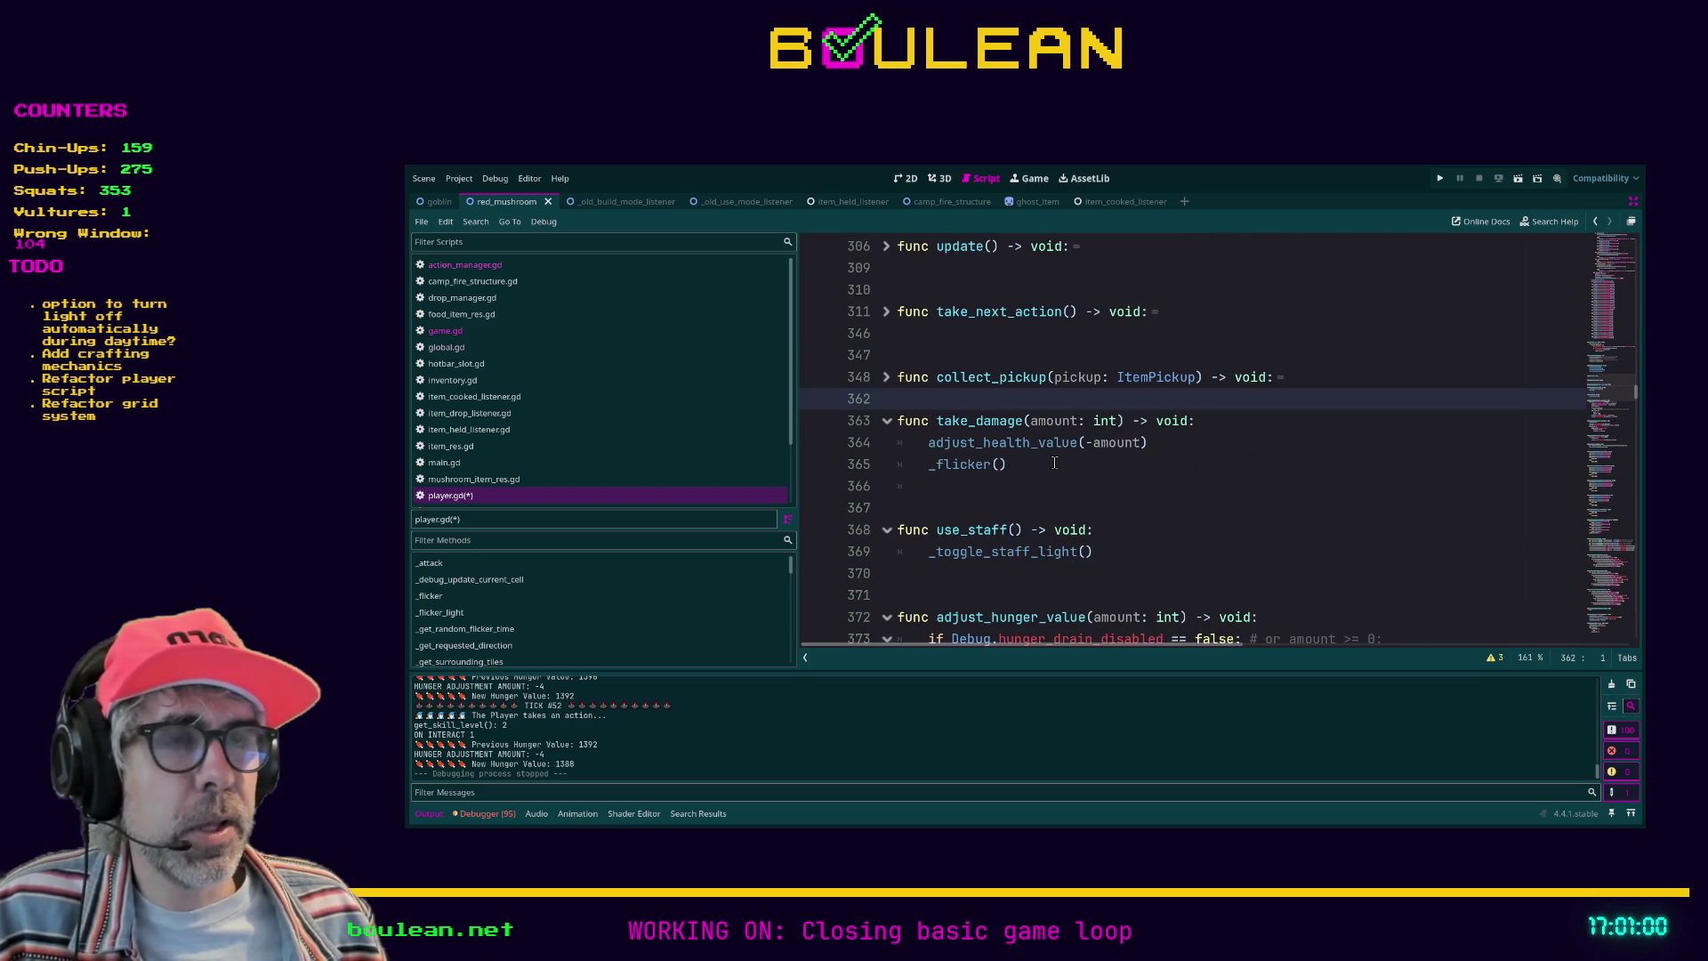
key(Return)
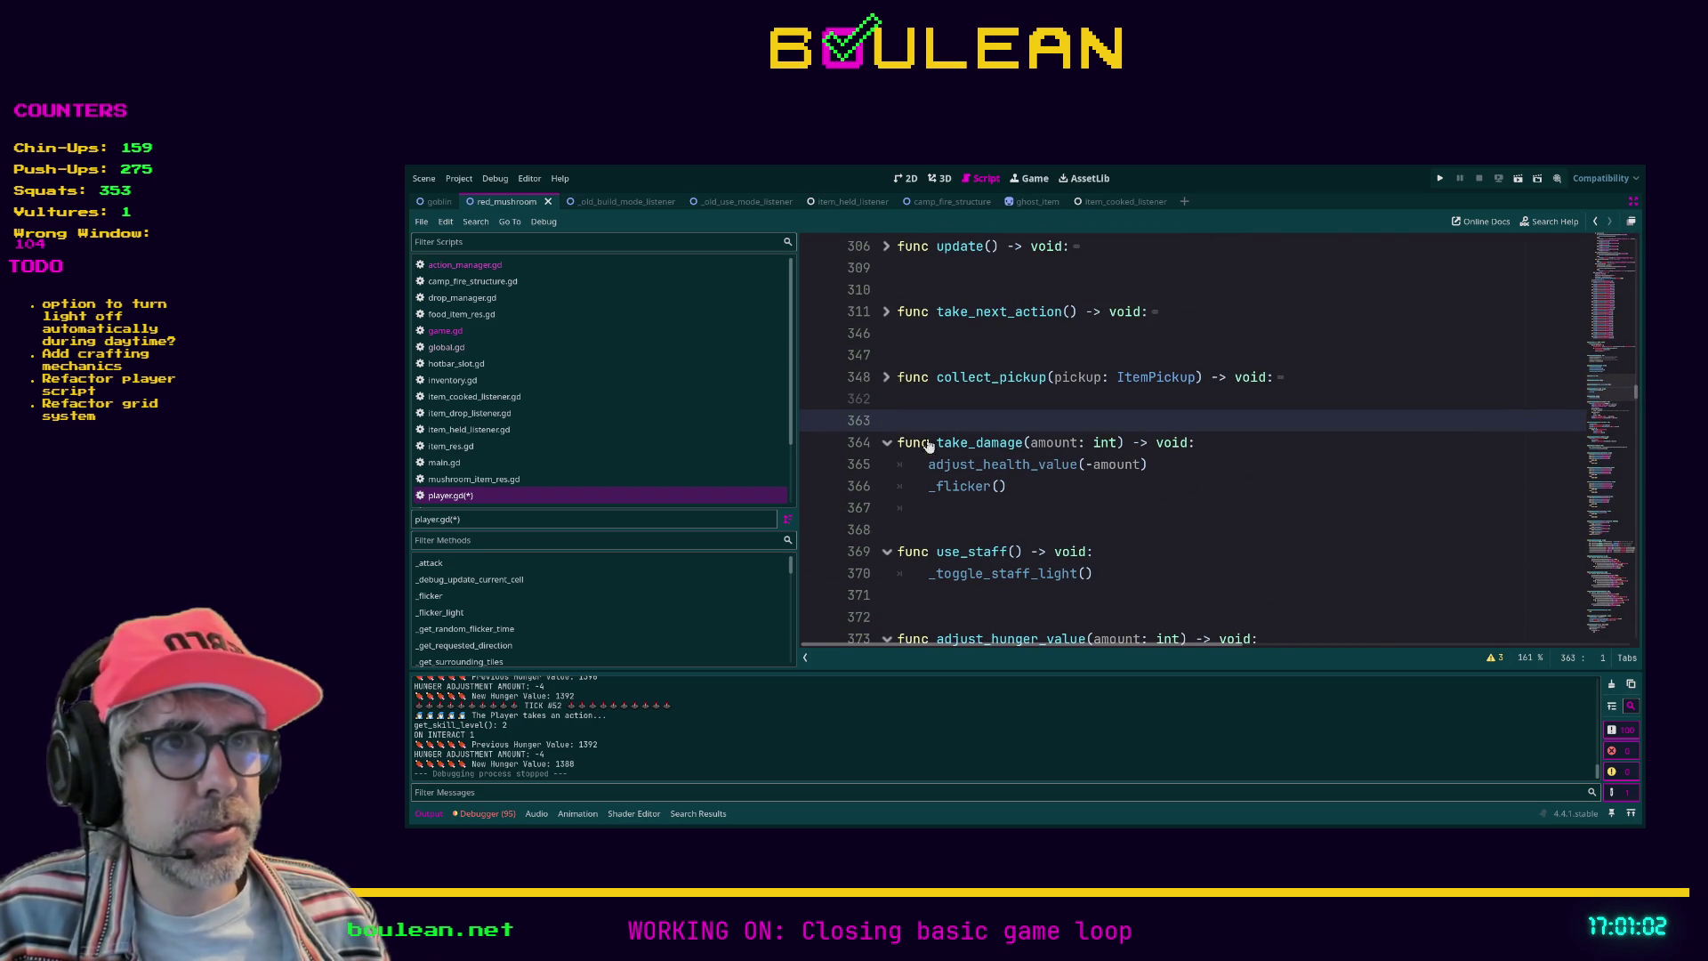
click(887, 442)
click(898, 404)
key(ctrl+s)
Step: Check the blank lines around take_damage and adjust_hunger_value, then save player.gd again
click(903, 485)
key(Up)
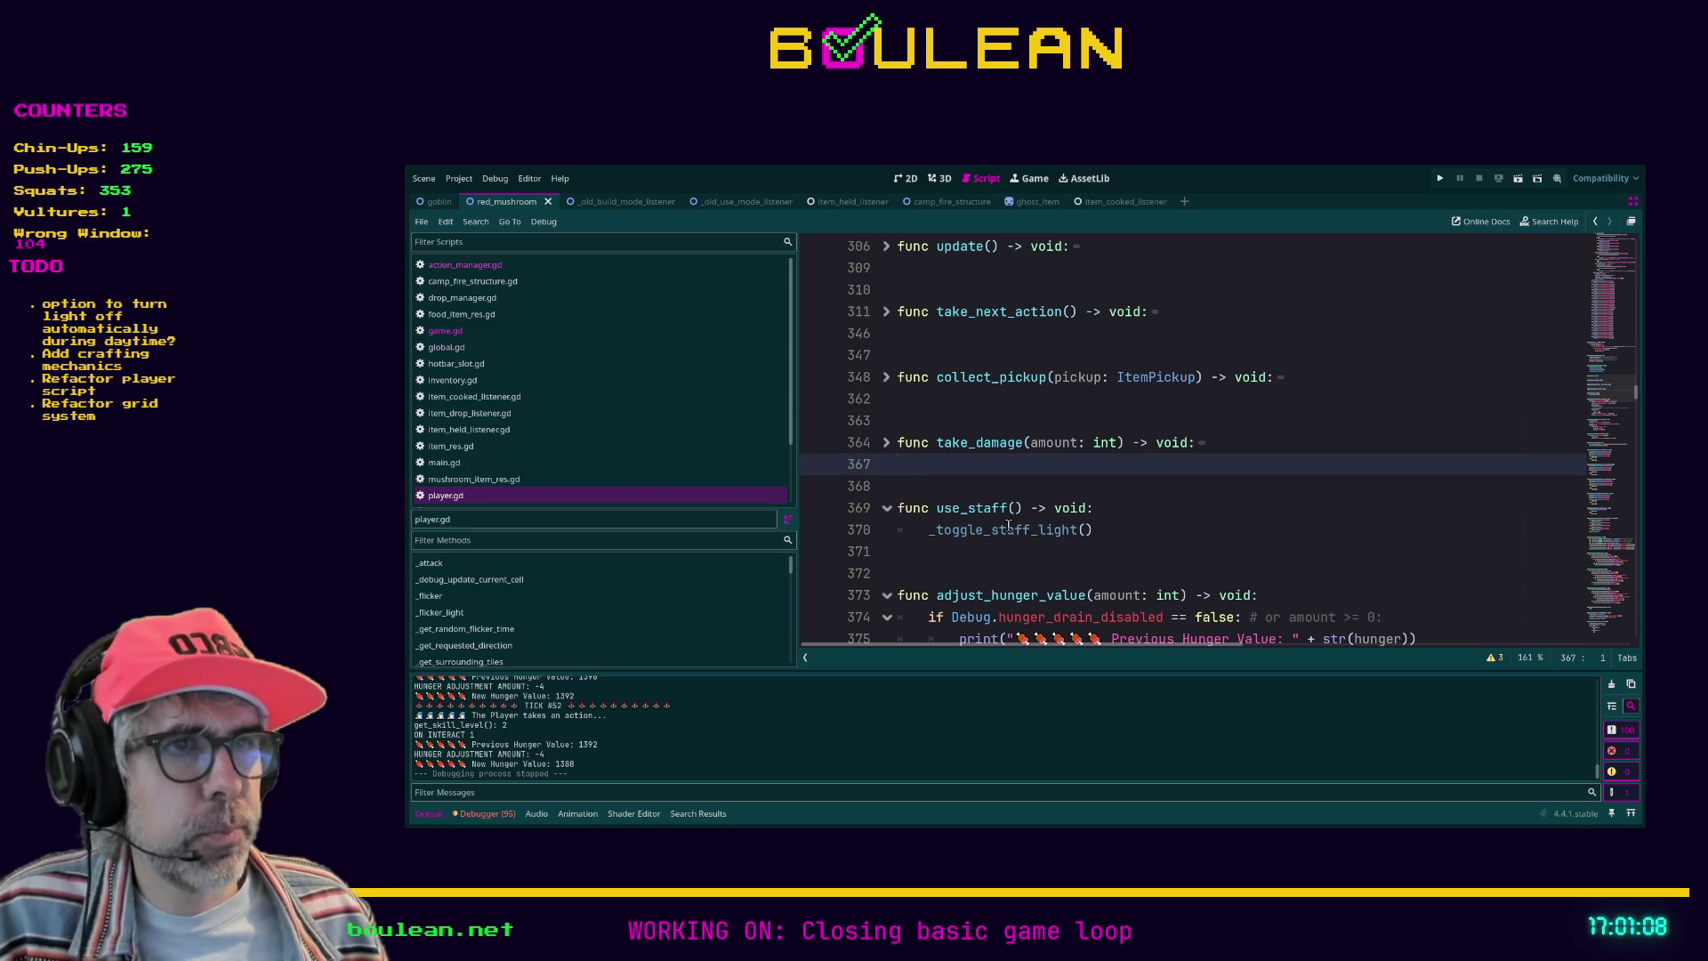
click(963, 579)
scroll(1216, 484, down, 1)
scroll(1215, 484, down, 1)
scroll(1174, 547, down, 2)
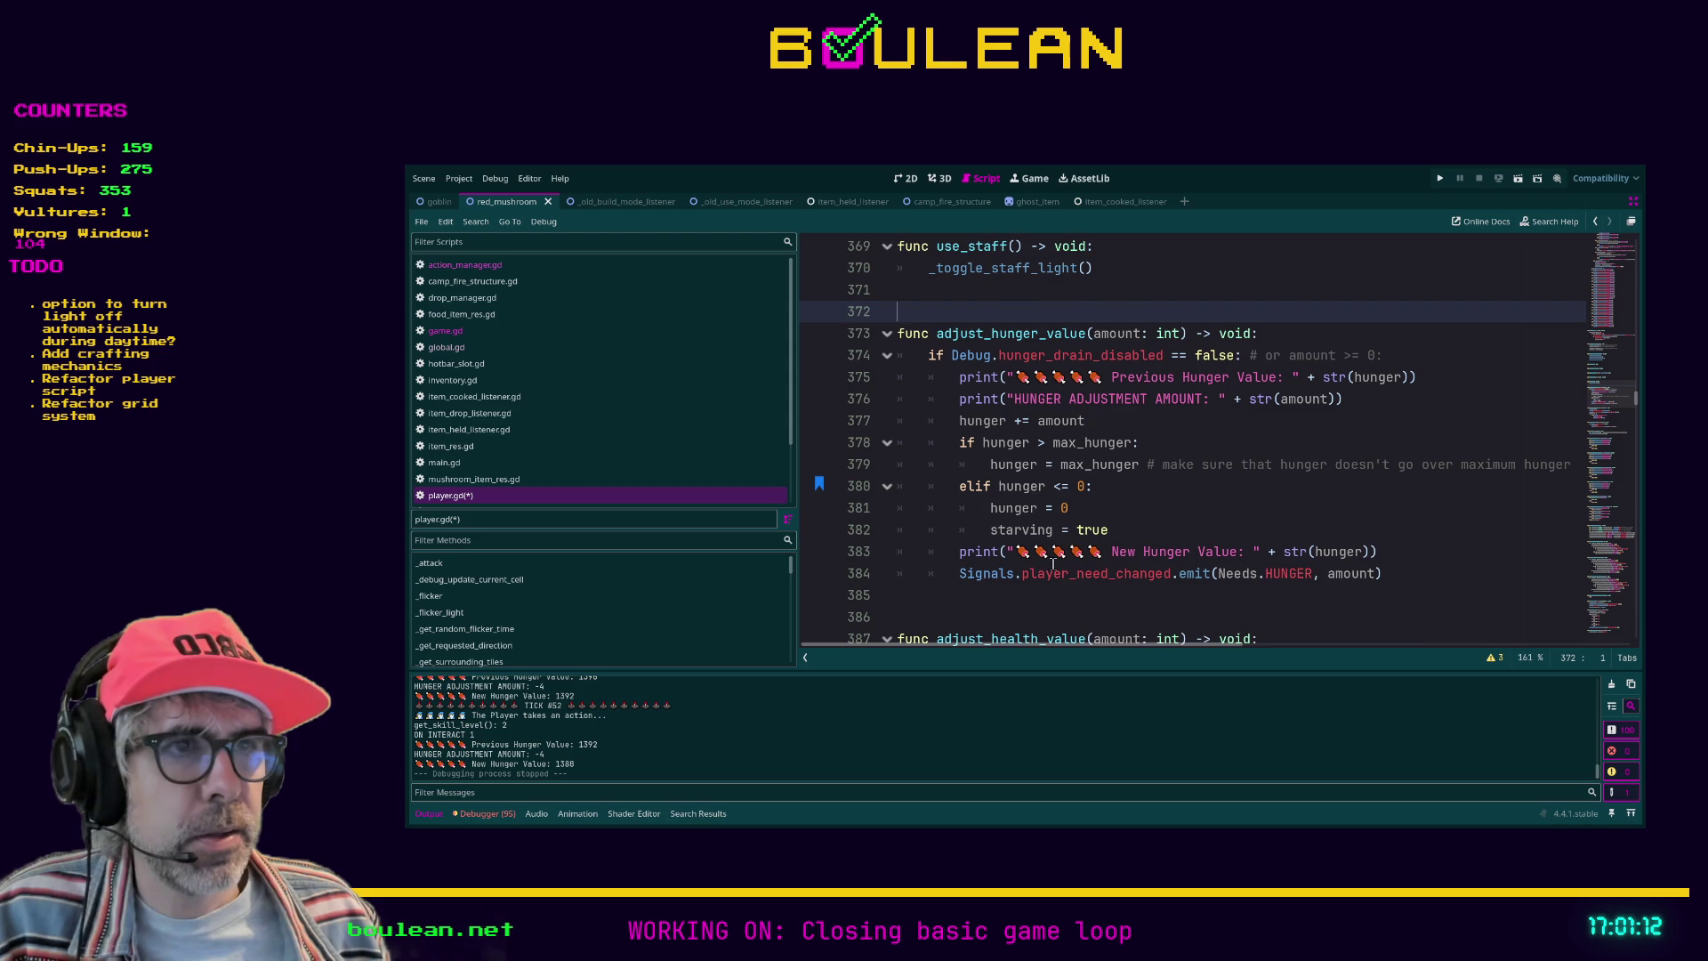
scroll(954, 587, down, 2)
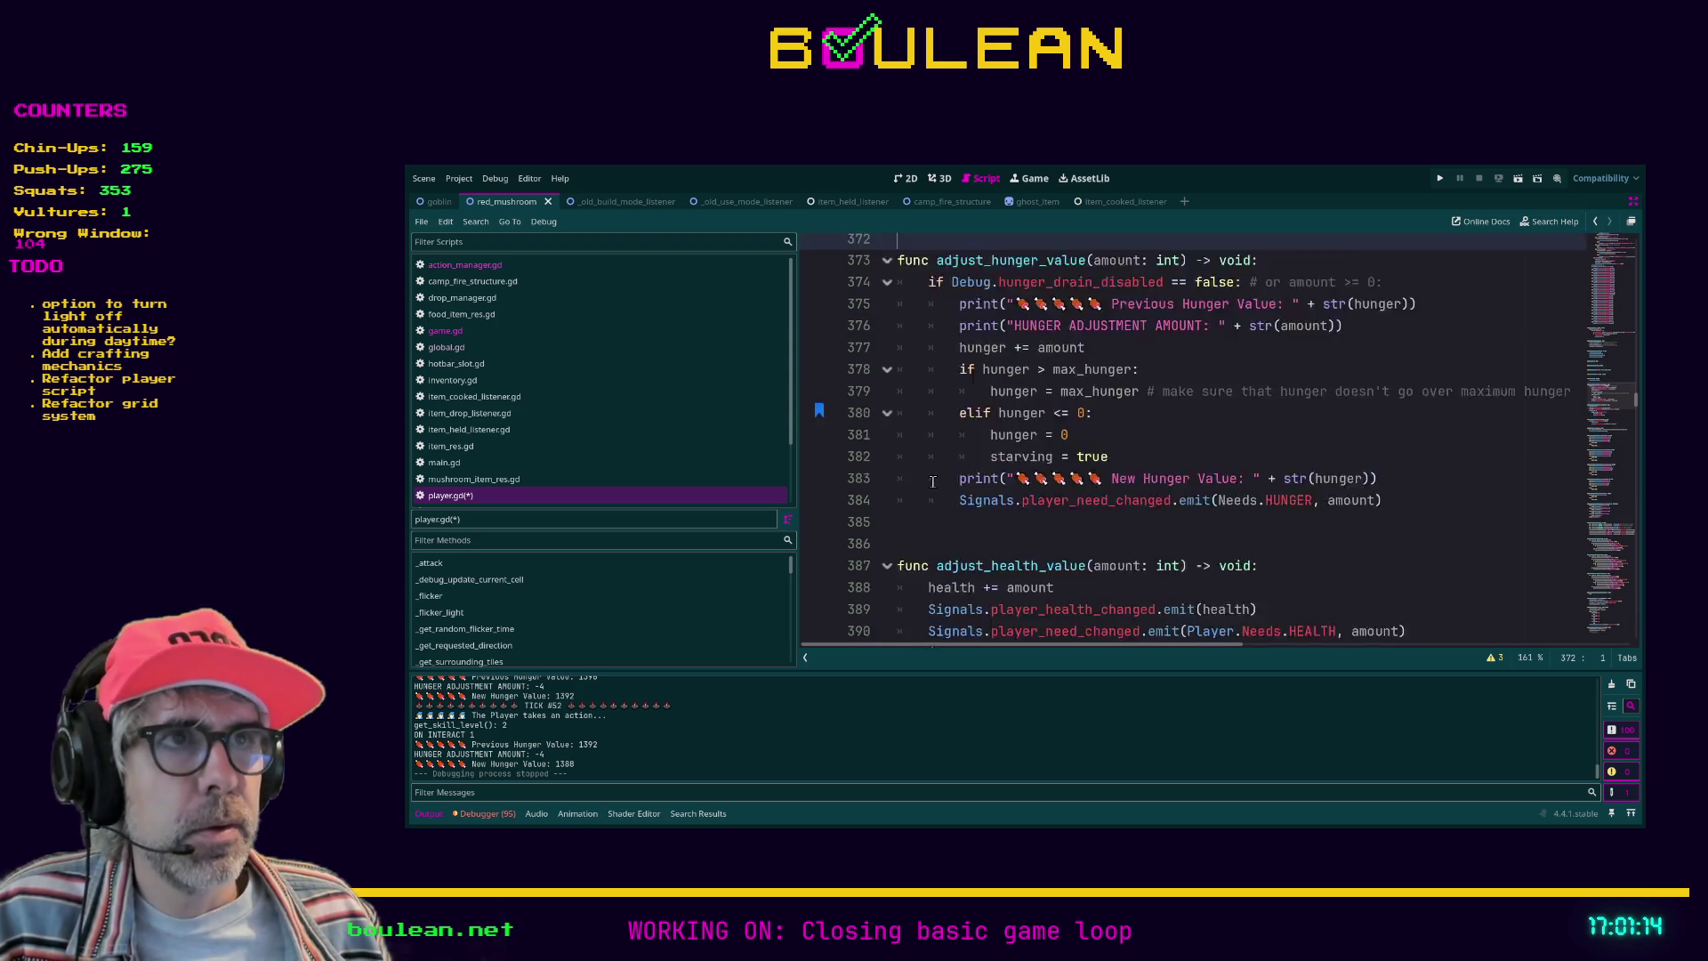
scroll(1174, 460, up, 8)
click(1174, 460)
key(ctrl+s)
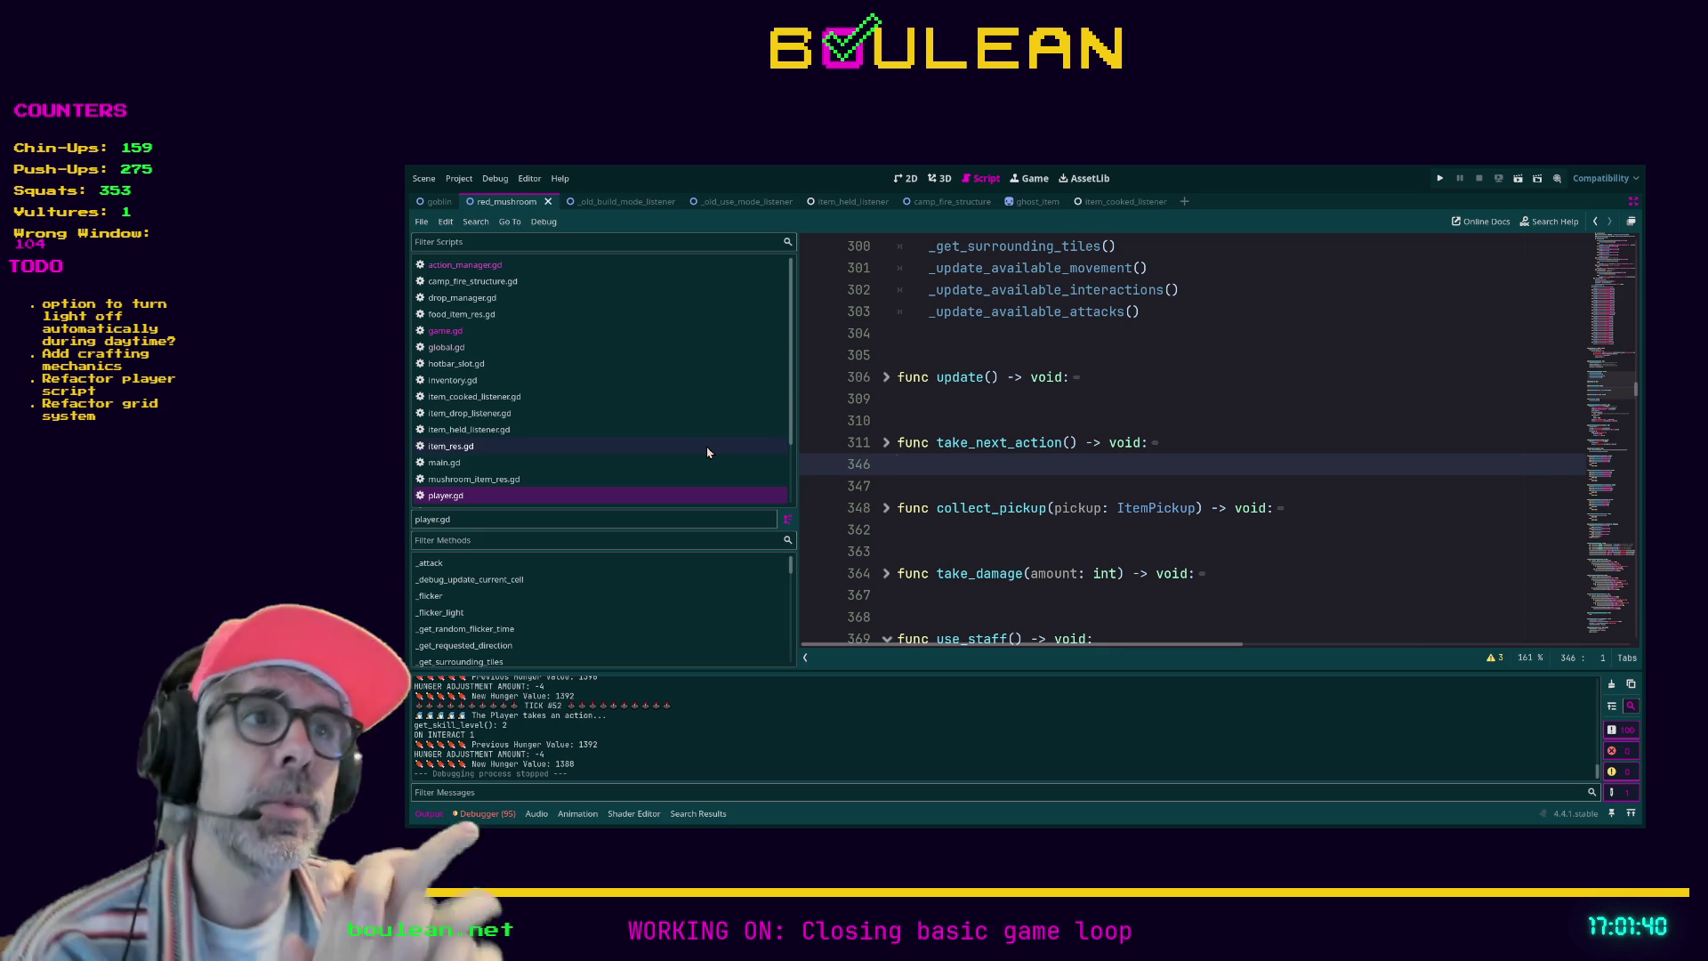
scroll(1340, 544, up, 10)
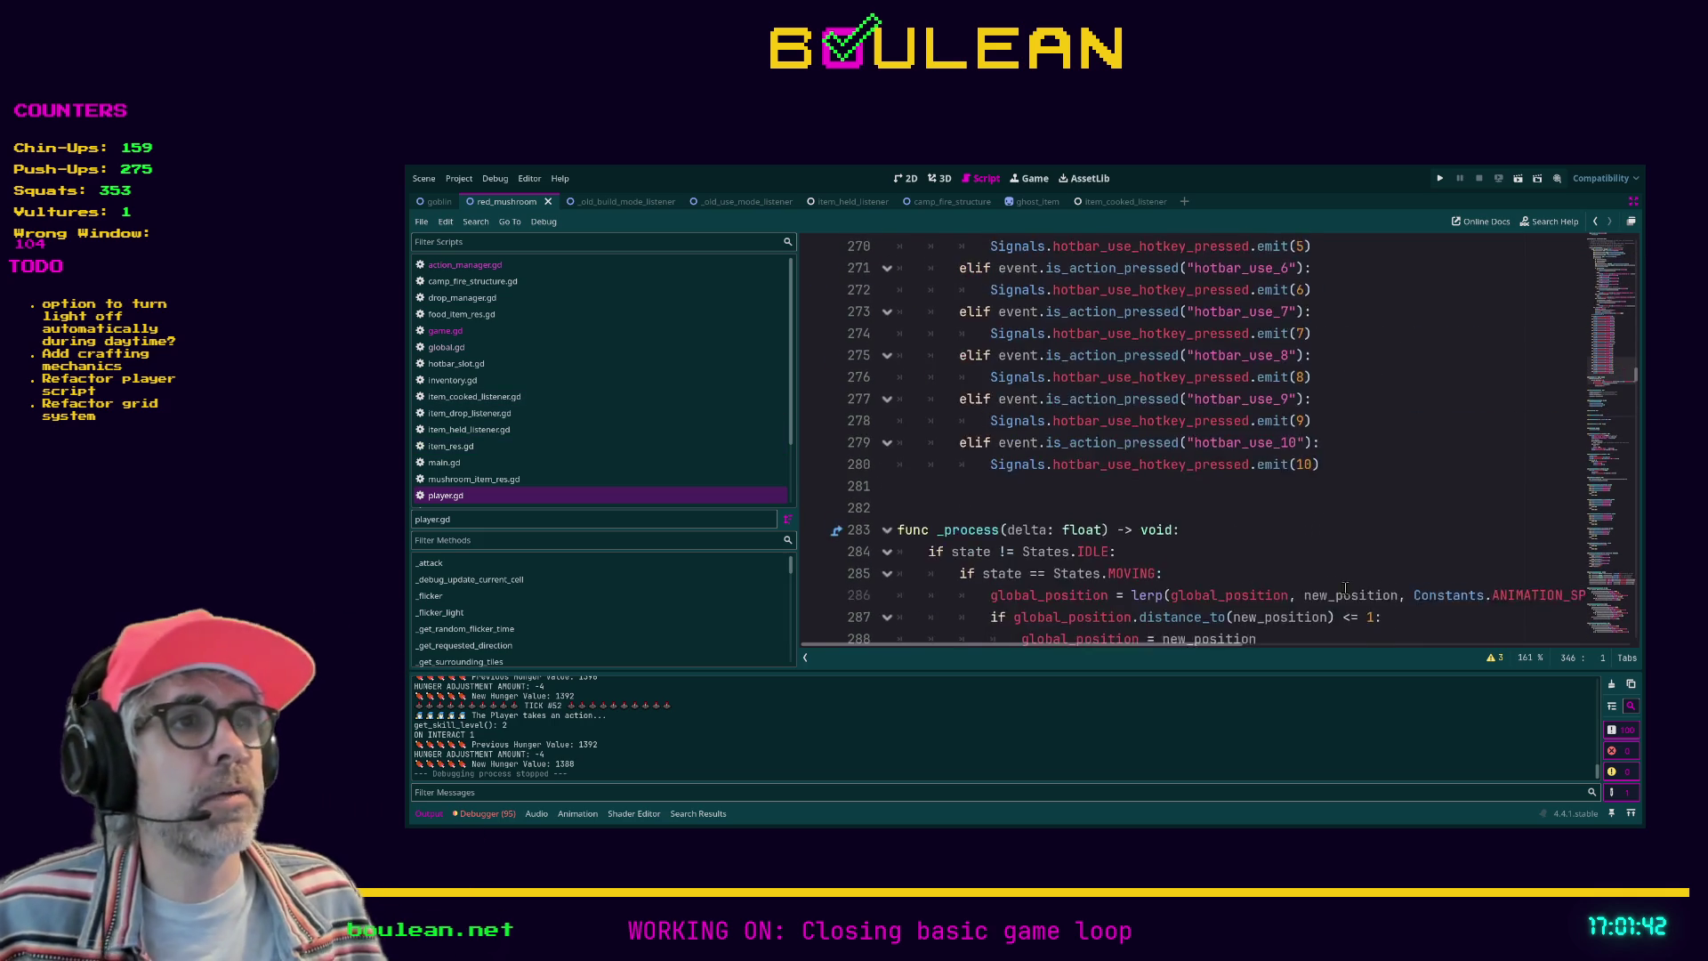
scroll(1352, 587, up, 1)
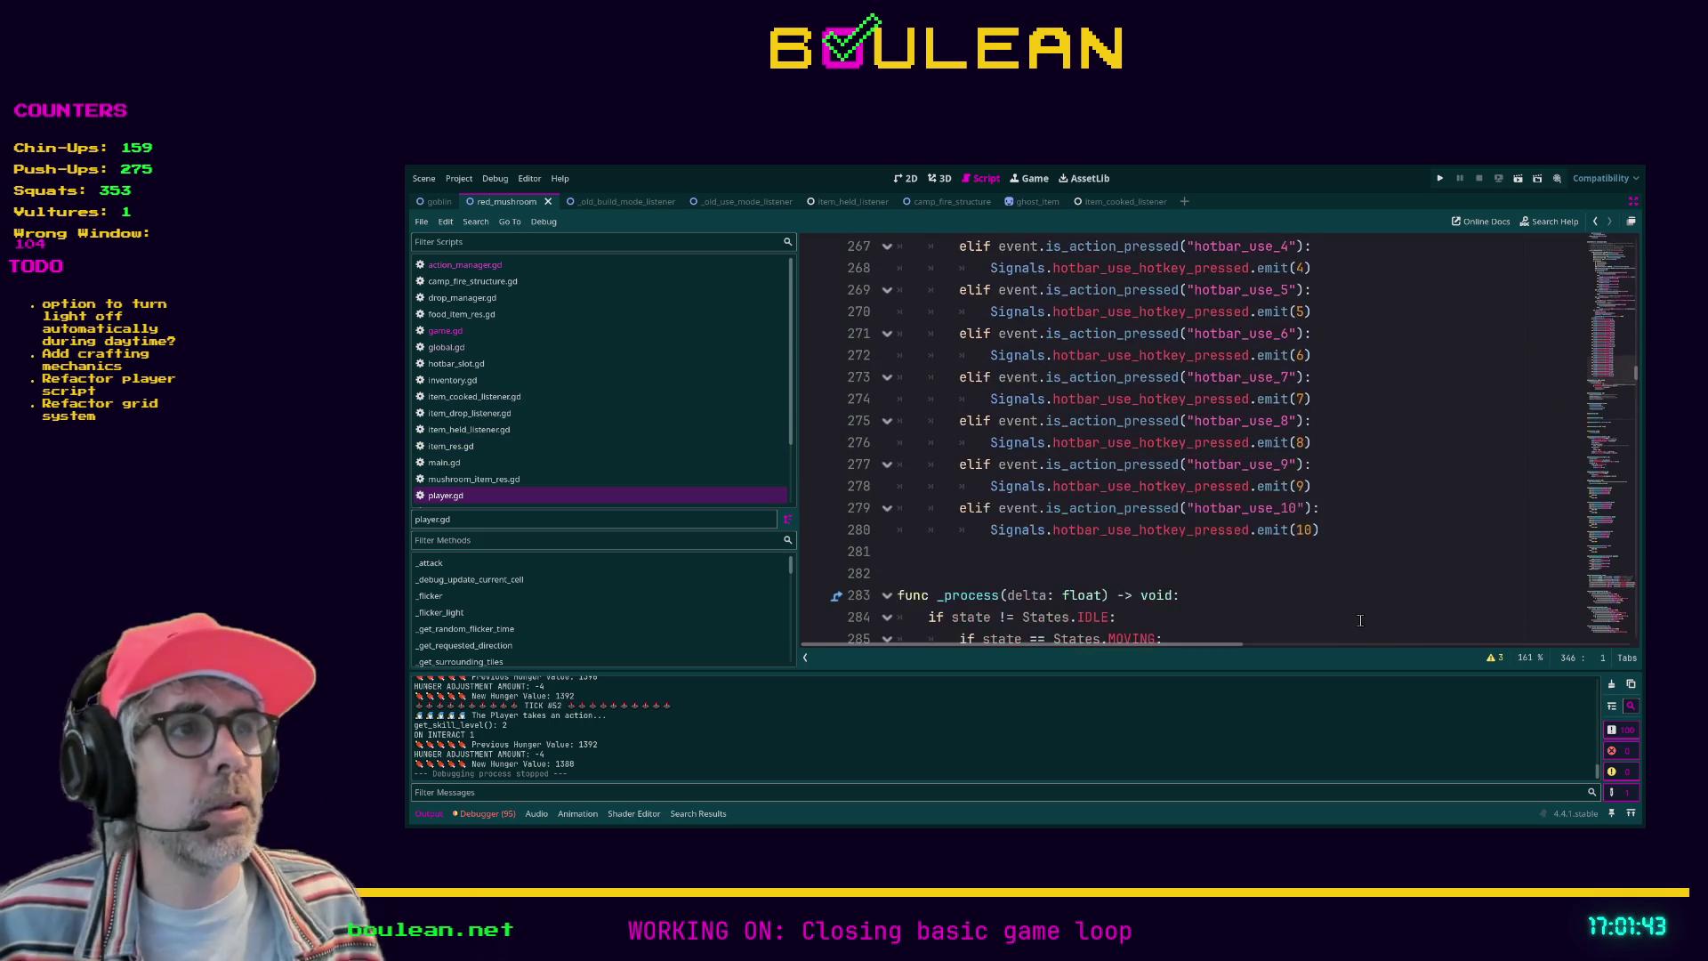
click(1304, 529)
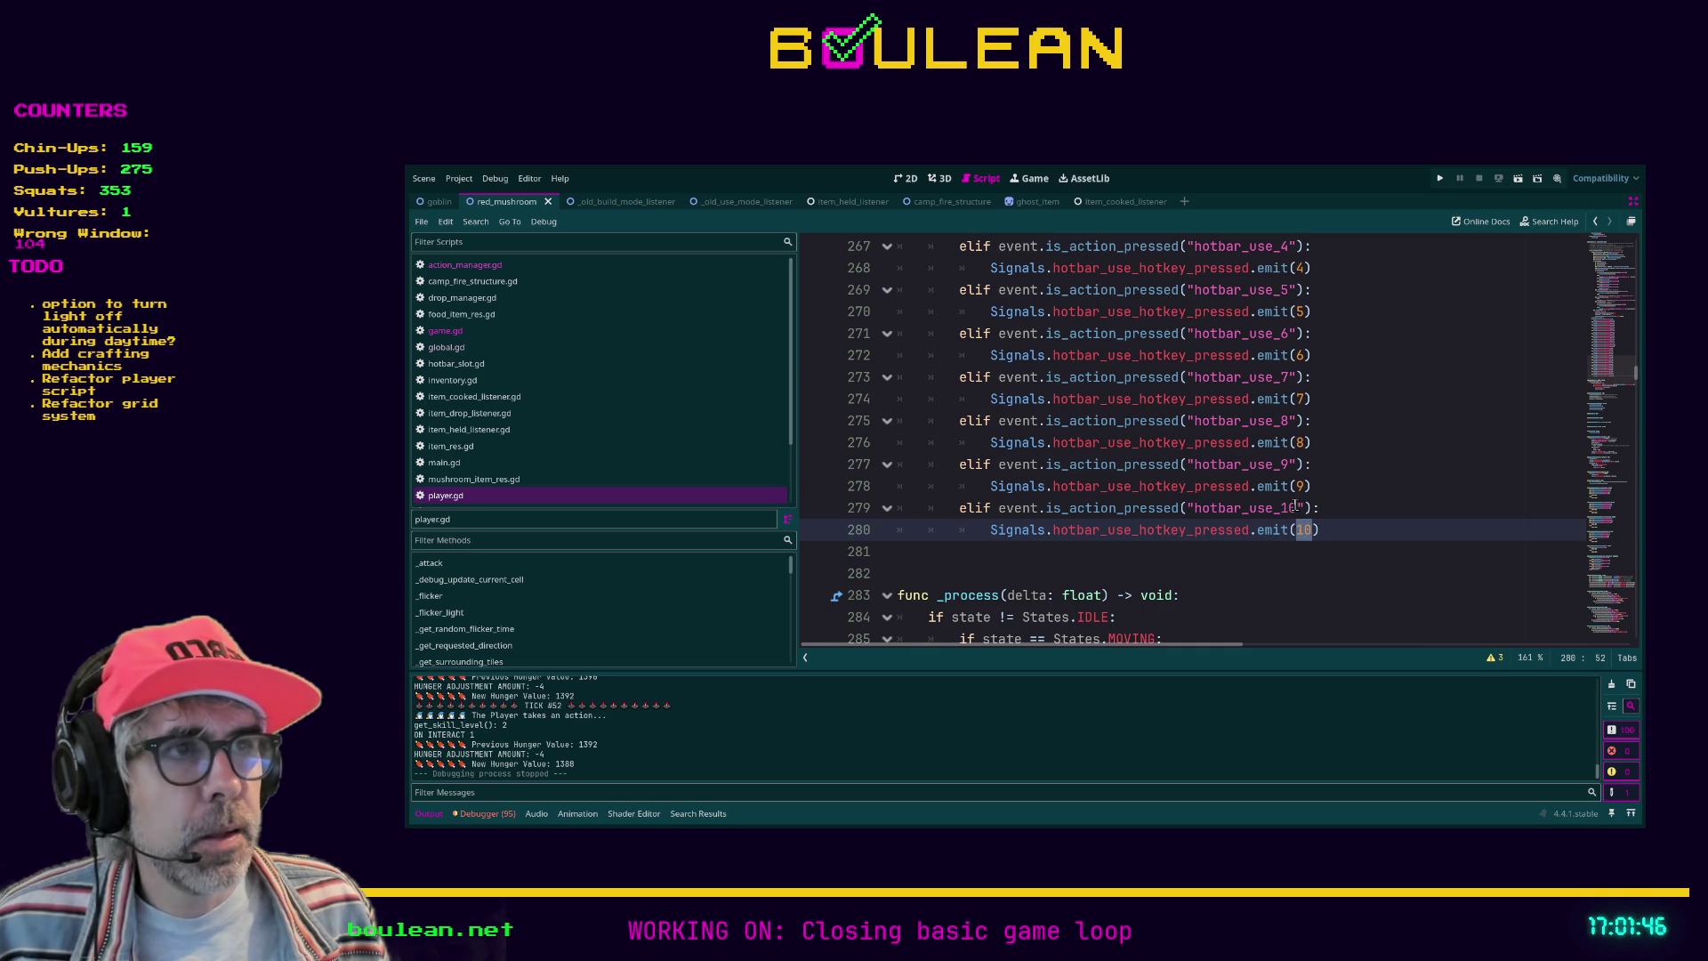
click(1291, 507)
drag(1291, 507, 1279, 508)
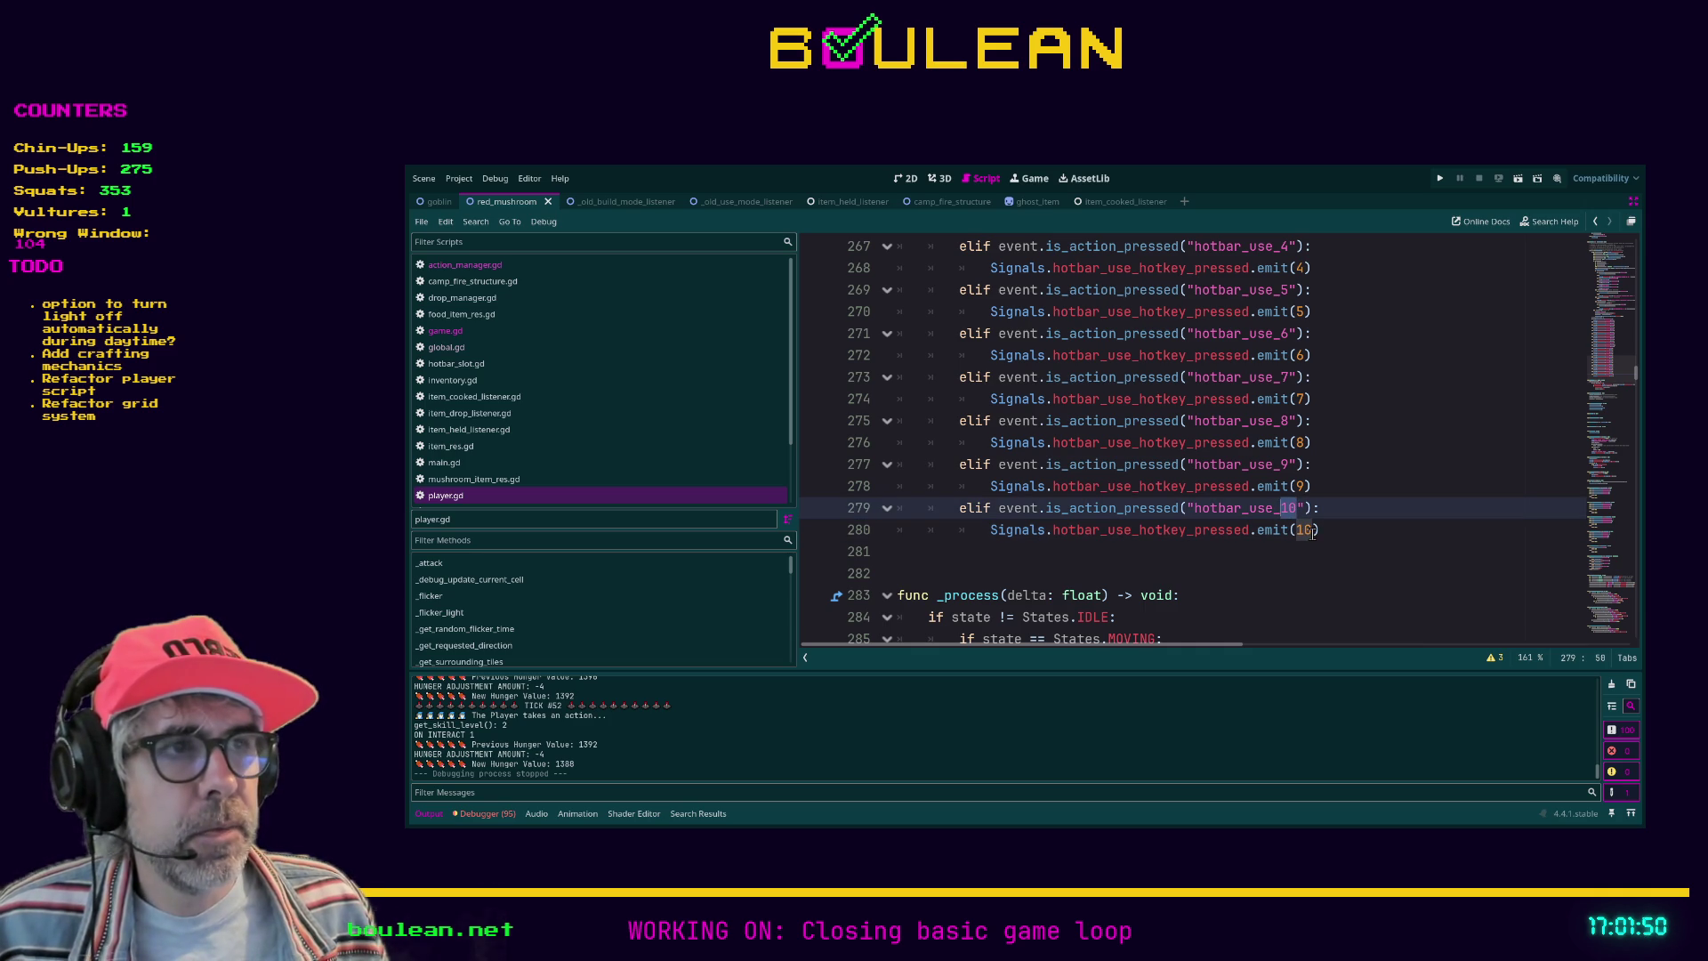
drag(1313, 531, 1294, 531)
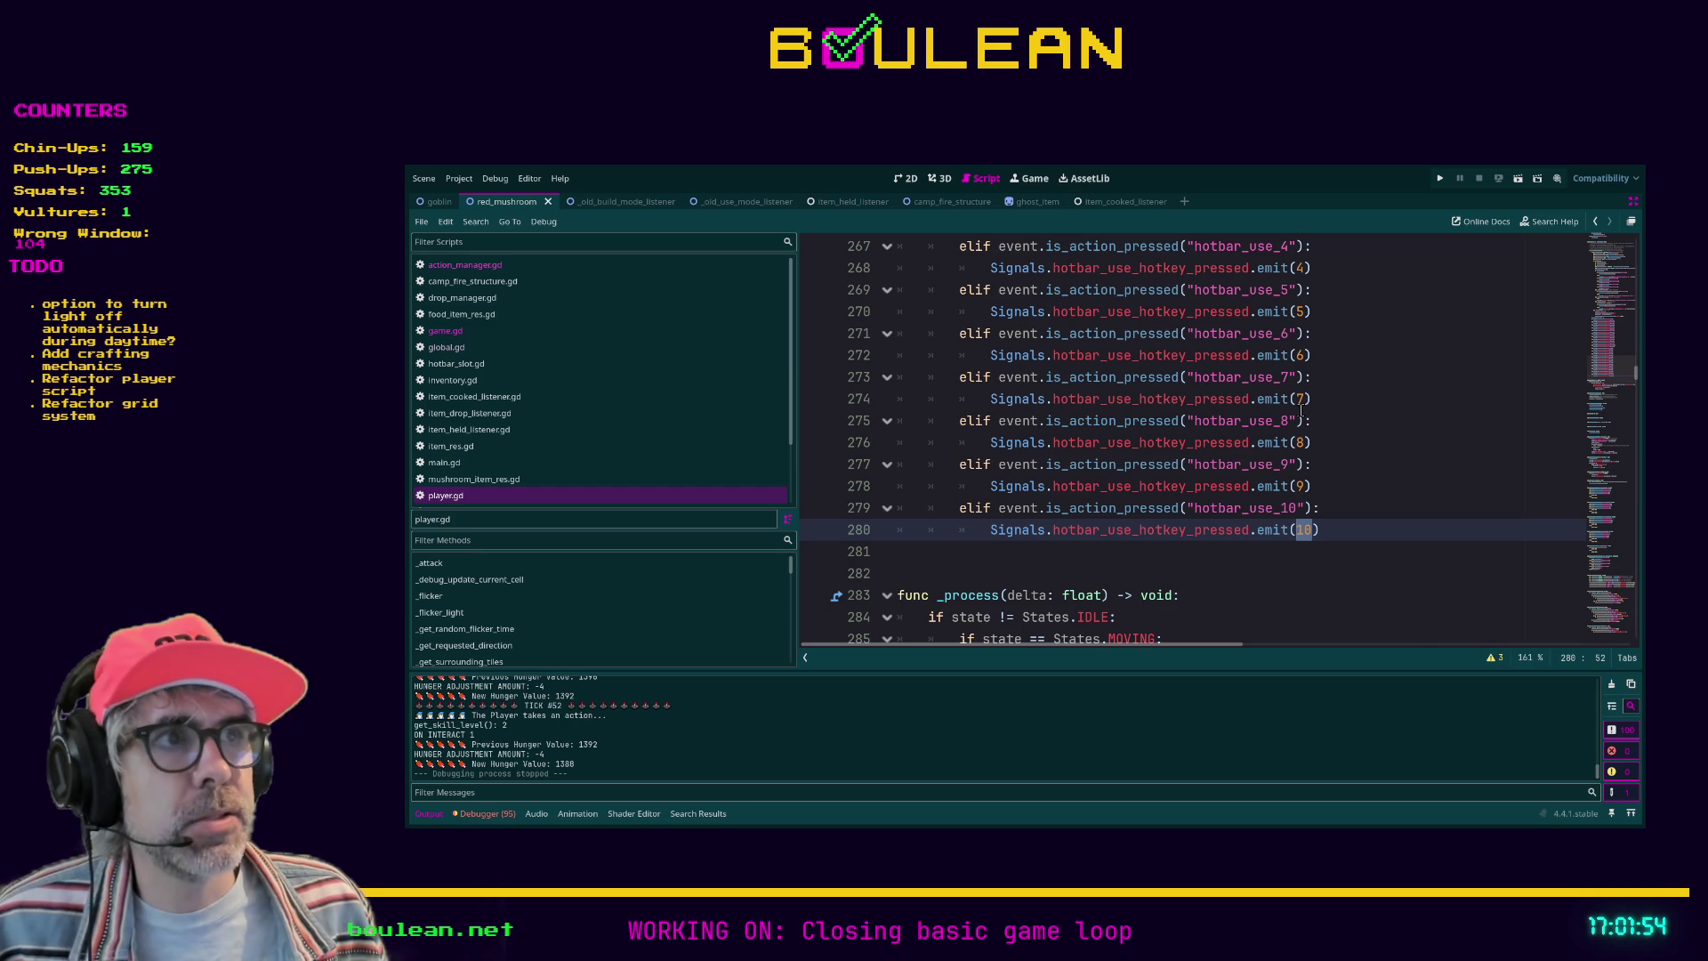
click(1406, 529)
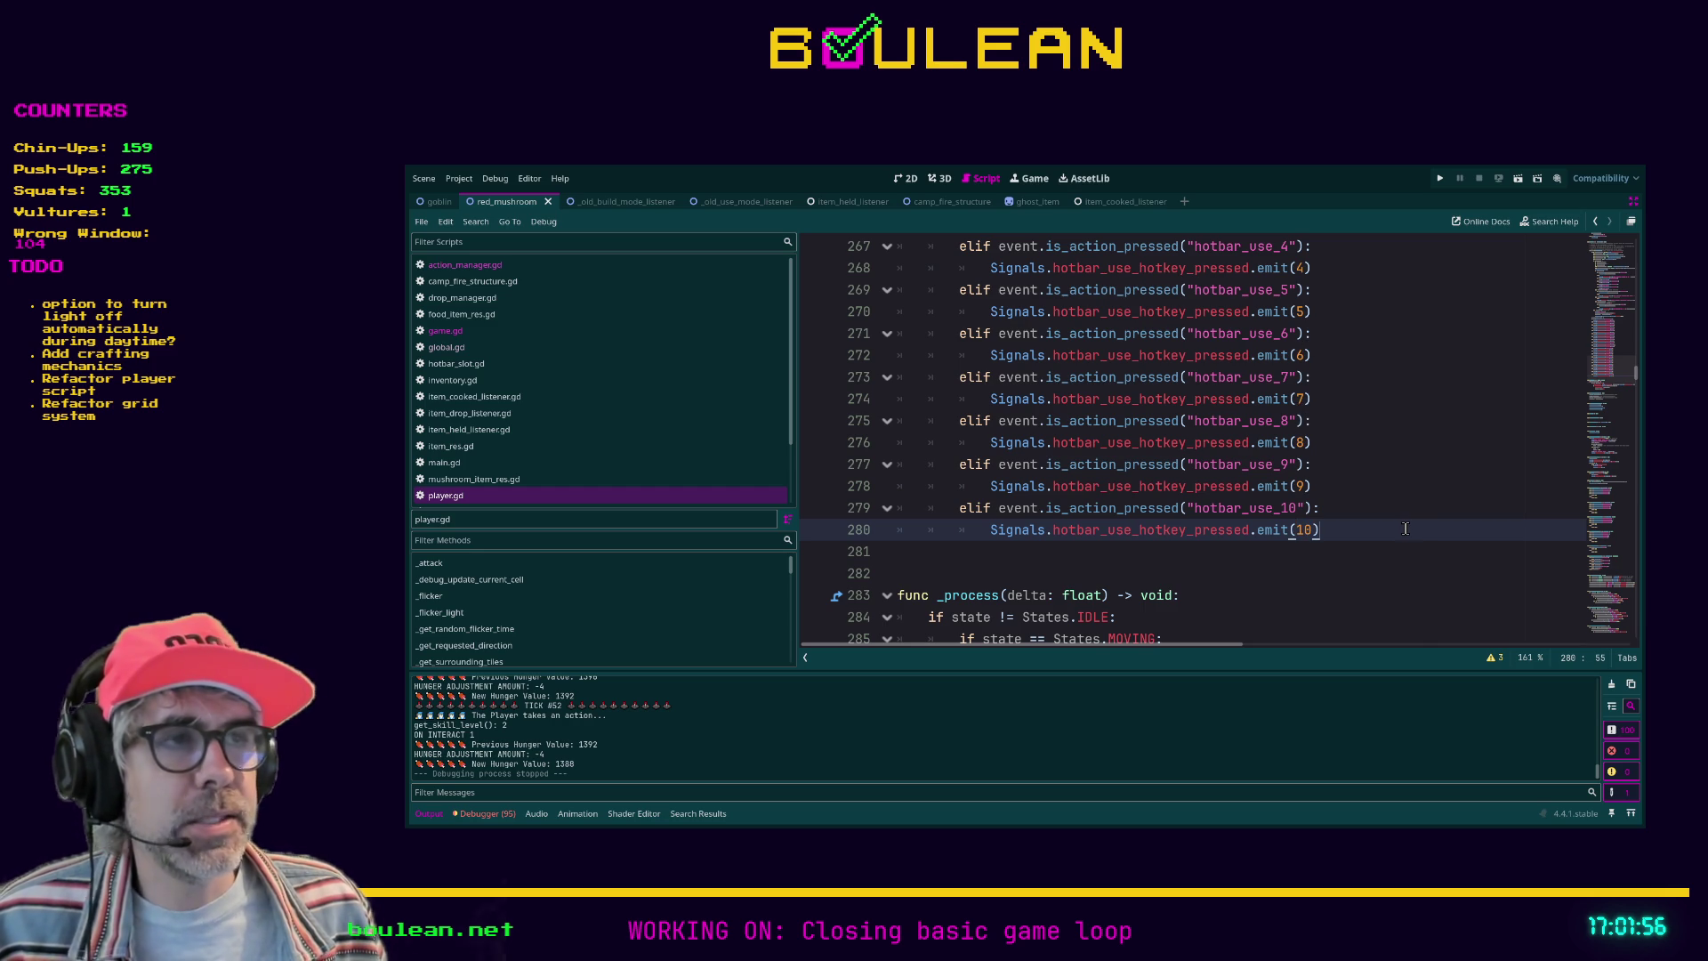
scroll(1406, 530, up, 2)
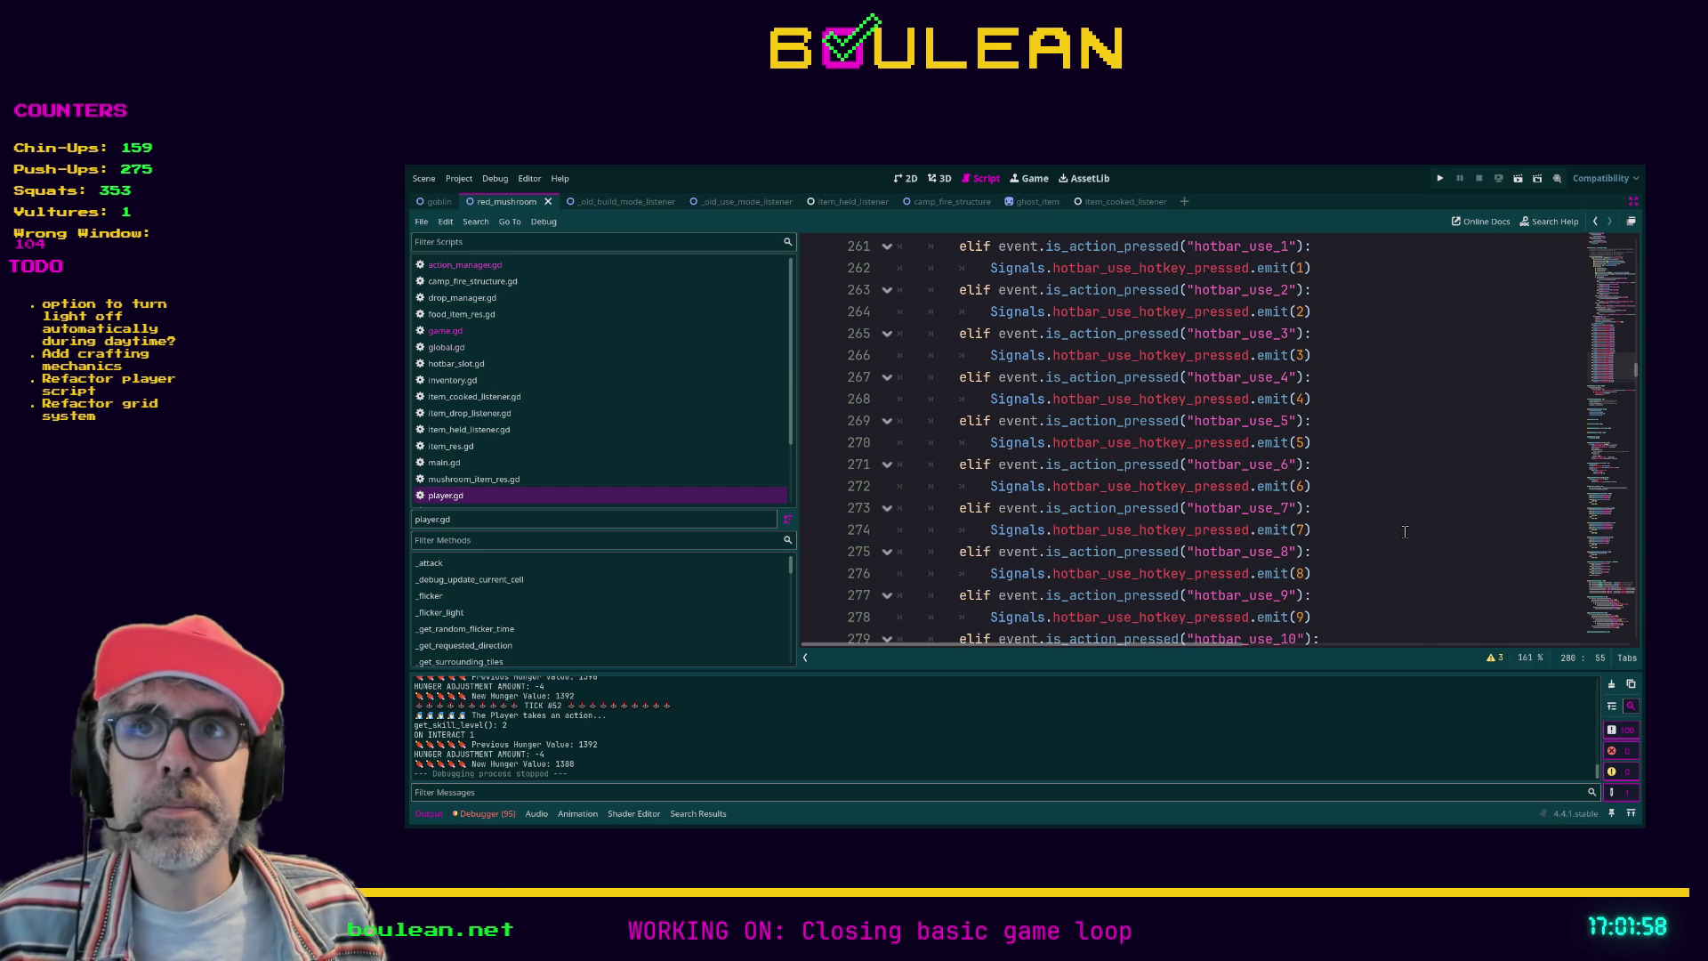
scroll(1406, 531, down, 2)
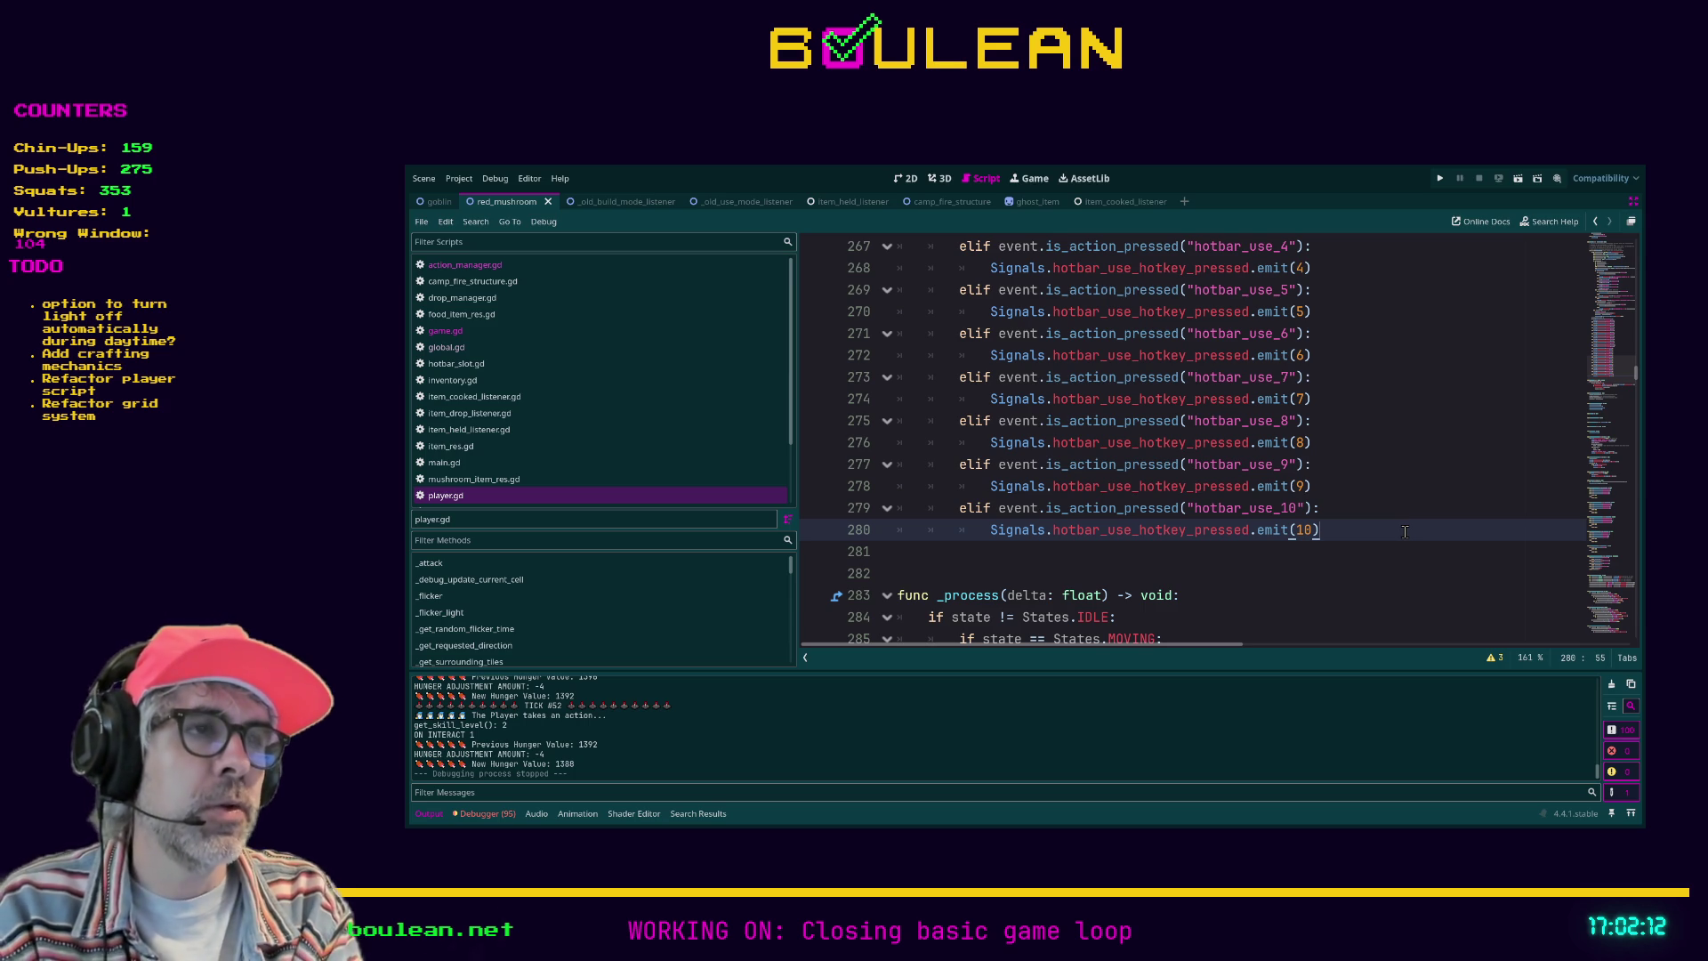
scroll(1414, 538, up, 1)
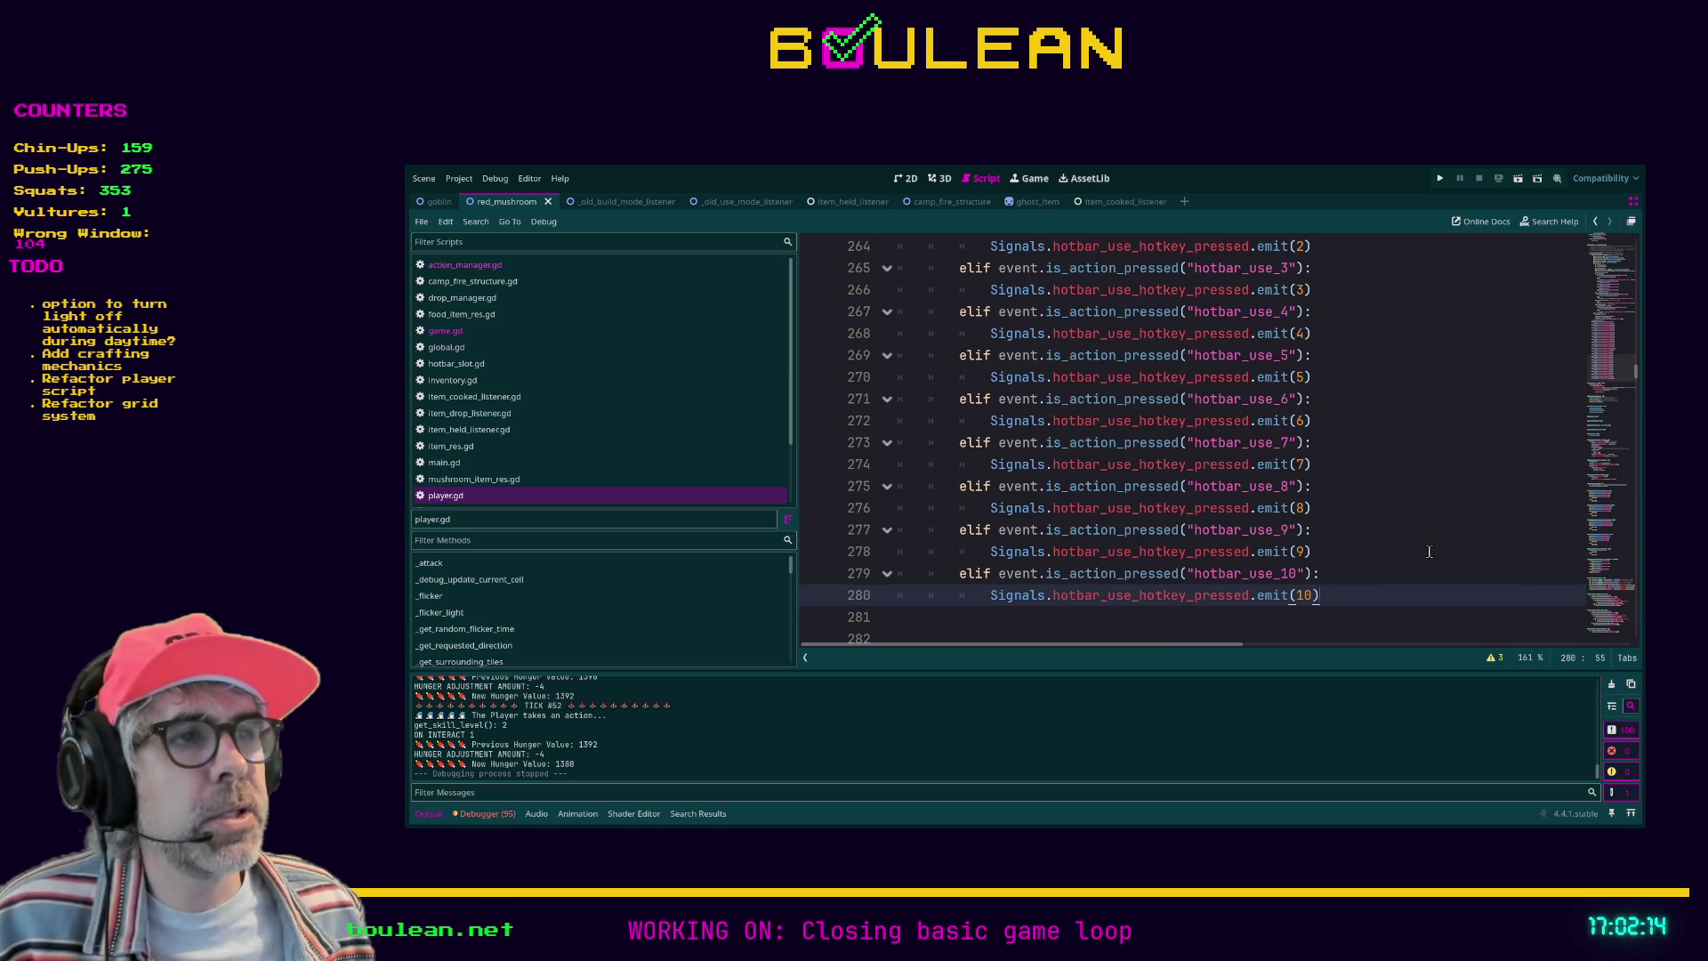
click(1330, 576)
drag(1330, 577, 1186, 570)
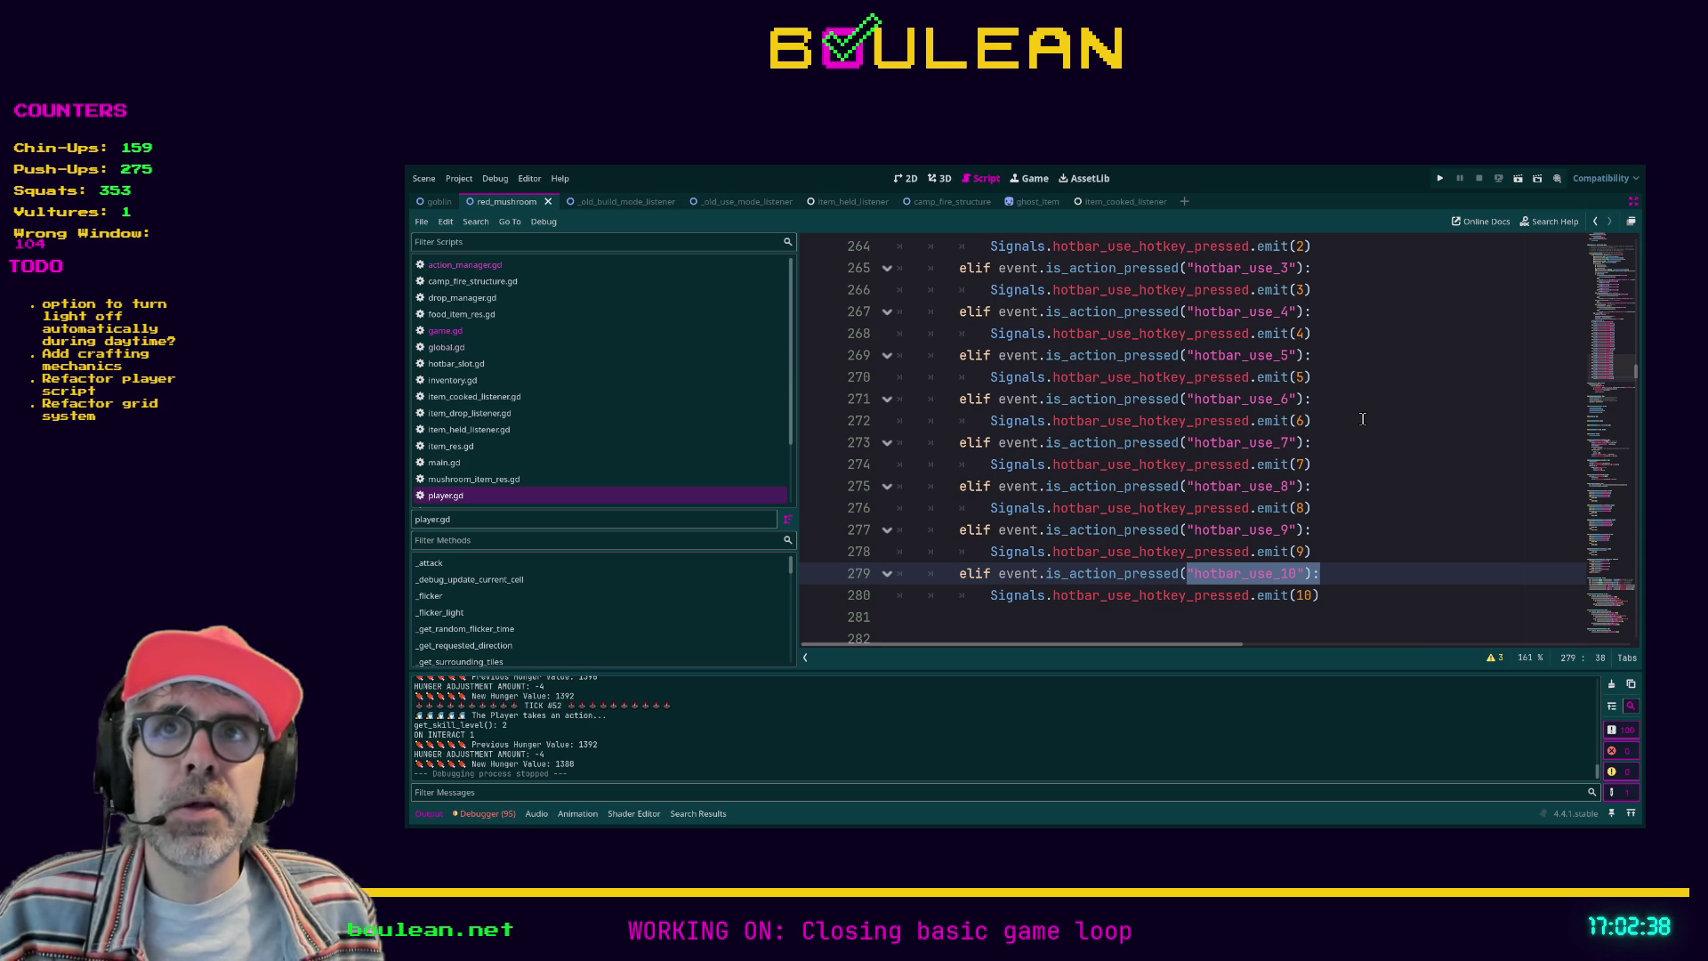
scroll(1340, 424, down, 2)
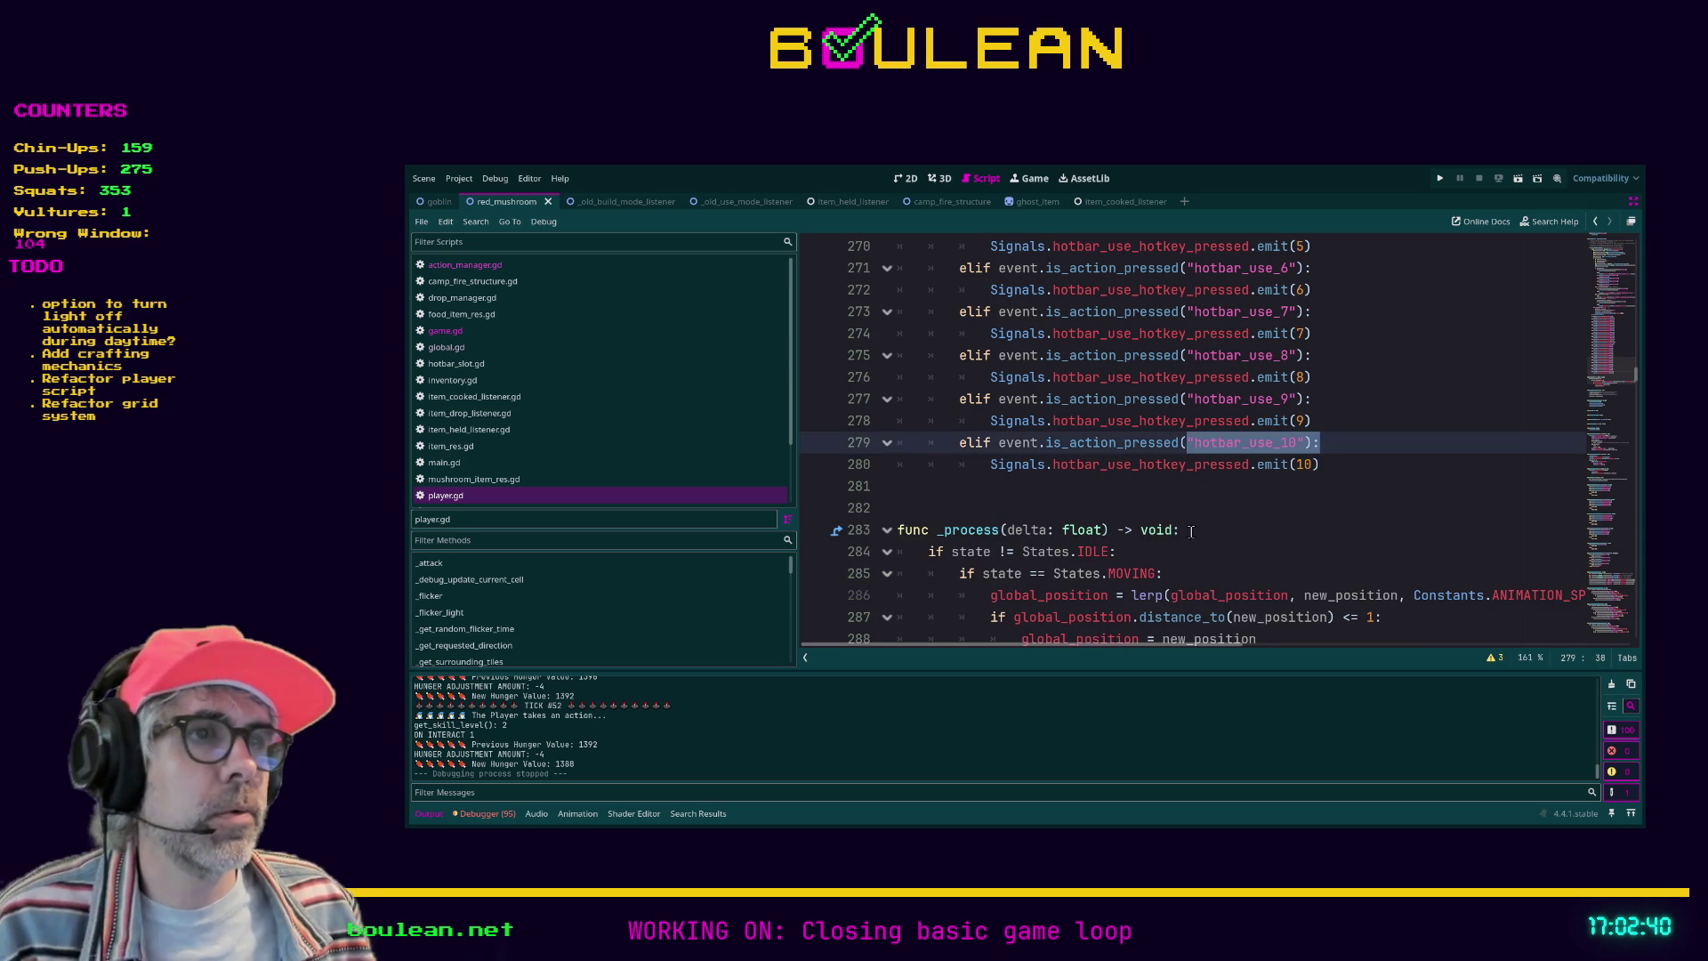
Step: Check the blank lines around line 282 and after _process in player.gd
click(1137, 500)
scroll(1136, 500, down, 2)
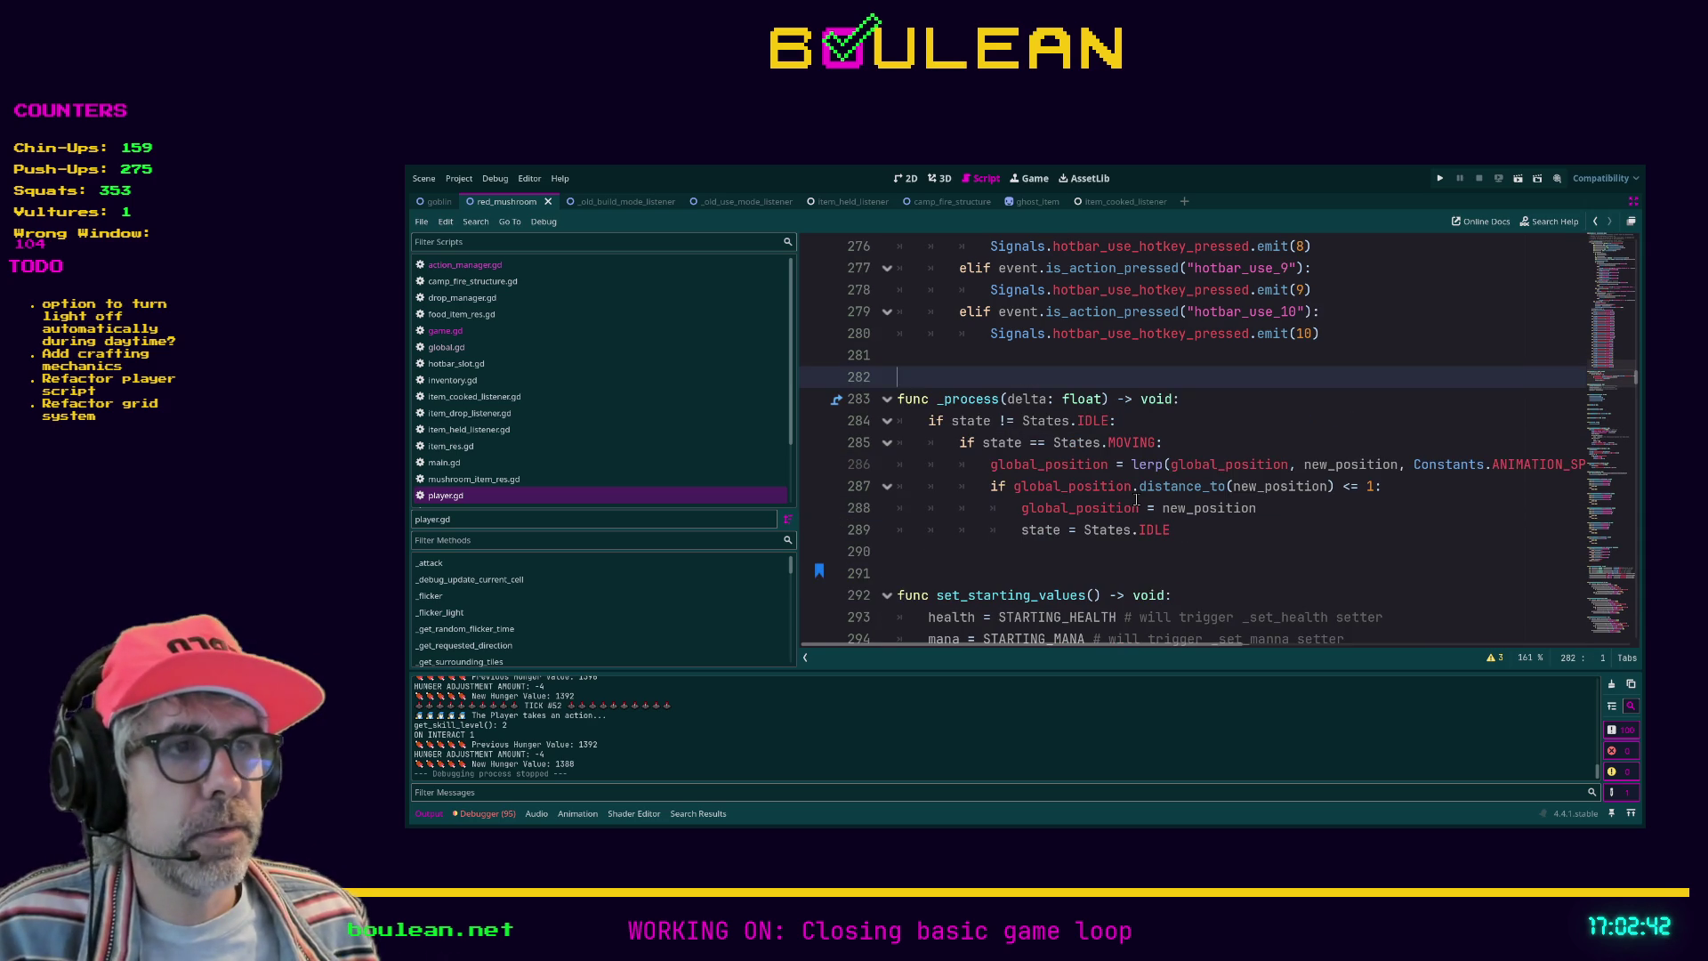
click(1074, 552)
scroll(1051, 537, up, 4)
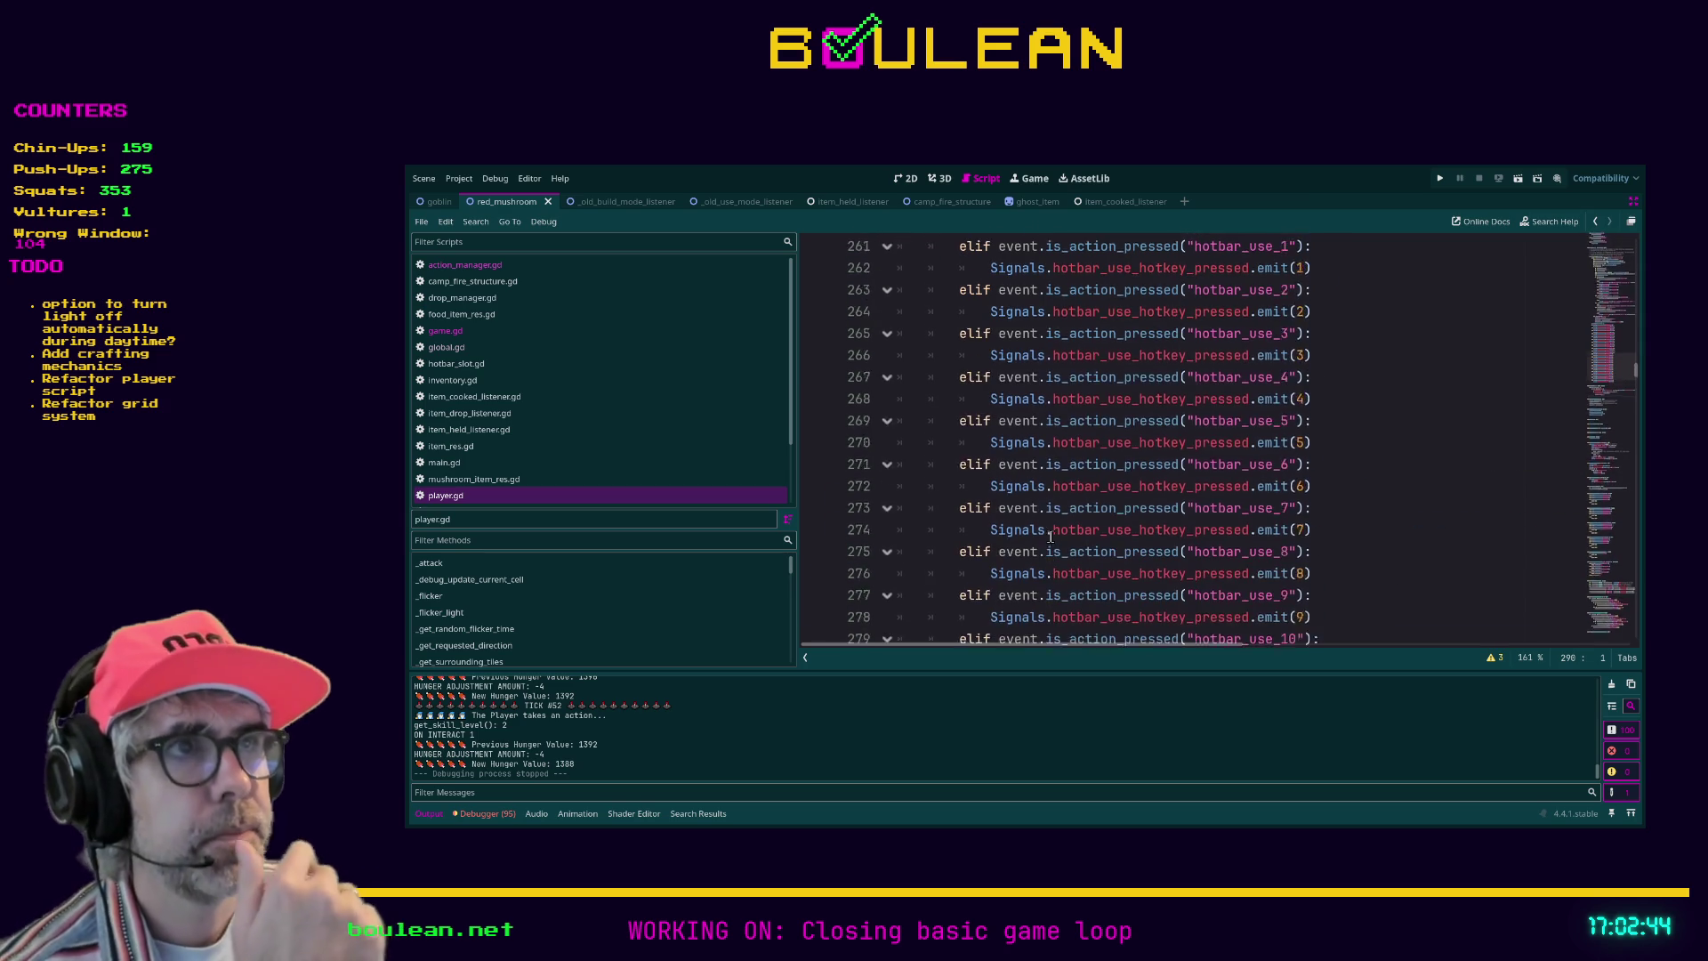
scroll(1050, 537, up, 19)
scroll(951, 402, up, 6)
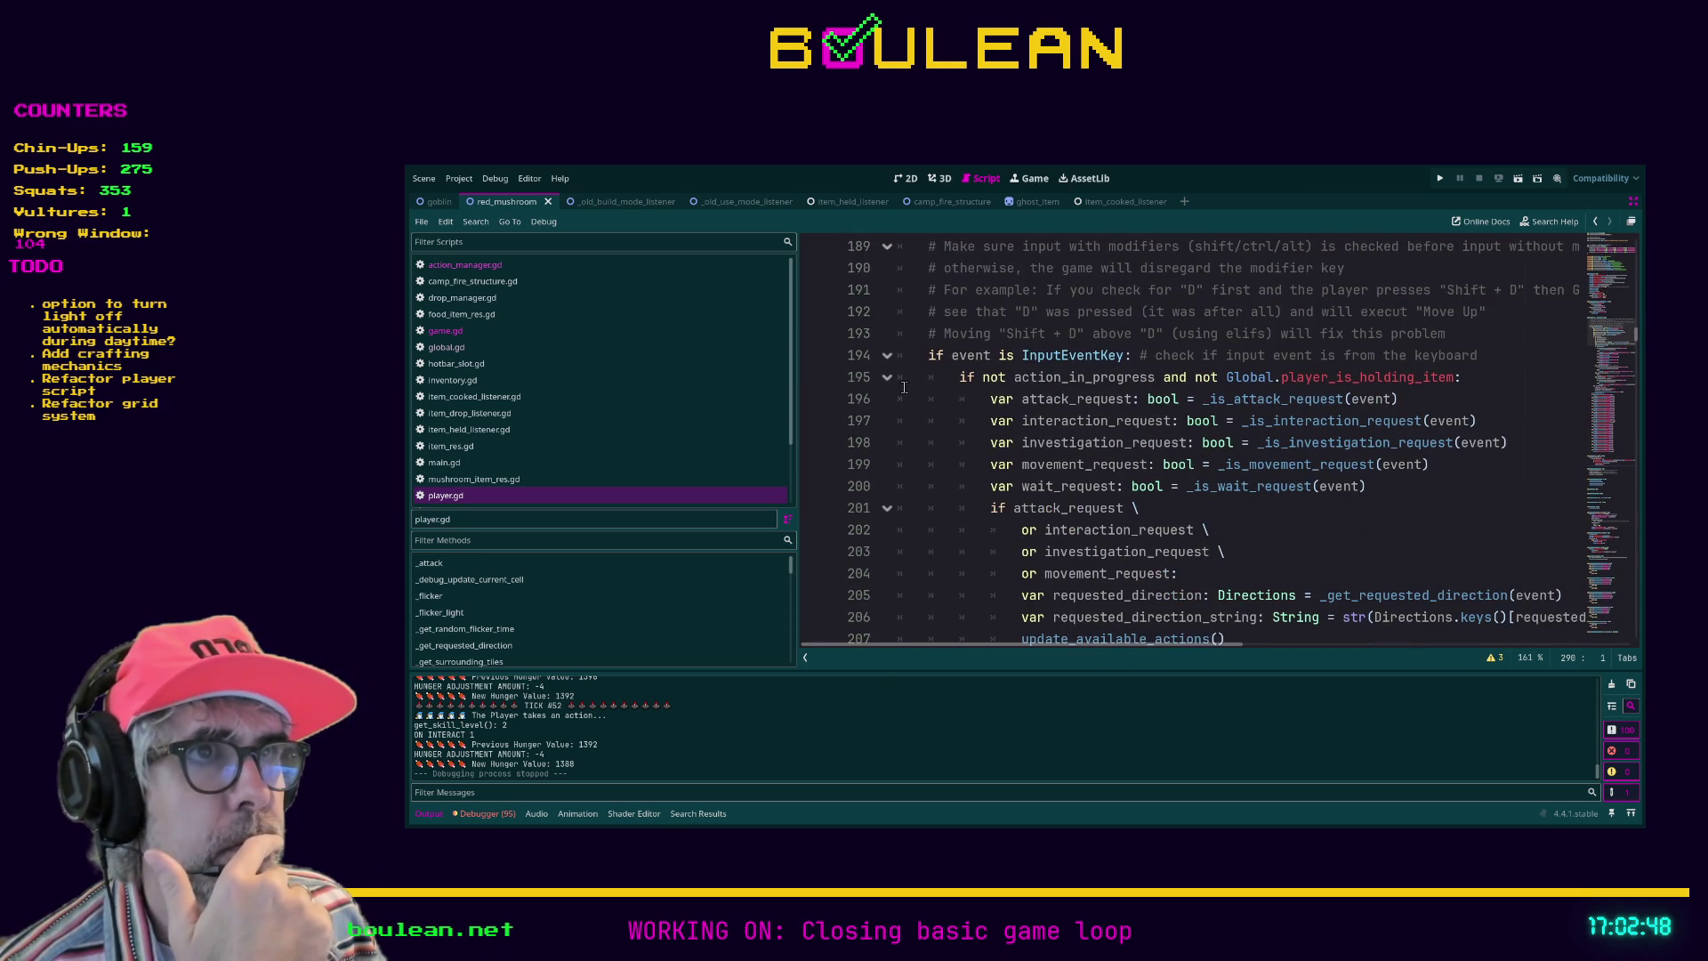
scroll(903, 387, up, 1)
Step: Collapse the _input function and save the scene and scripts
click(887, 292)
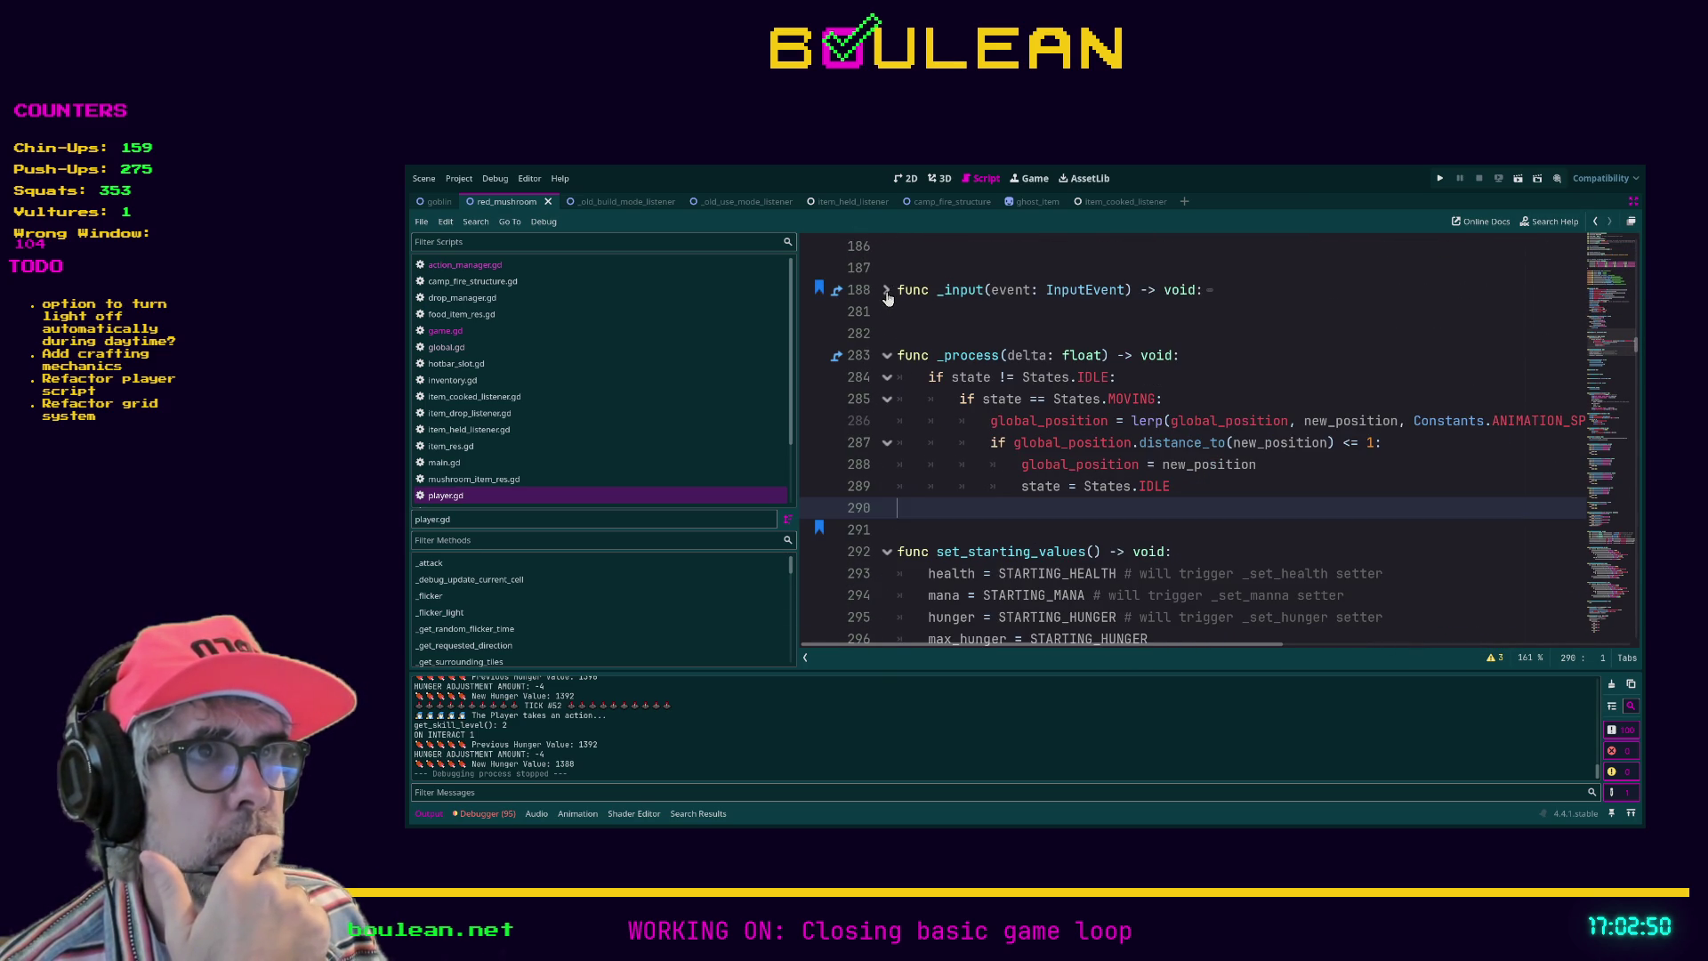
scroll(907, 489, down, 2)
scroll(903, 504, down, 2)
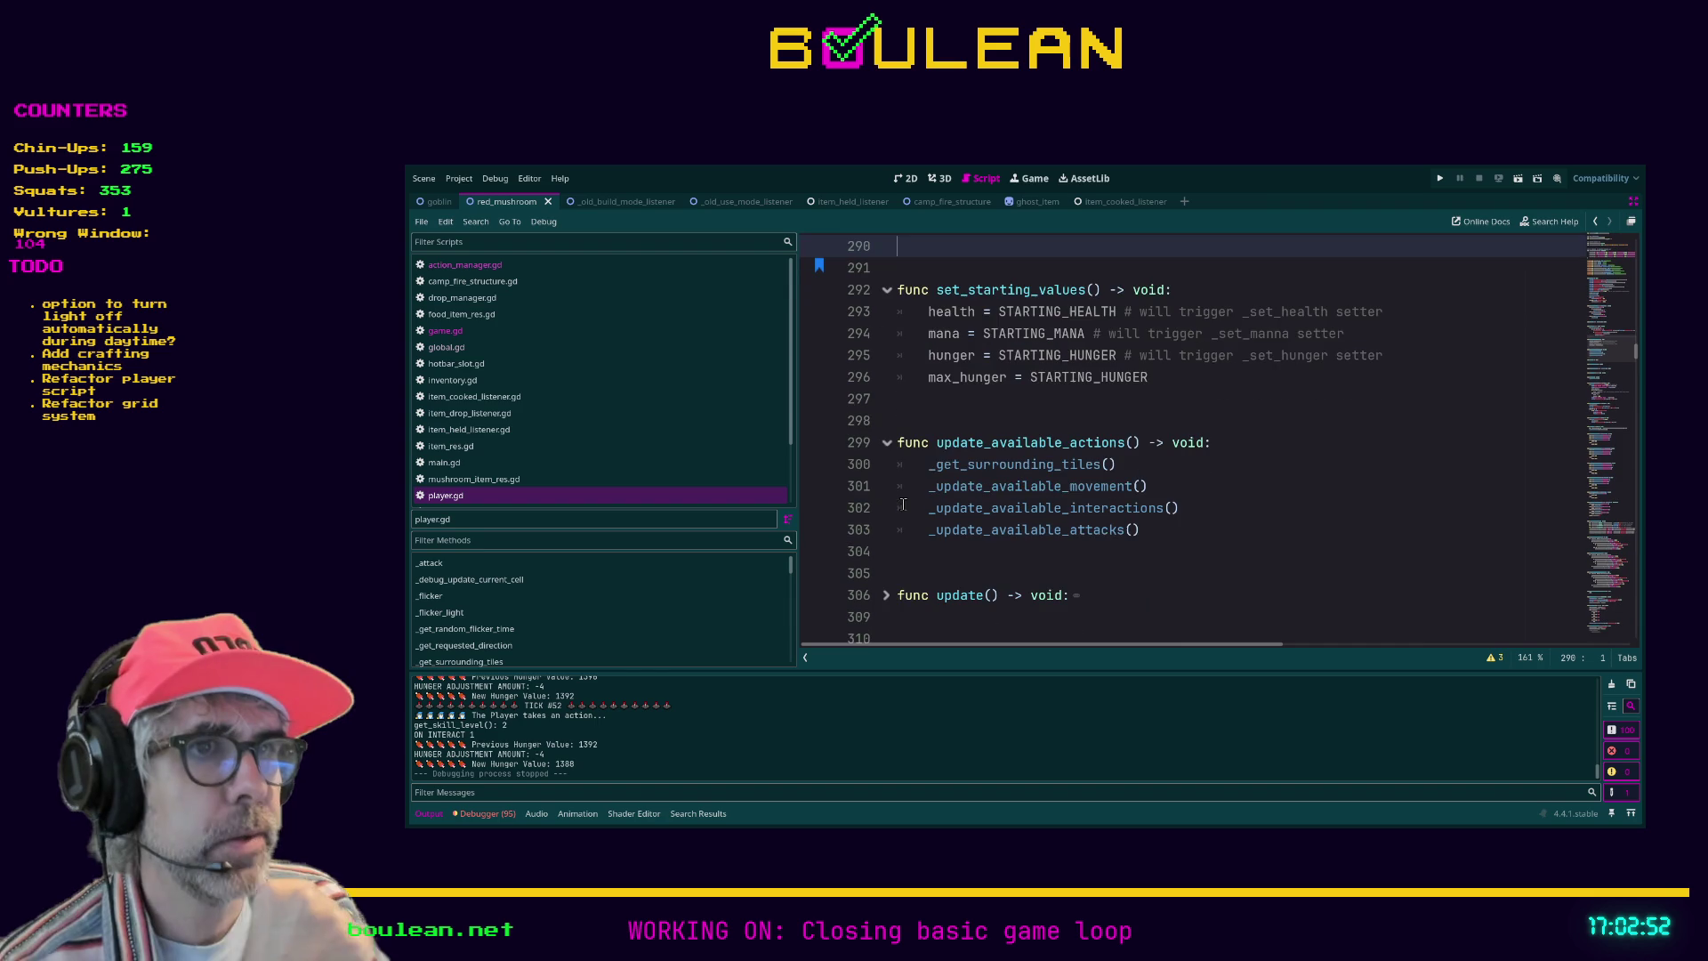
click(943, 421)
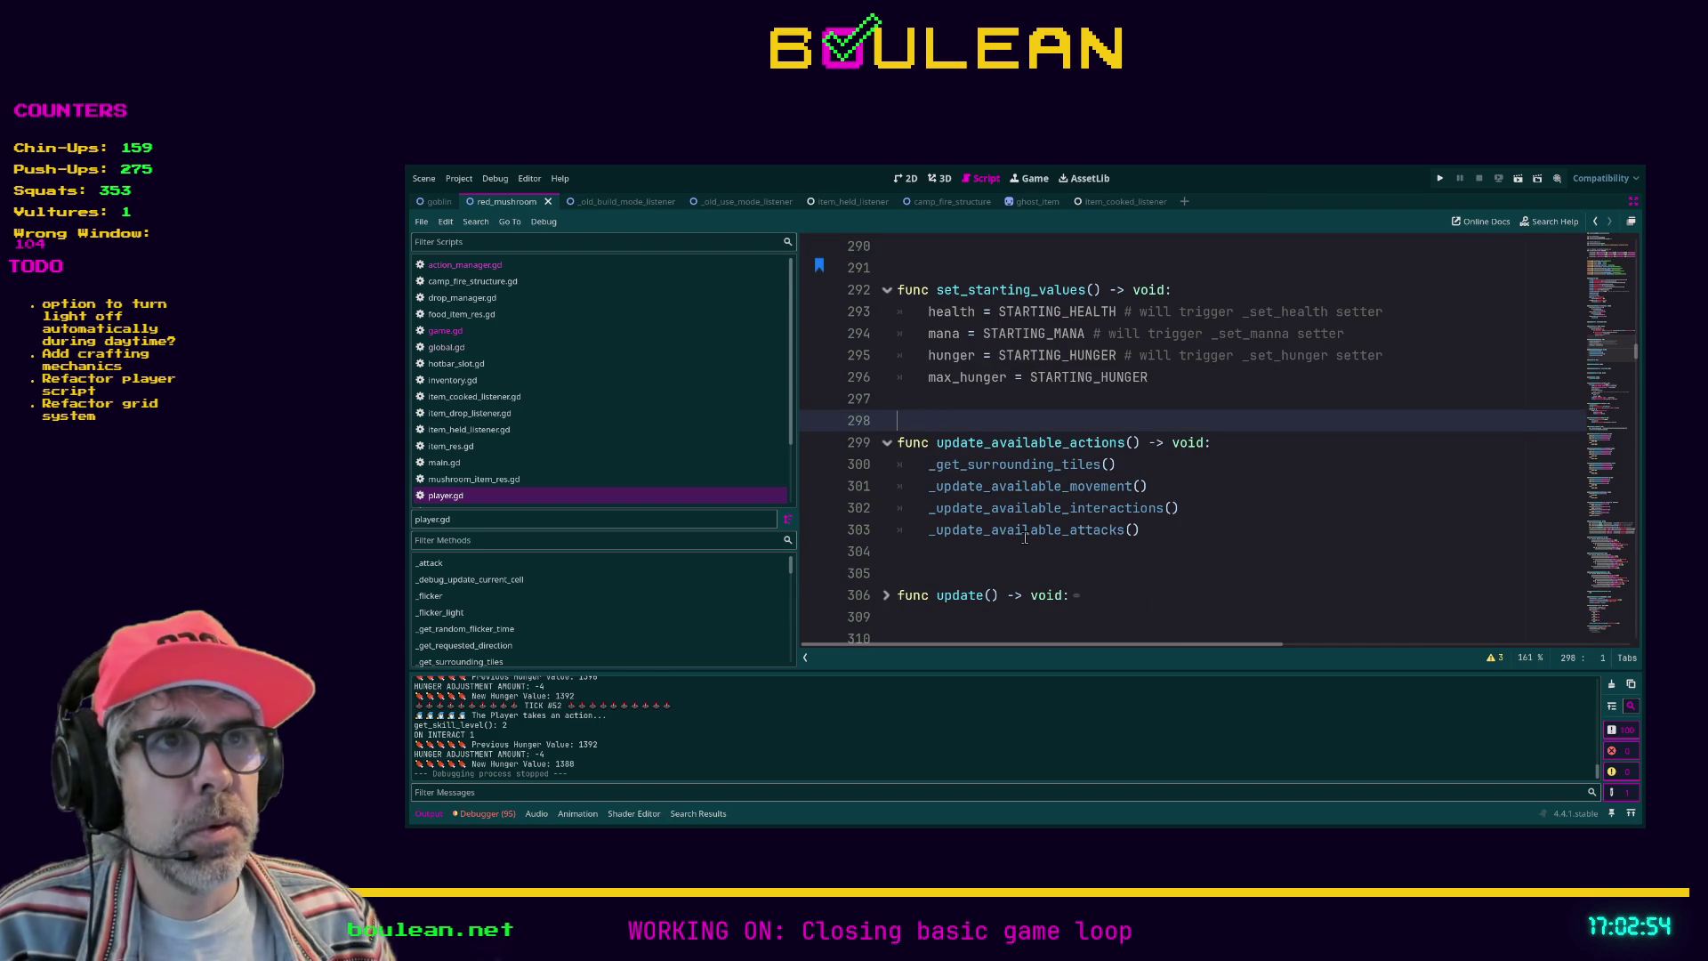
click(965, 570)
key(ctrl+s)
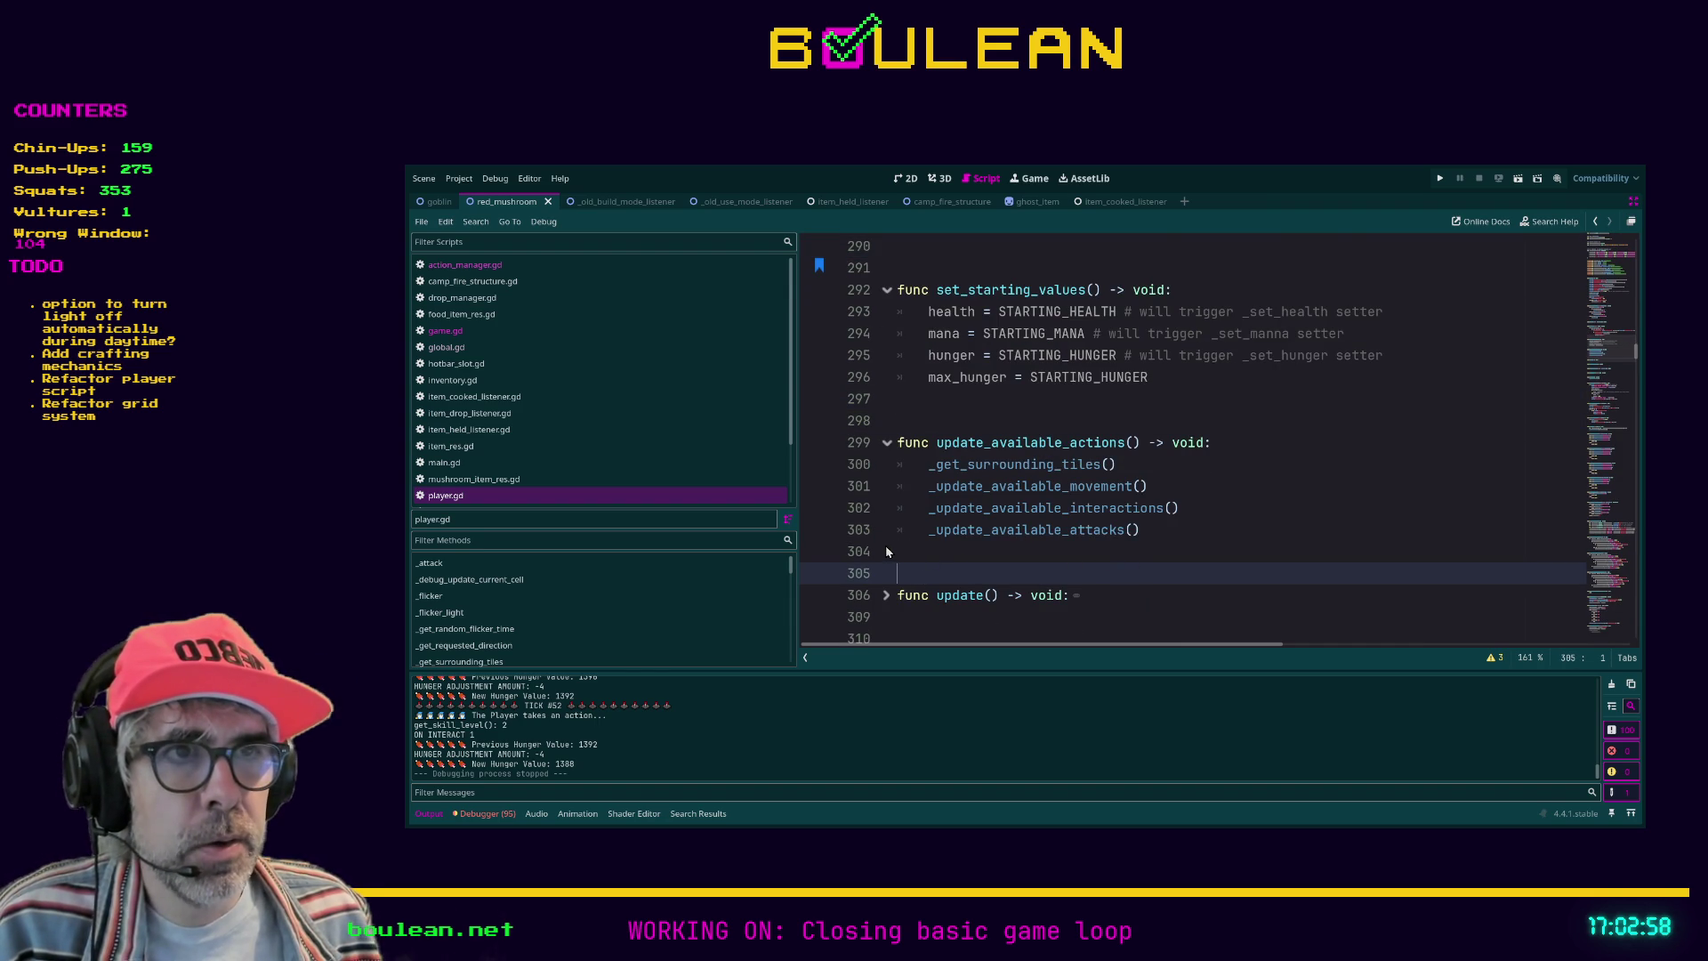
Step: Widen the script and method list panel beside the code
scroll(930, 555, down, 2)
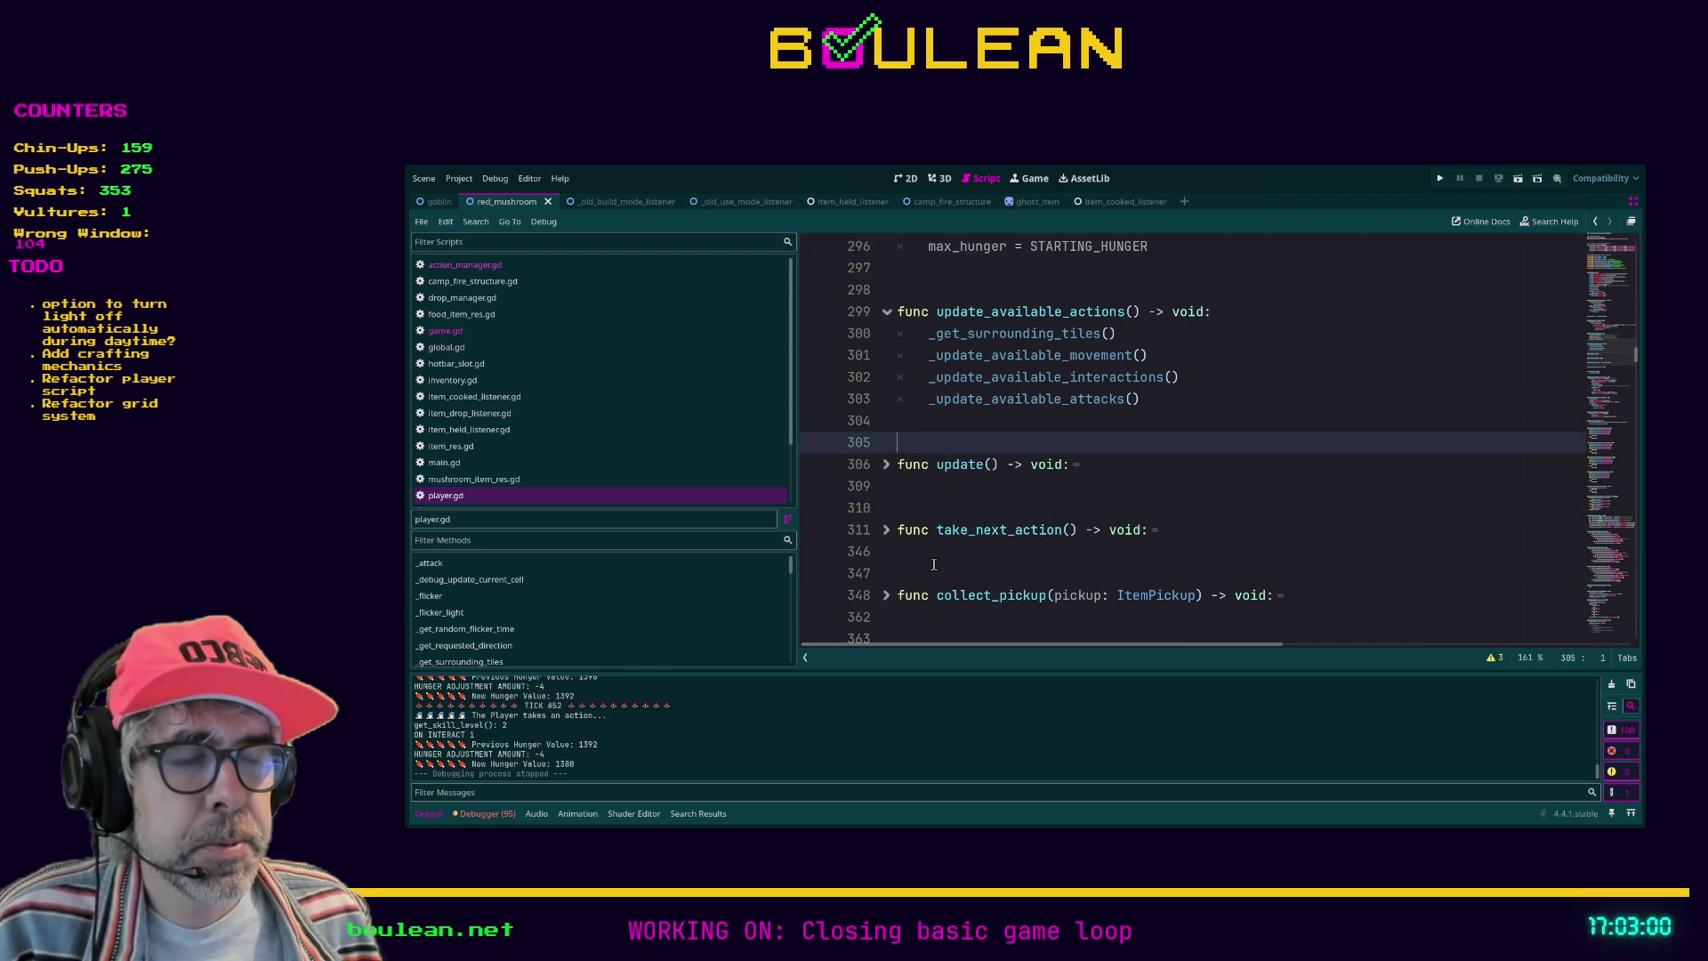
click(934, 564)
scroll(934, 564, up, 2)
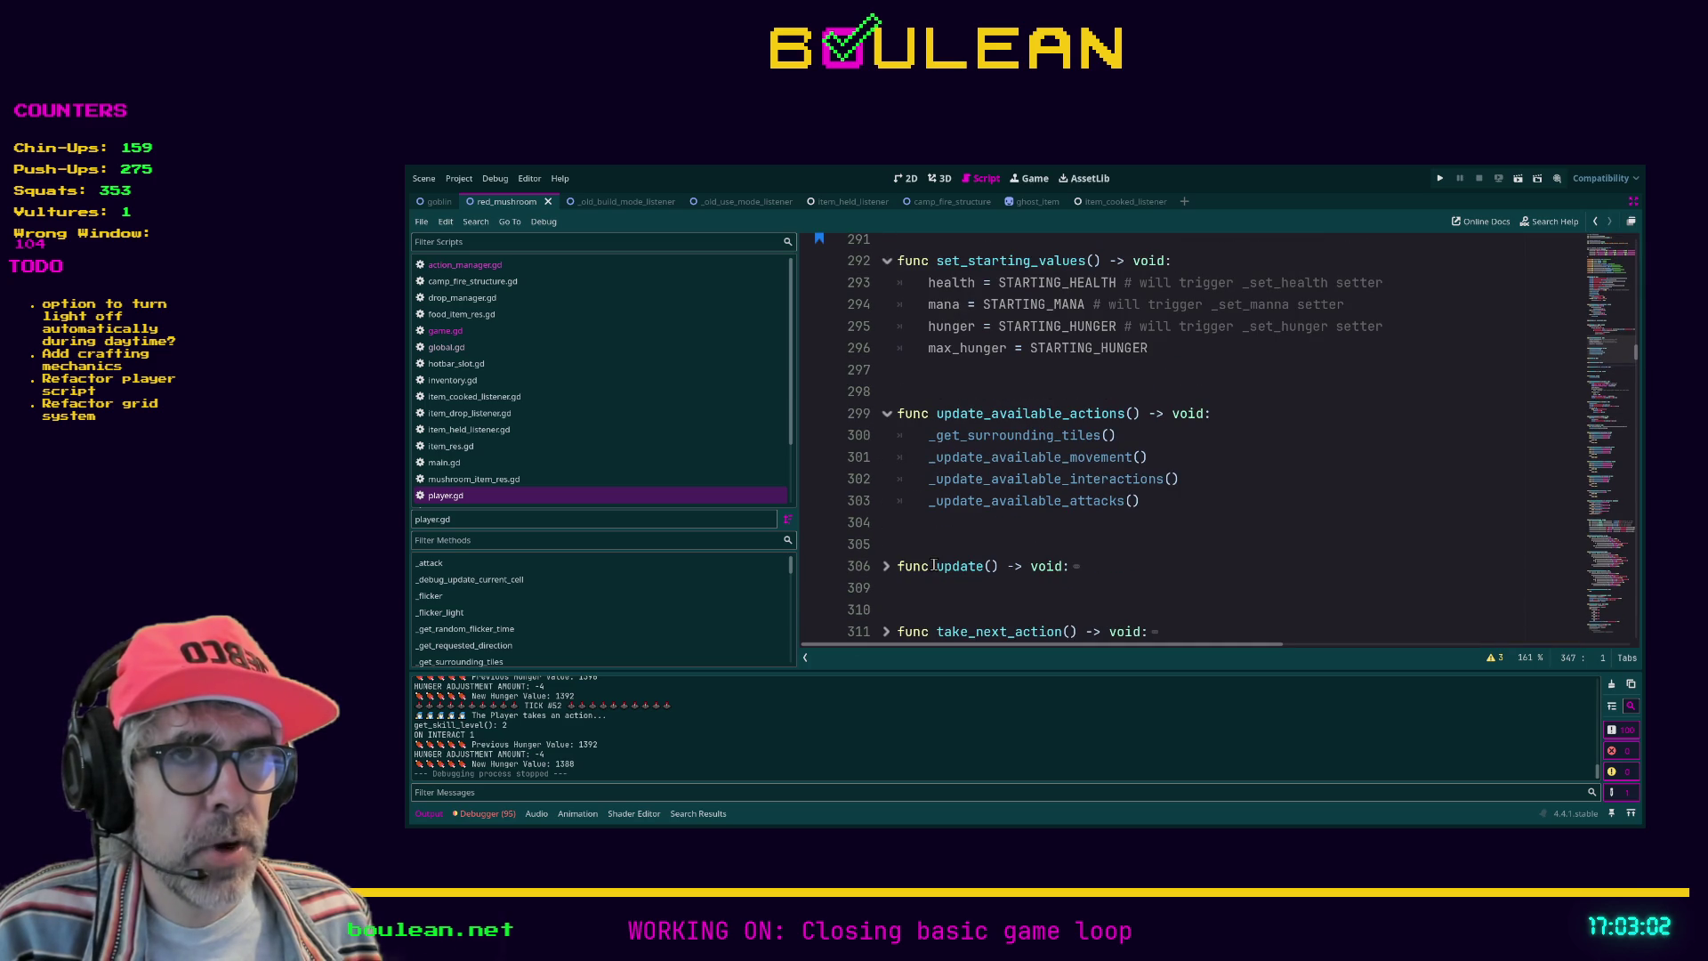
drag(795, 474, 858, 474)
click(1036, 556)
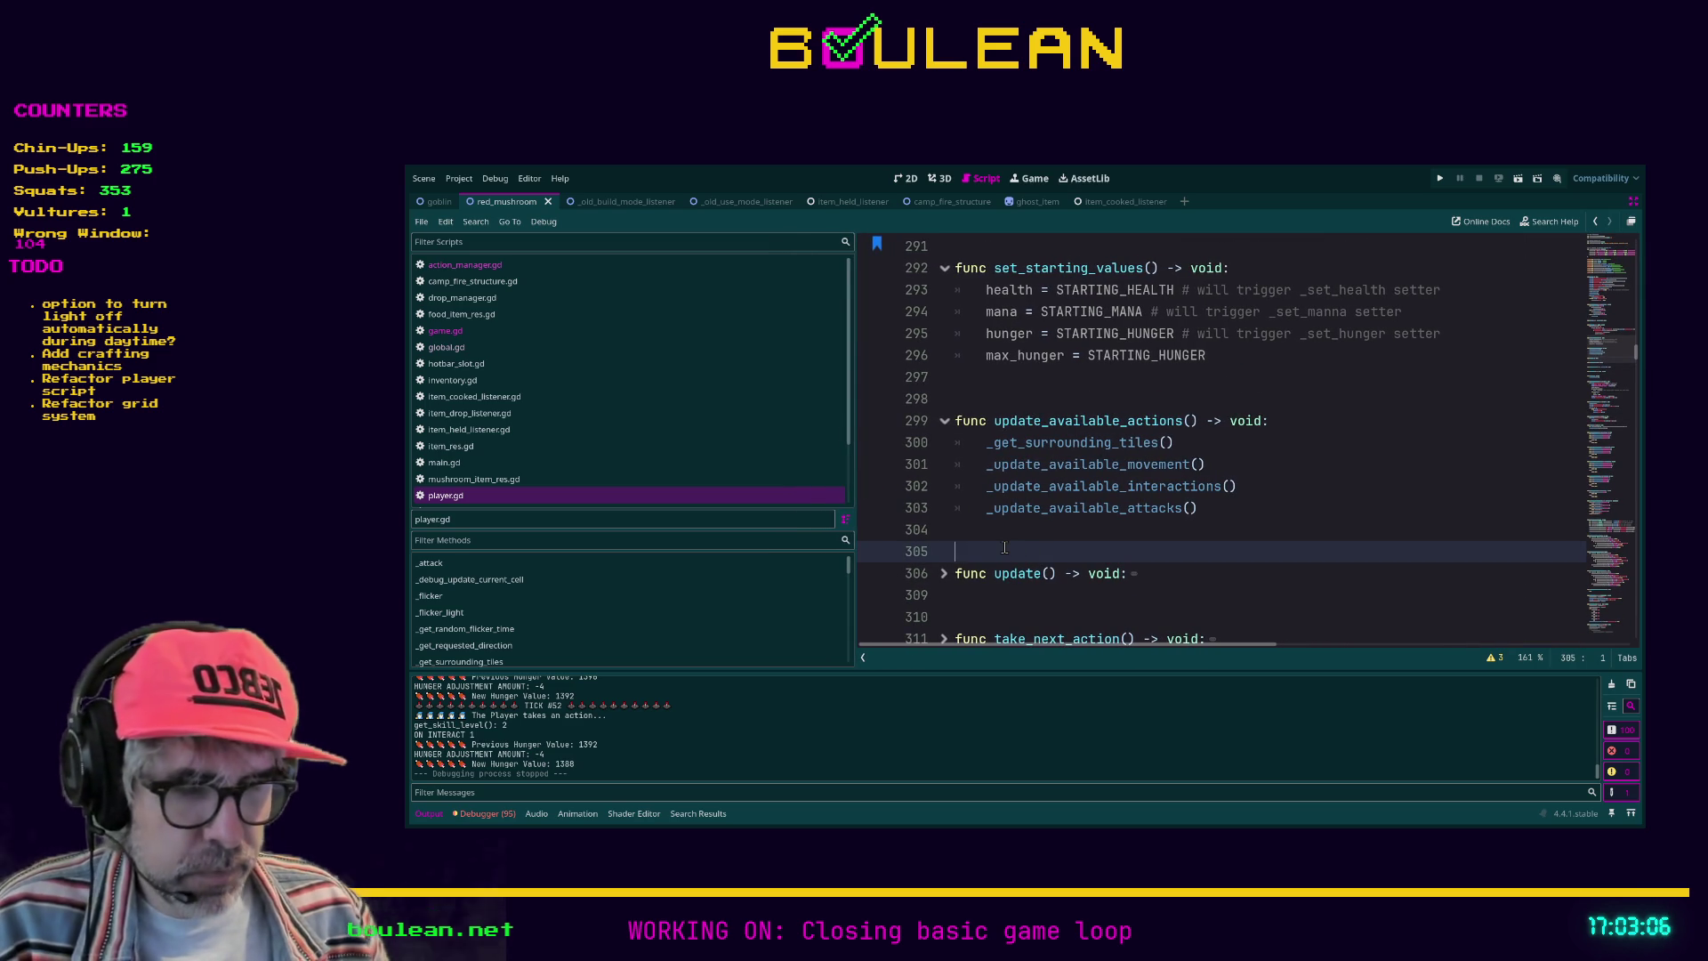
scroll(1114, 520, down, 2)
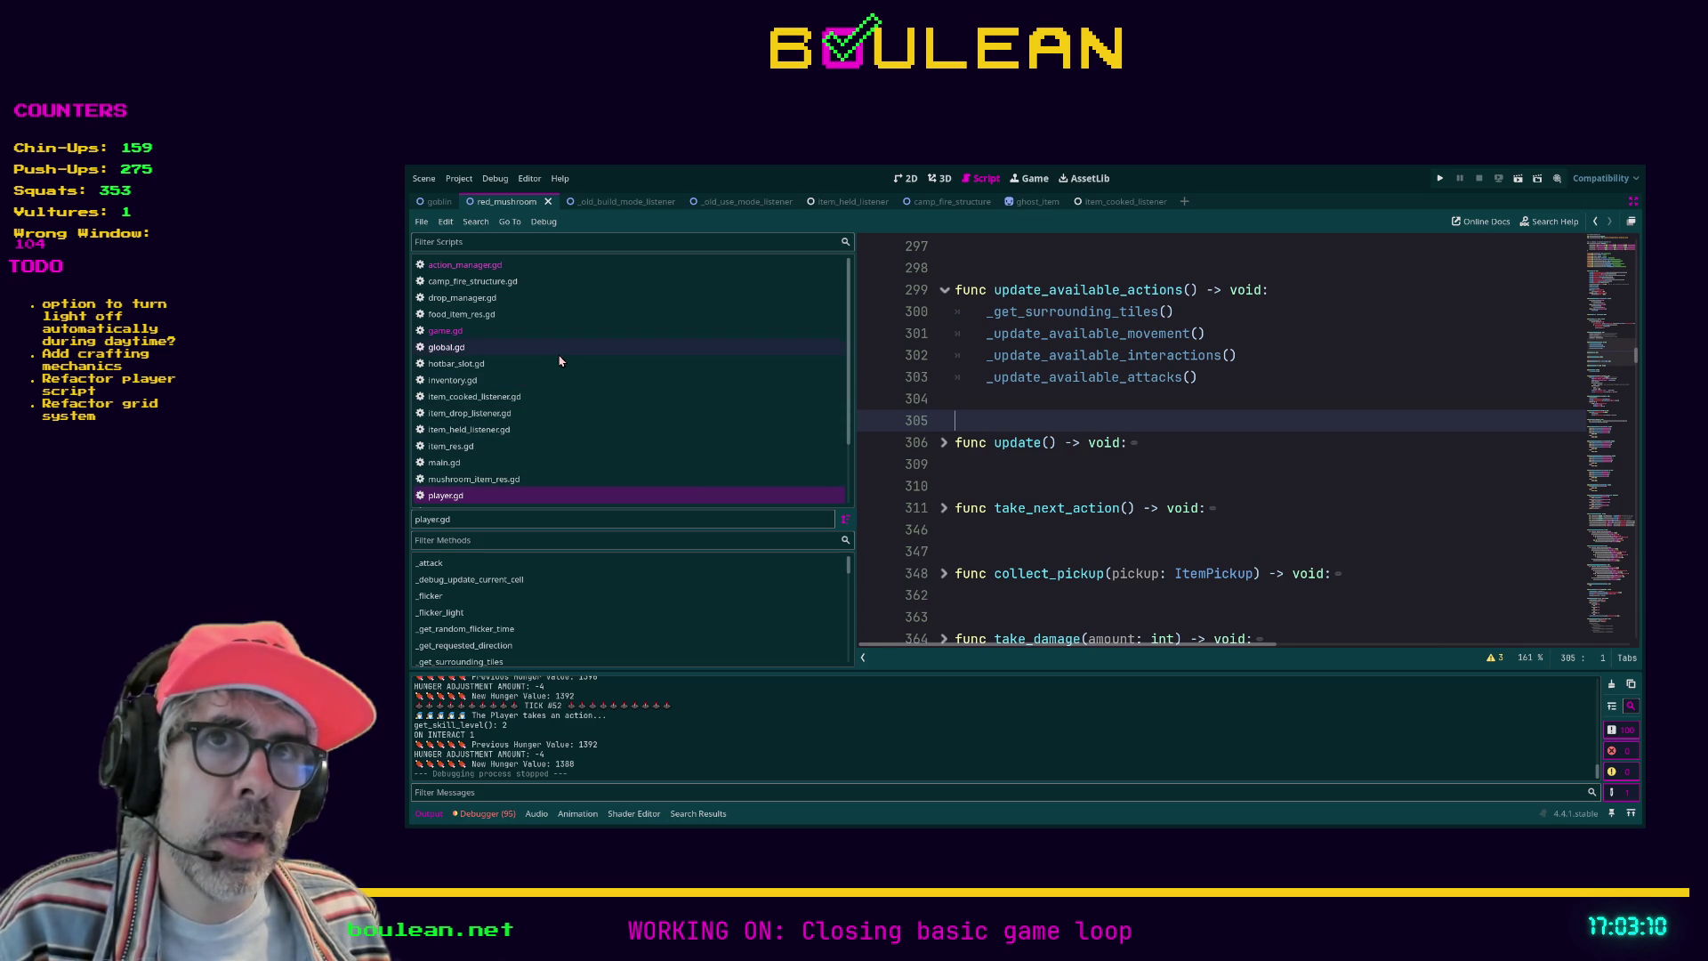
Step: Browse main.gd and item_res.gd, briefly showing then hiding the editor docks
click(521, 459)
click(486, 446)
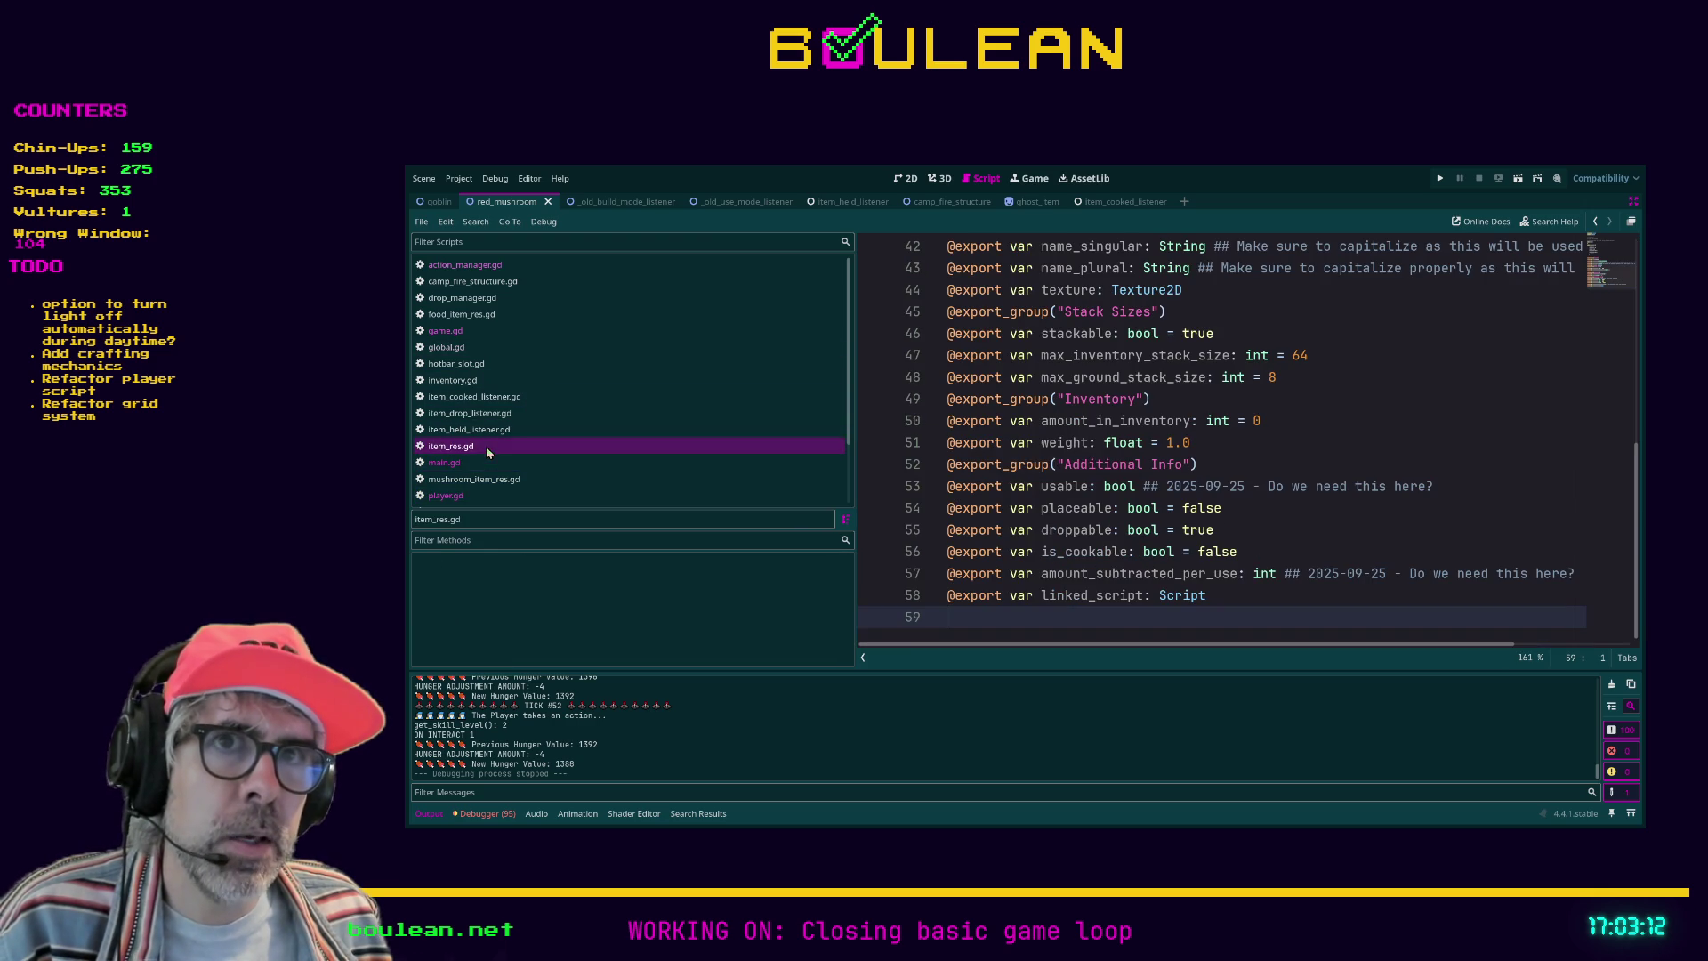
scroll(1090, 492, up, 14)
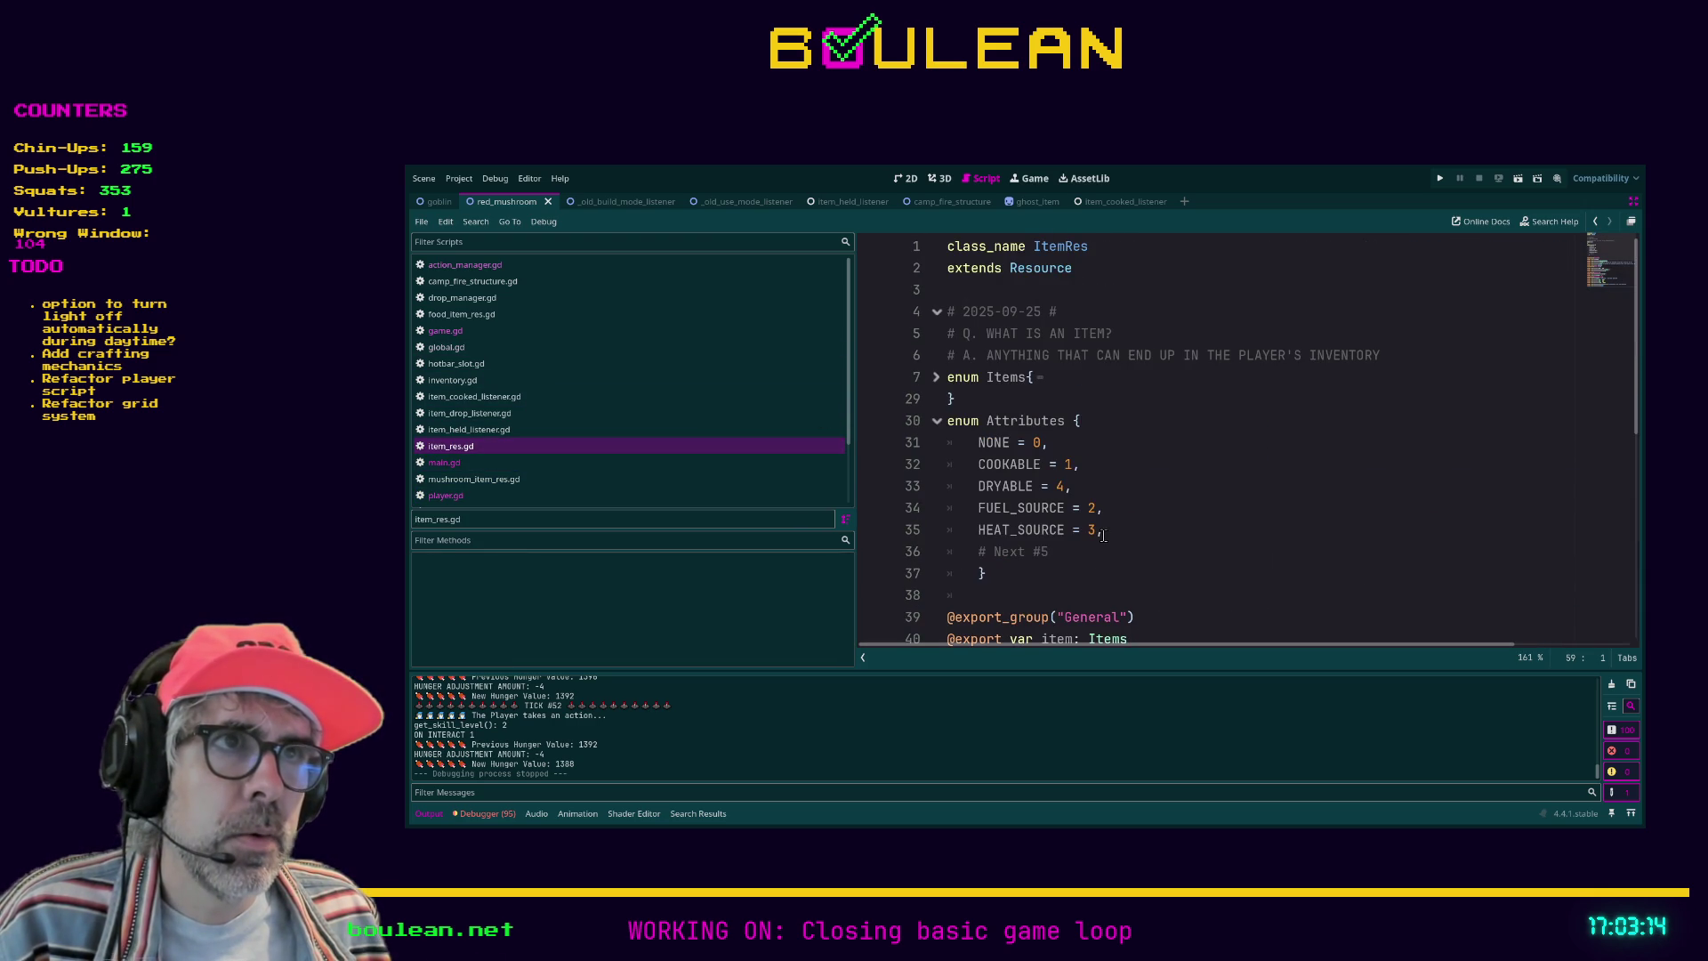
scroll(1065, 463, down, 11)
scroll(1063, 467, down, 3)
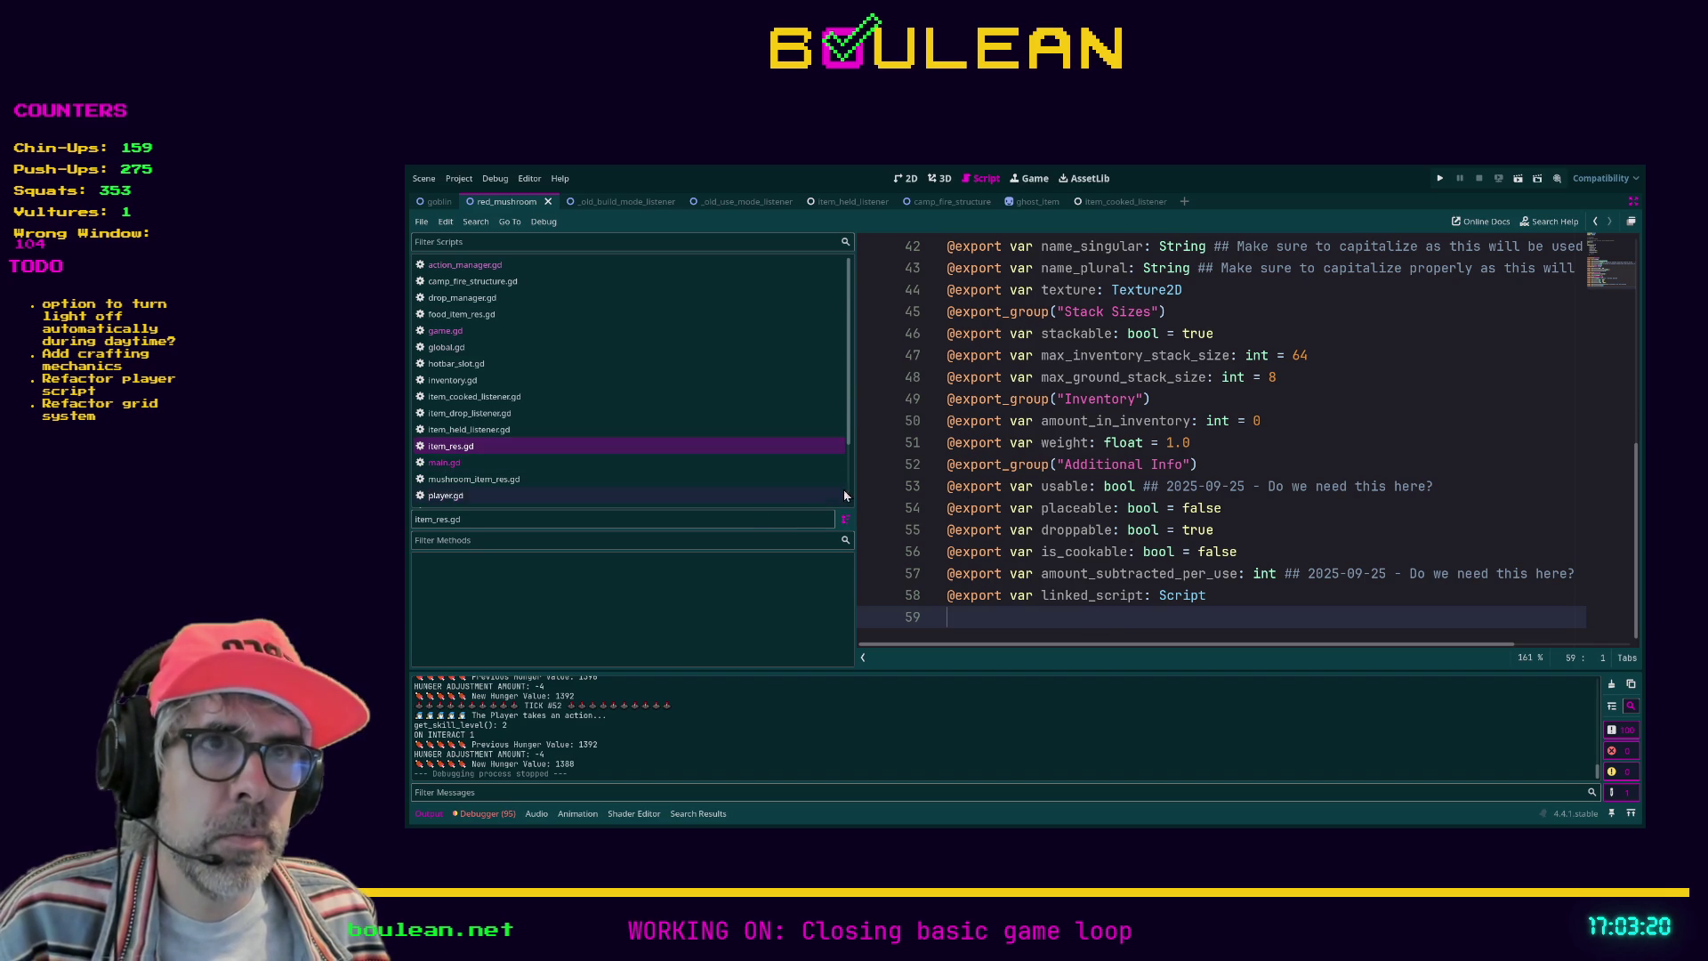
key(ctrl+shift+F11)
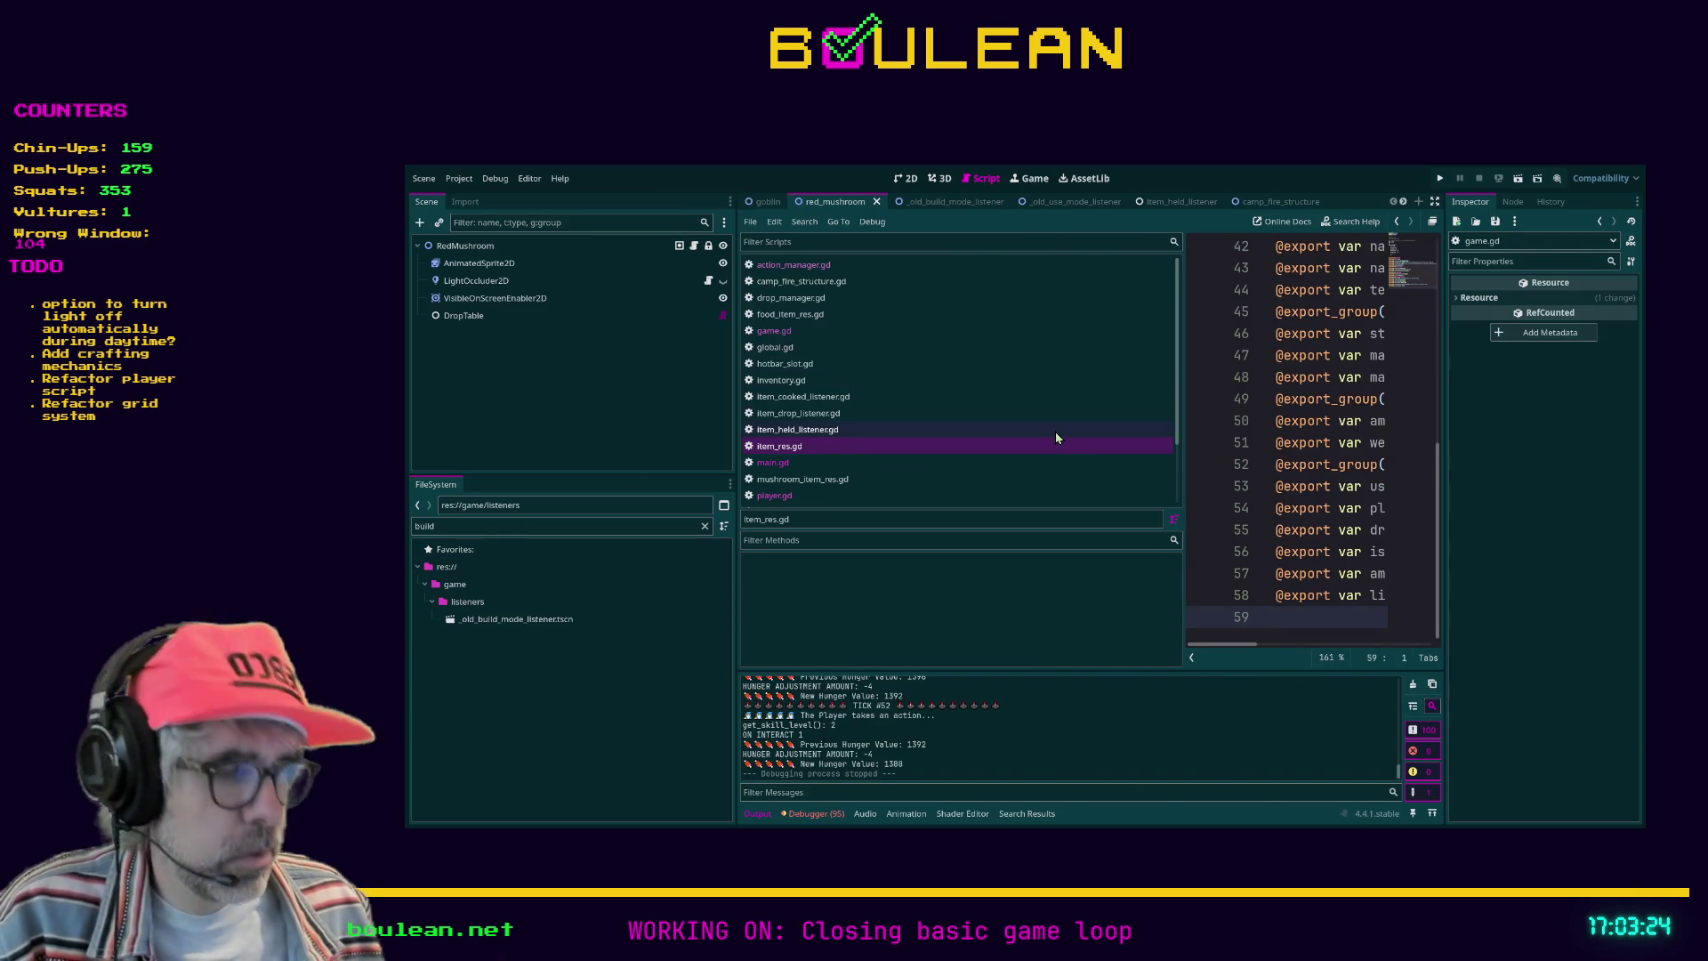
key(ctrl+shift+F11)
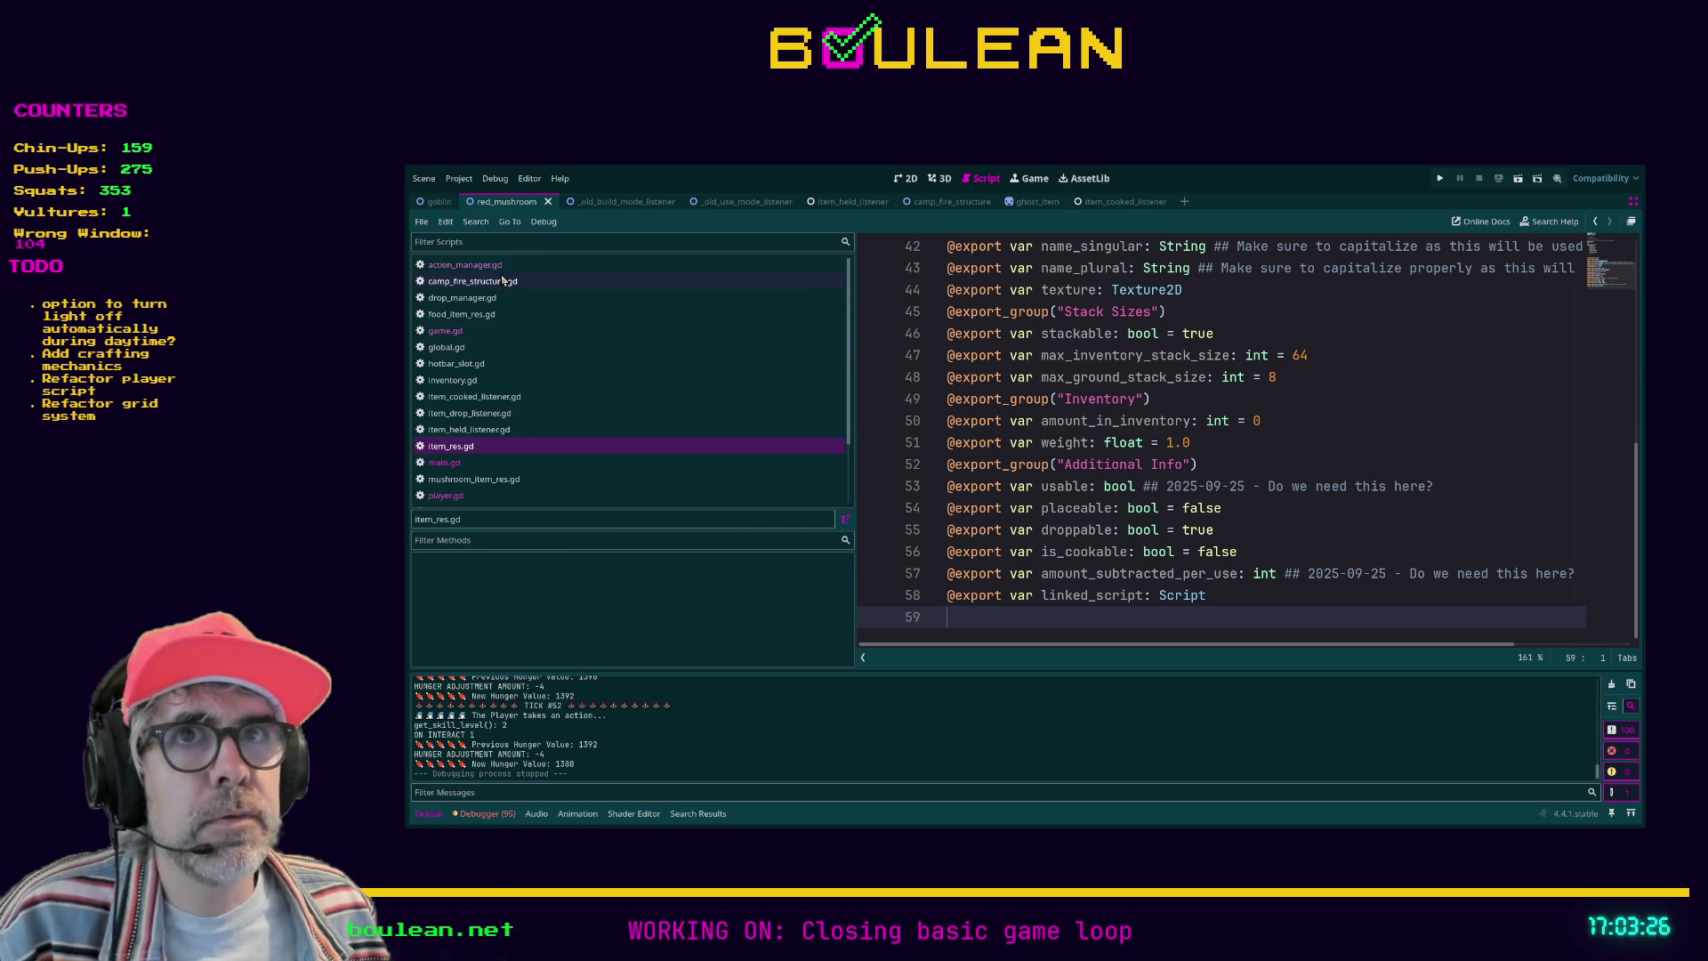
Step: Open camp_fire_structure.gd from the script list, passing through action_manager.gd
click(503, 280)
click(502, 266)
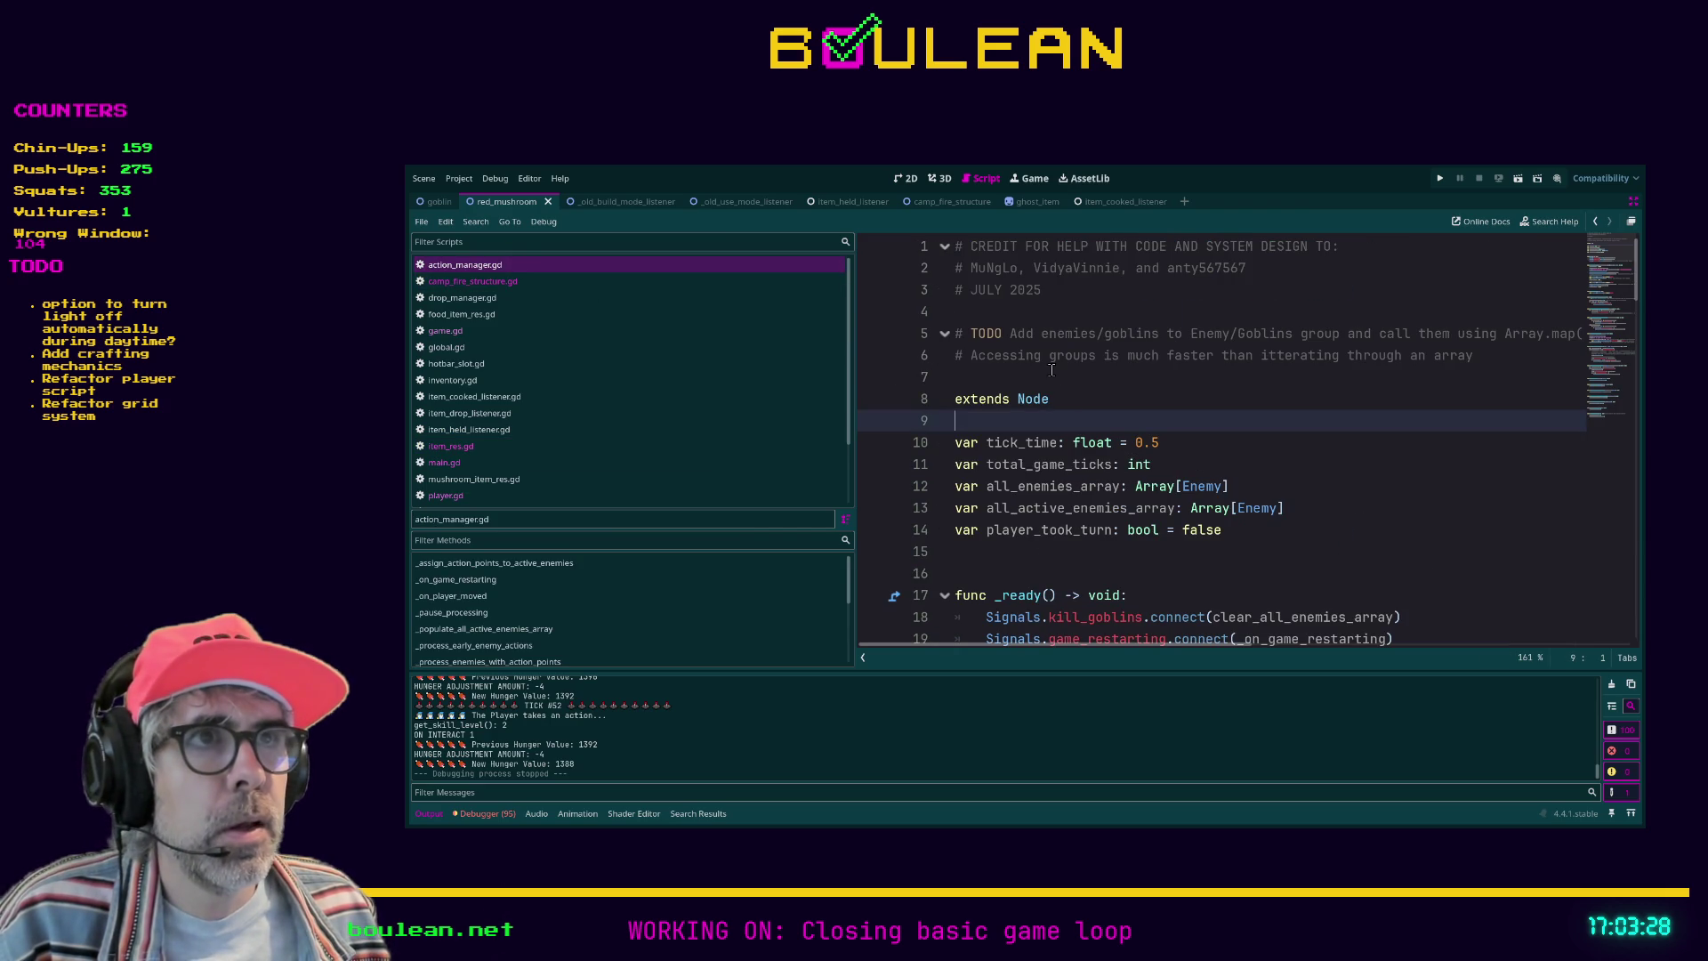
scroll(1051, 369, down, 3)
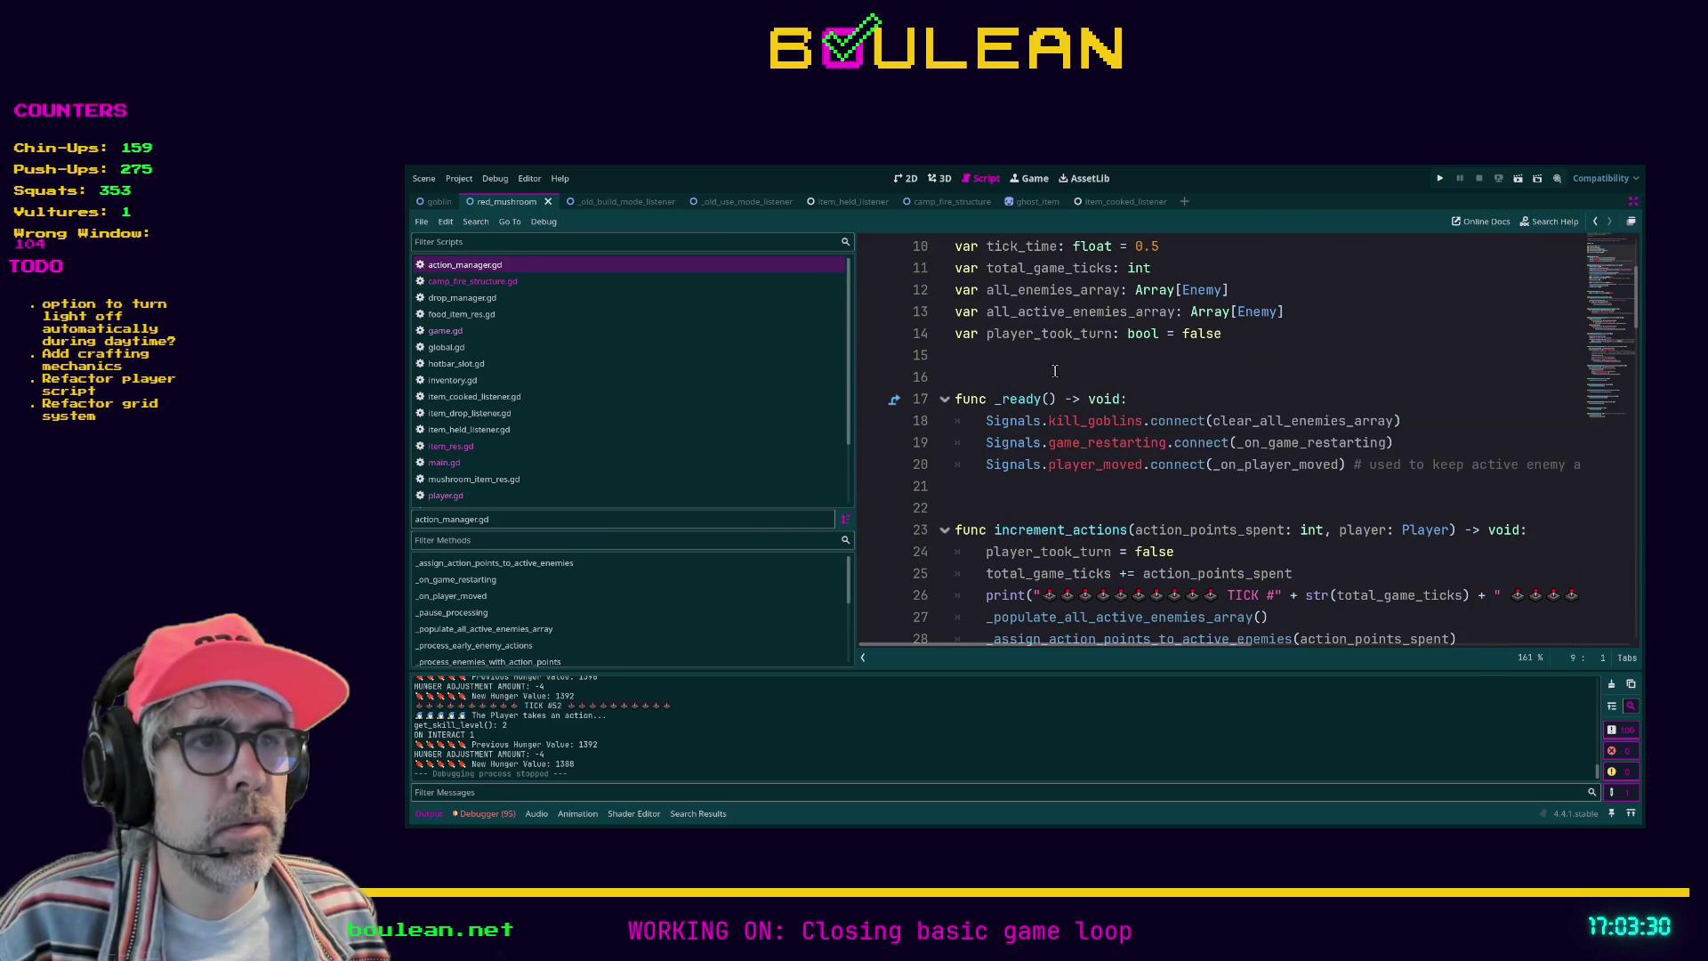
scroll(1055, 370, down, 1)
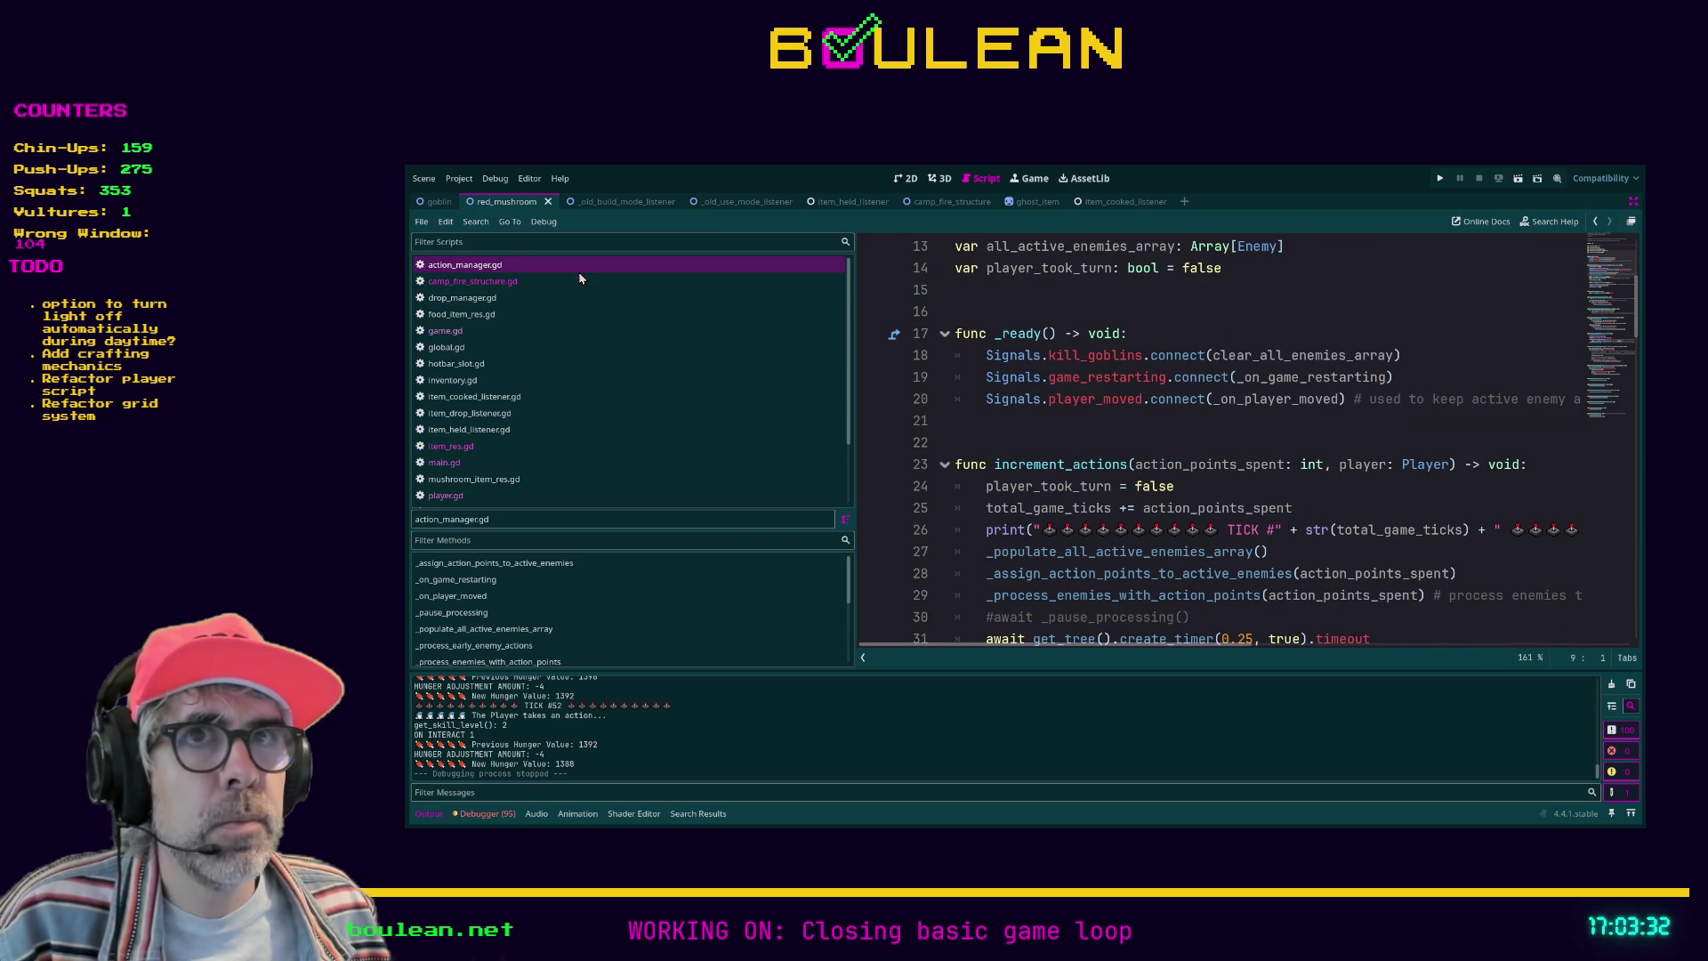
click(557, 281)
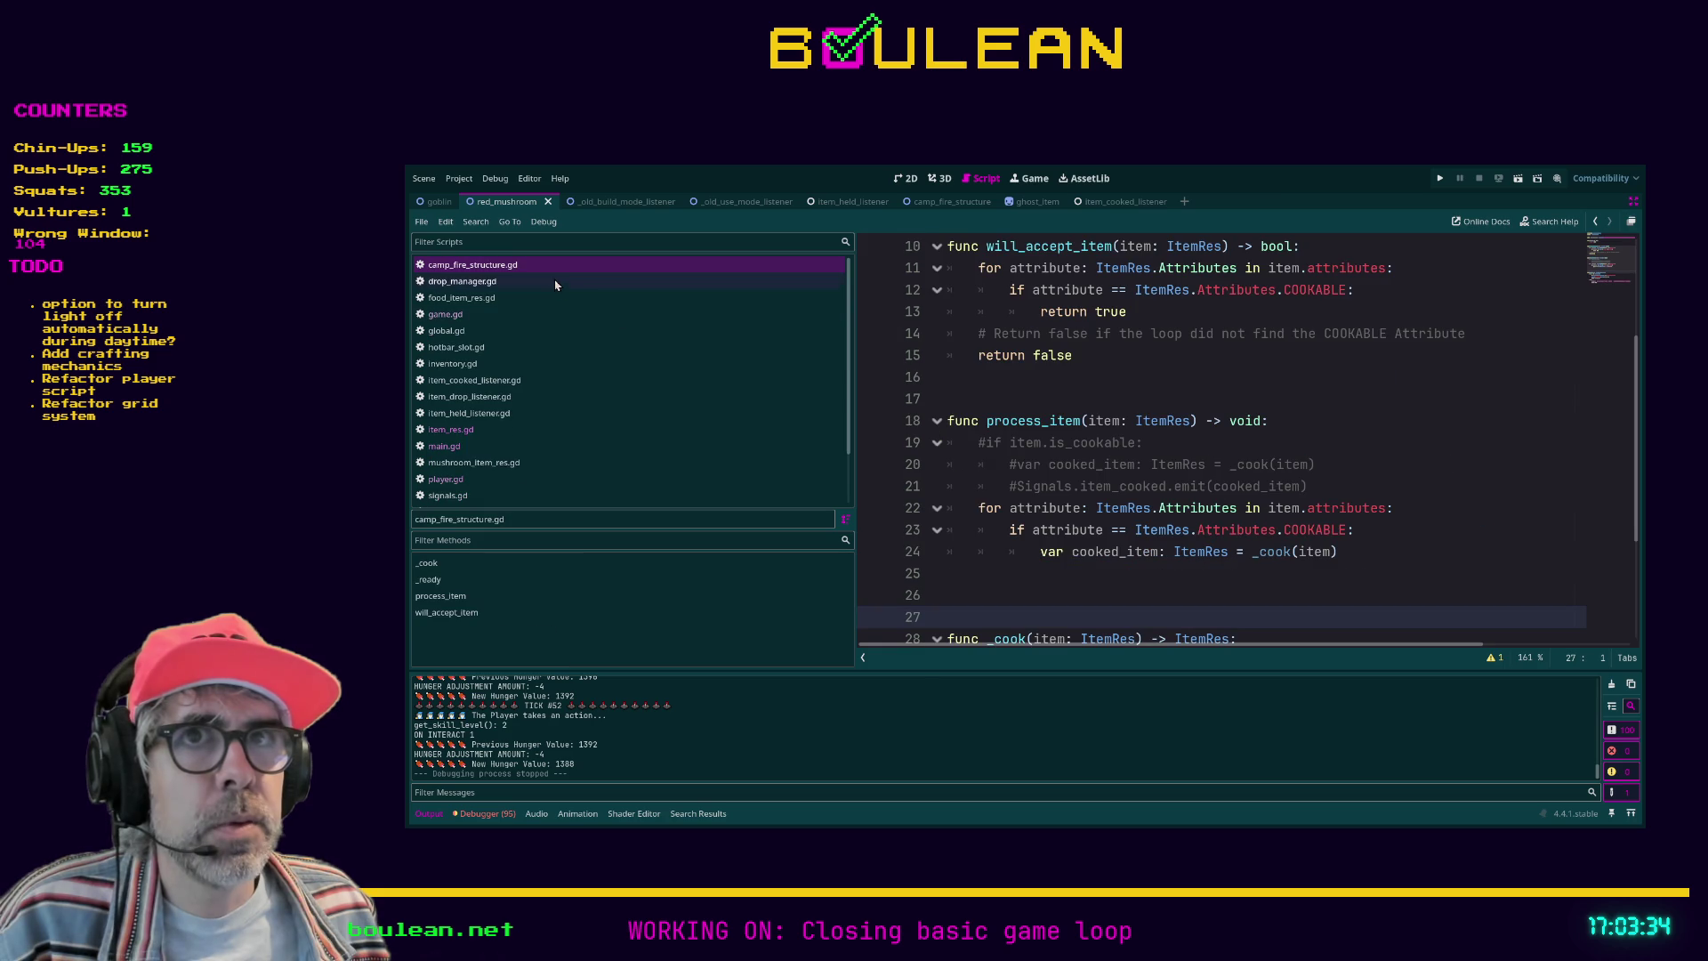
click(505, 281)
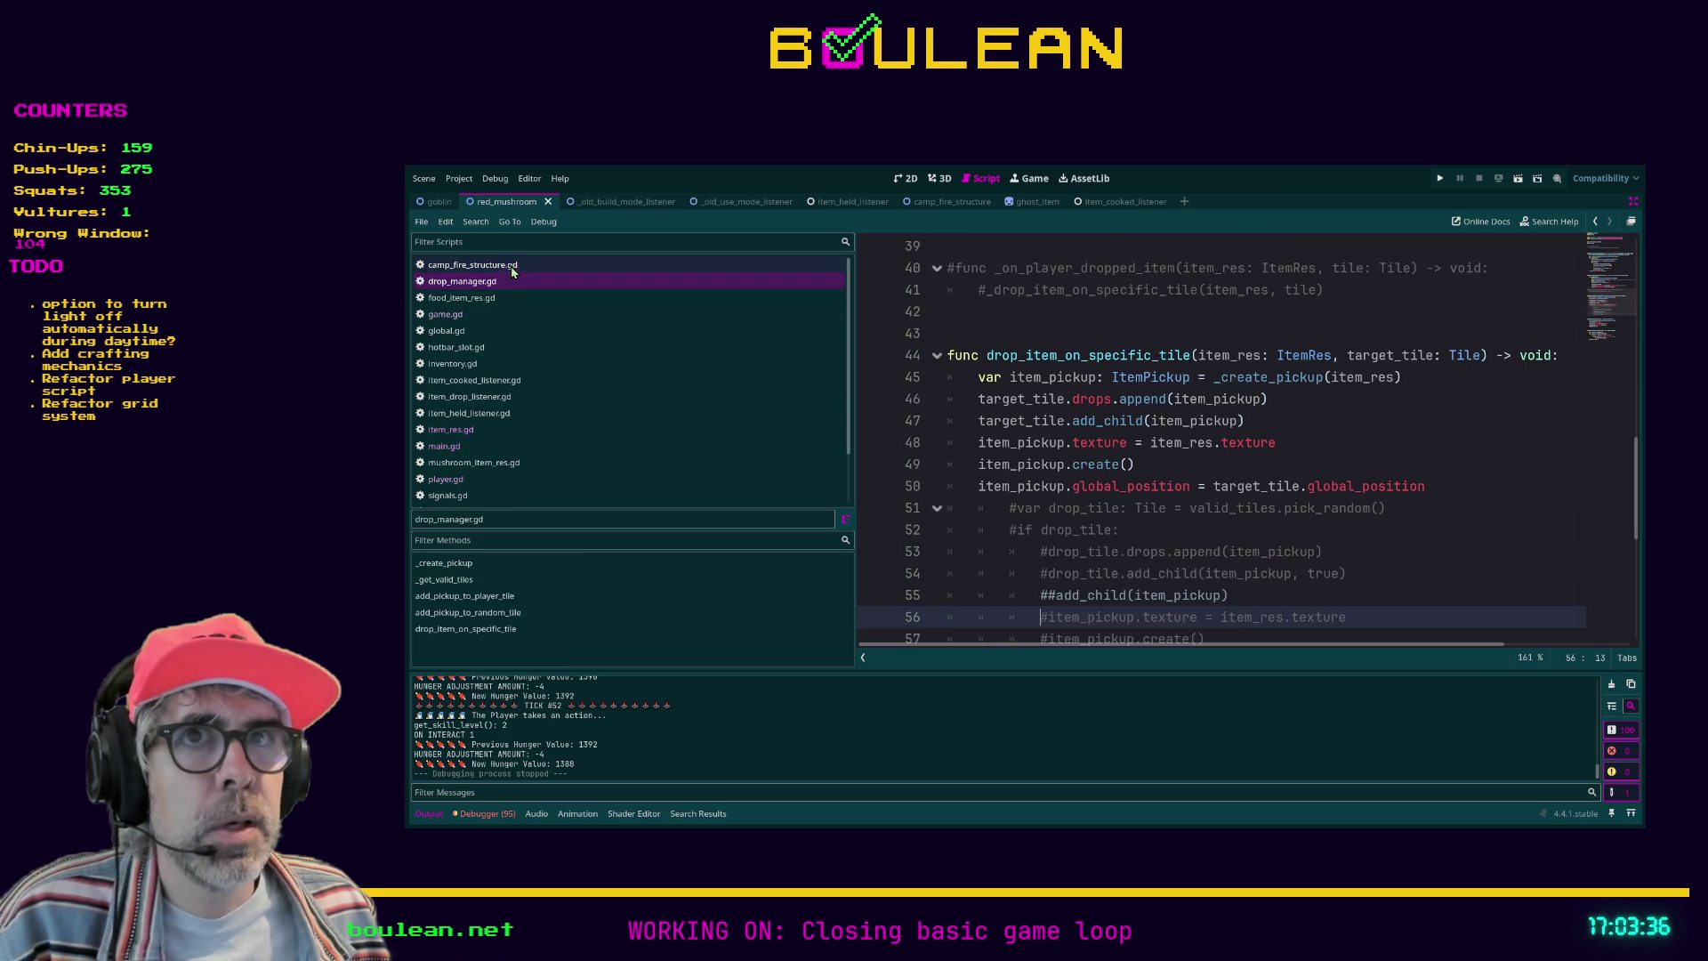
click(471, 264)
scroll(1019, 381, up, 3)
scroll(1018, 381, down, 2)
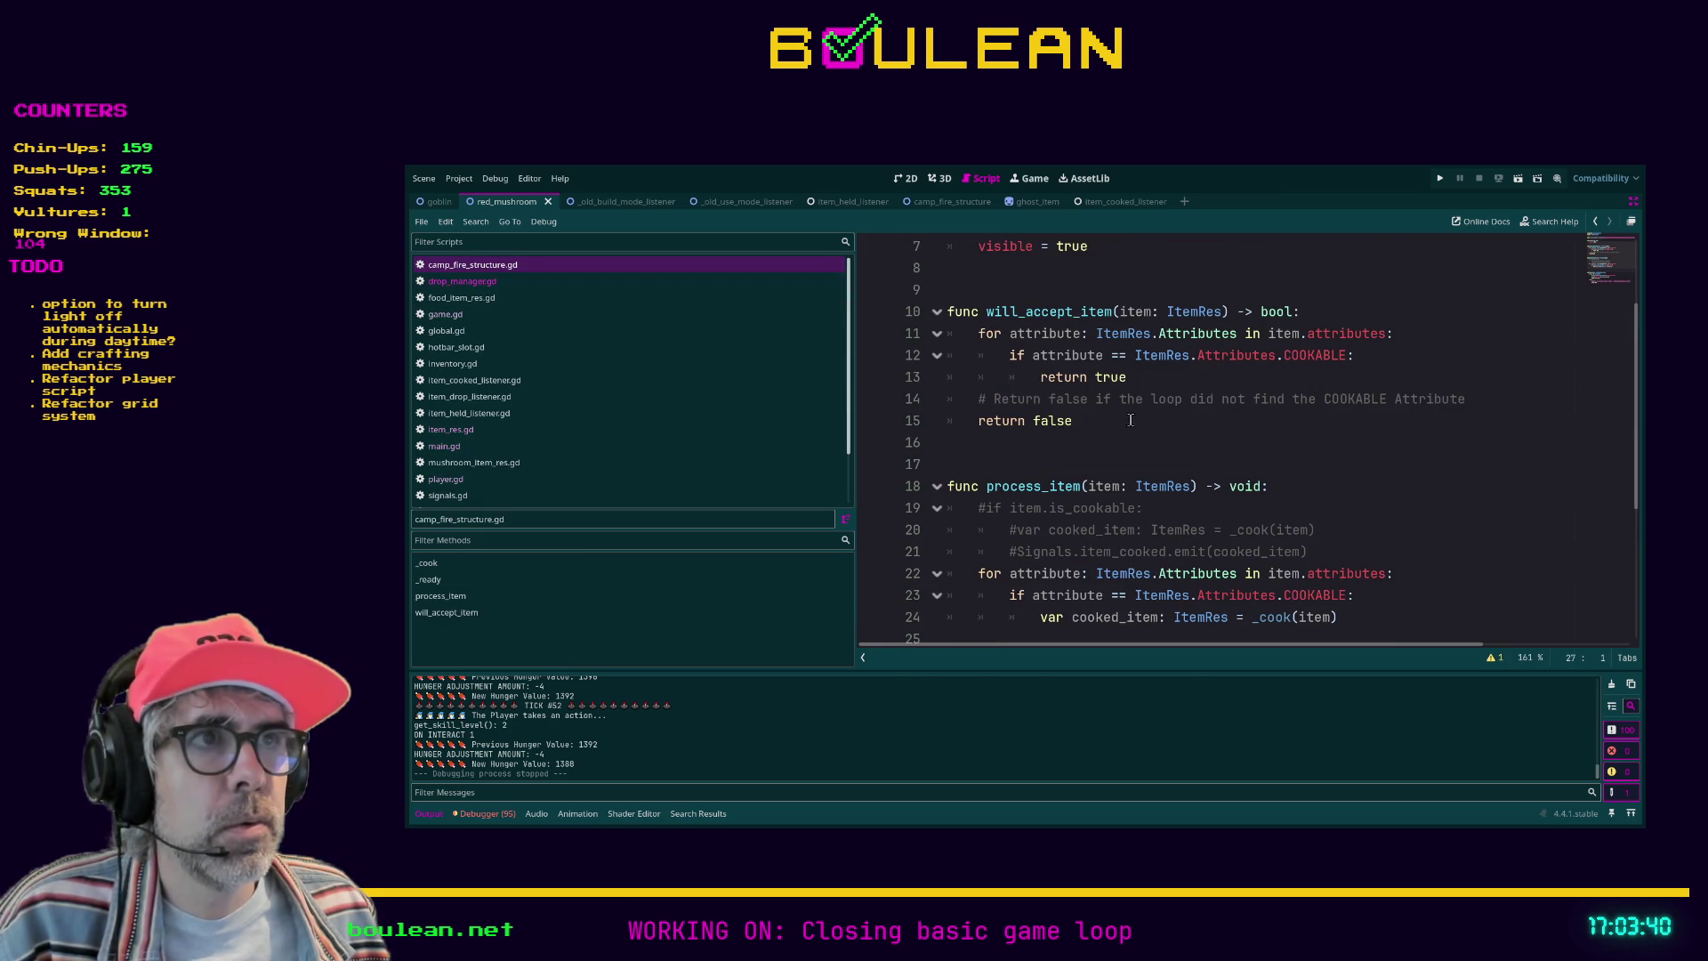
scroll(971, 347, down, 1)
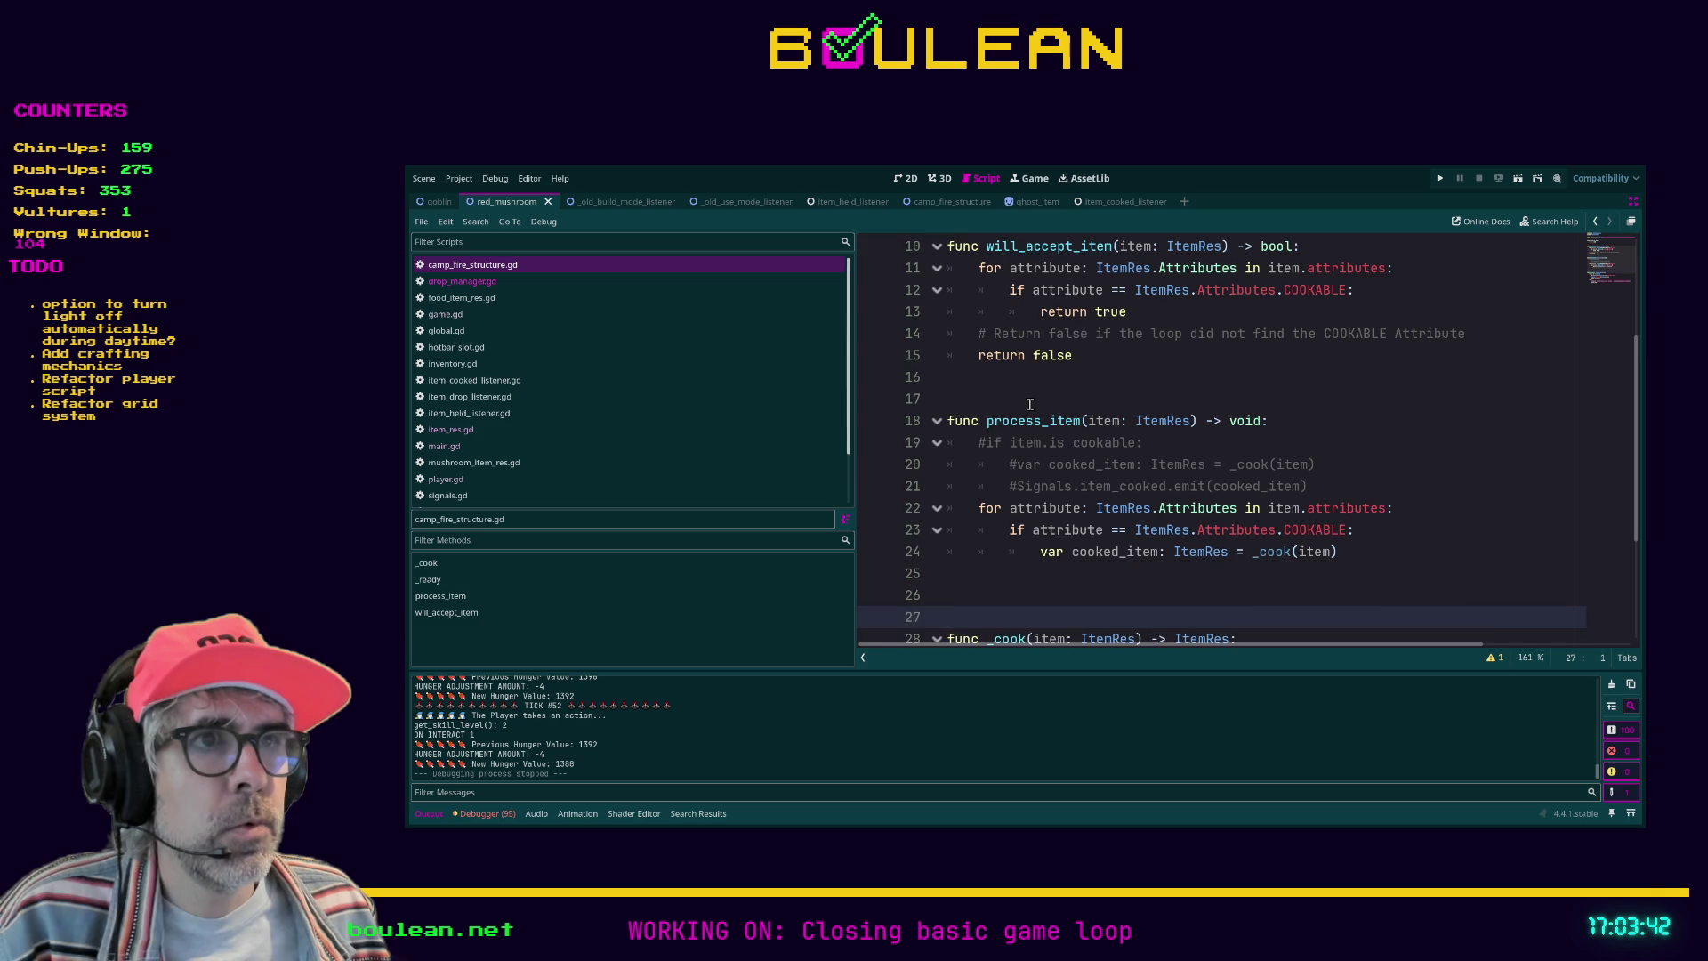
scroll(1007, 399, down, 2)
scroll(1008, 399, down, 1)
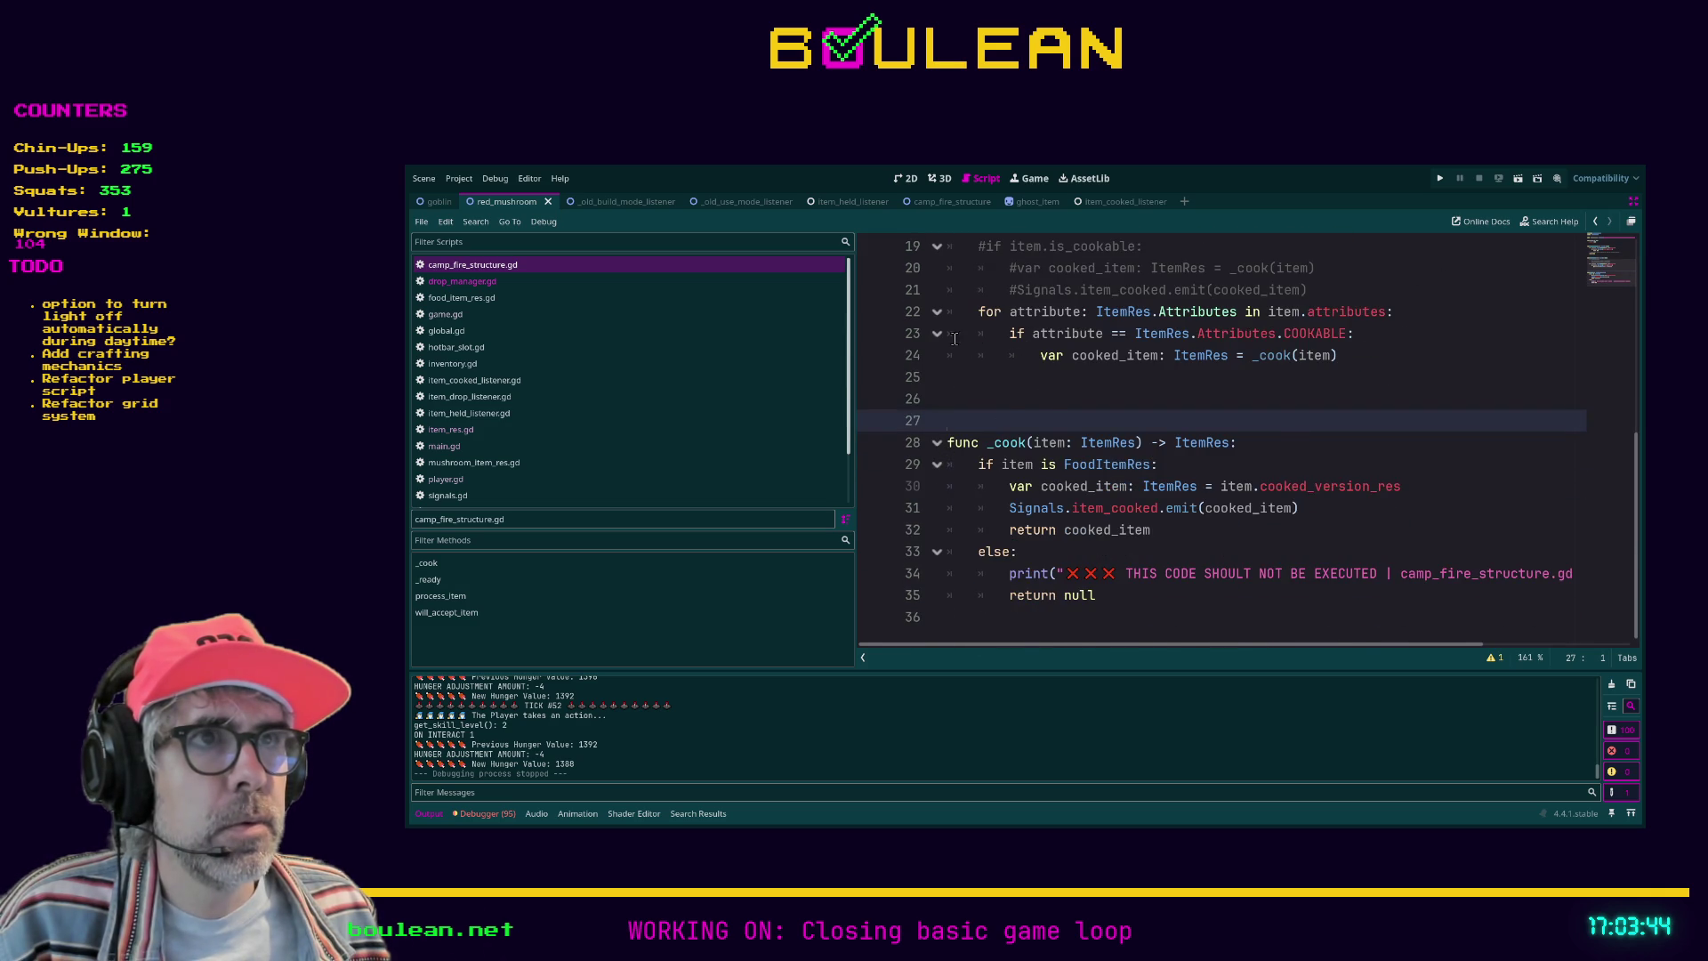
scroll(1012, 409, up, 2)
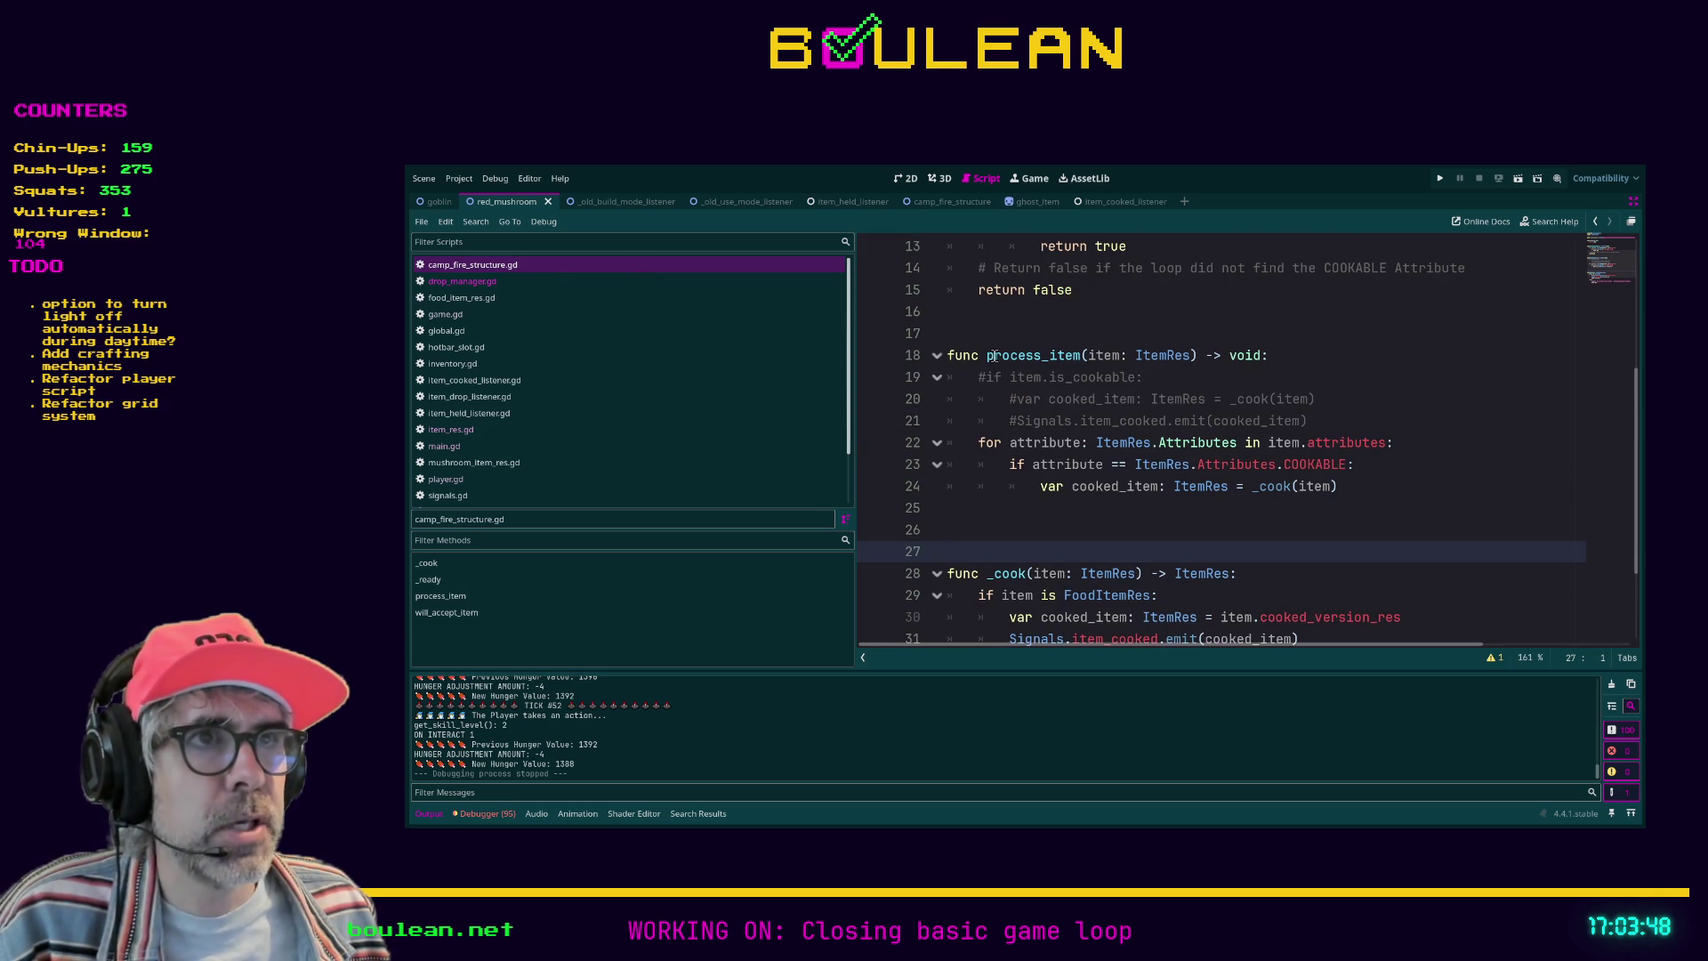
drag(987, 355, 1074, 352)
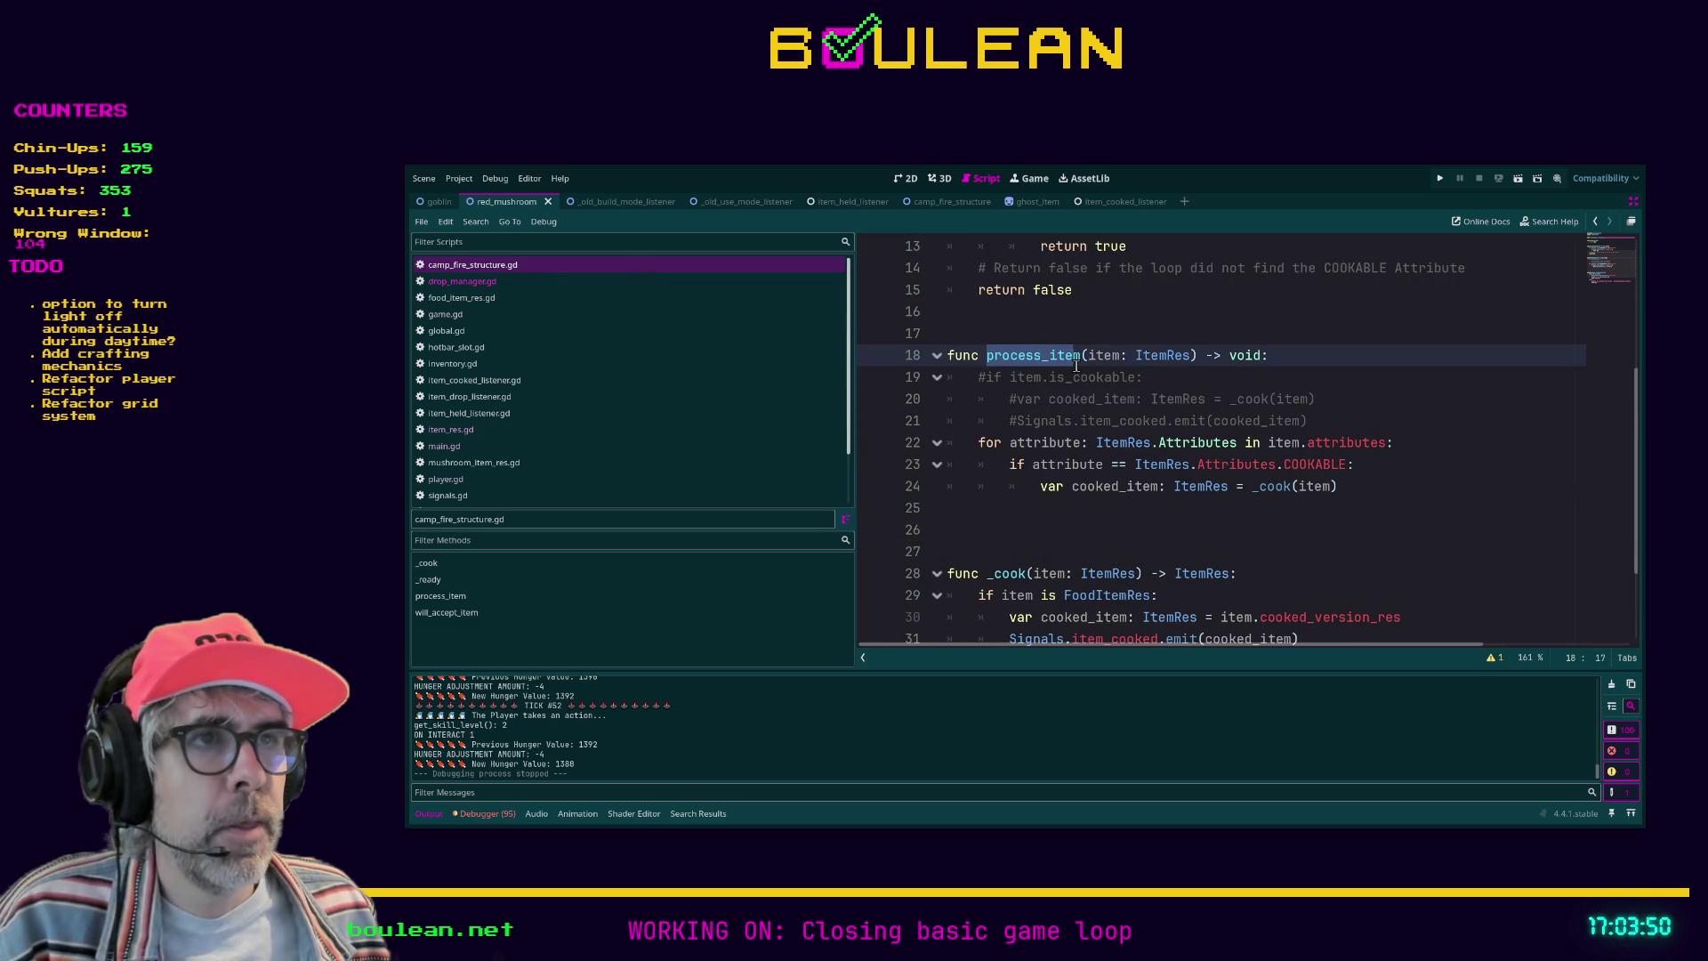
drag(1309, 421, 948, 378)
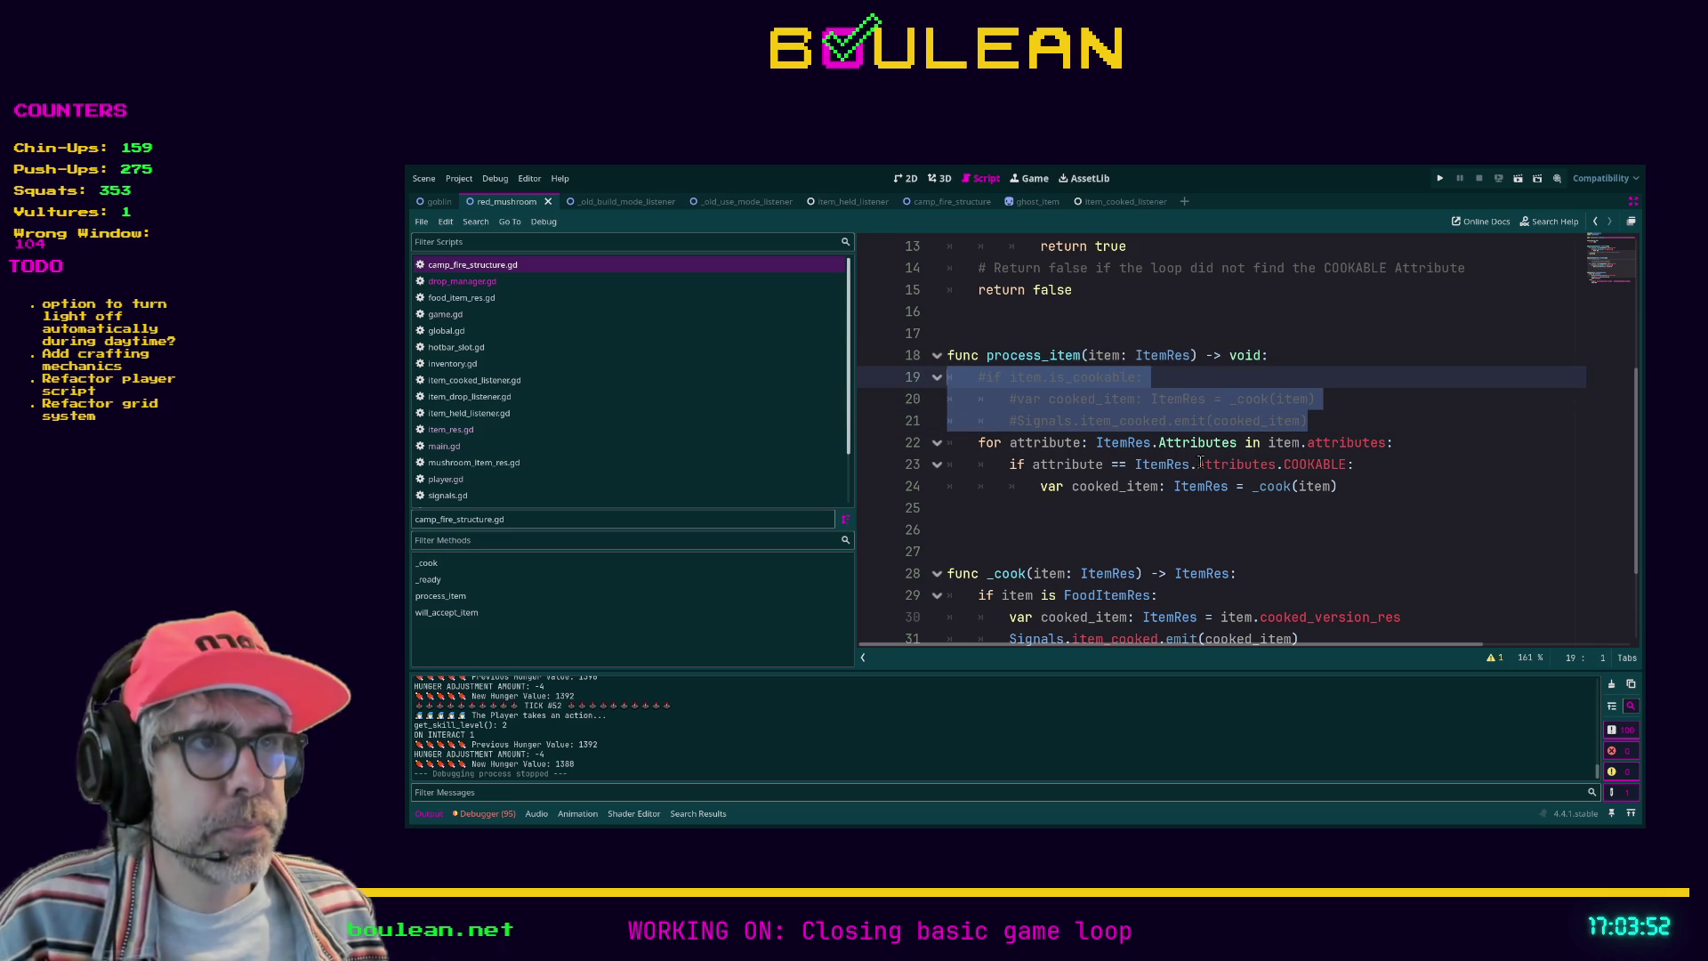
key(BackSpace)
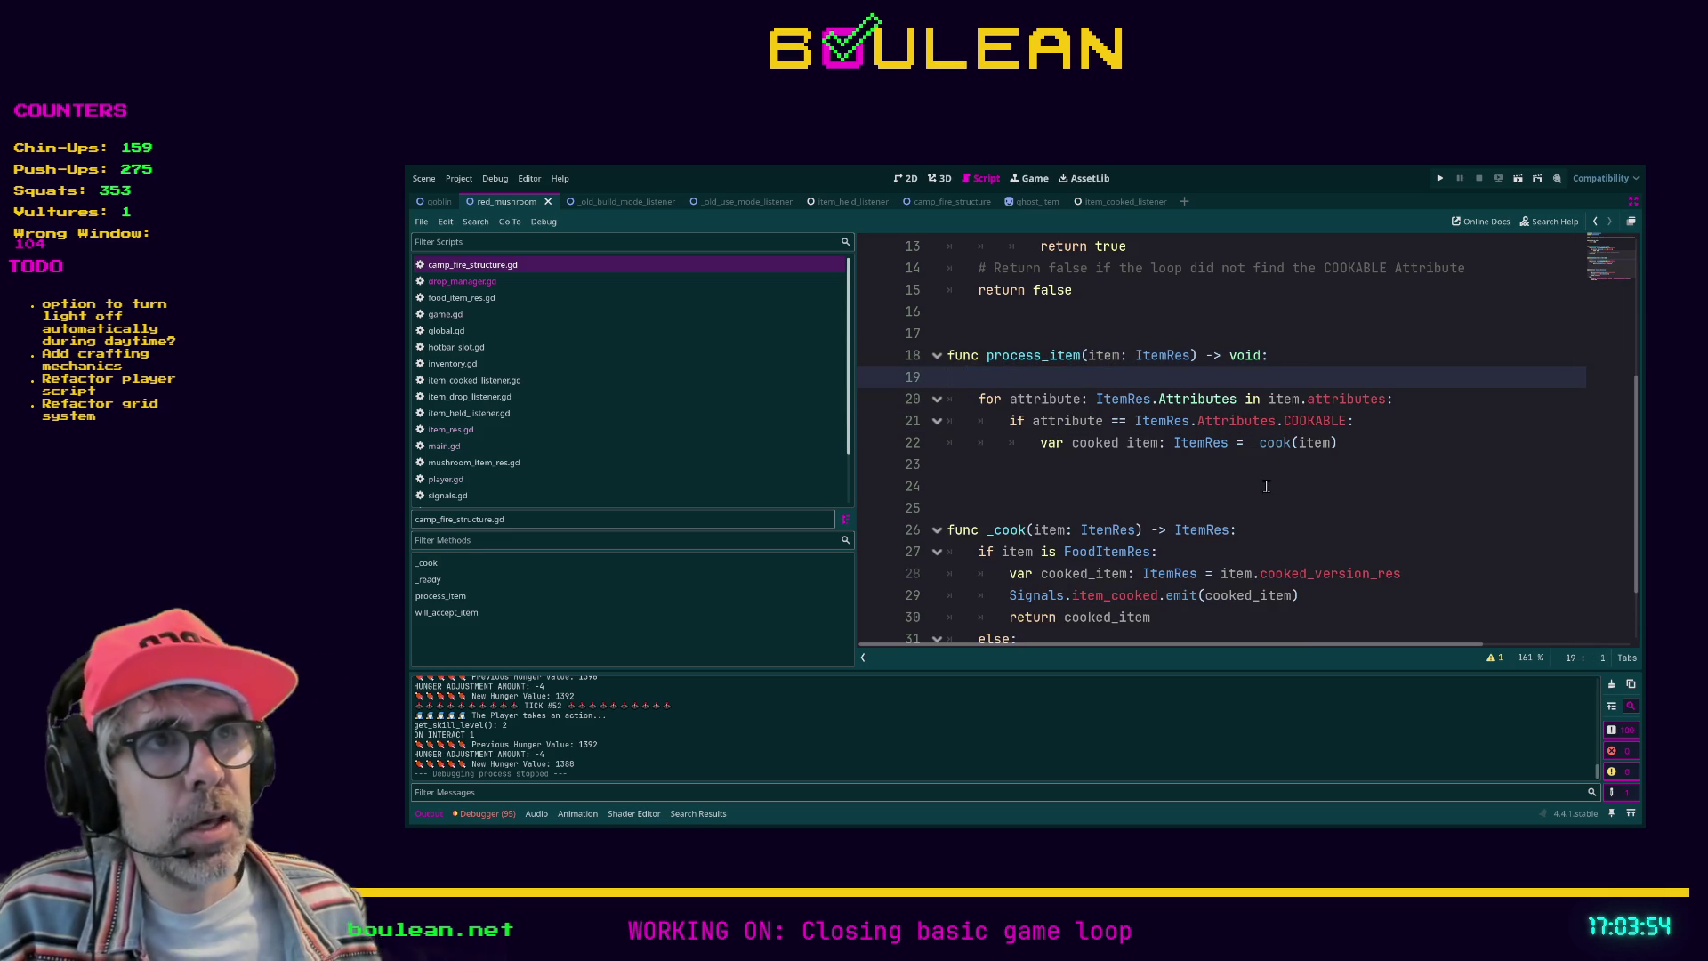
key(BackSpace)
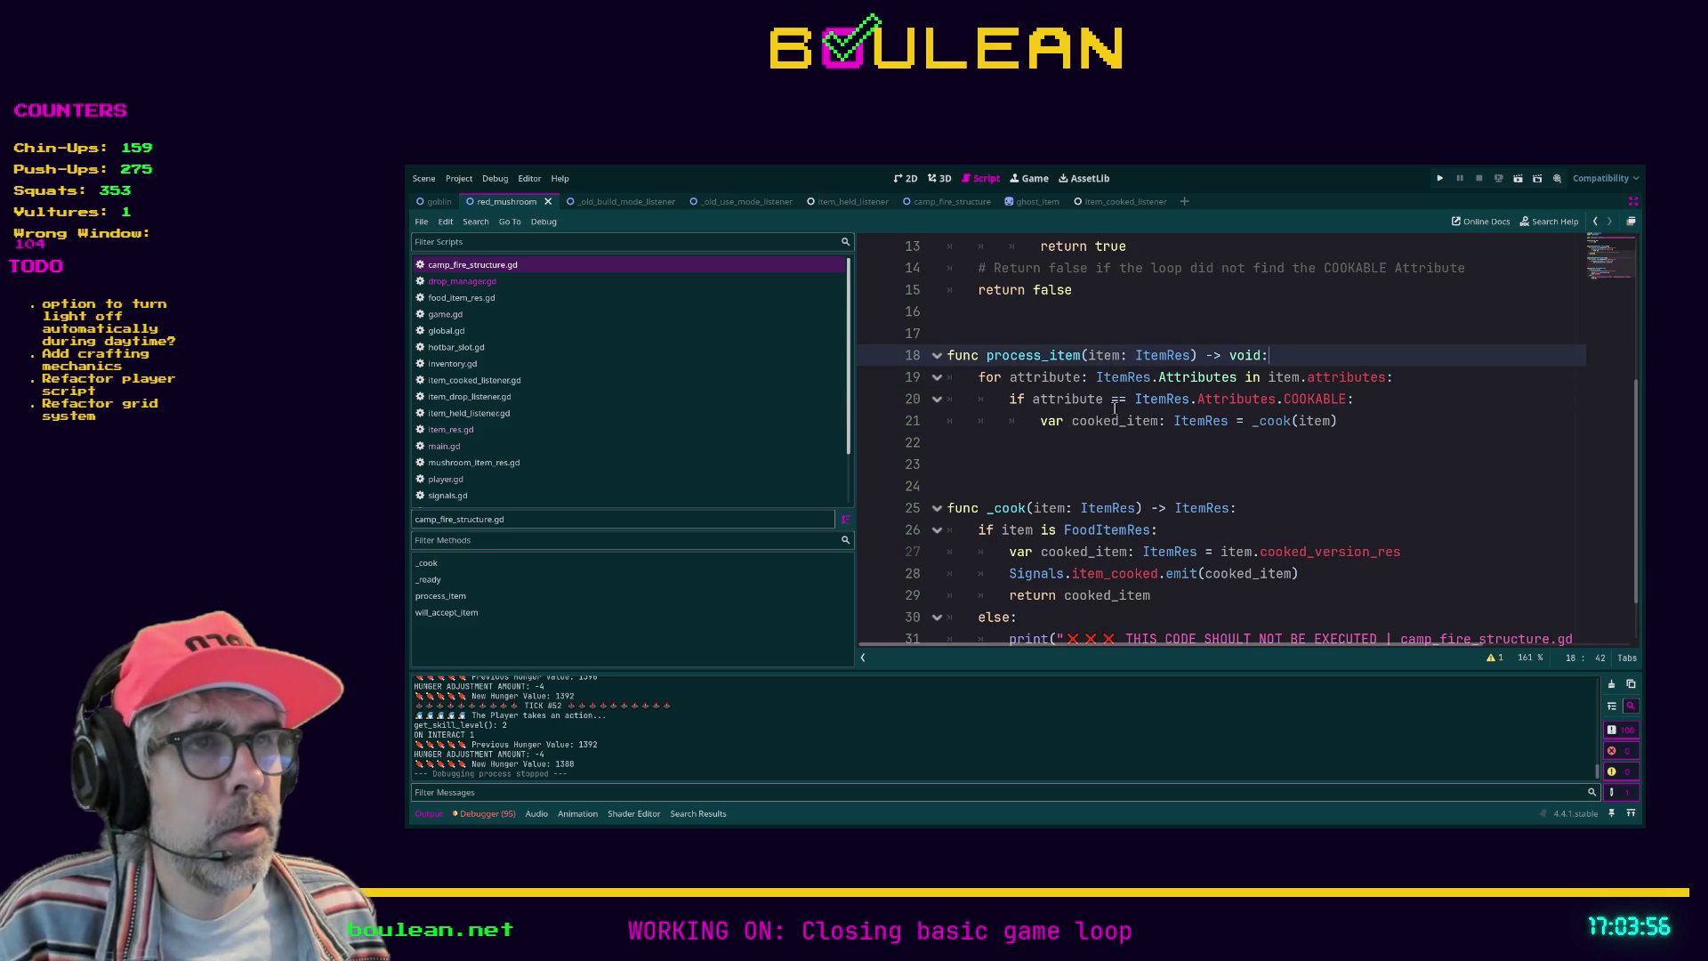
click(1058, 442)
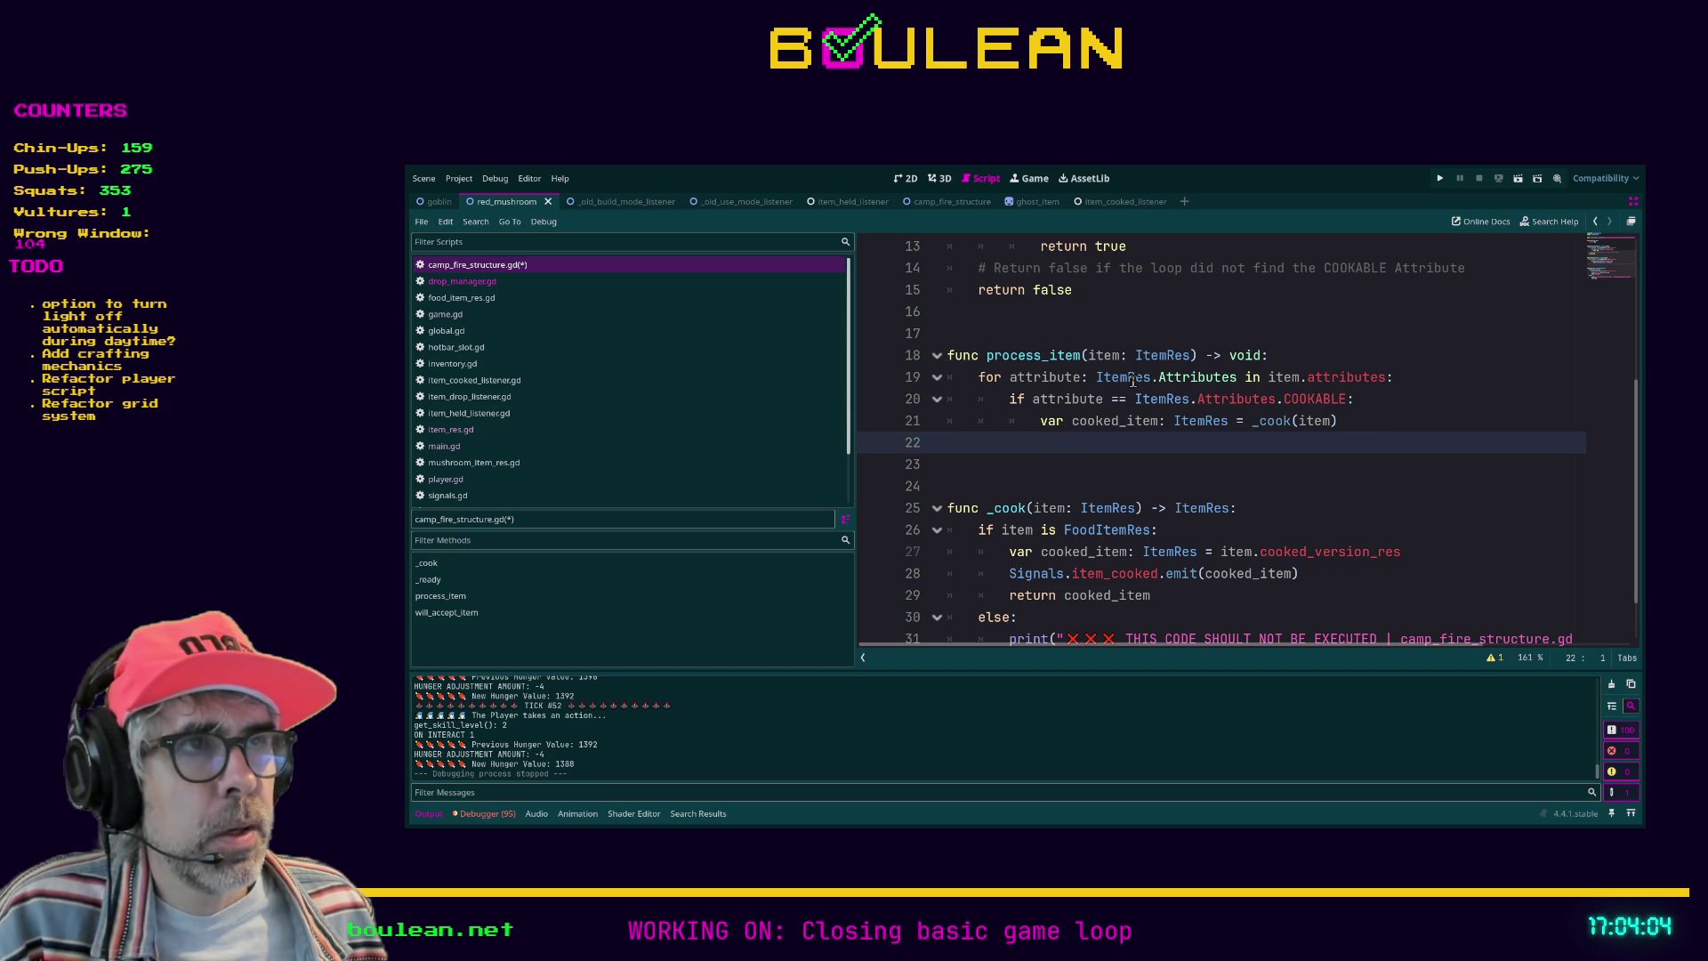
click(1007, 465)
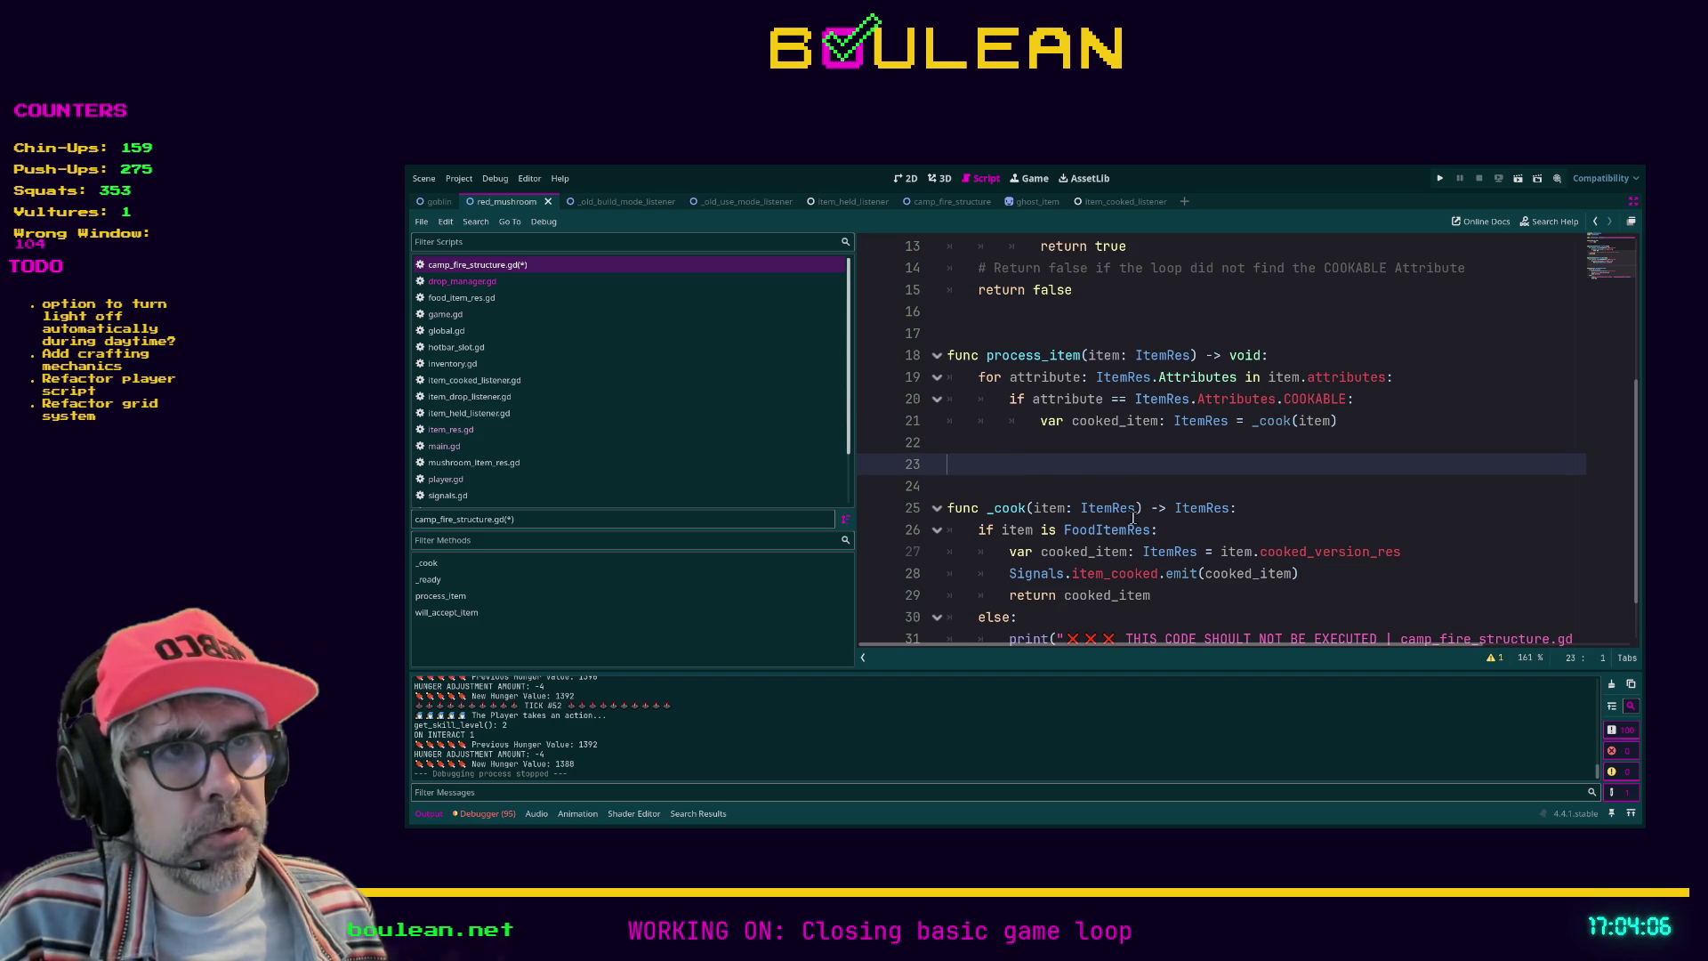
key(BackSpace)
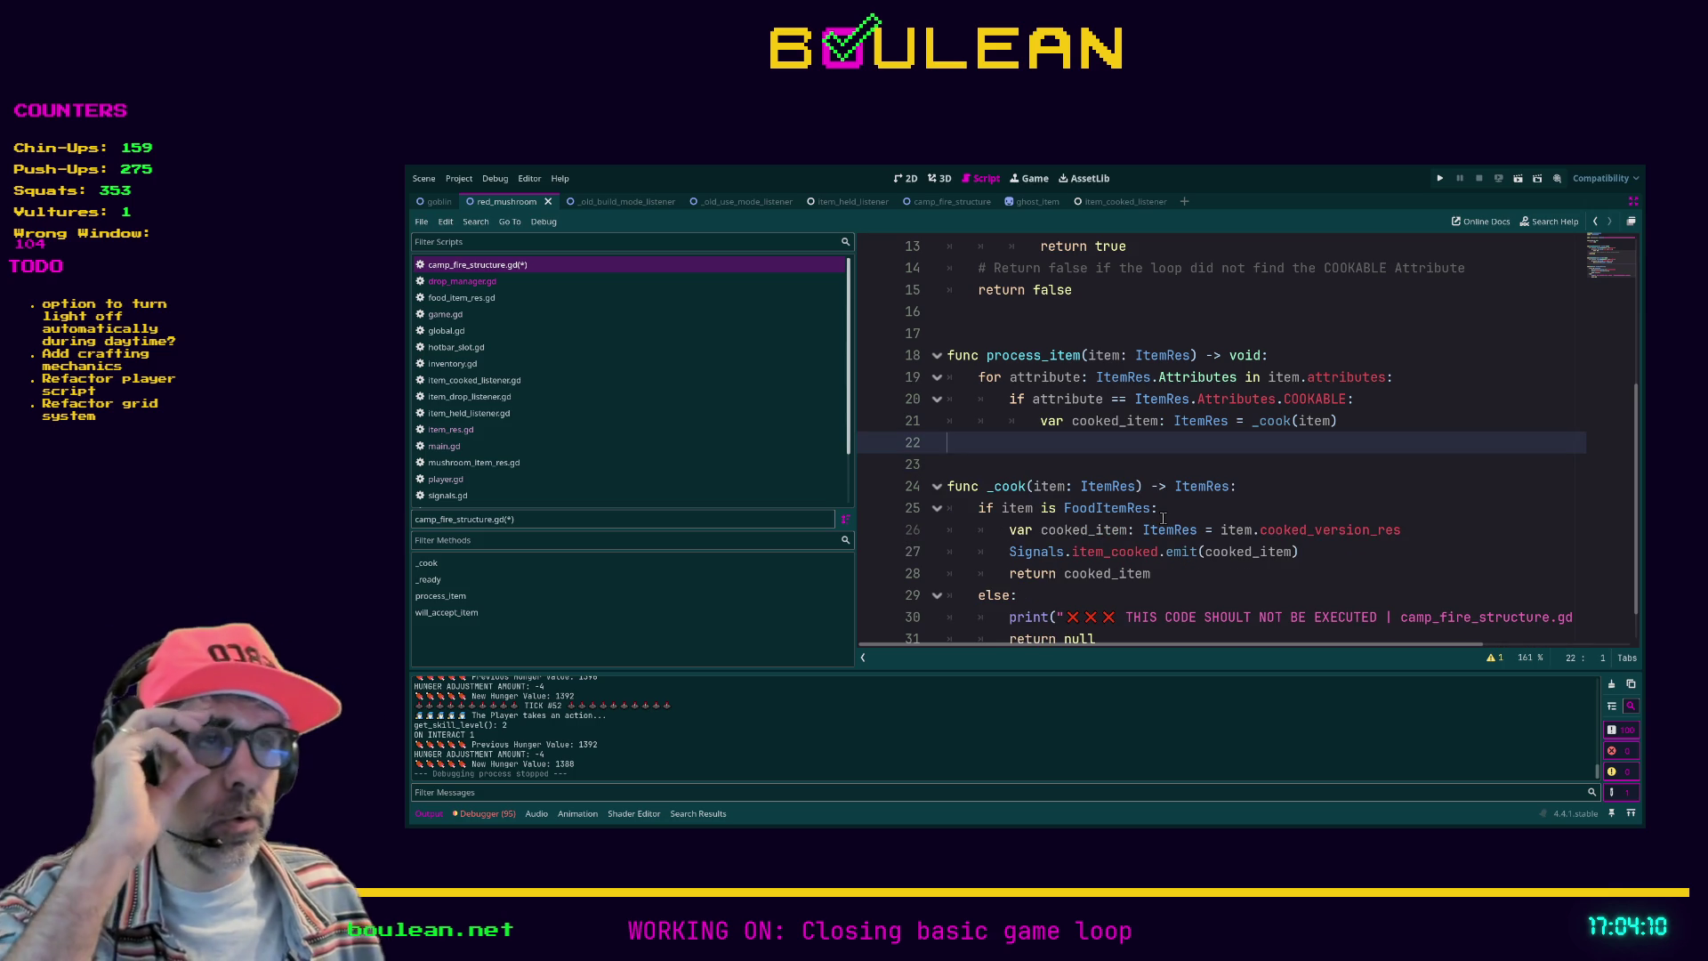
click(1069, 469)
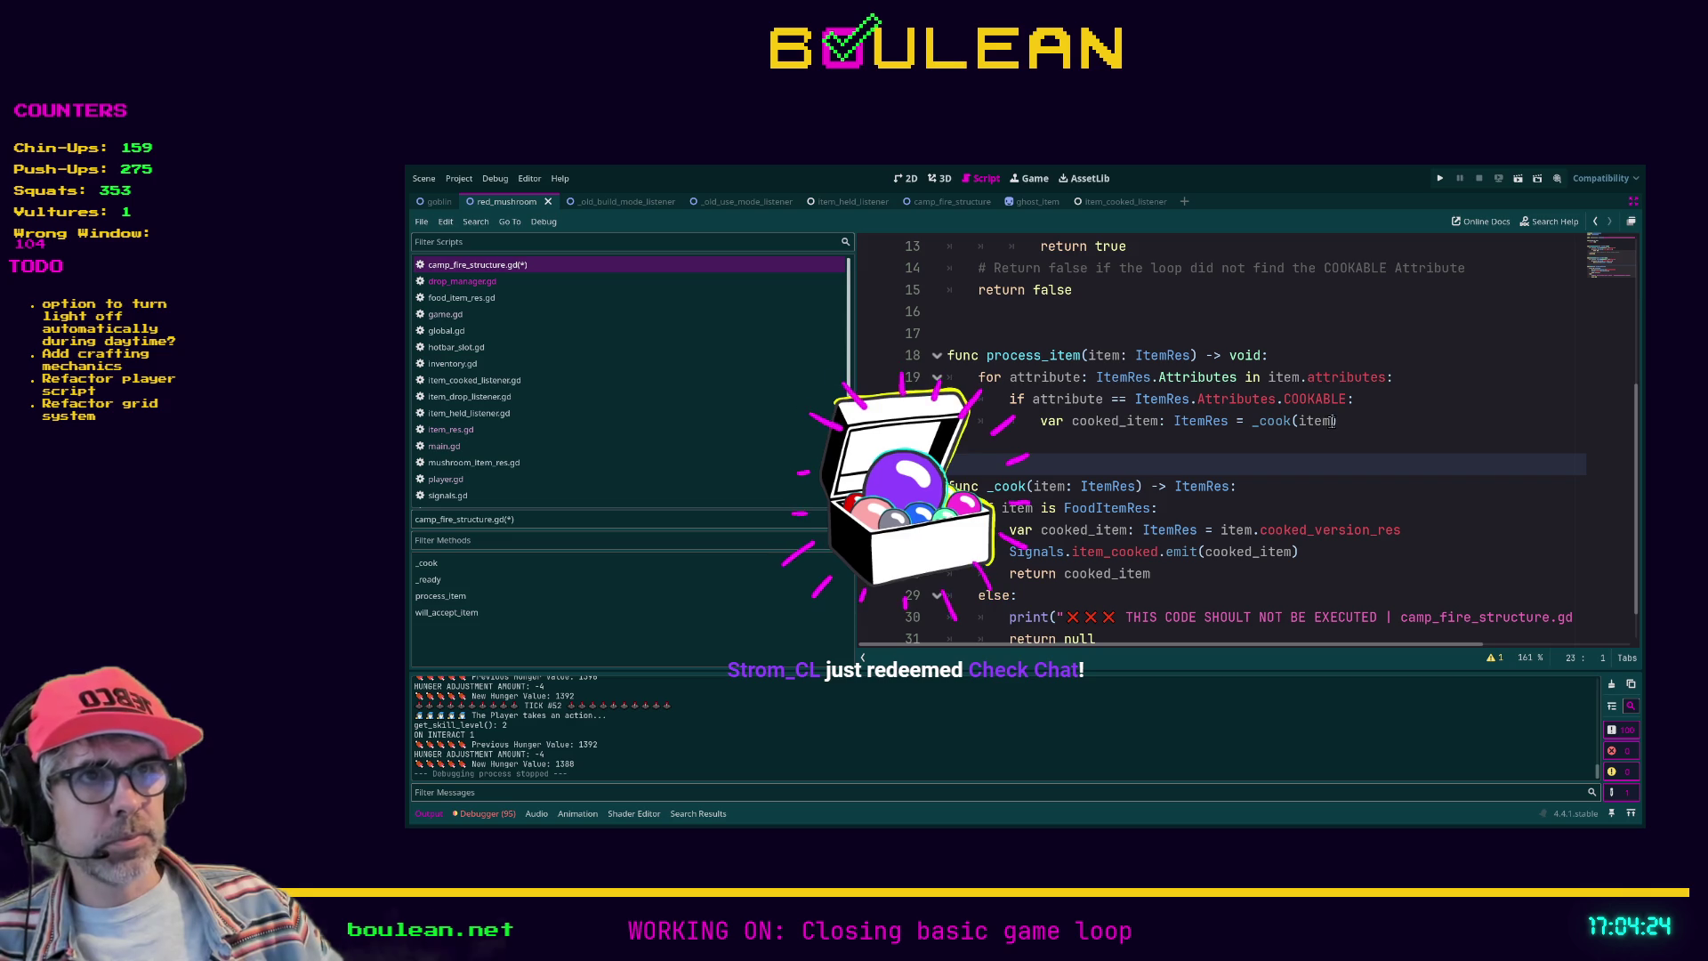
scroll(1305, 425, down, 1)
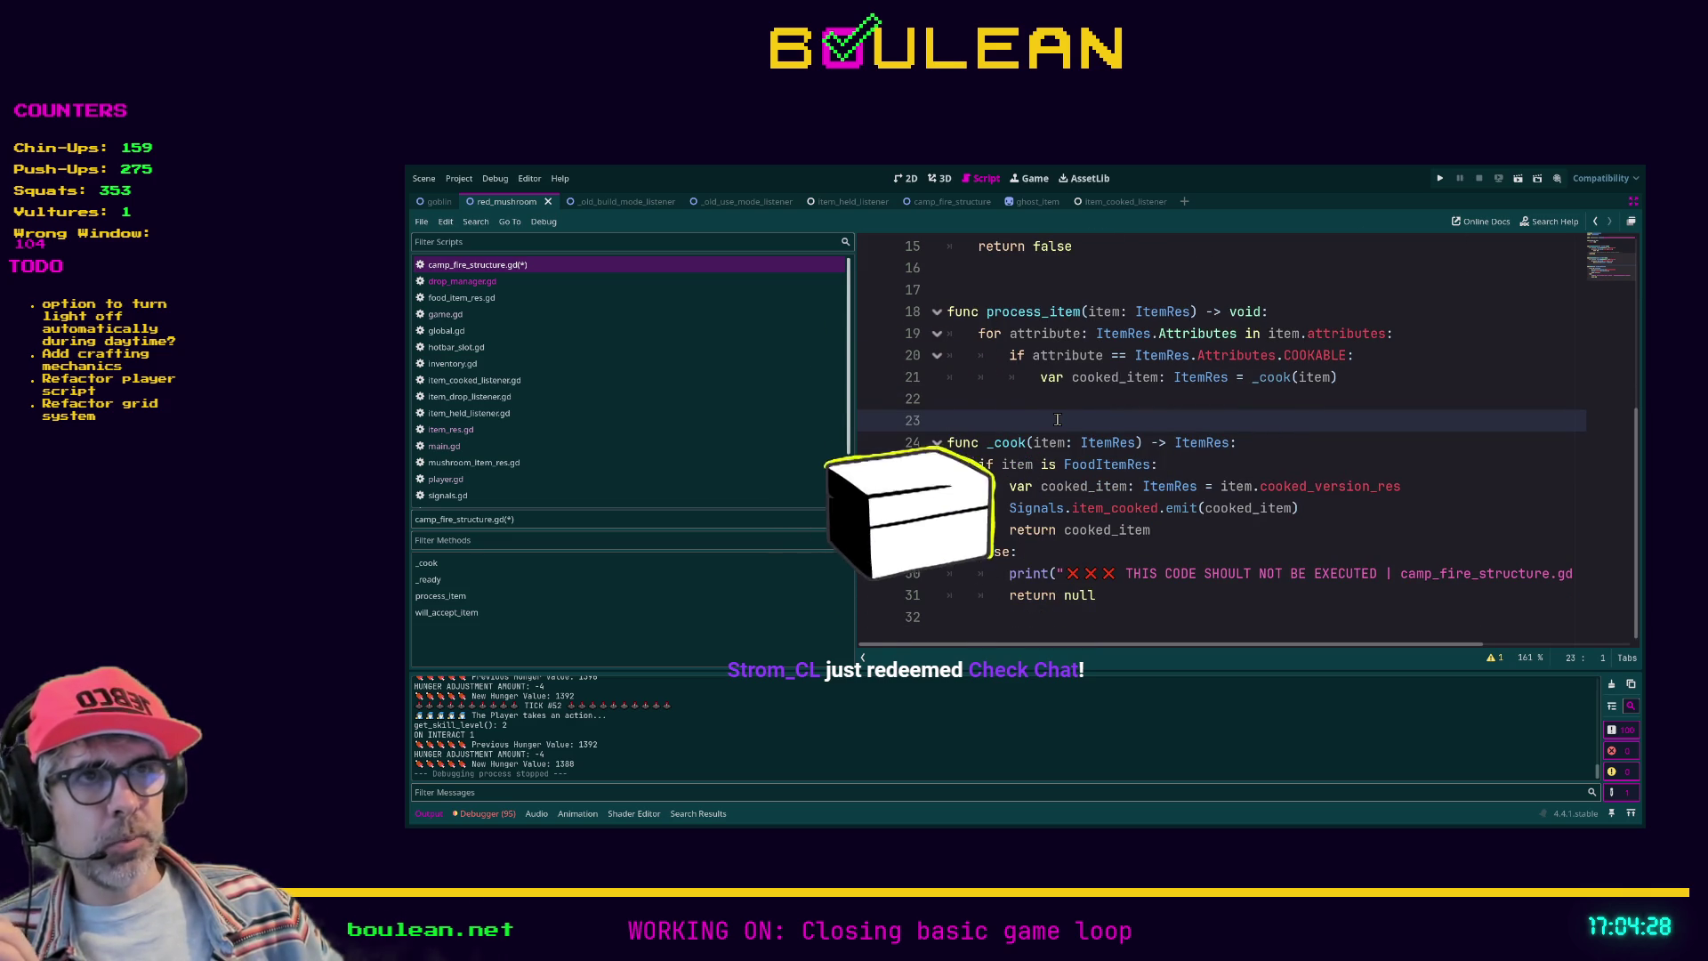
scroll(1067, 430, up, 1)
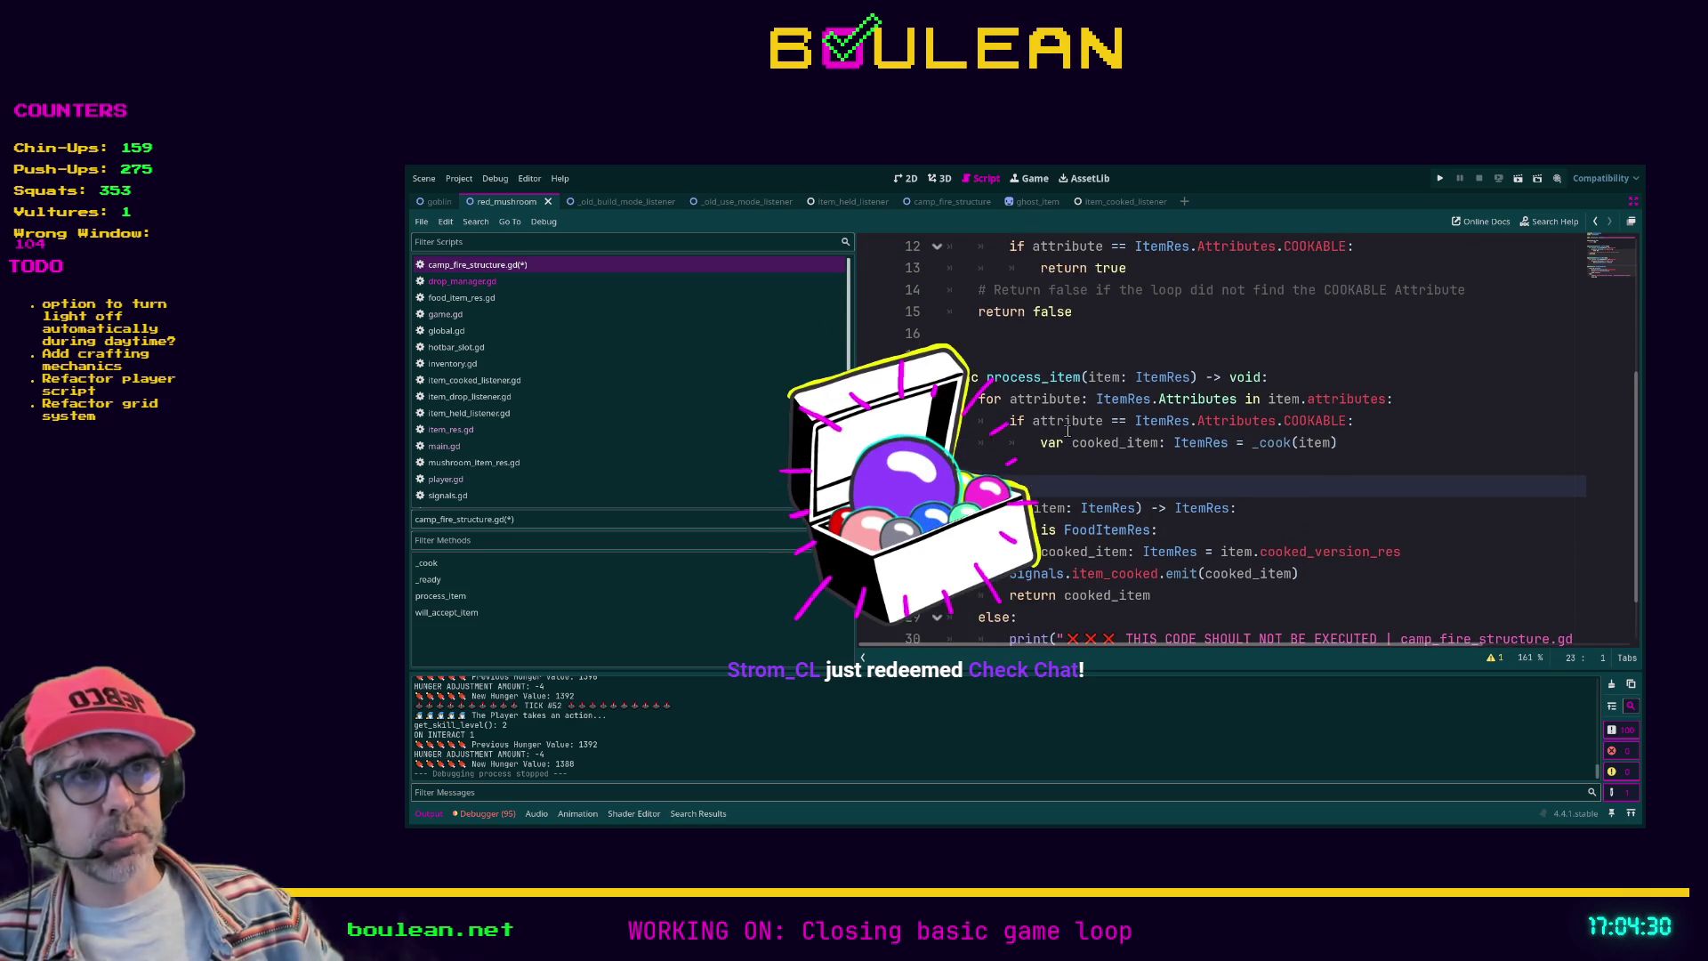
scroll(1067, 431, down, 1)
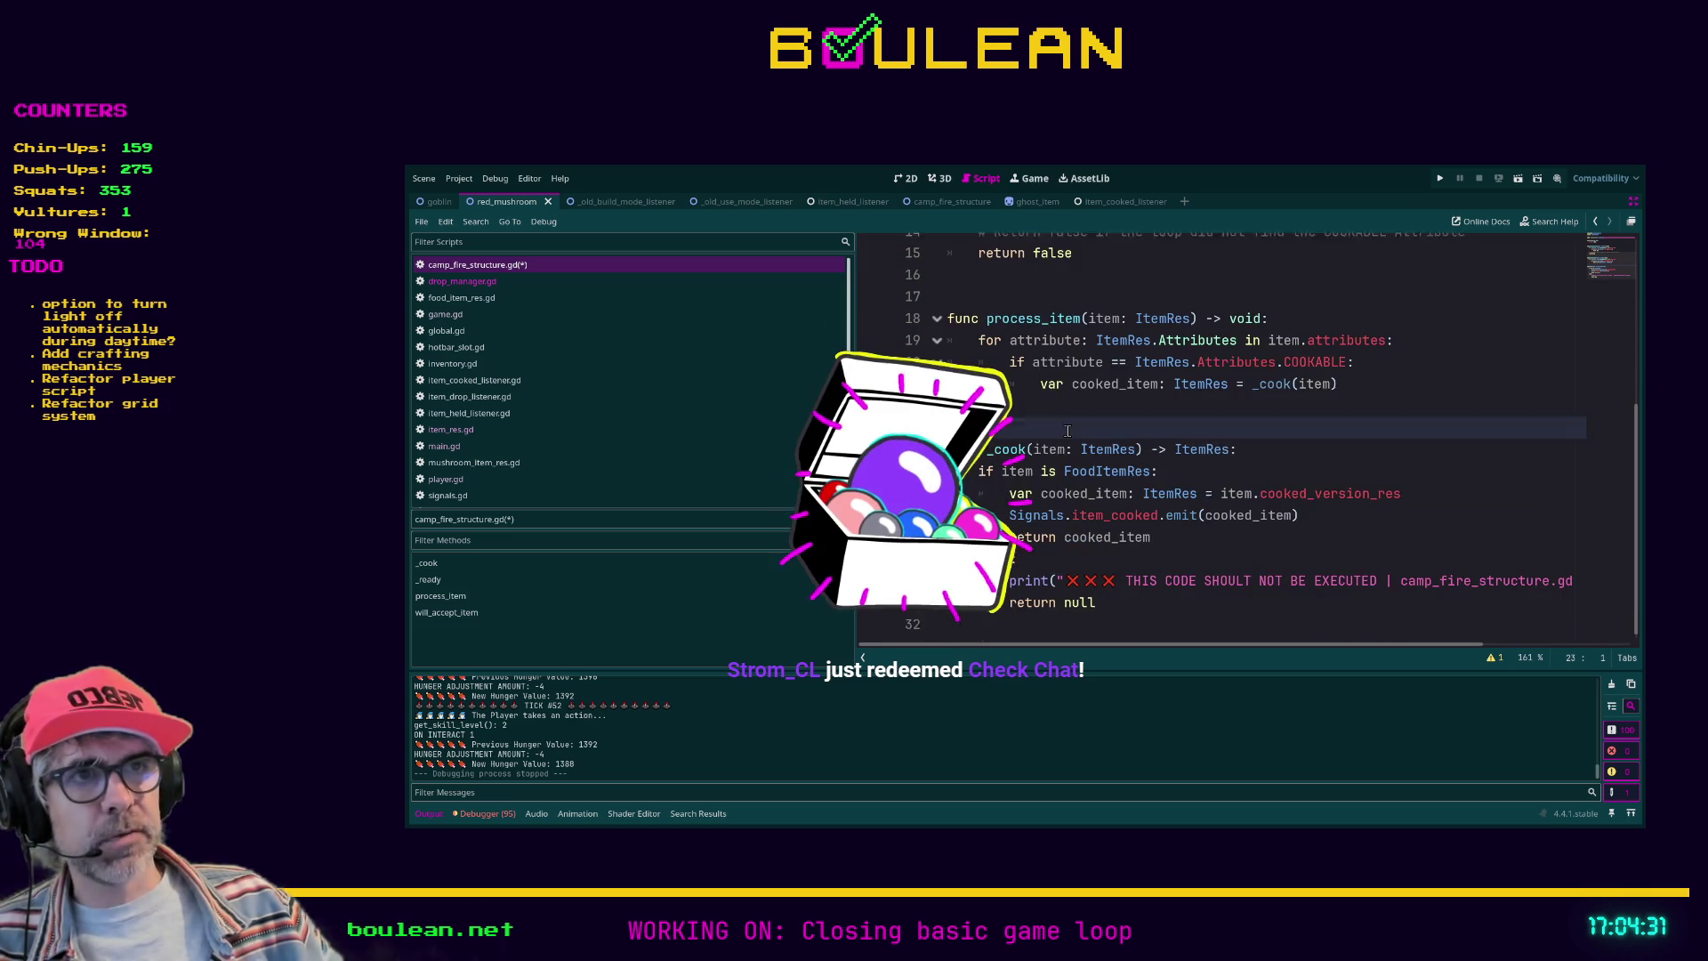
click(1129, 594)
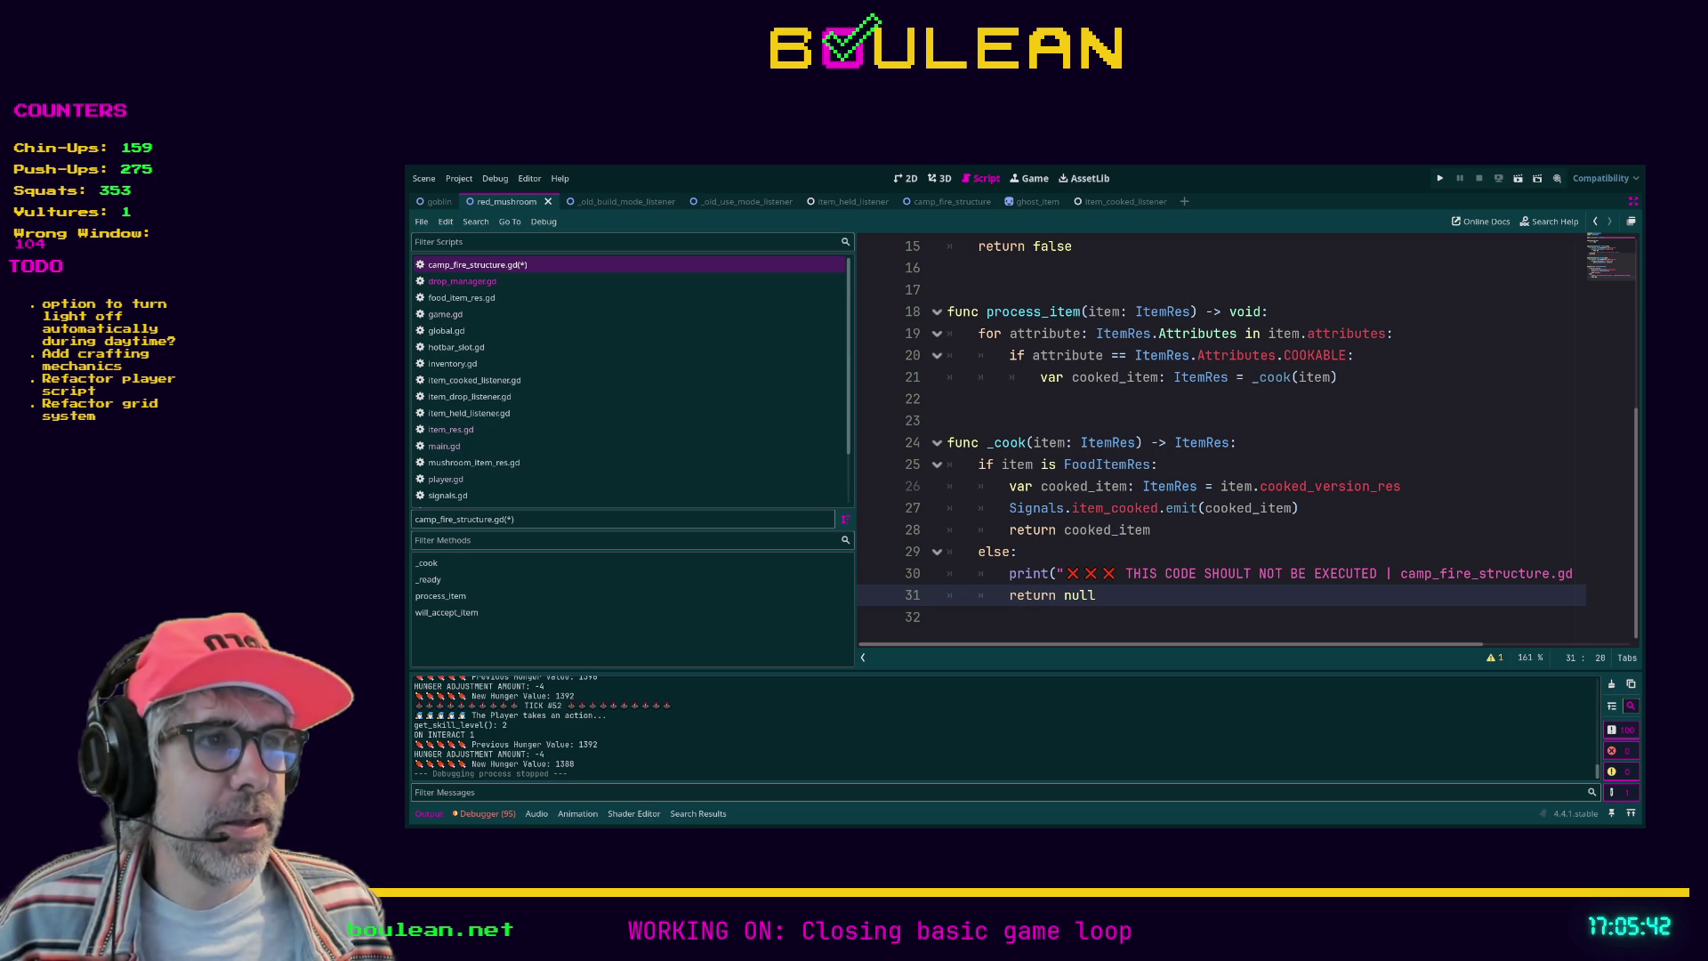
Step: Change SHOULT to SHALT in the else-branch print message on line 30
click(1237, 573)
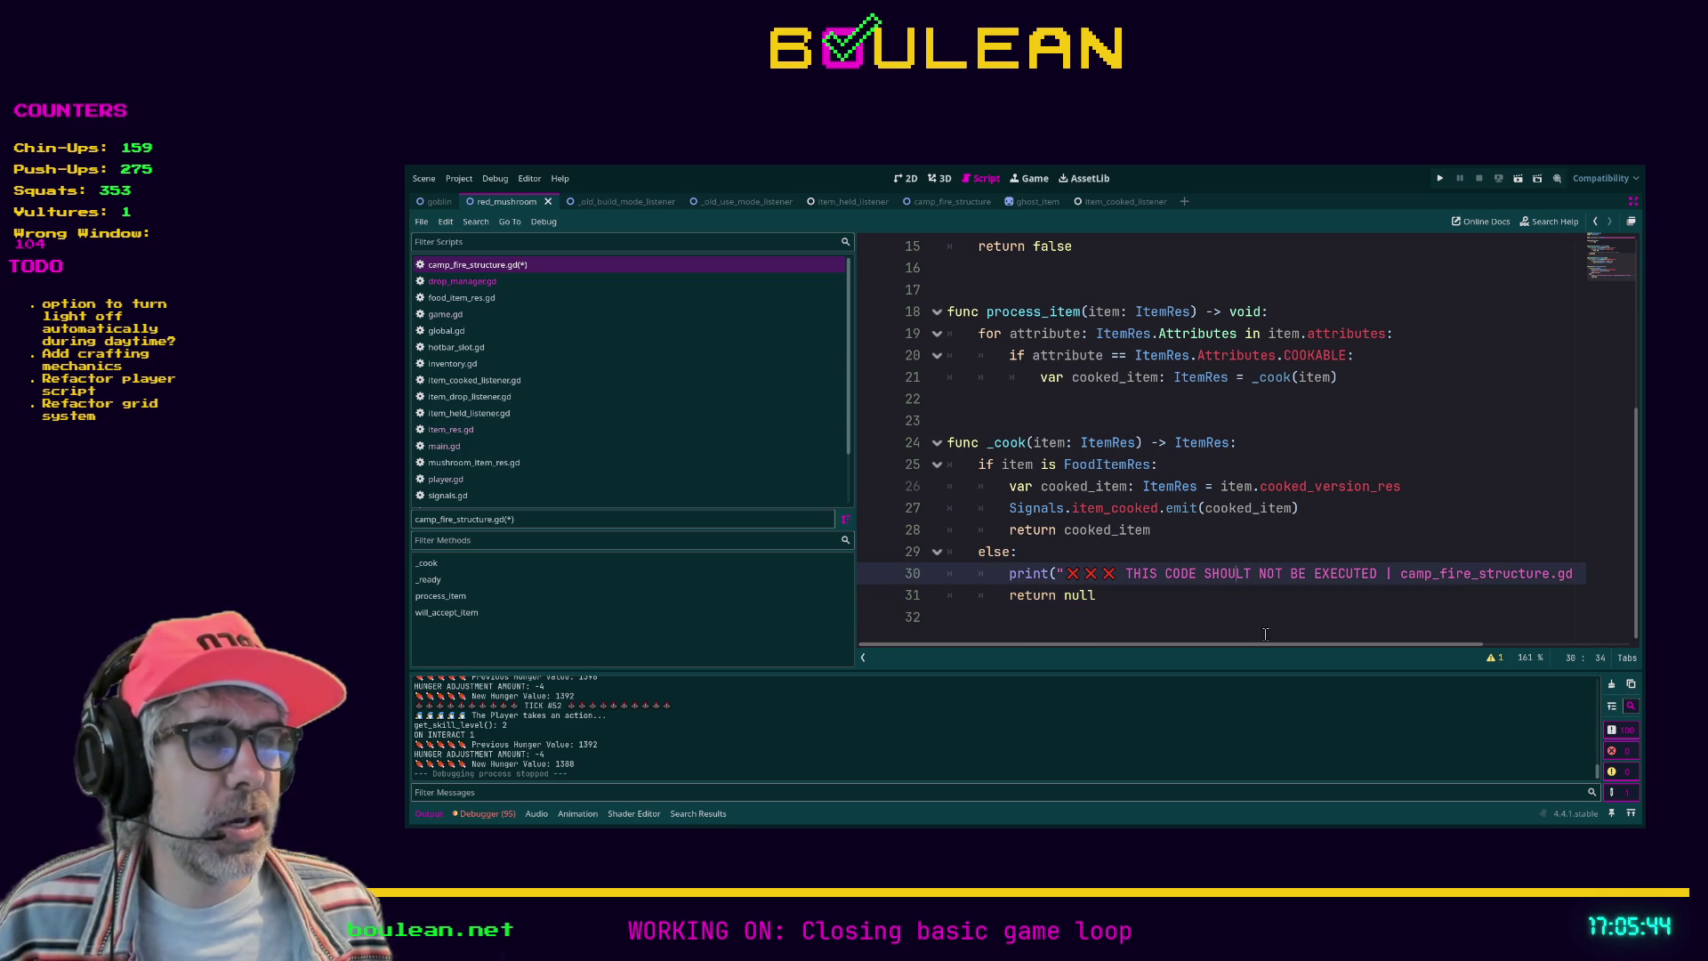
key(BackSpace)
key(BackSpace)
text(A)
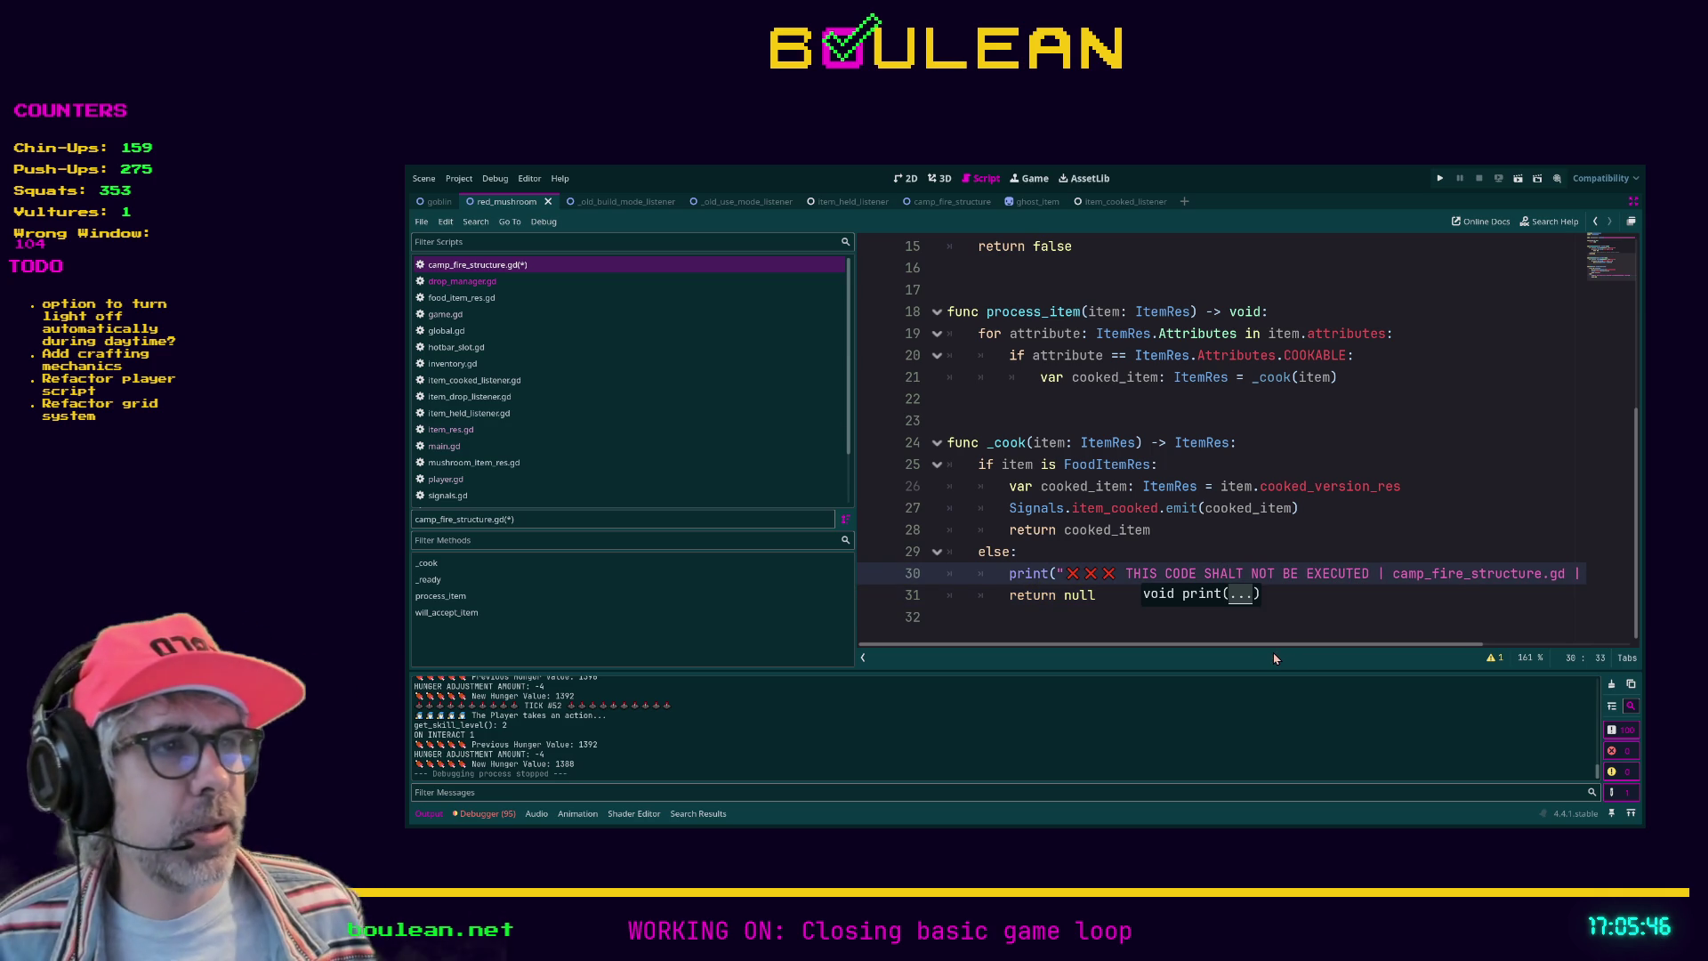
click(1313, 618)
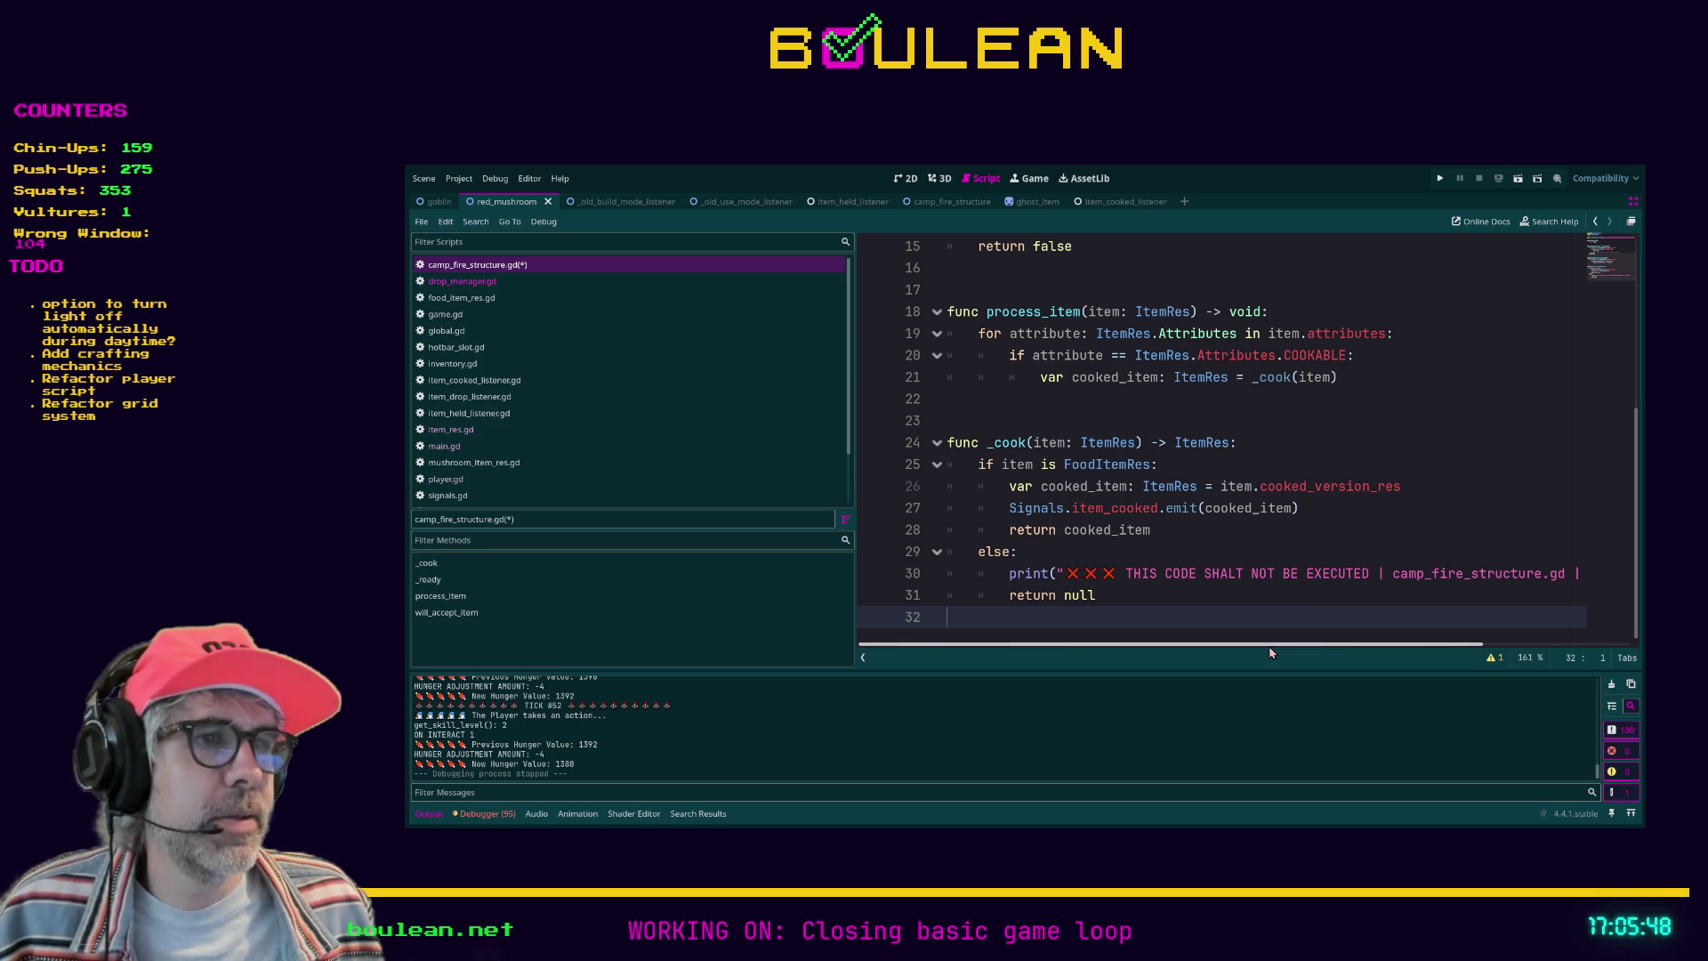
scroll(1267, 651, right, 5)
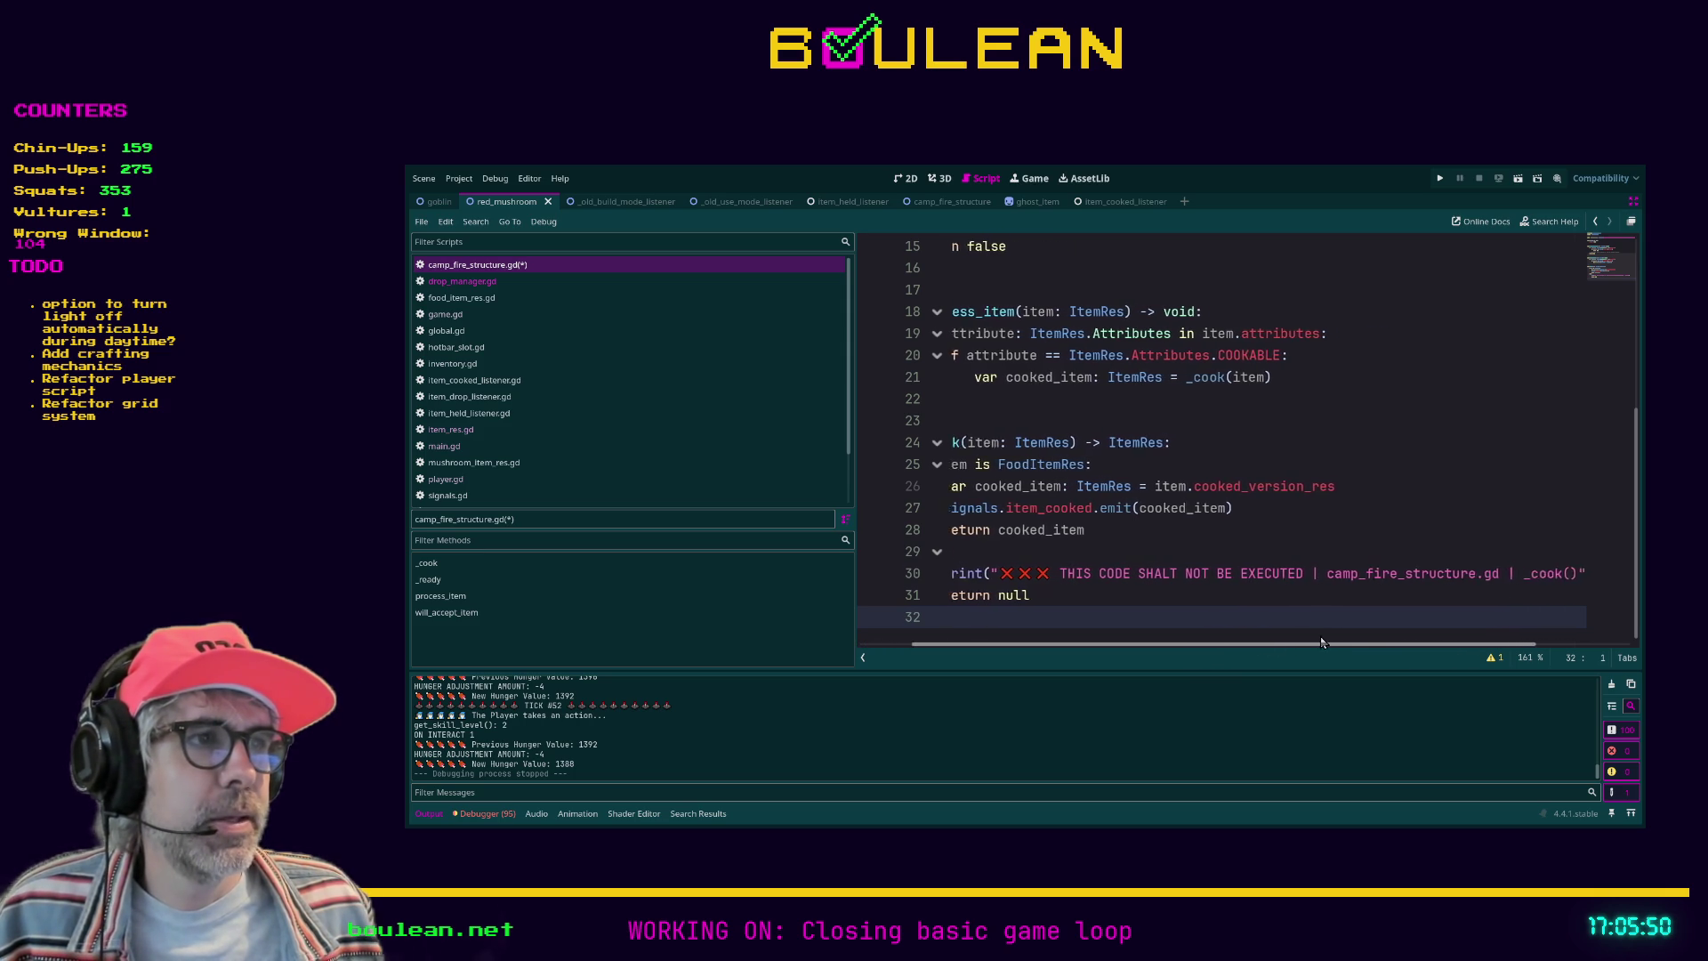
scroll(1321, 630, left, 5)
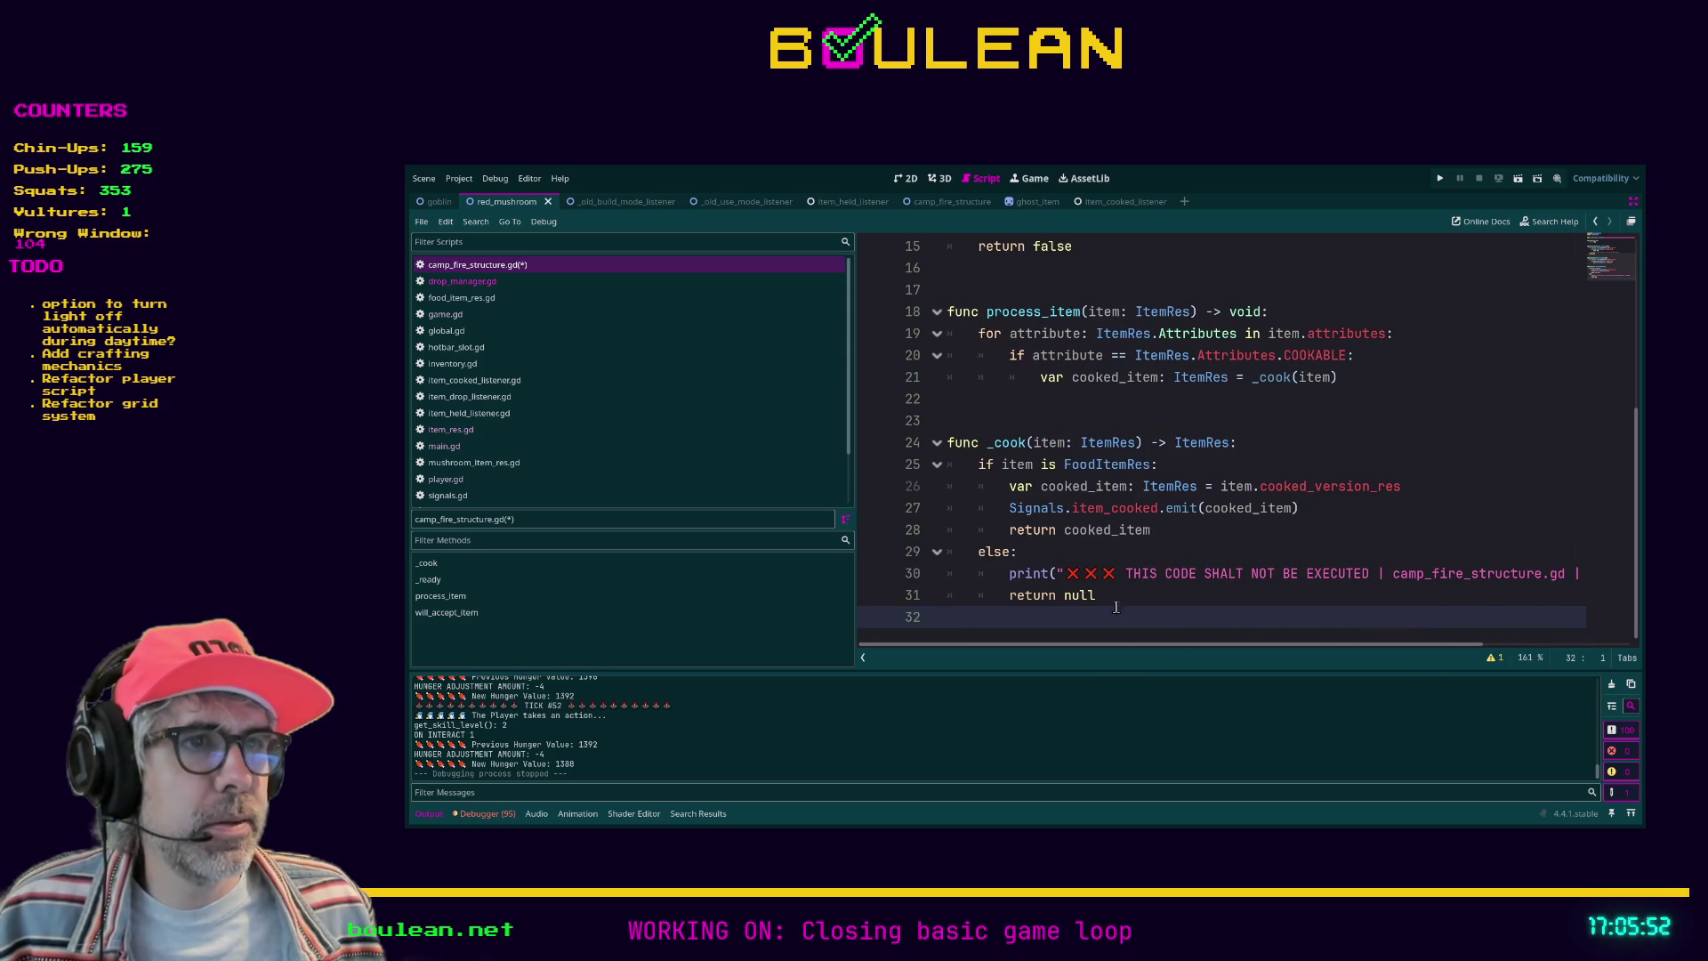
click(1065, 555)
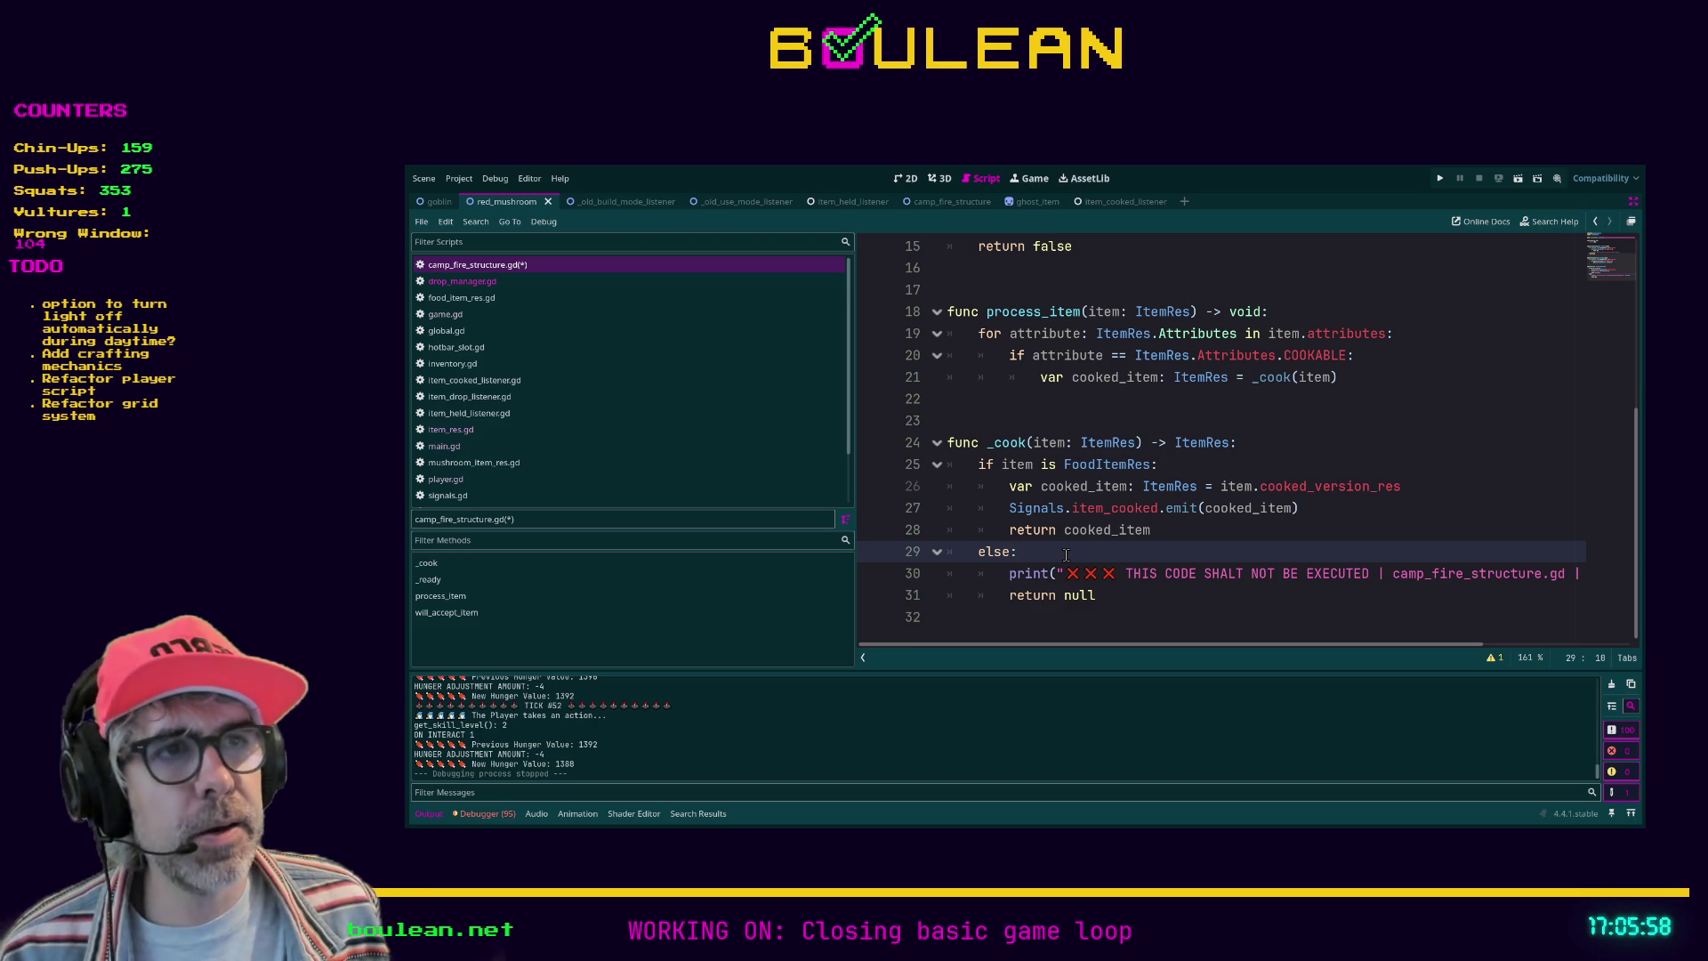
Step: Review the _cook signature and its if/else branches, then save camp_fire_structure.gd
drag(1150, 442, 1245, 442)
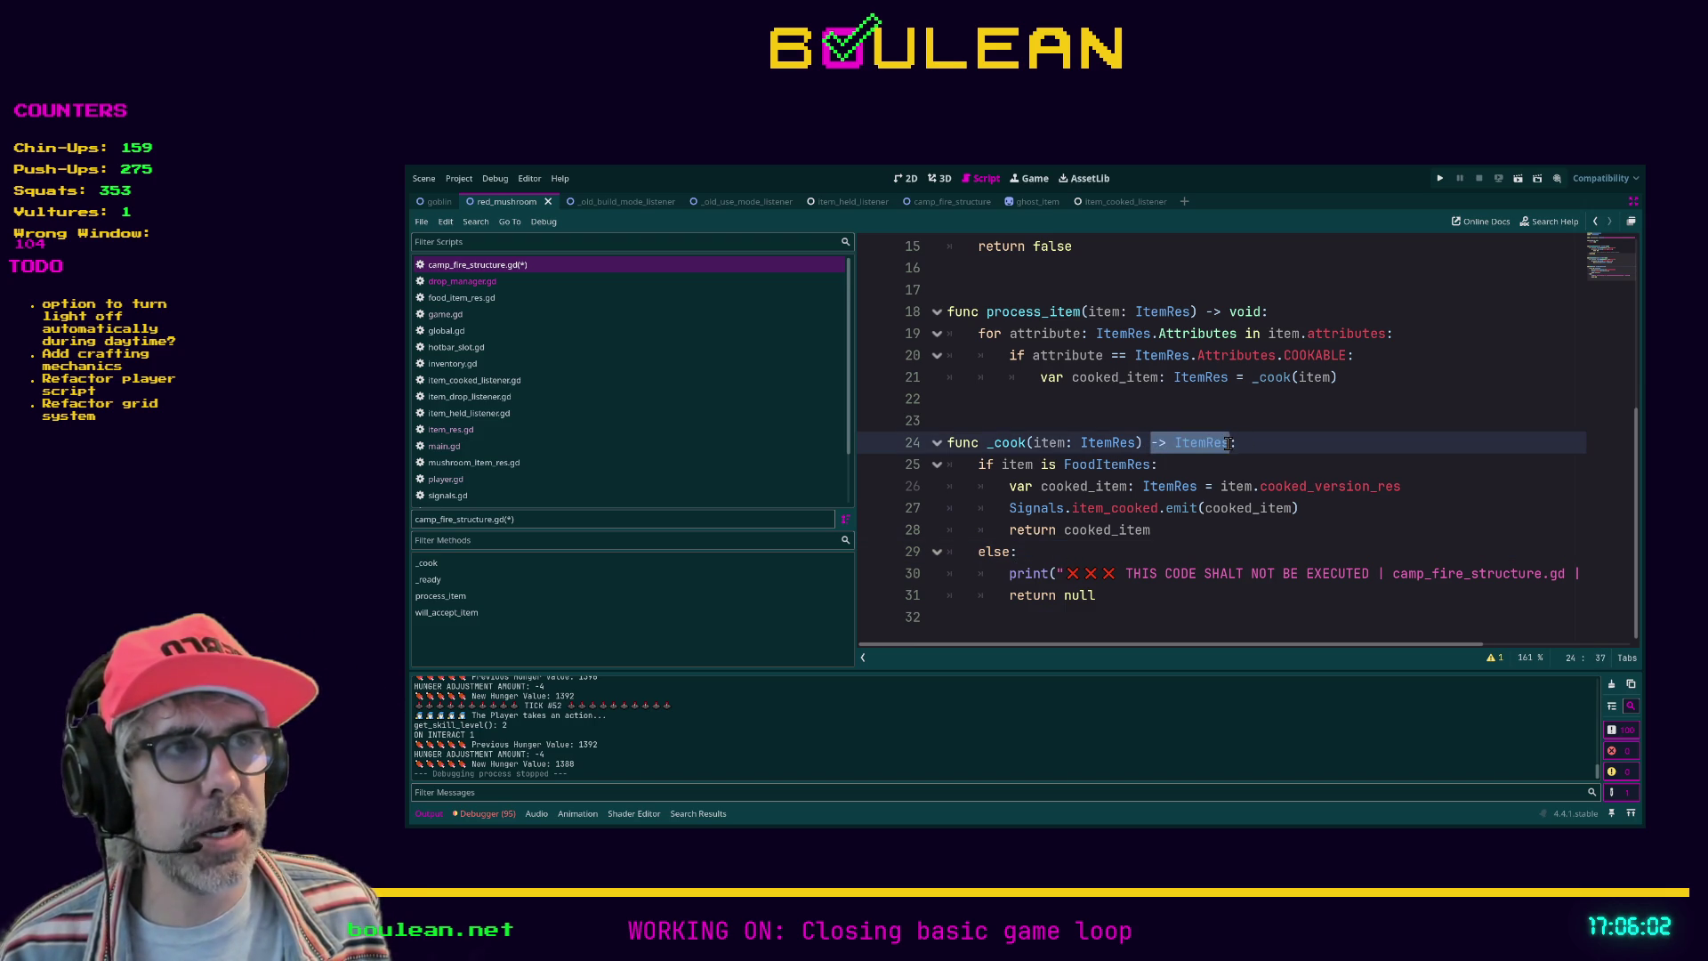
click(1231, 443)
mouse_move(977, 464)
mouse_down()
mouse_move(1161, 504)
mouse_move(982, 539)
mouse_move(1027, 551)
mouse_up()
drag(1134, 596, 948, 553)
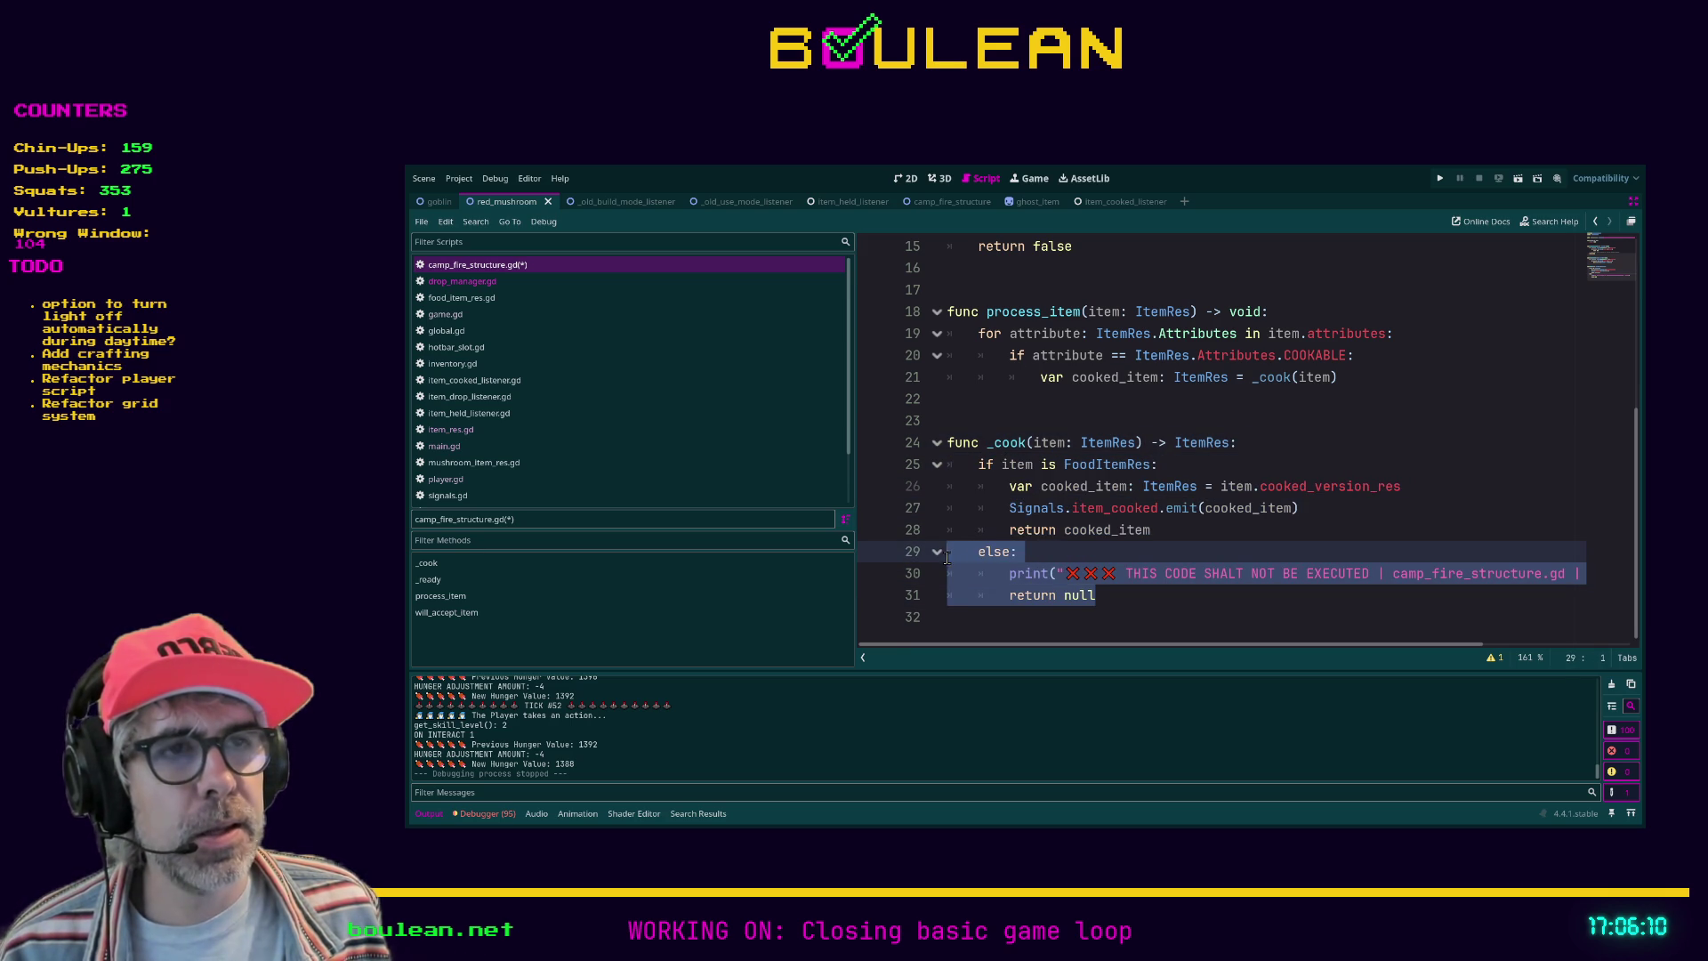
click(1187, 527)
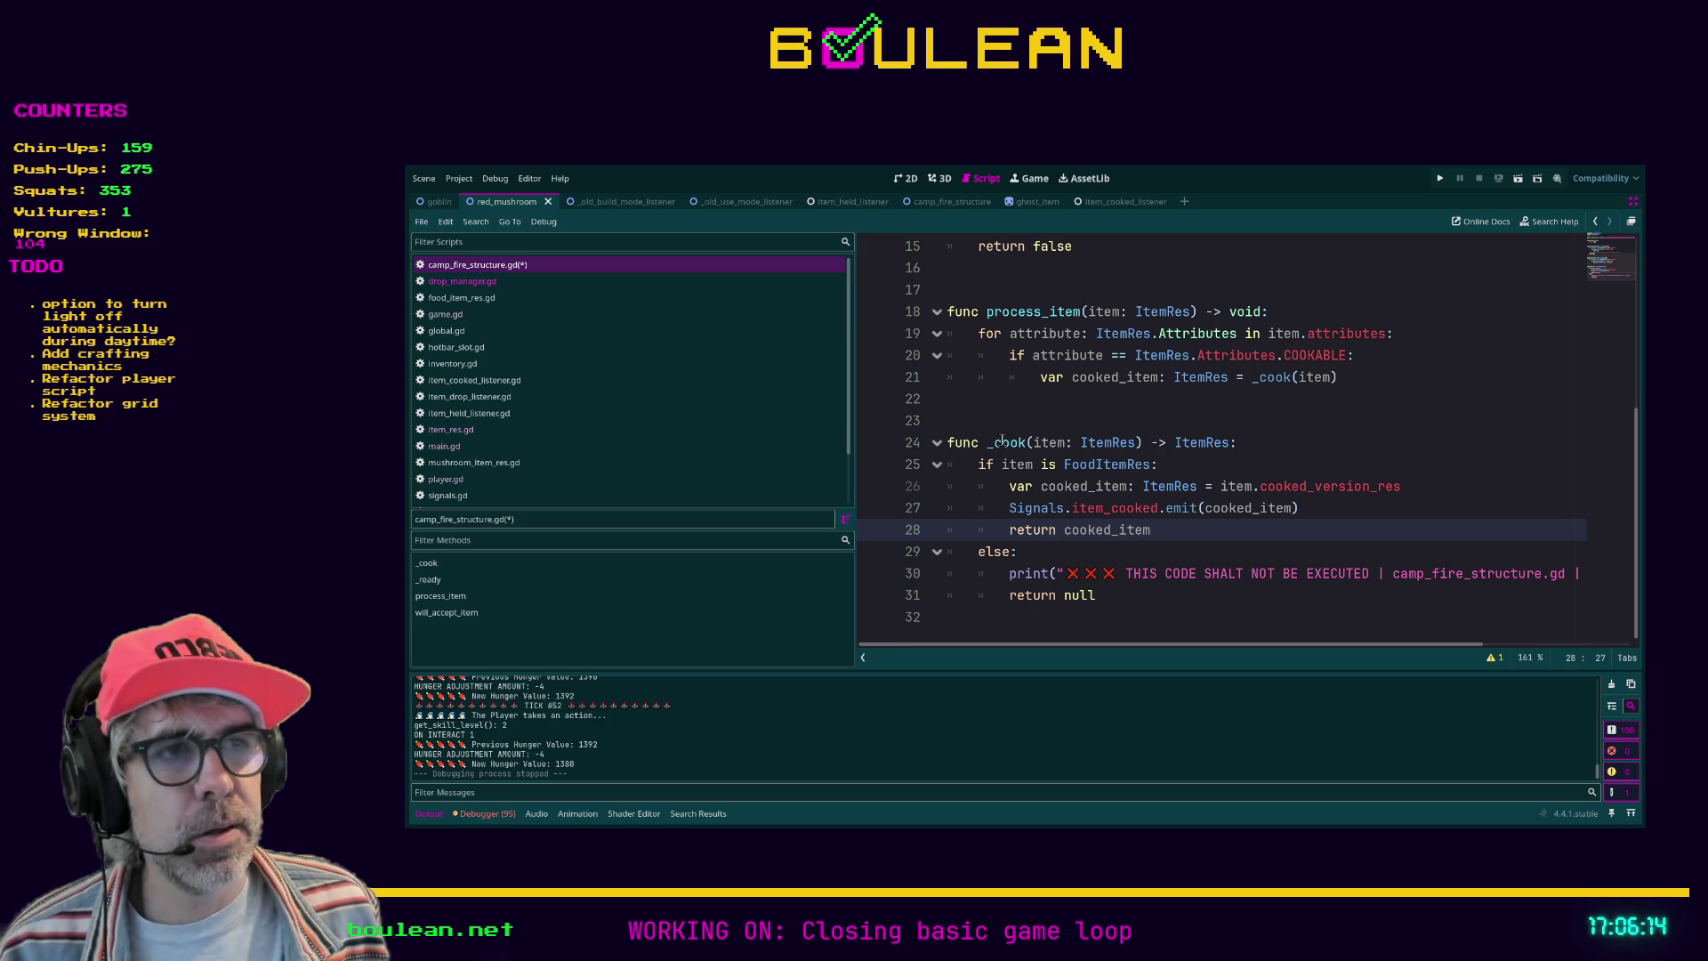
drag(1237, 574, 1009, 573)
click(1101, 596)
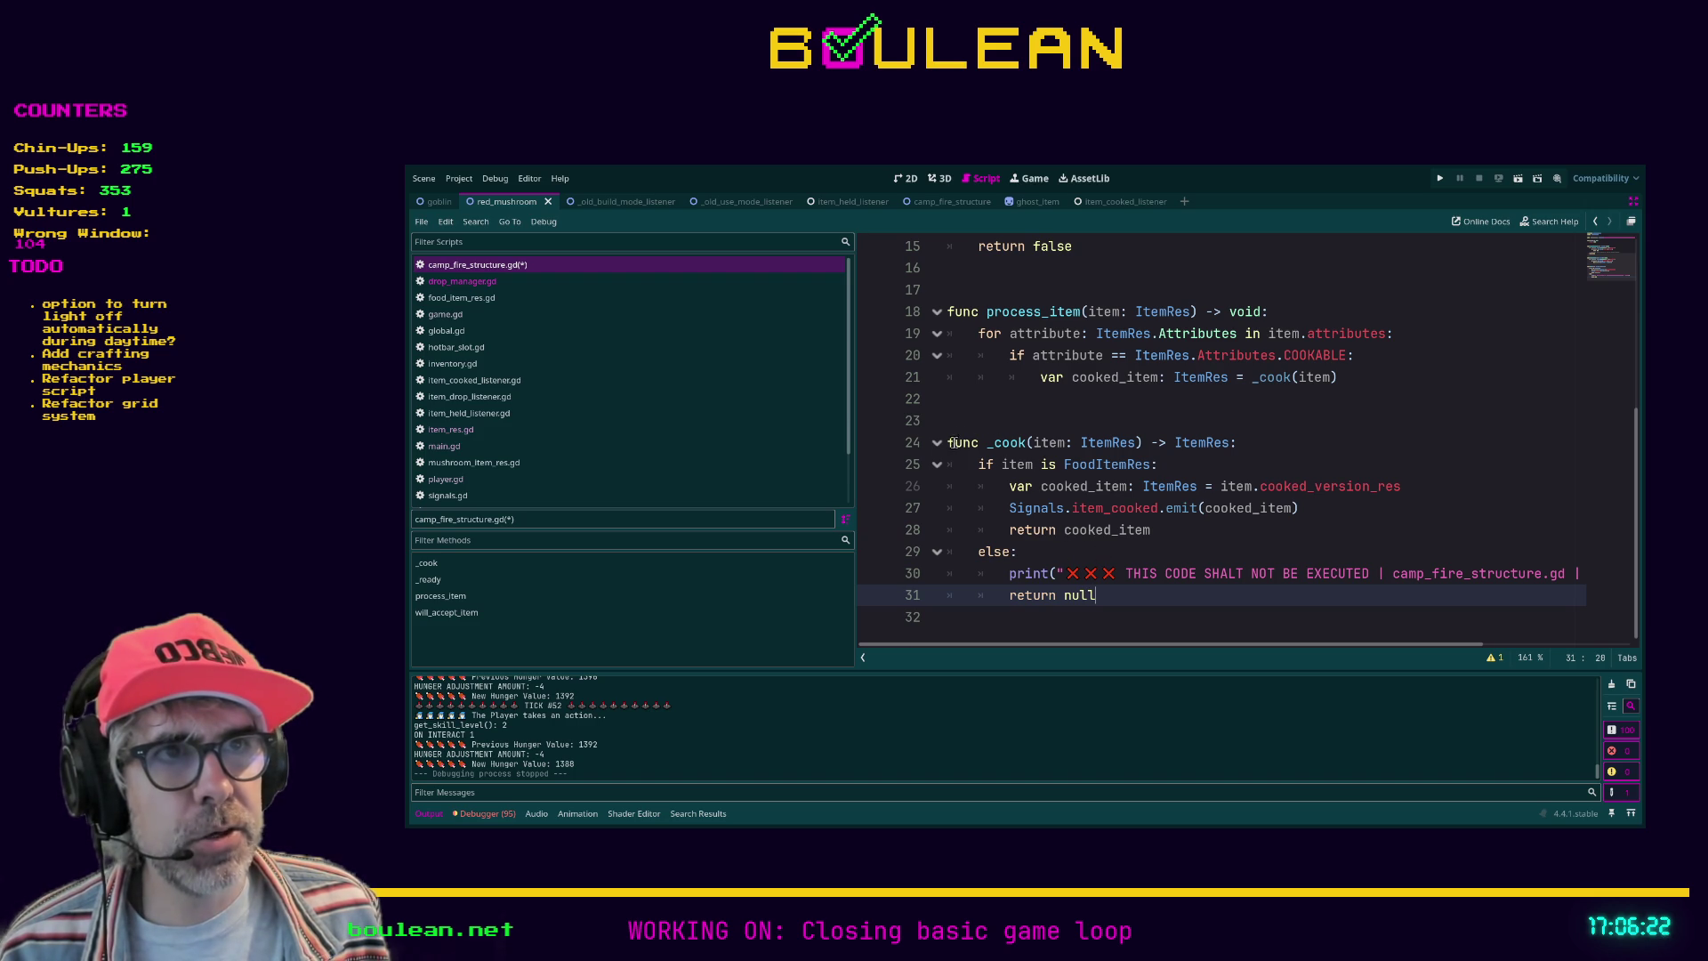
mouse_move(948, 442)
mouse_down()
mouse_move(1192, 507)
mouse_move(1189, 525)
mouse_up()
key(ctrl+s)
click(1113, 552)
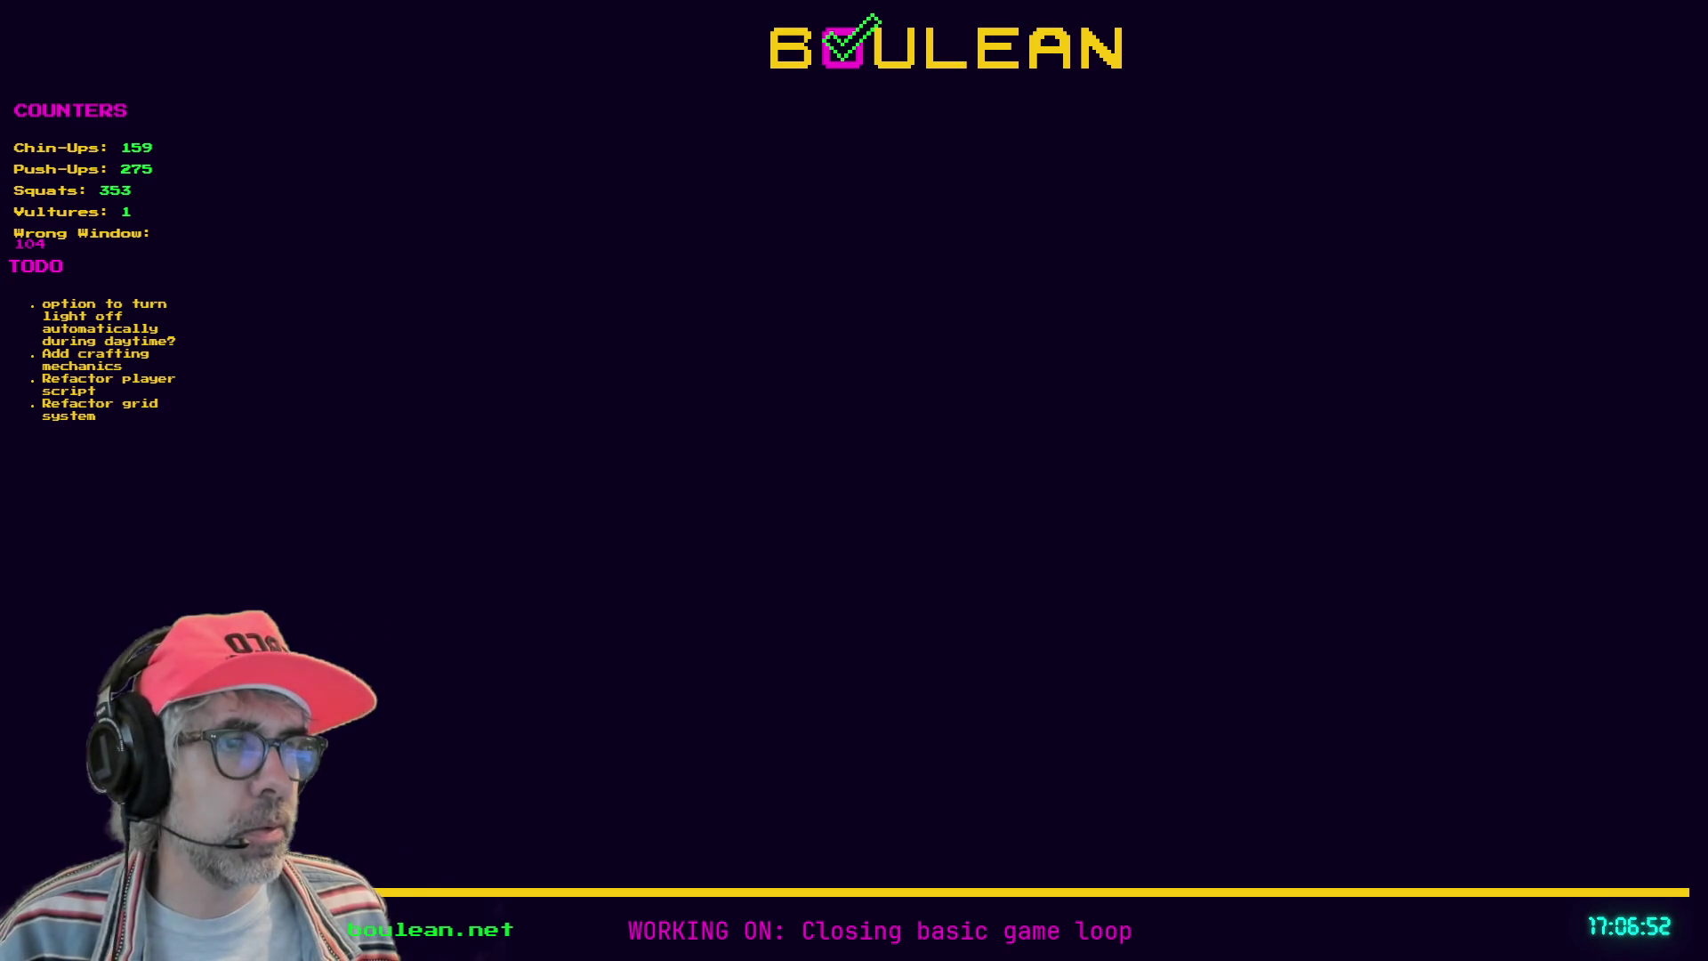
Step: Open a new Brave tab and start typing 'gds' in the address bar
key(ctrl+t)
text(gdscru)
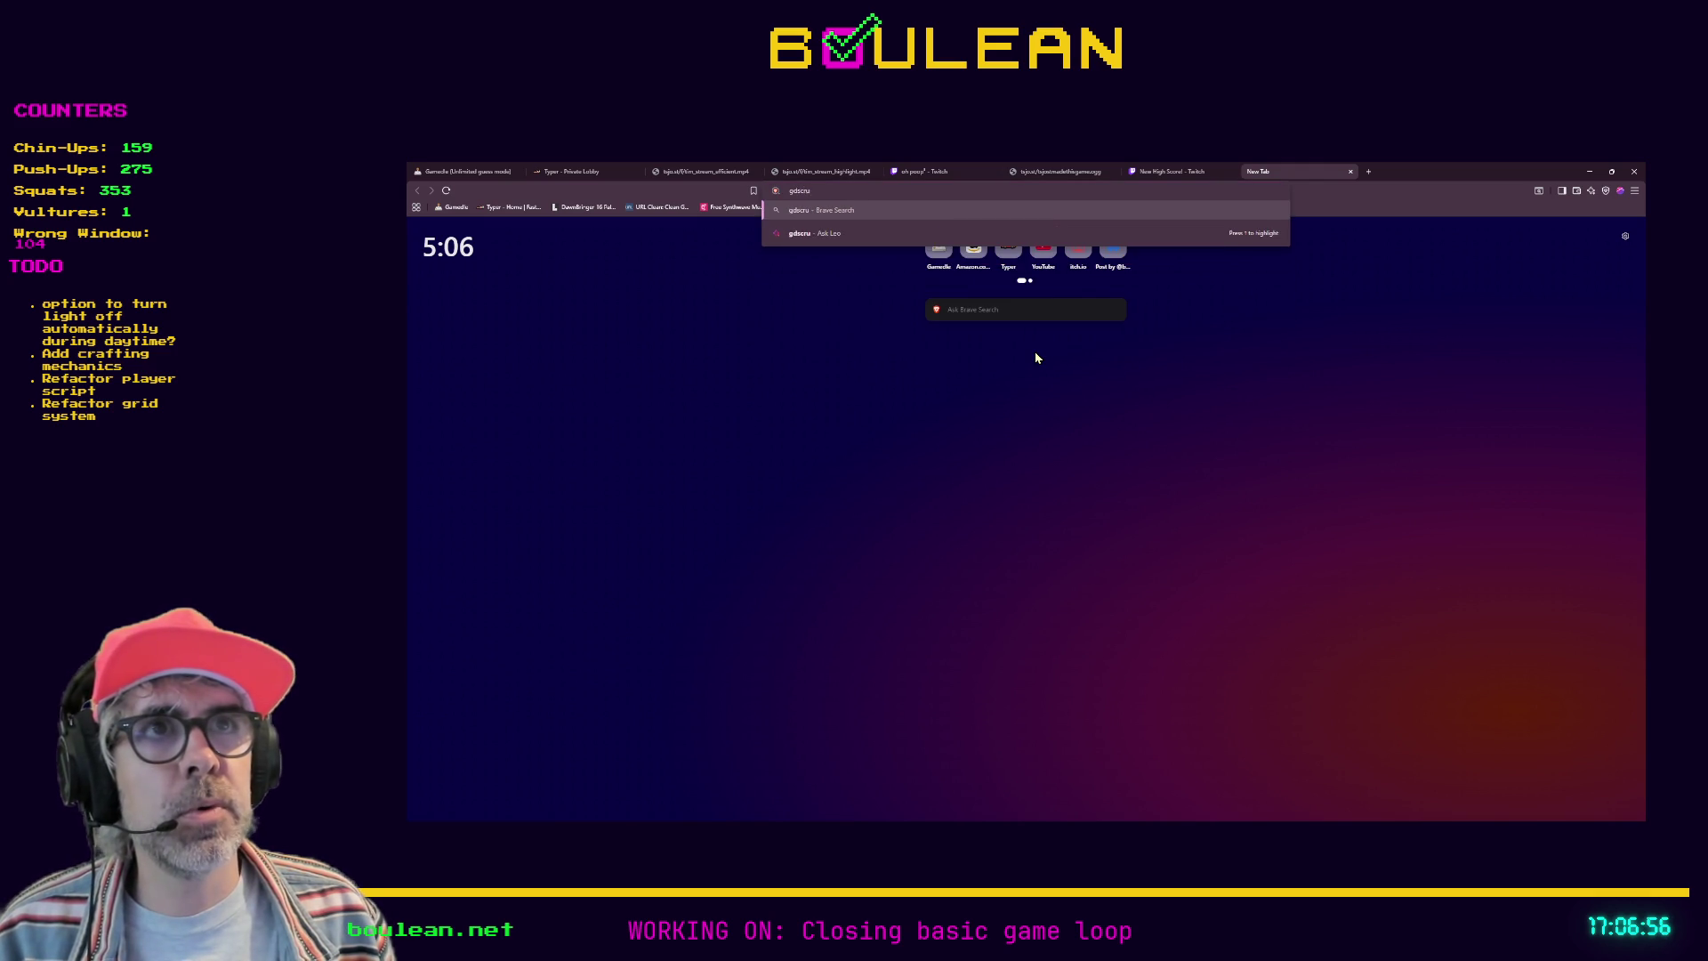
key(BackSpace)
text(ipt assert)
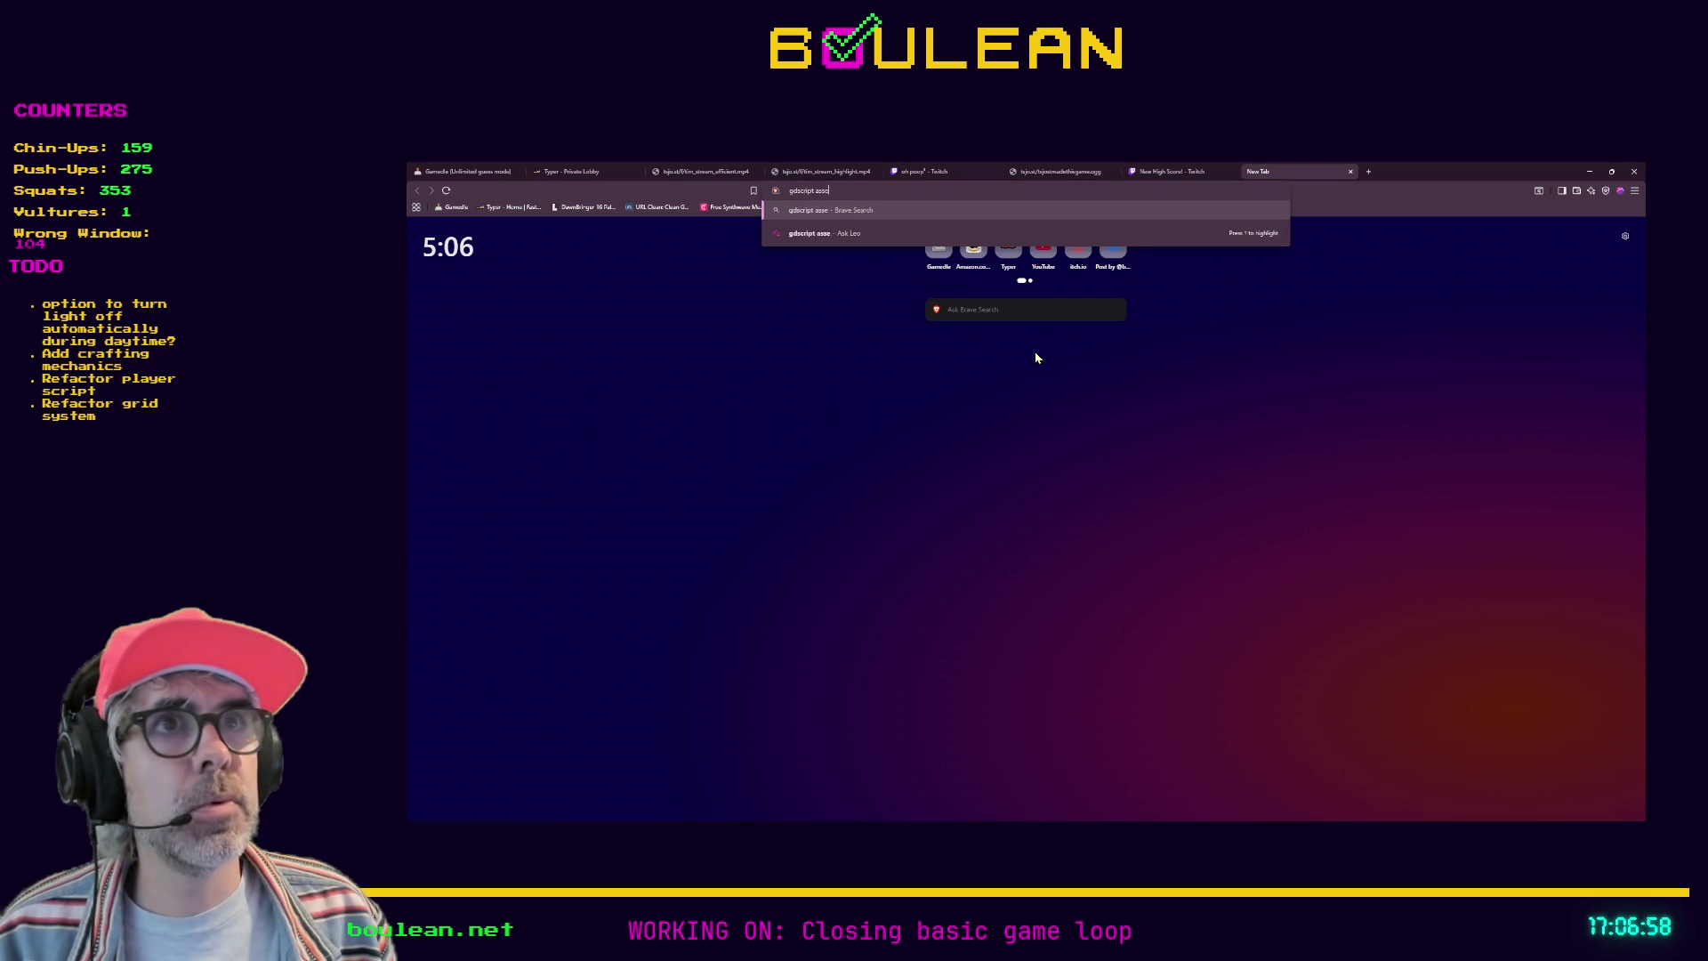
key(Return)
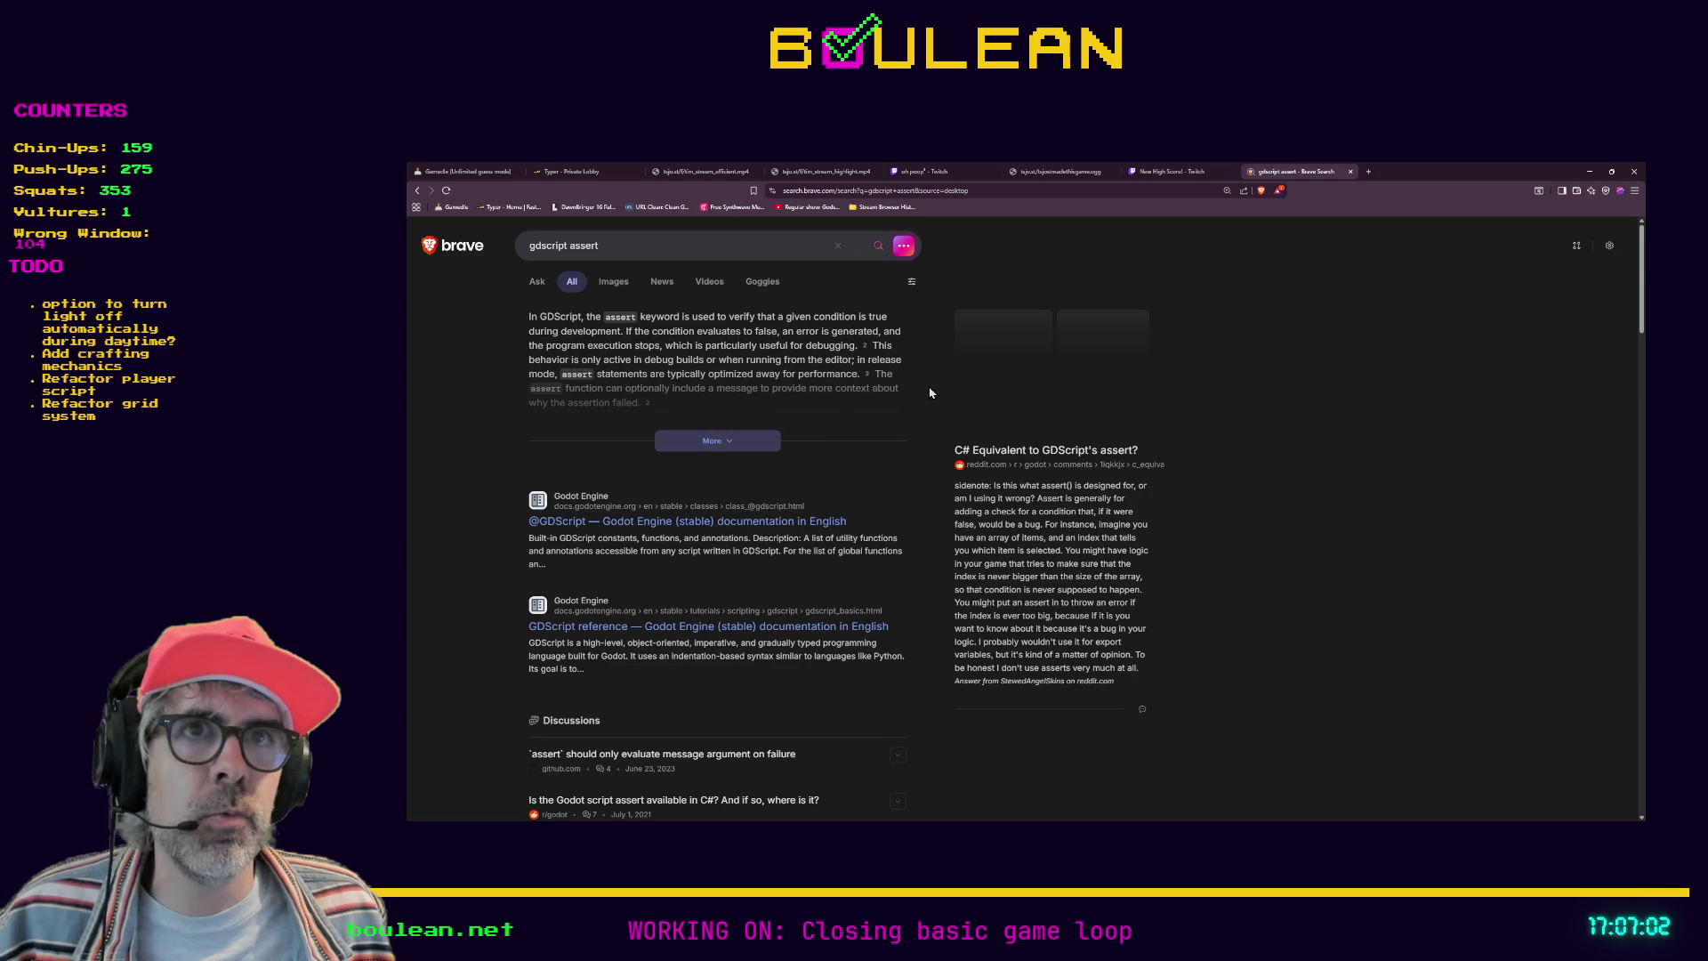
click(699, 527)
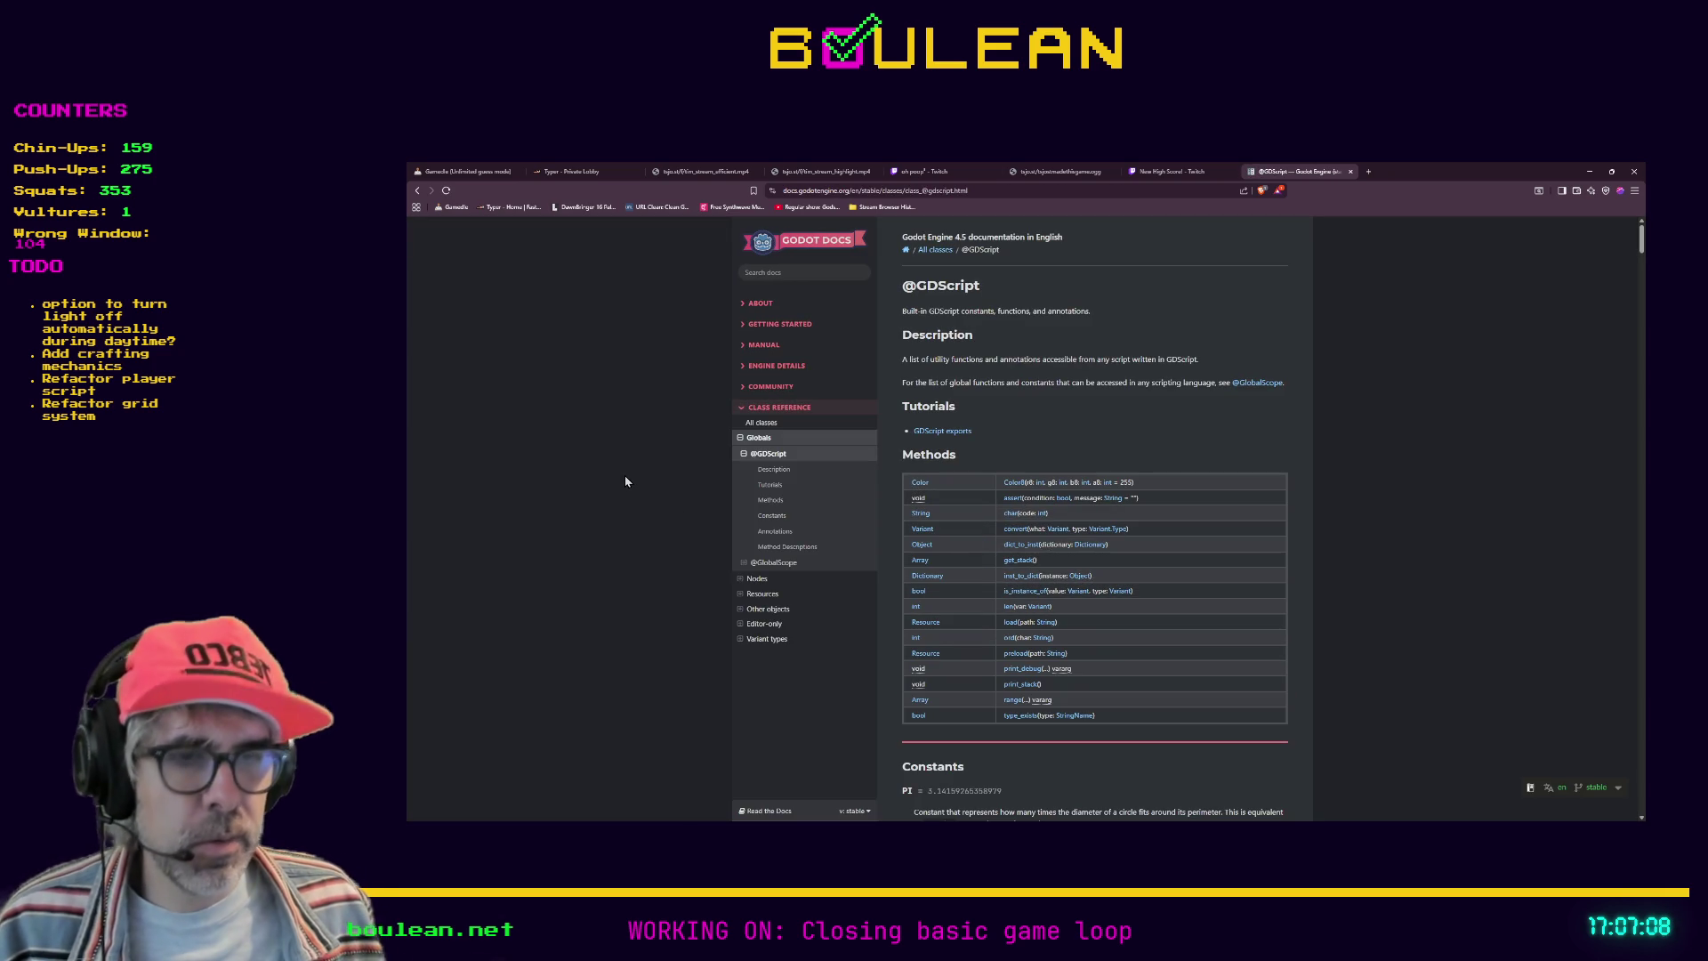
key(ctrl+f)
text(assert)
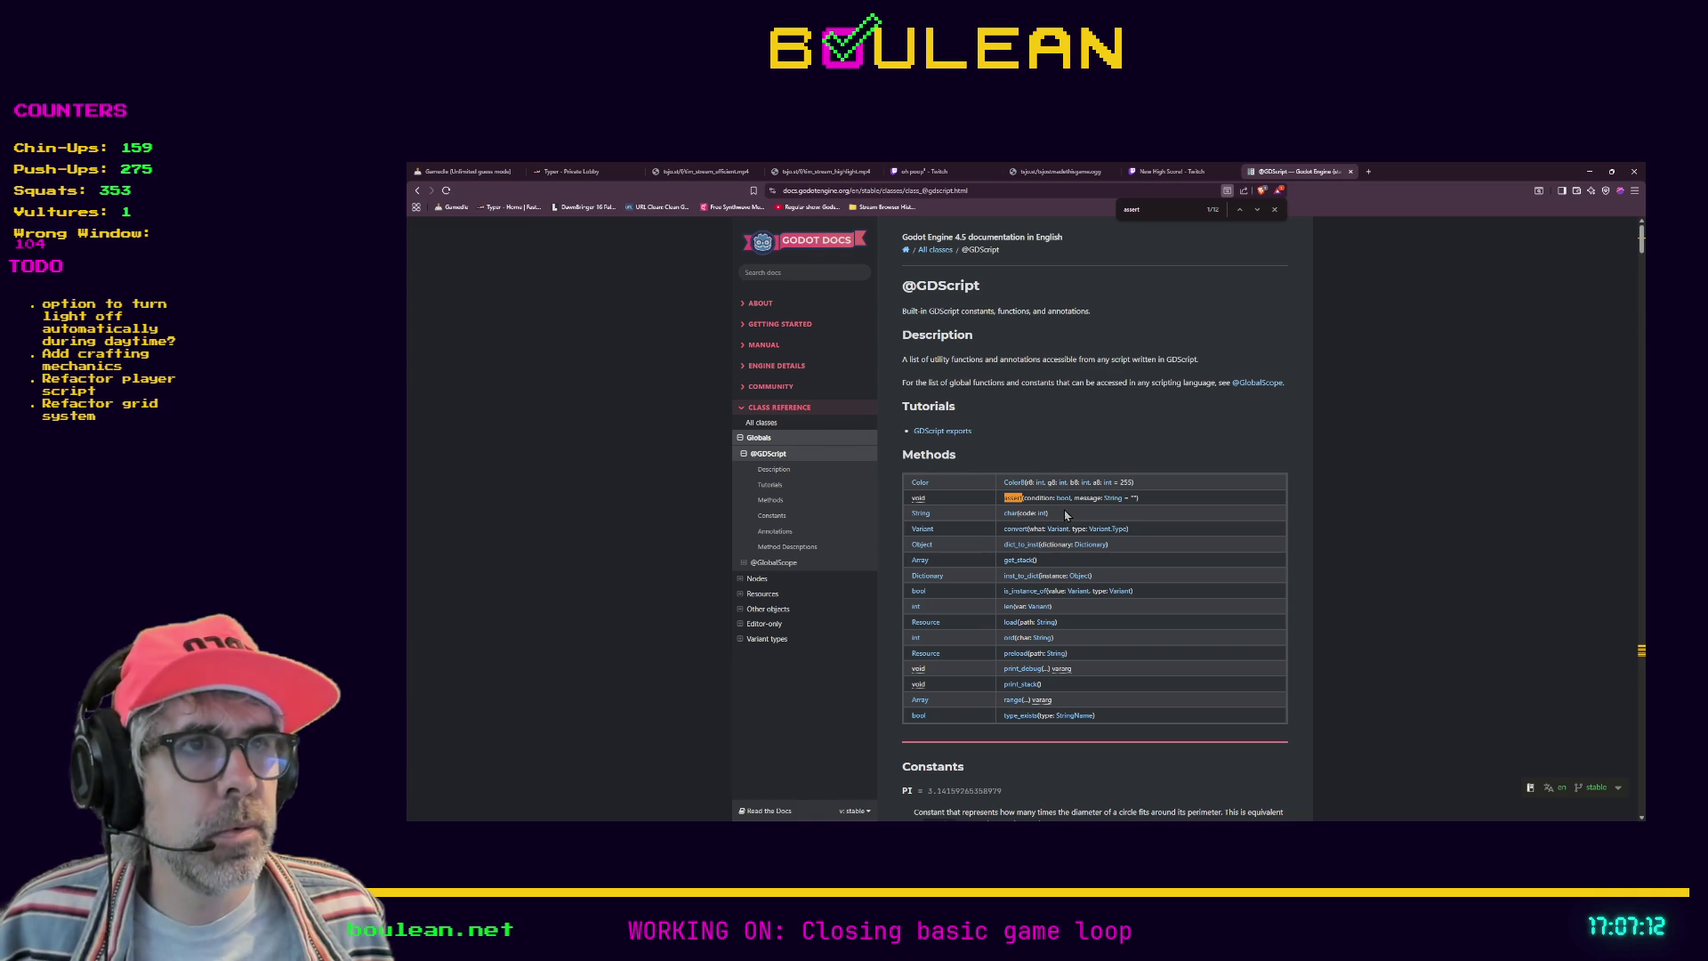
click(1014, 503)
scroll(1096, 482, up, 1)
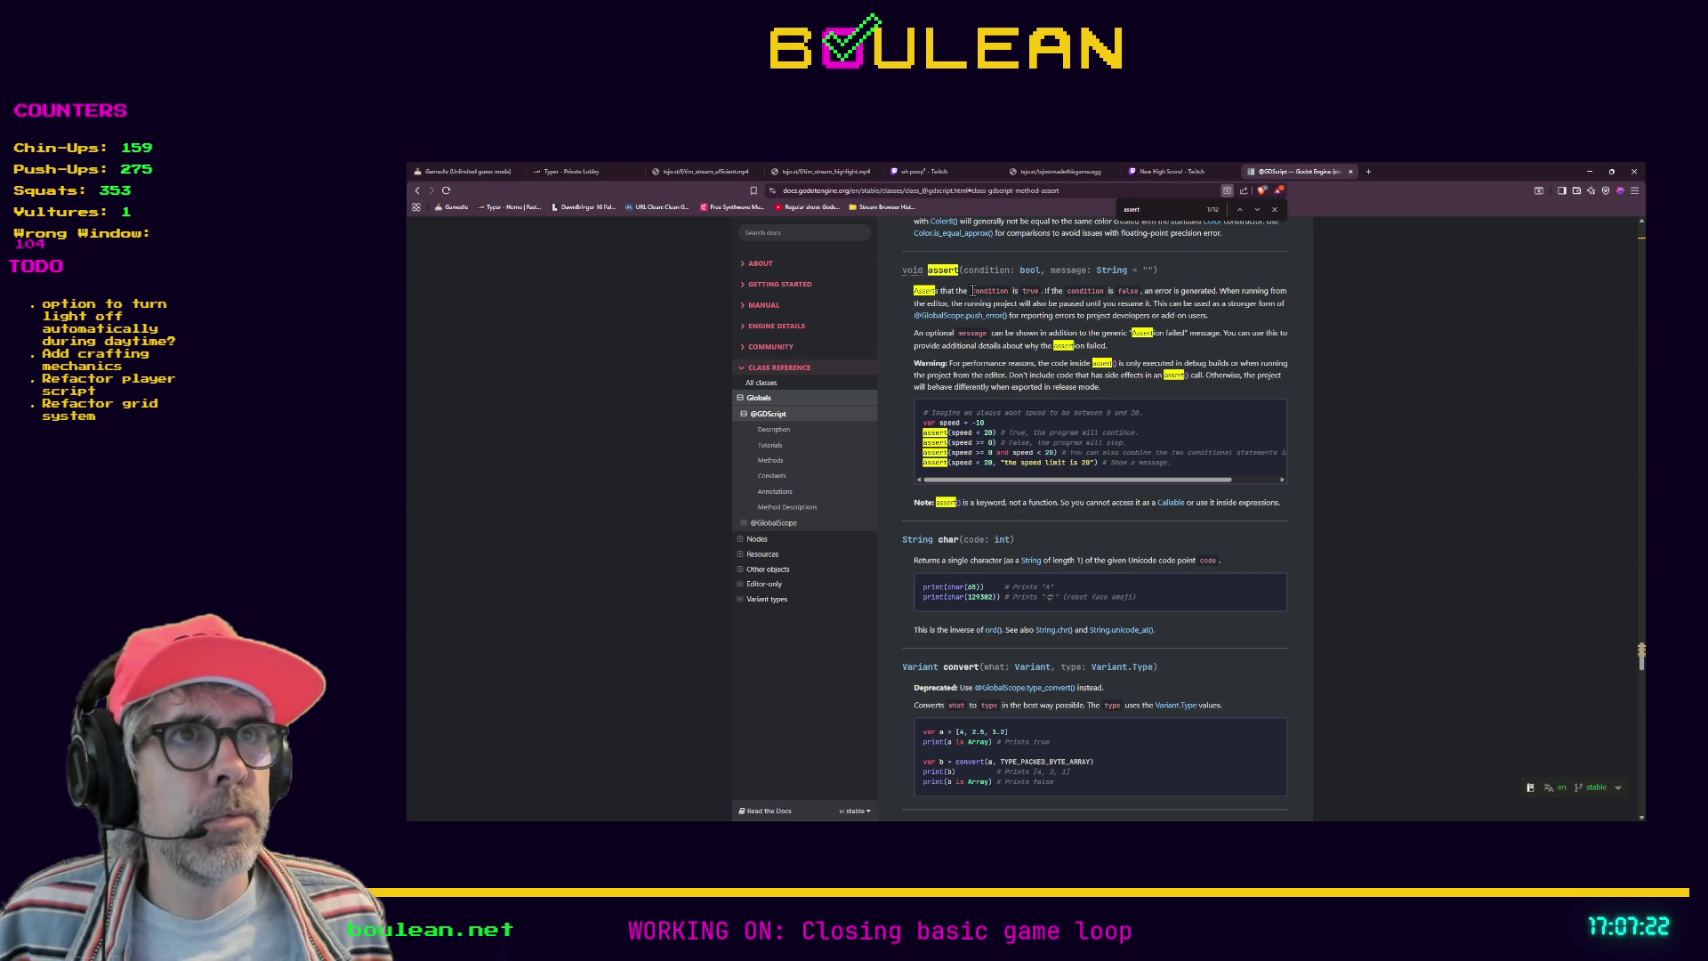
scroll(974, 294, up, 1)
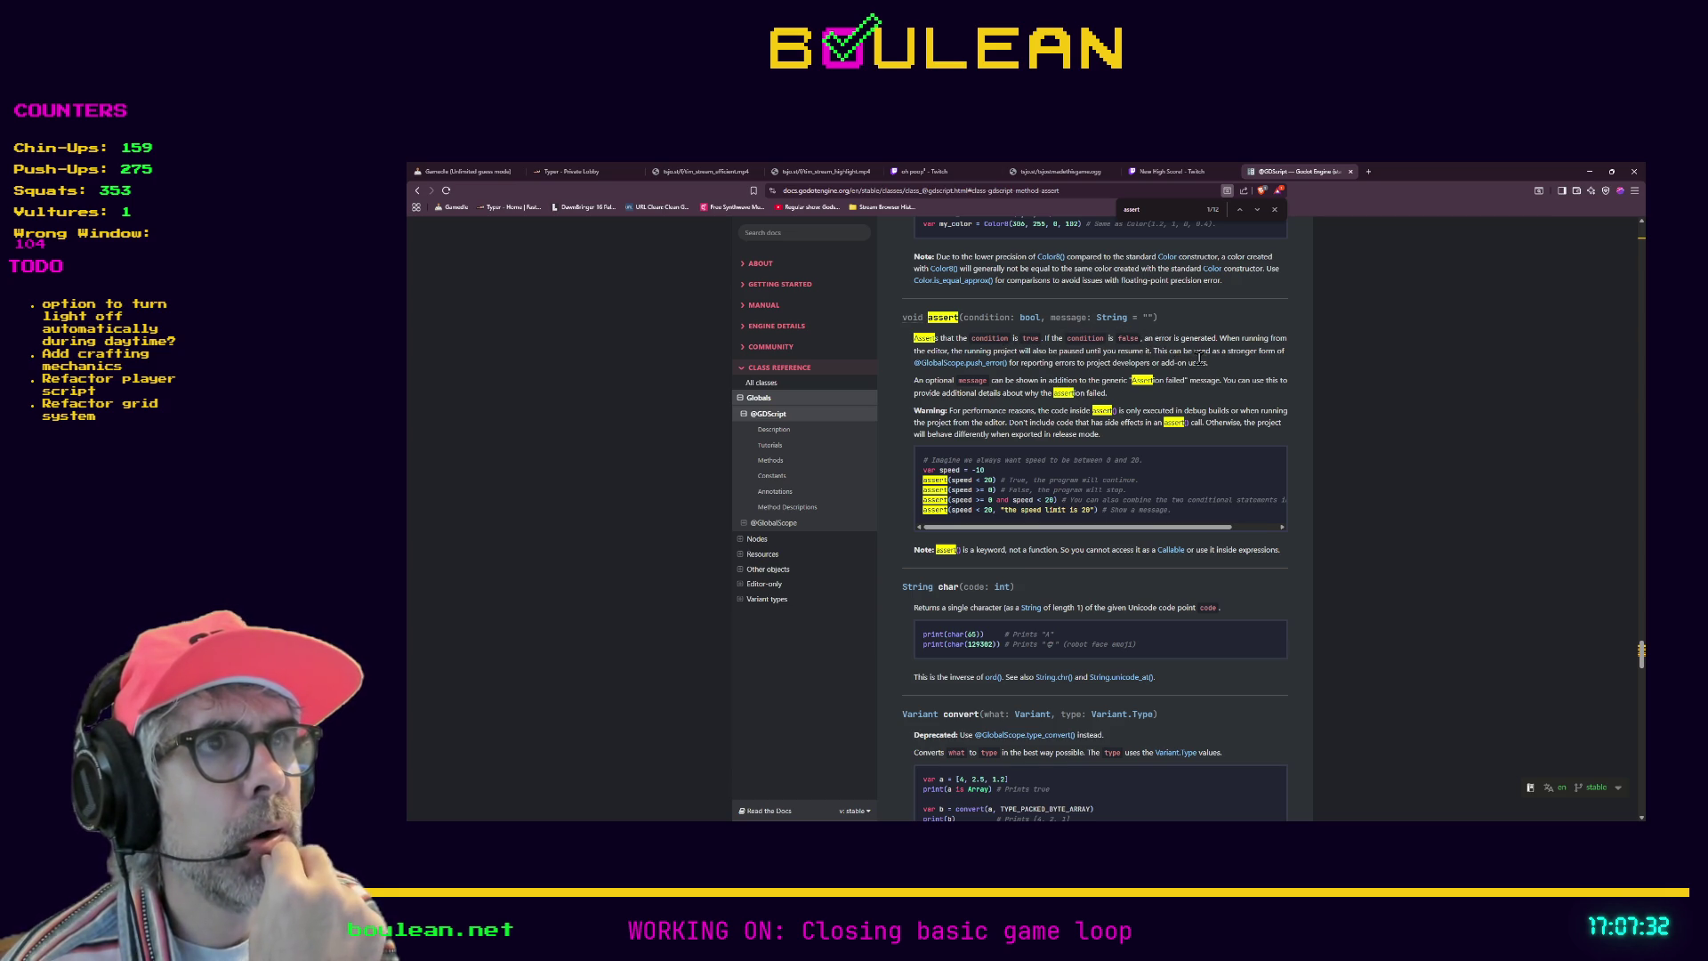
scroll(1217, 380, up, 1)
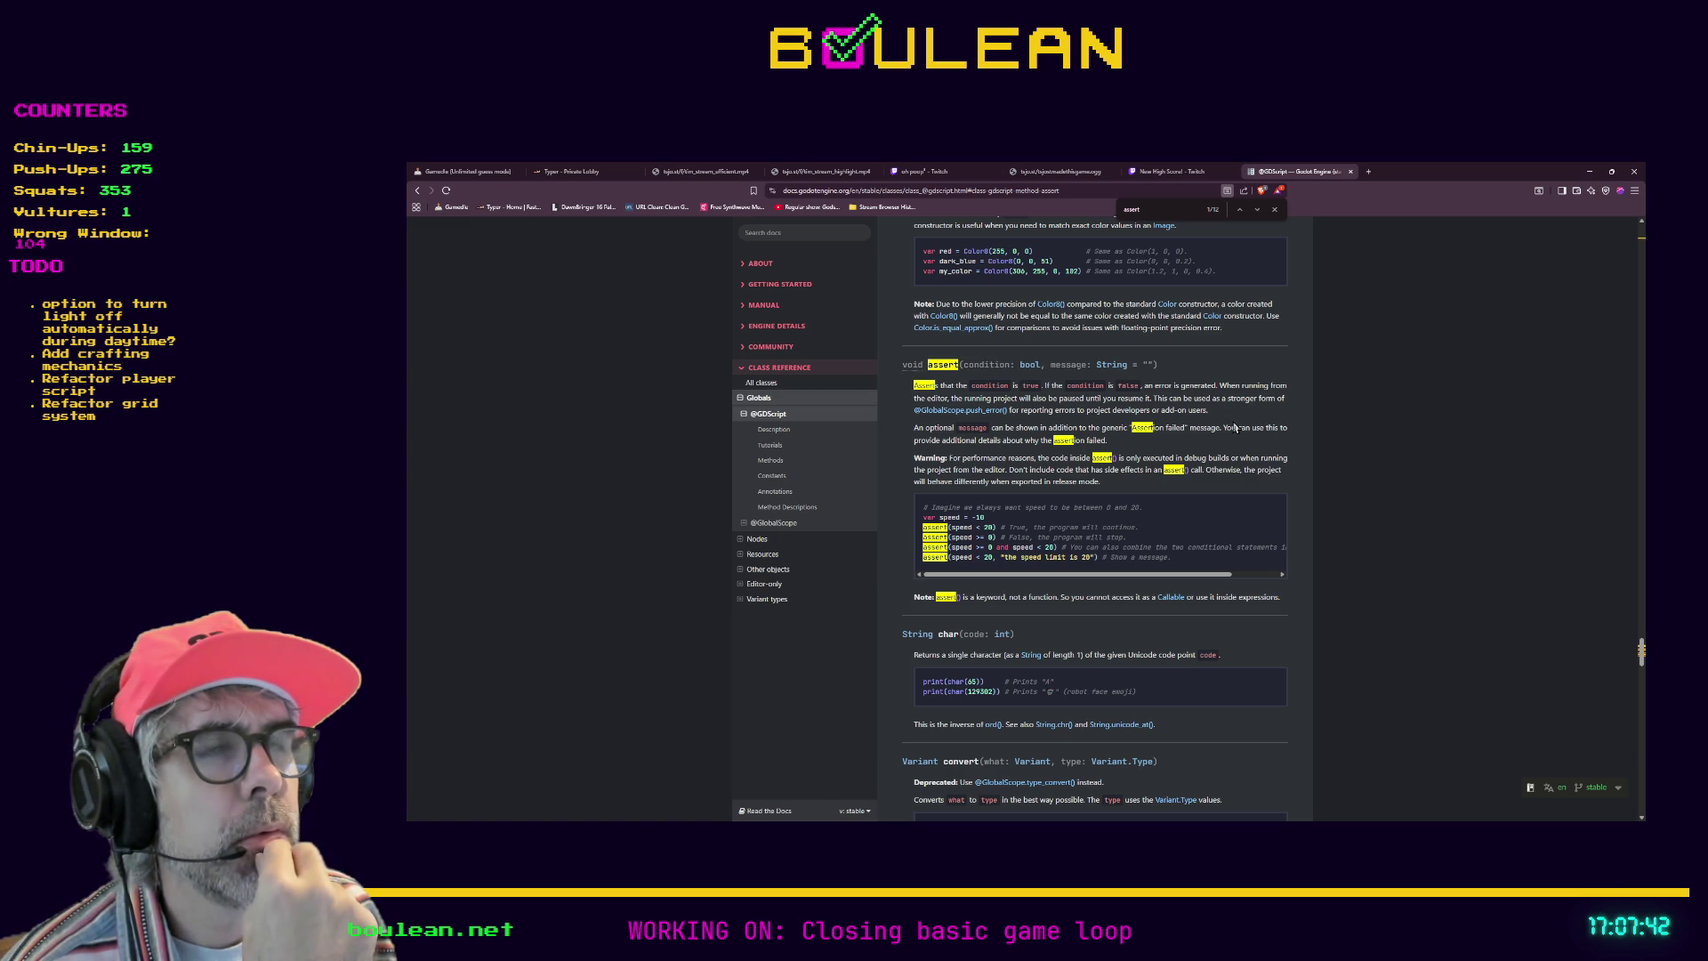
scroll(1235, 428, up, 1)
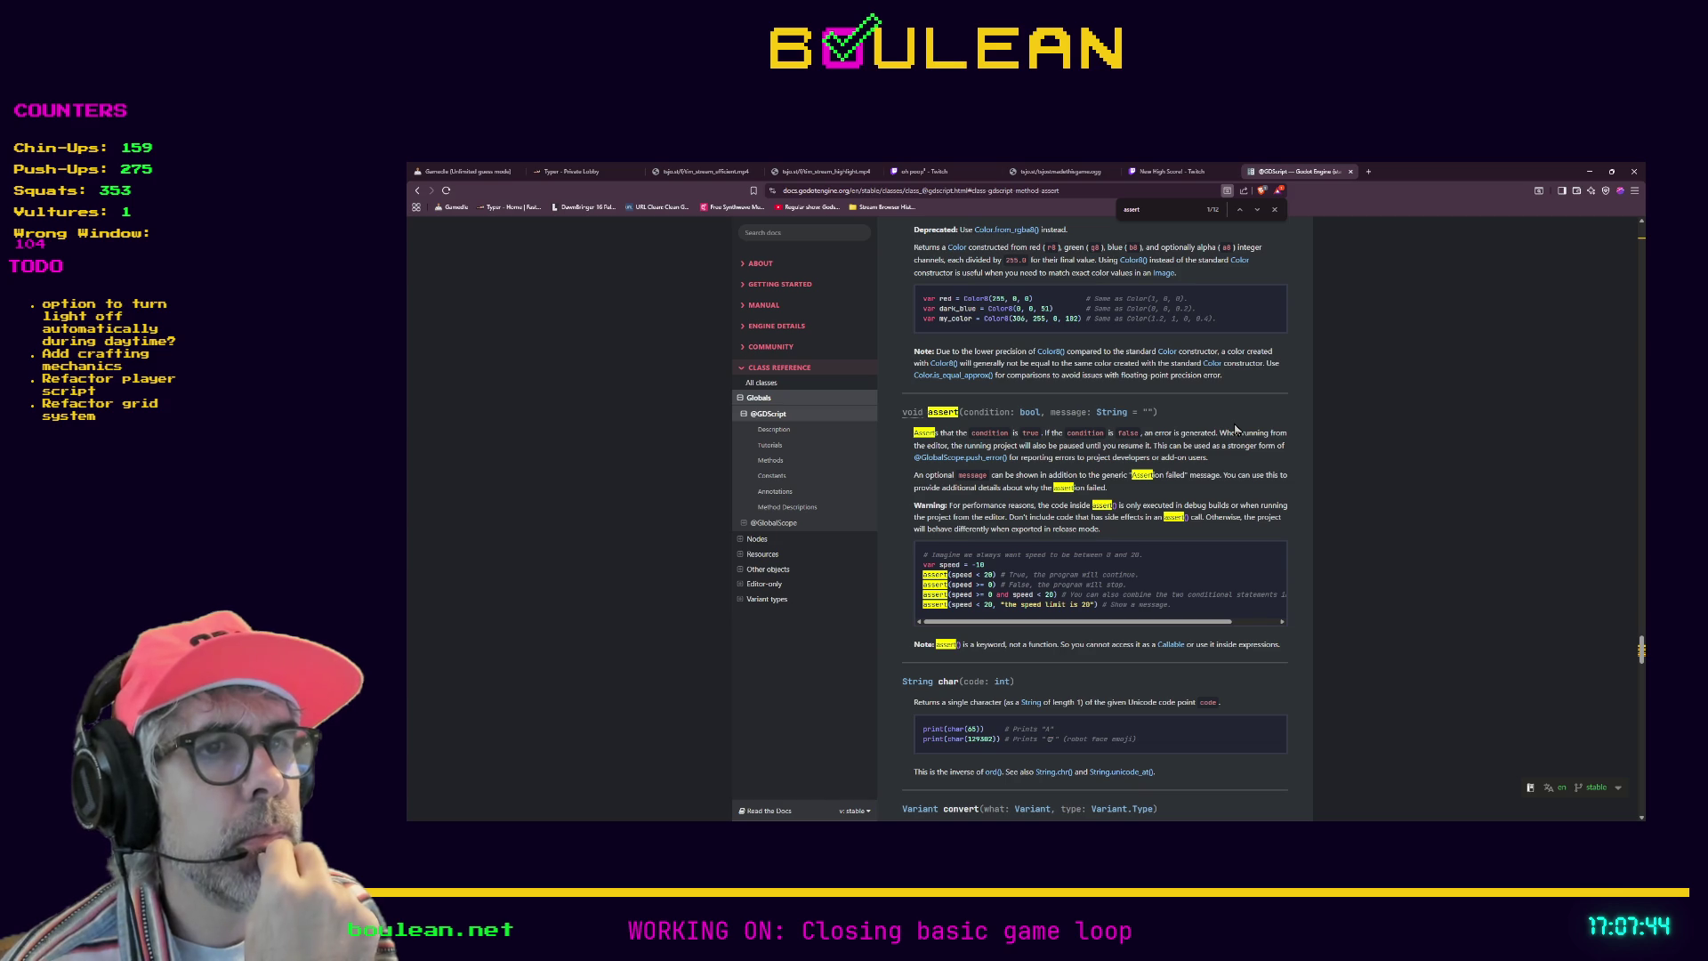
scroll(1235, 428, down, 1)
scroll(1234, 425, down, 2)
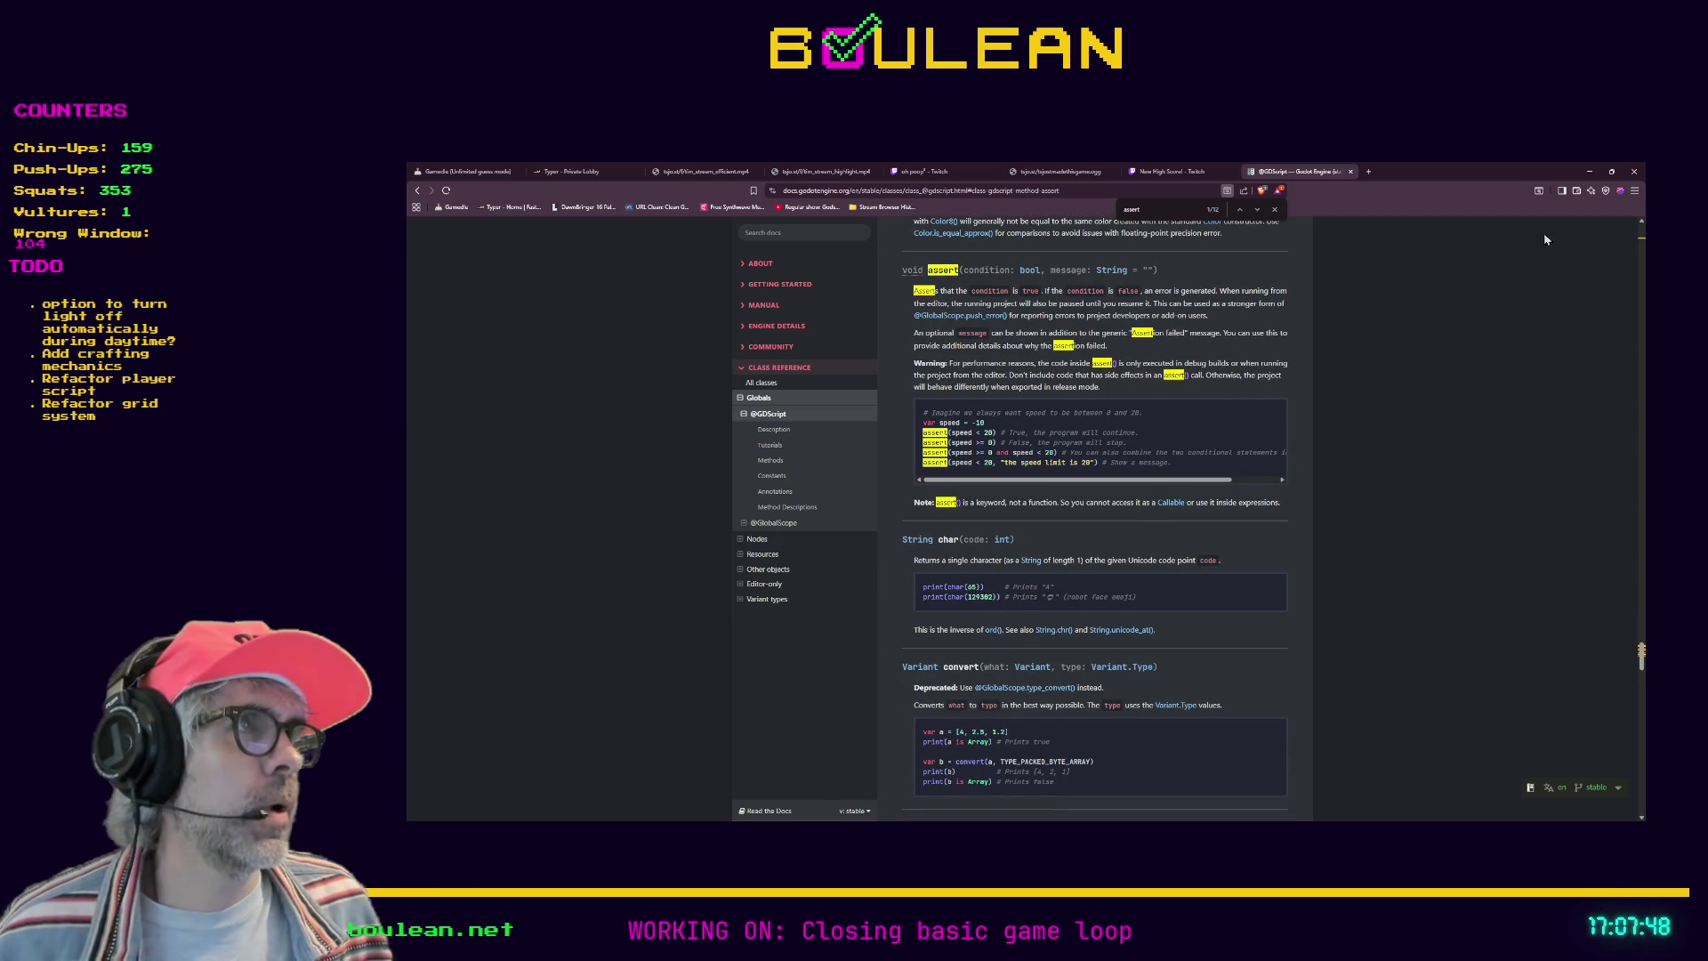
click(1589, 170)
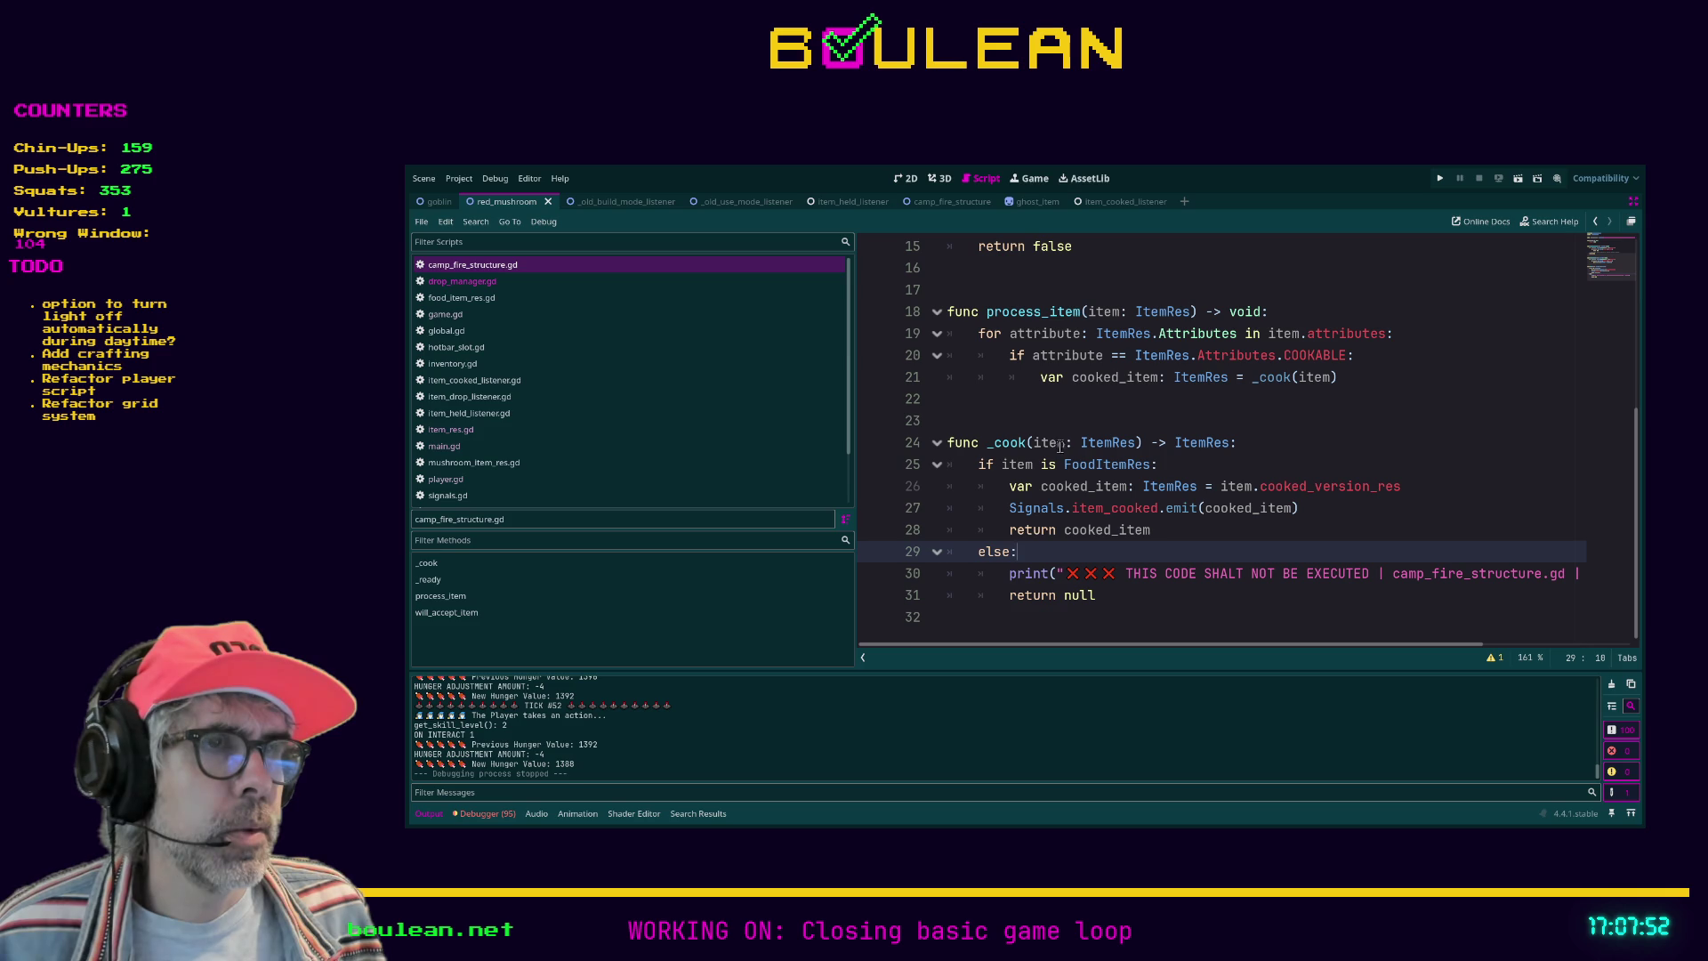
Step: Review _cook's return cooked_item and the else block's return null, ending on line 24
click(1229, 442)
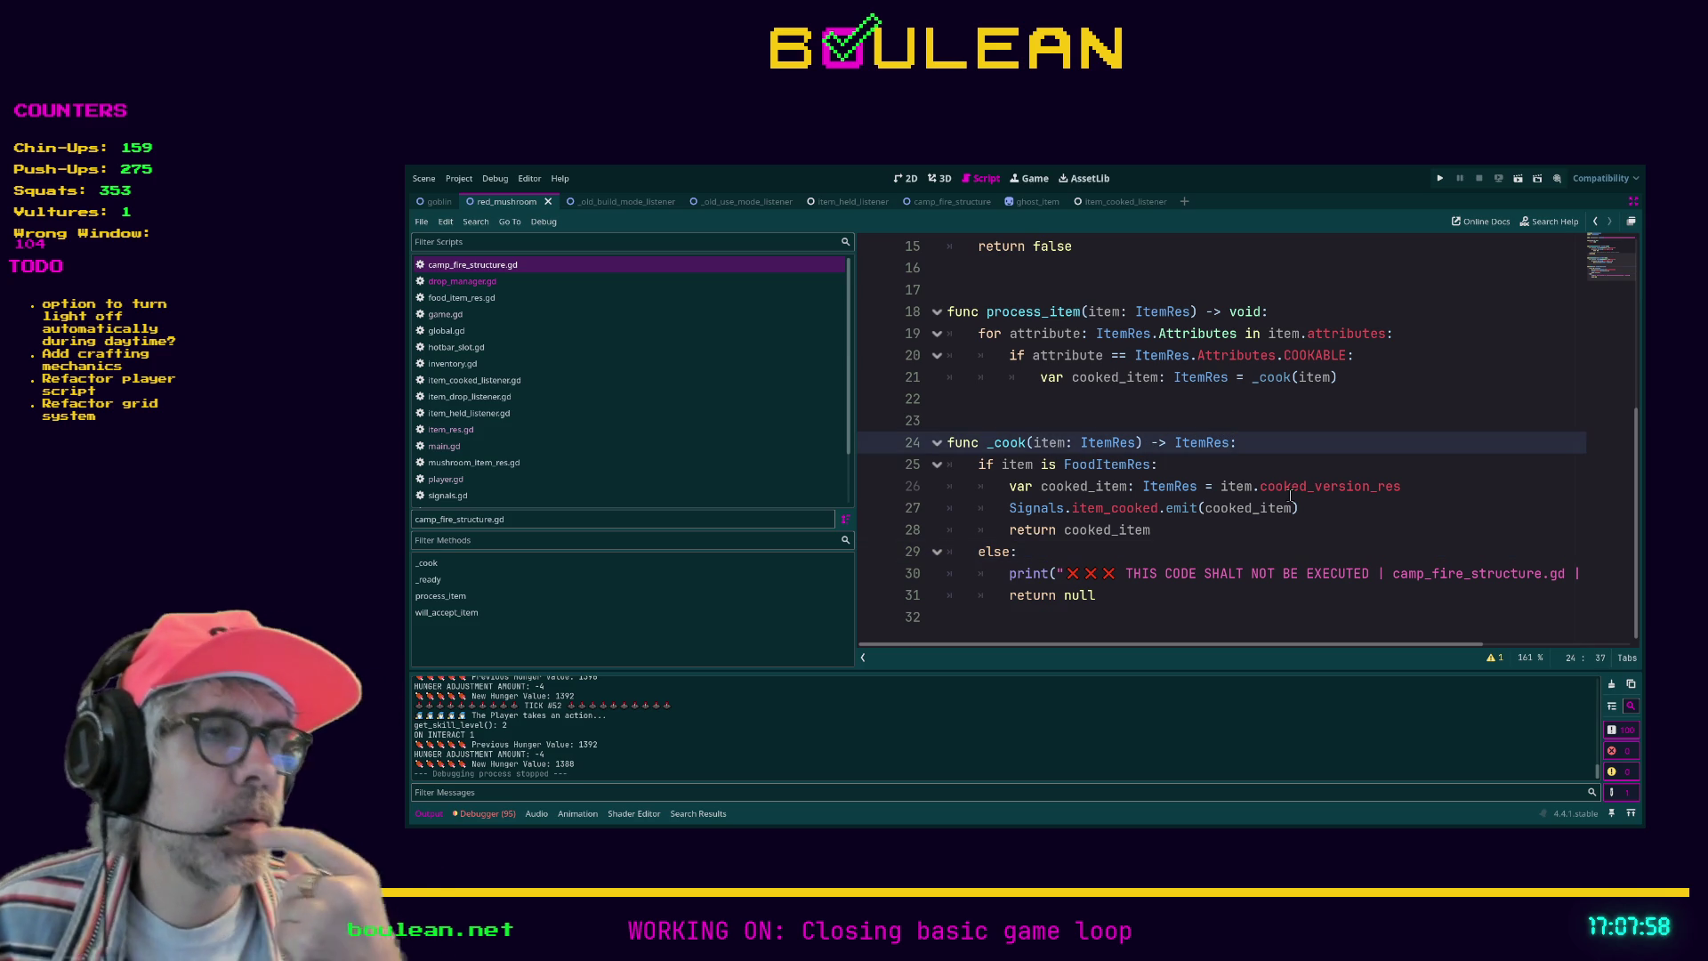
click(1380, 529)
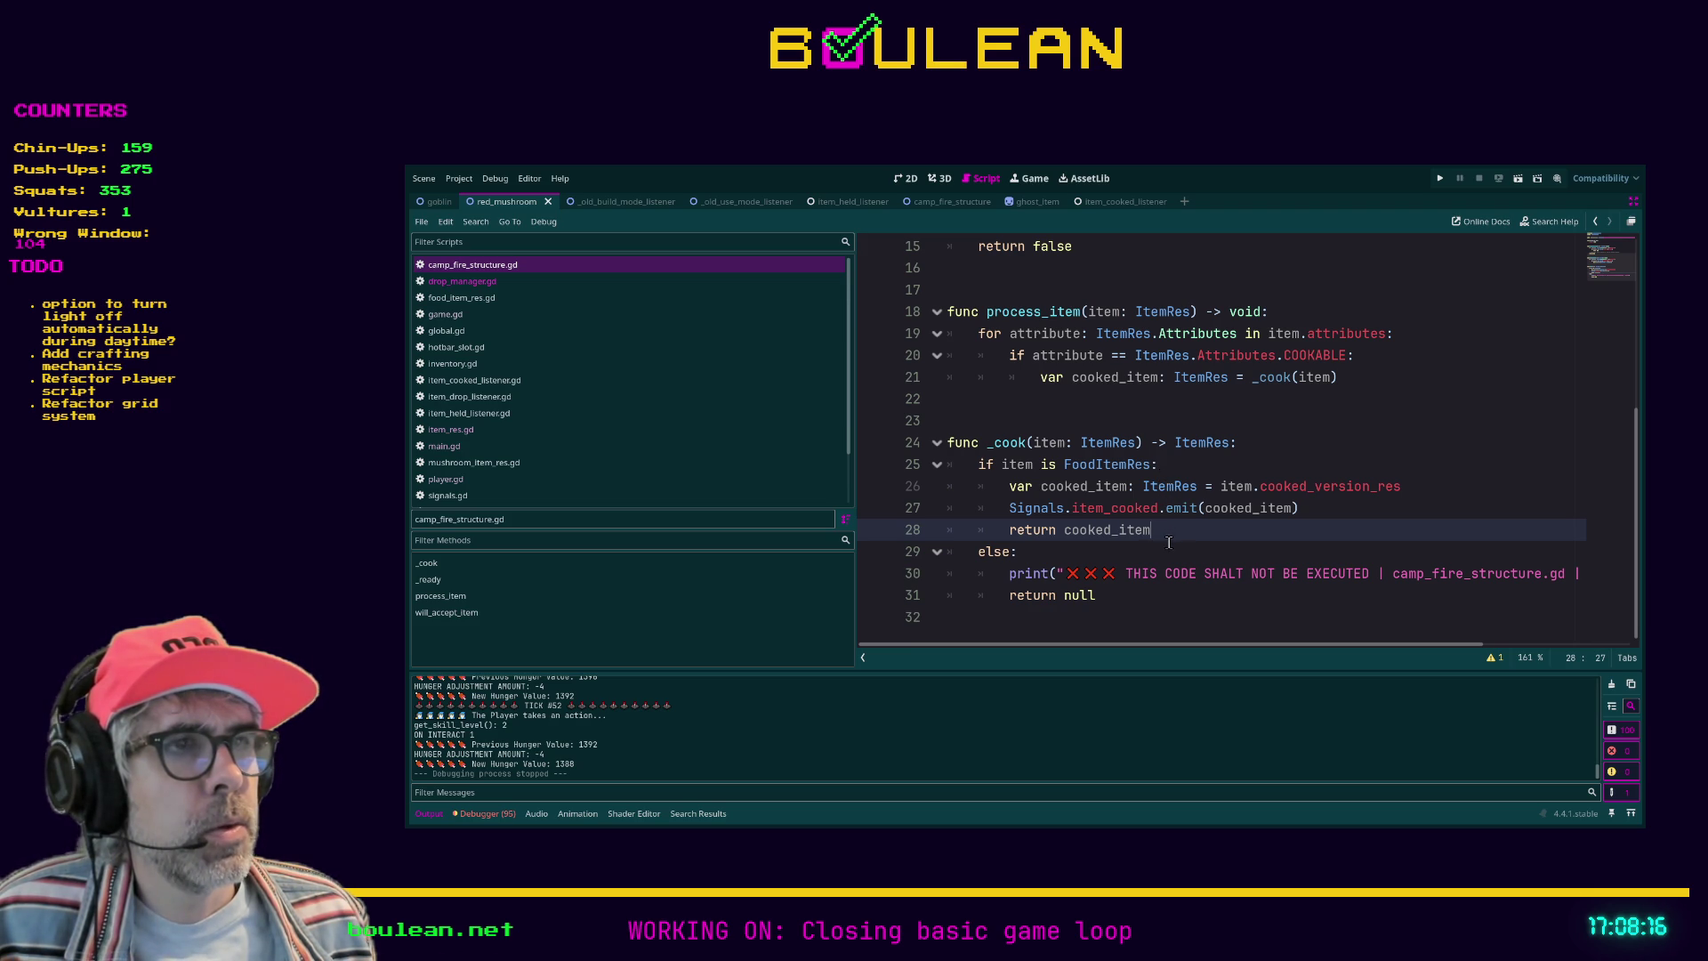
click(1133, 608)
key(shift+Home)
key(shift+Home)
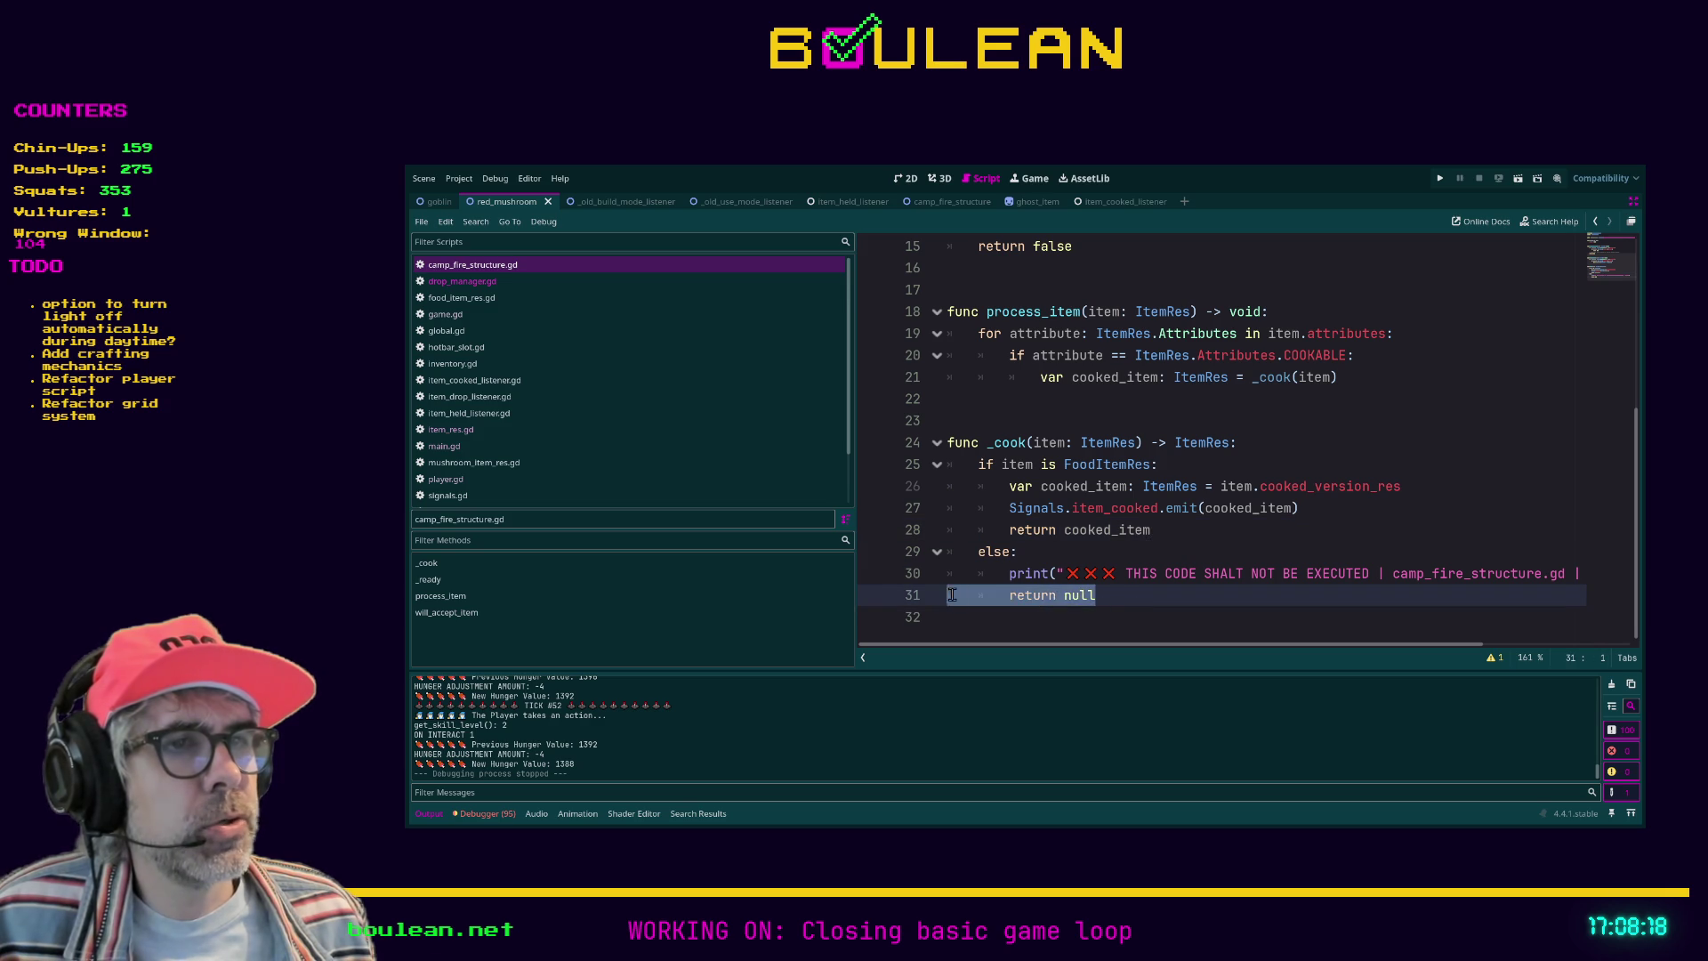
key(shift+Up)
key(shift+Up)
click(1109, 602)
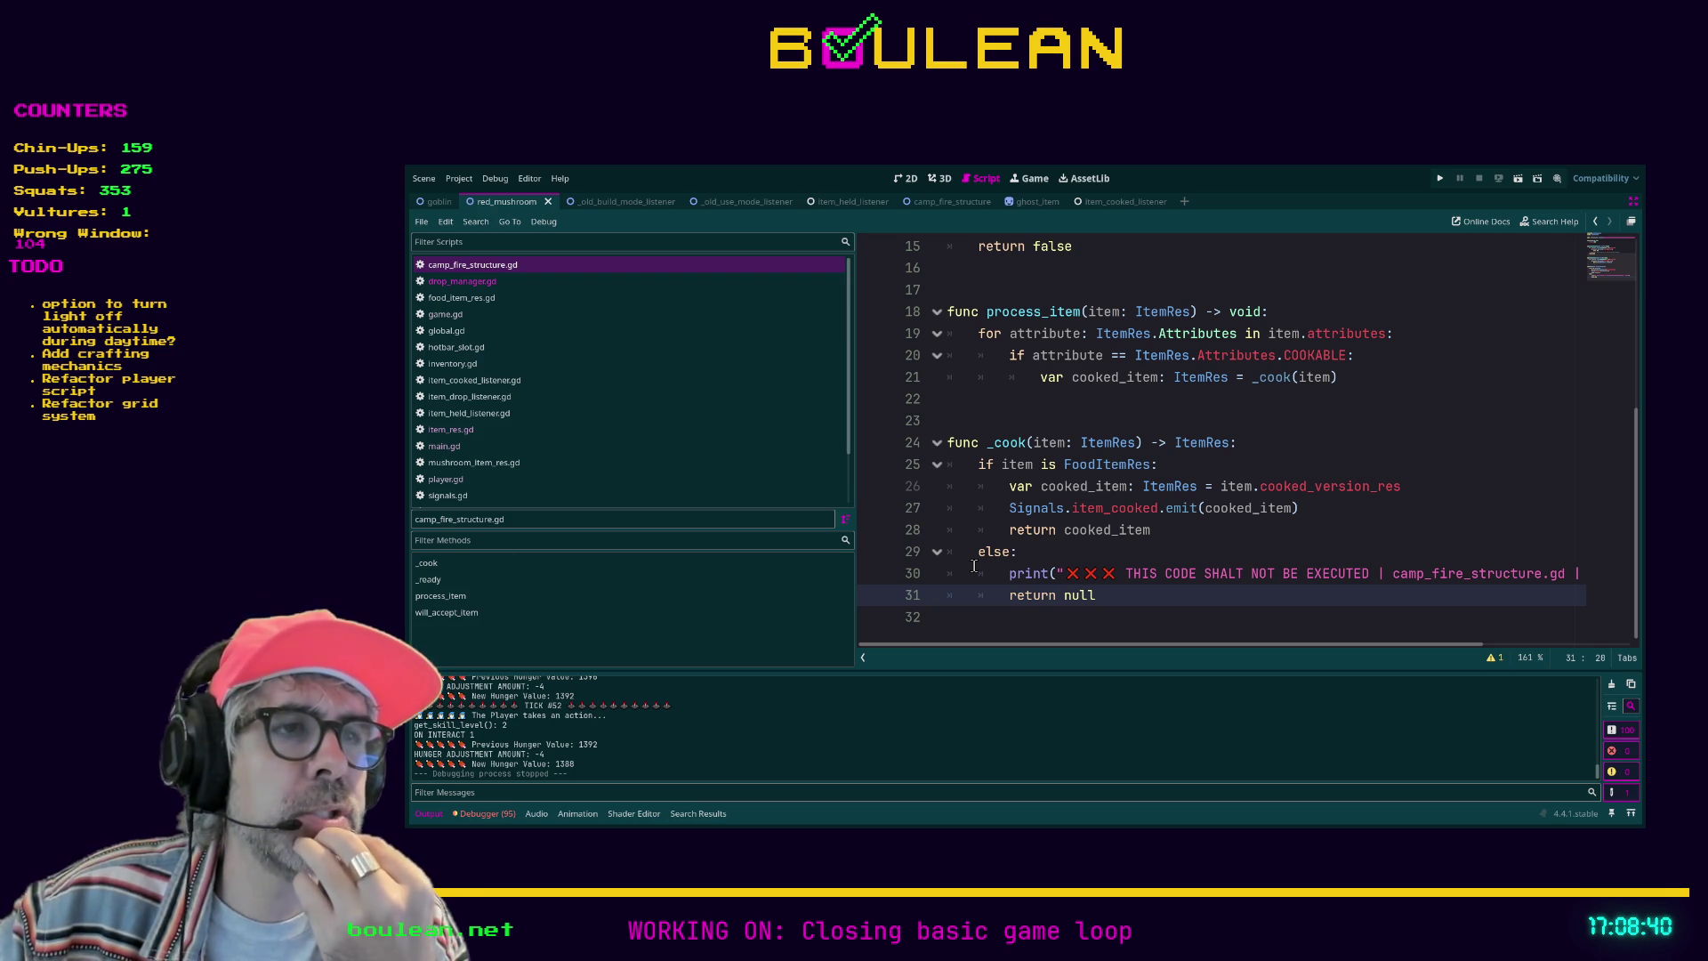
drag(1105, 604, 932, 598)
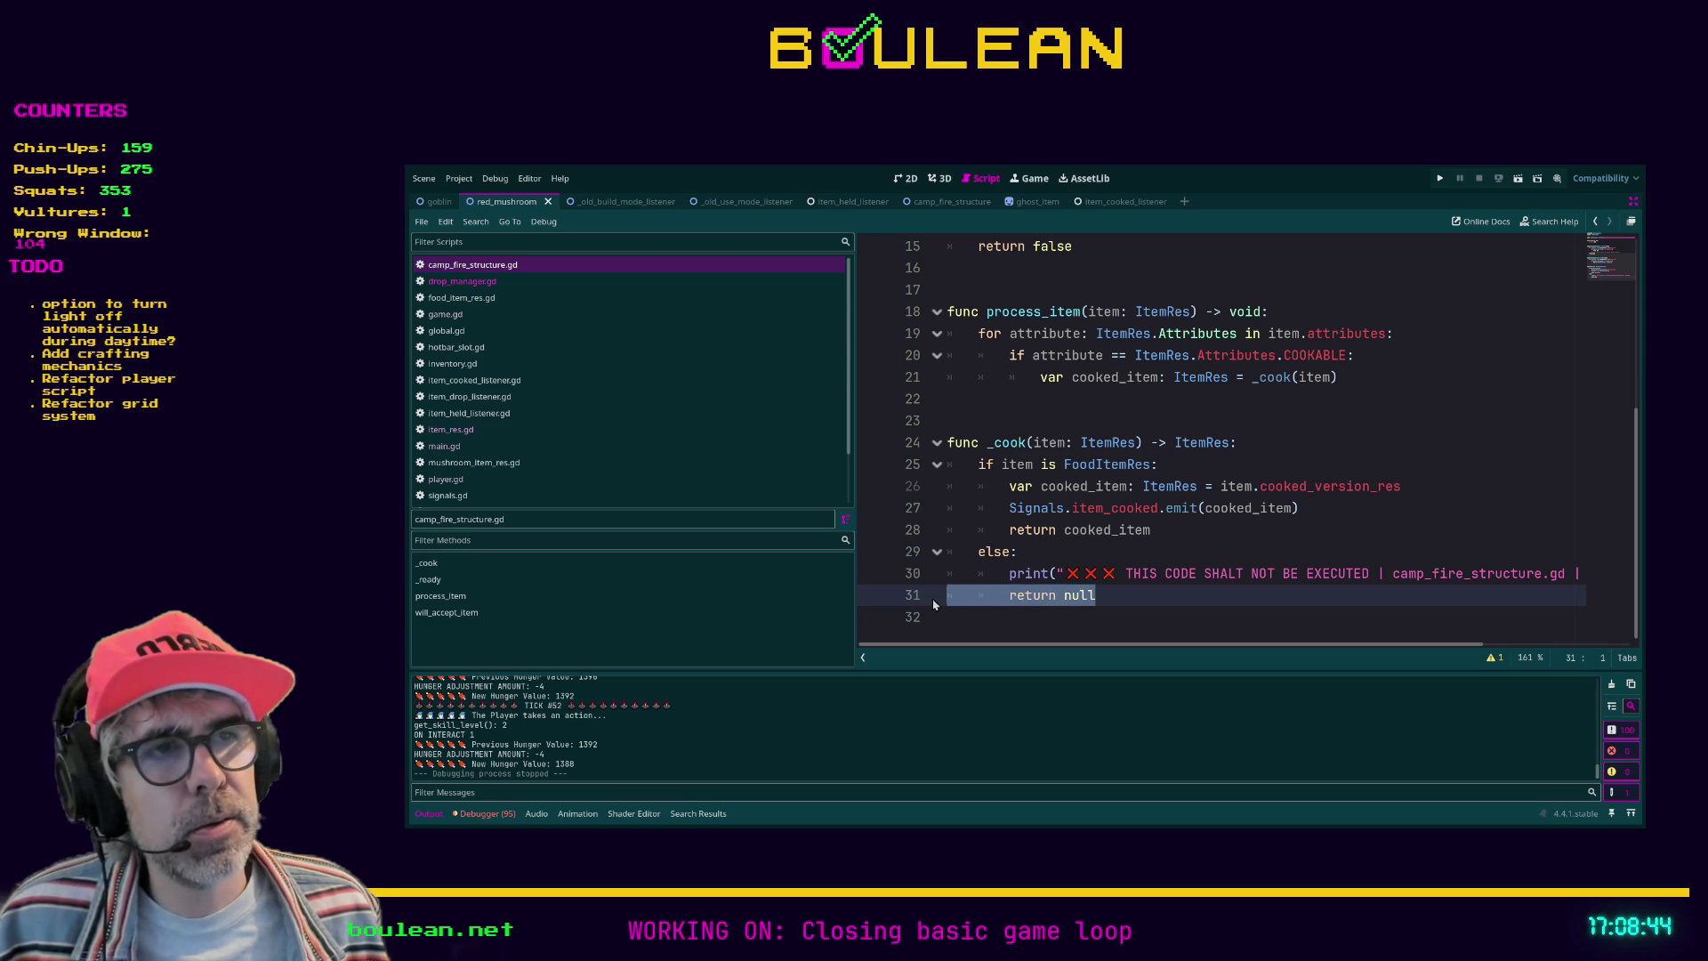
click(1114, 598)
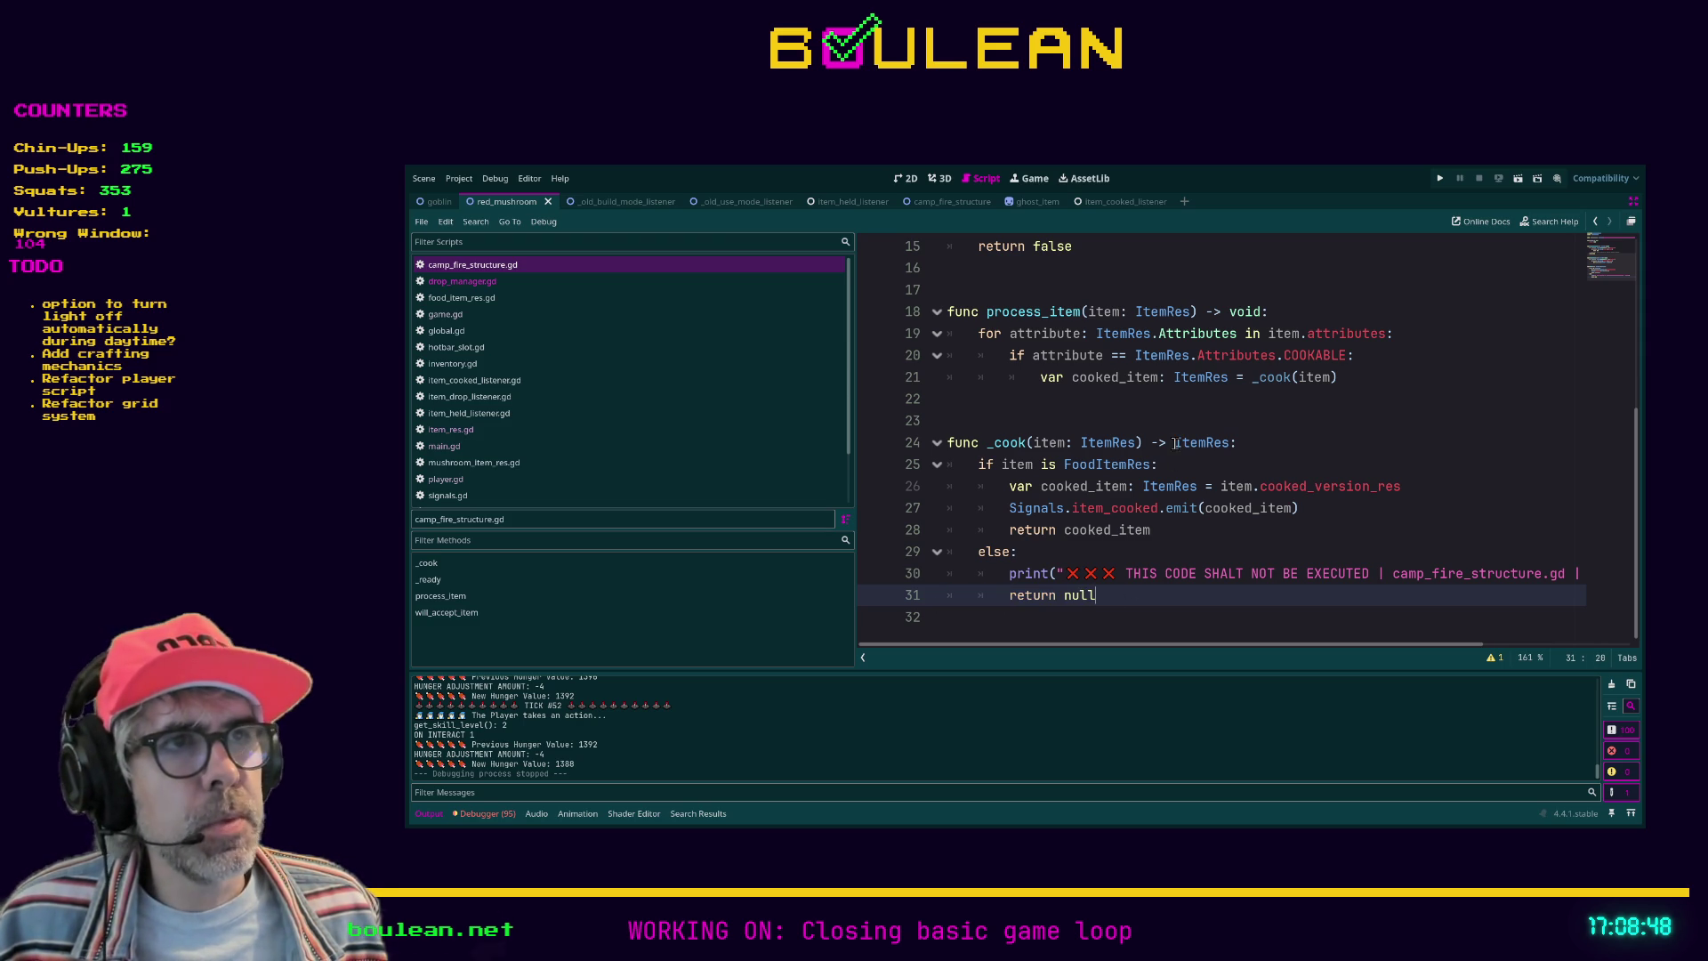
click(1270, 441)
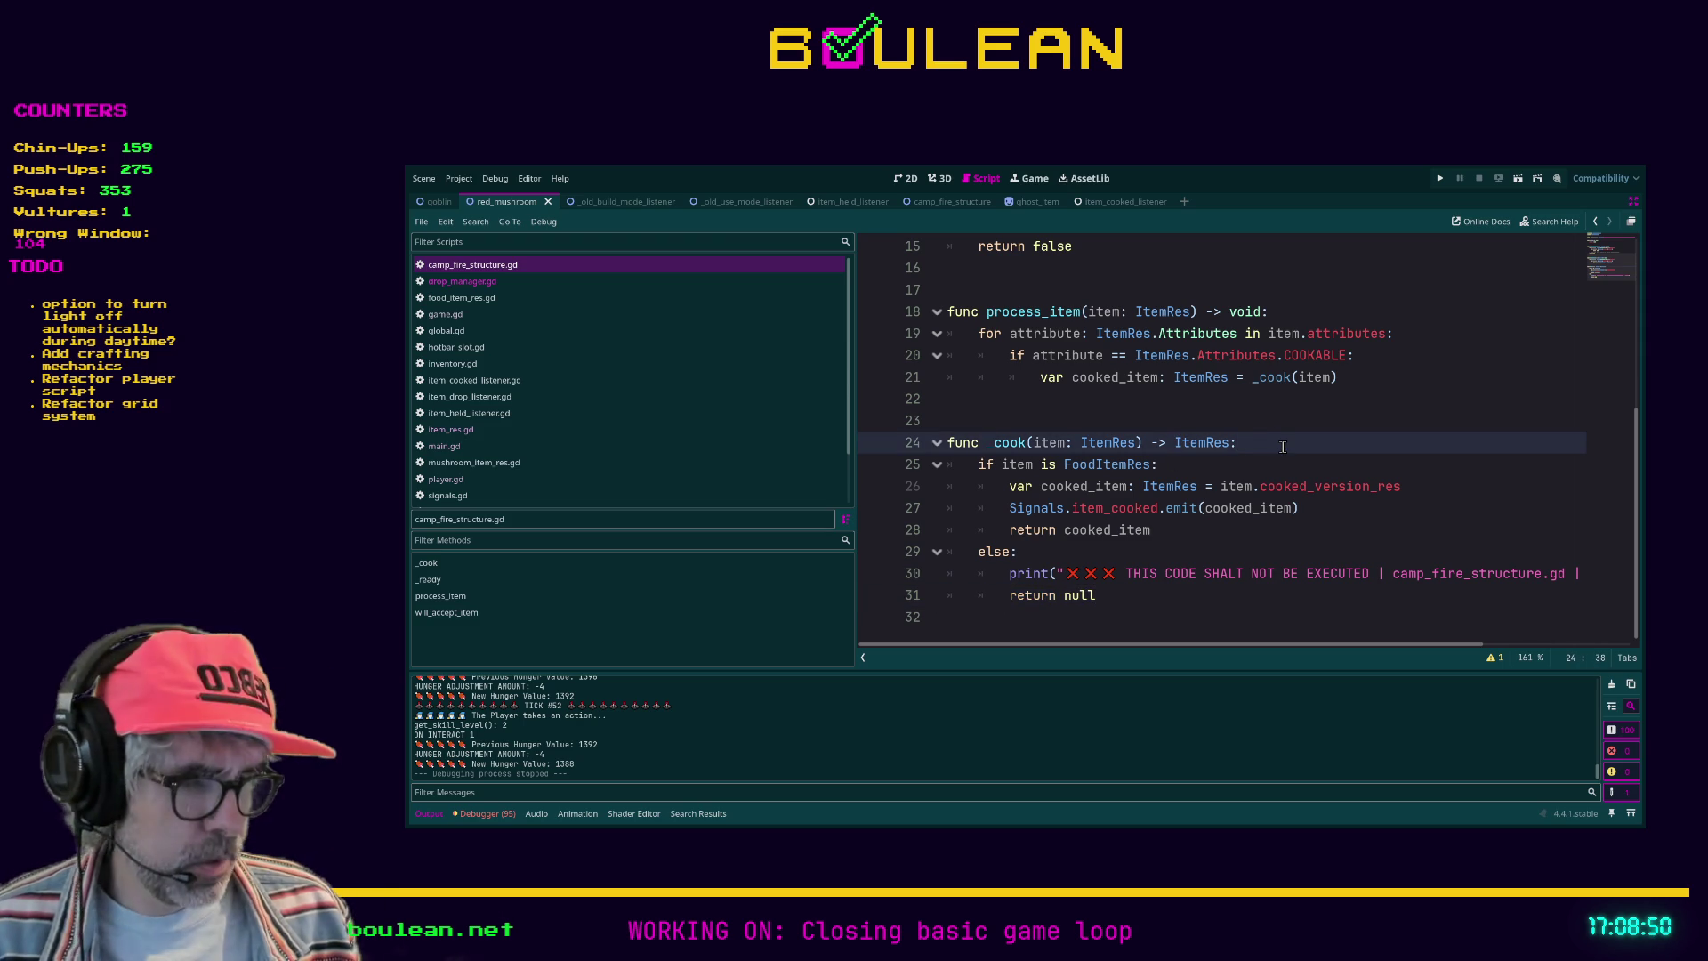
Step: Copy the _cook signature line, comment out the original, and paste an uncommented copy below
key(shift+Home)
key(ctrl+c)
key(ctrl+k)
key(End)
key(Return)
key(ctrl+v)
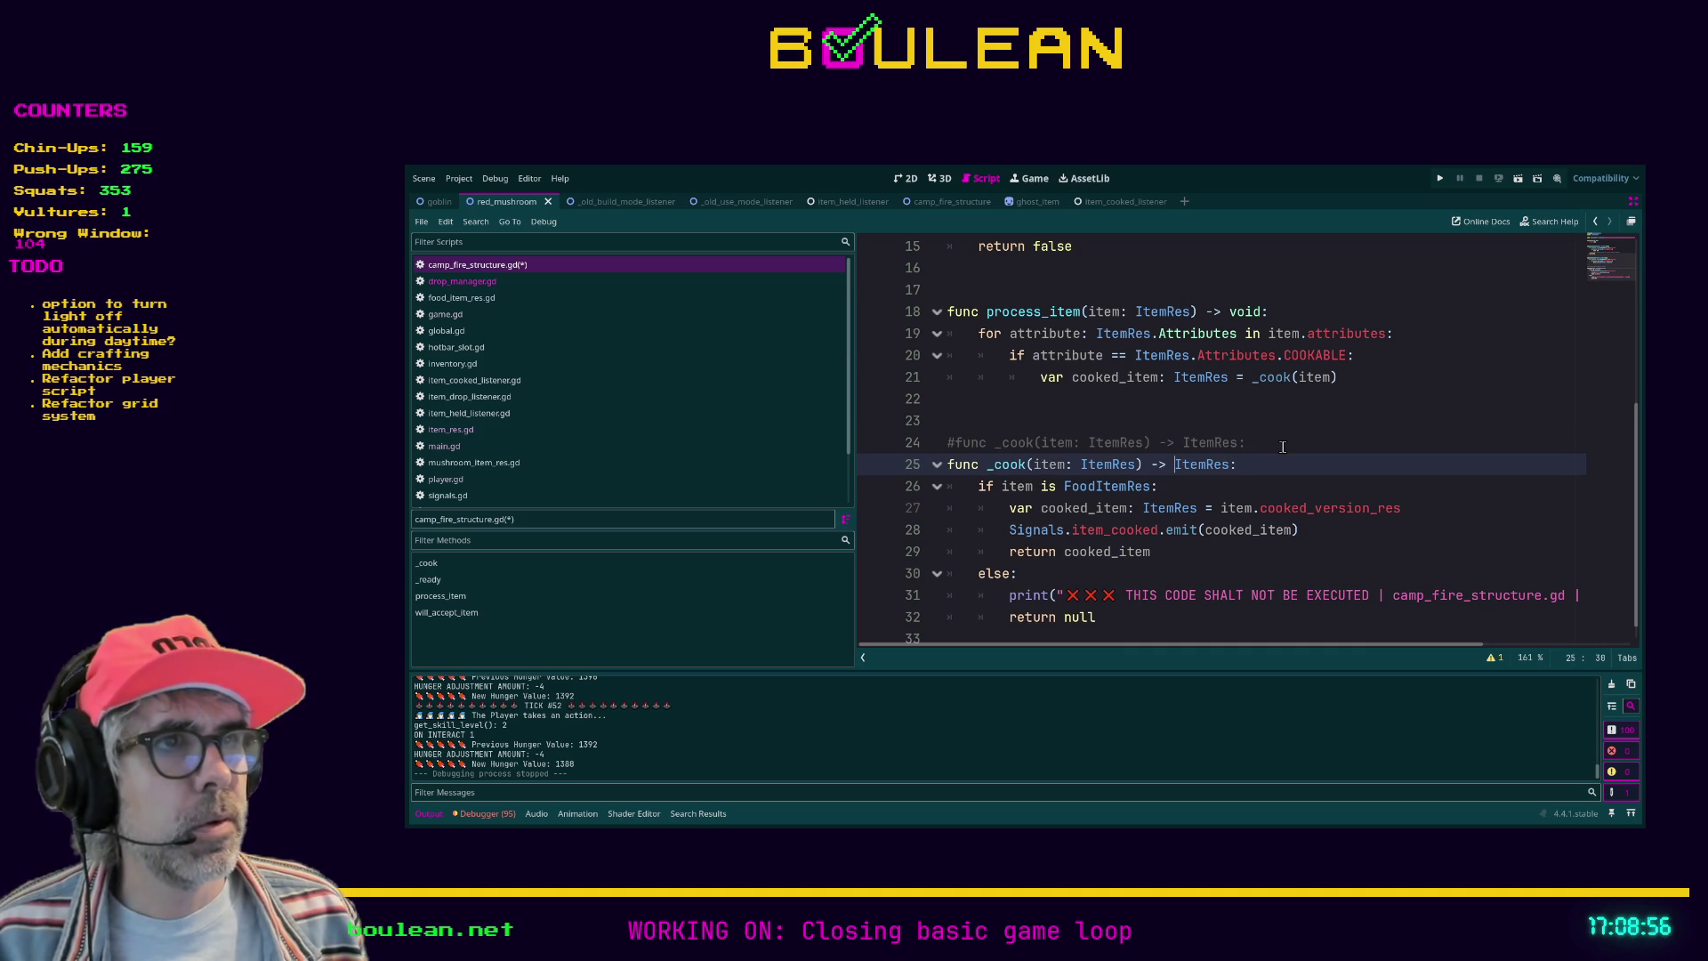
Step: Try an assert call on the copied signature line, then remove it and restore the return arrow
key(shift+End)
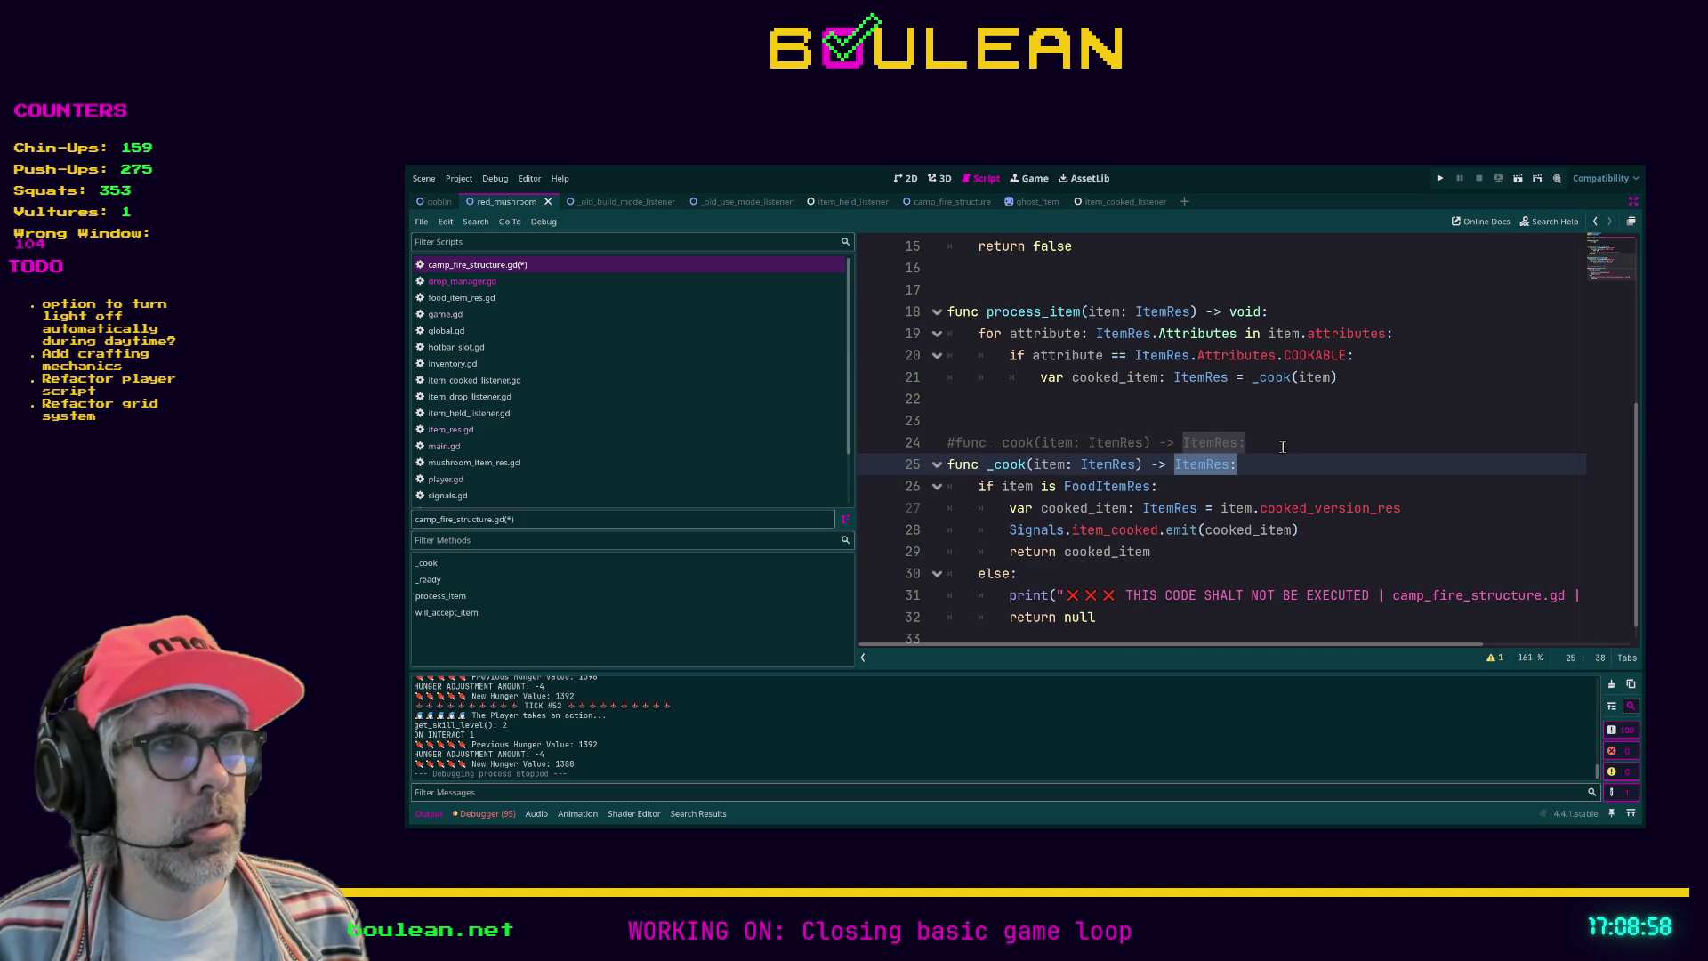
text(as)
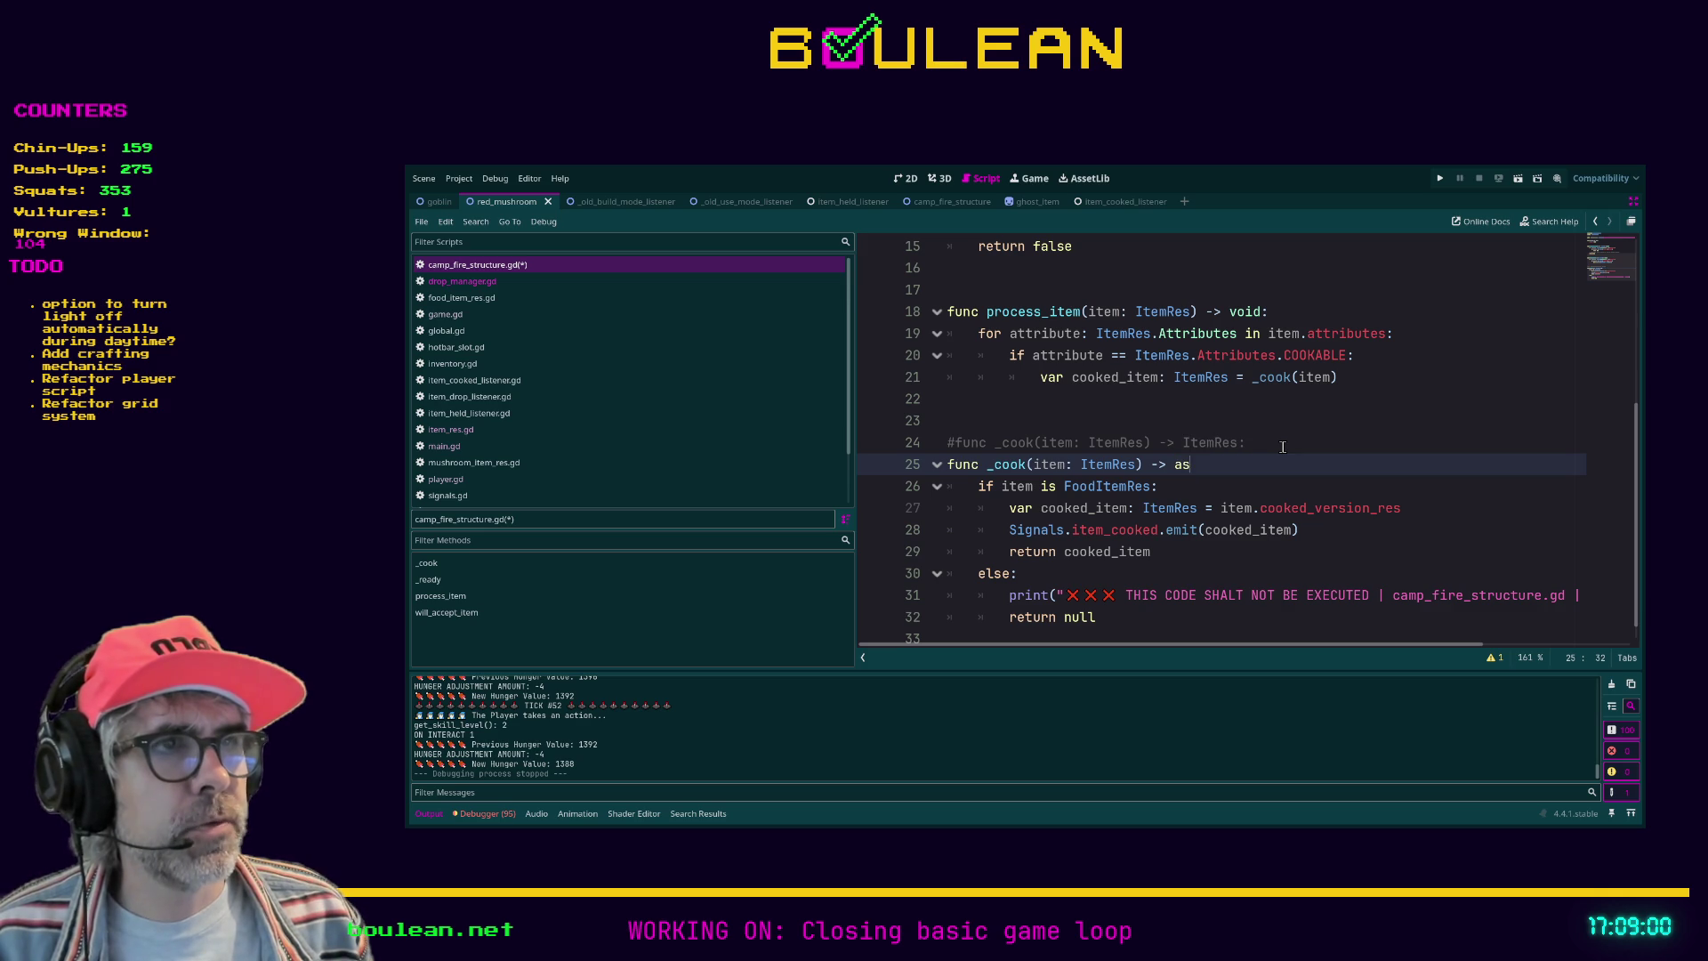
text(sert)
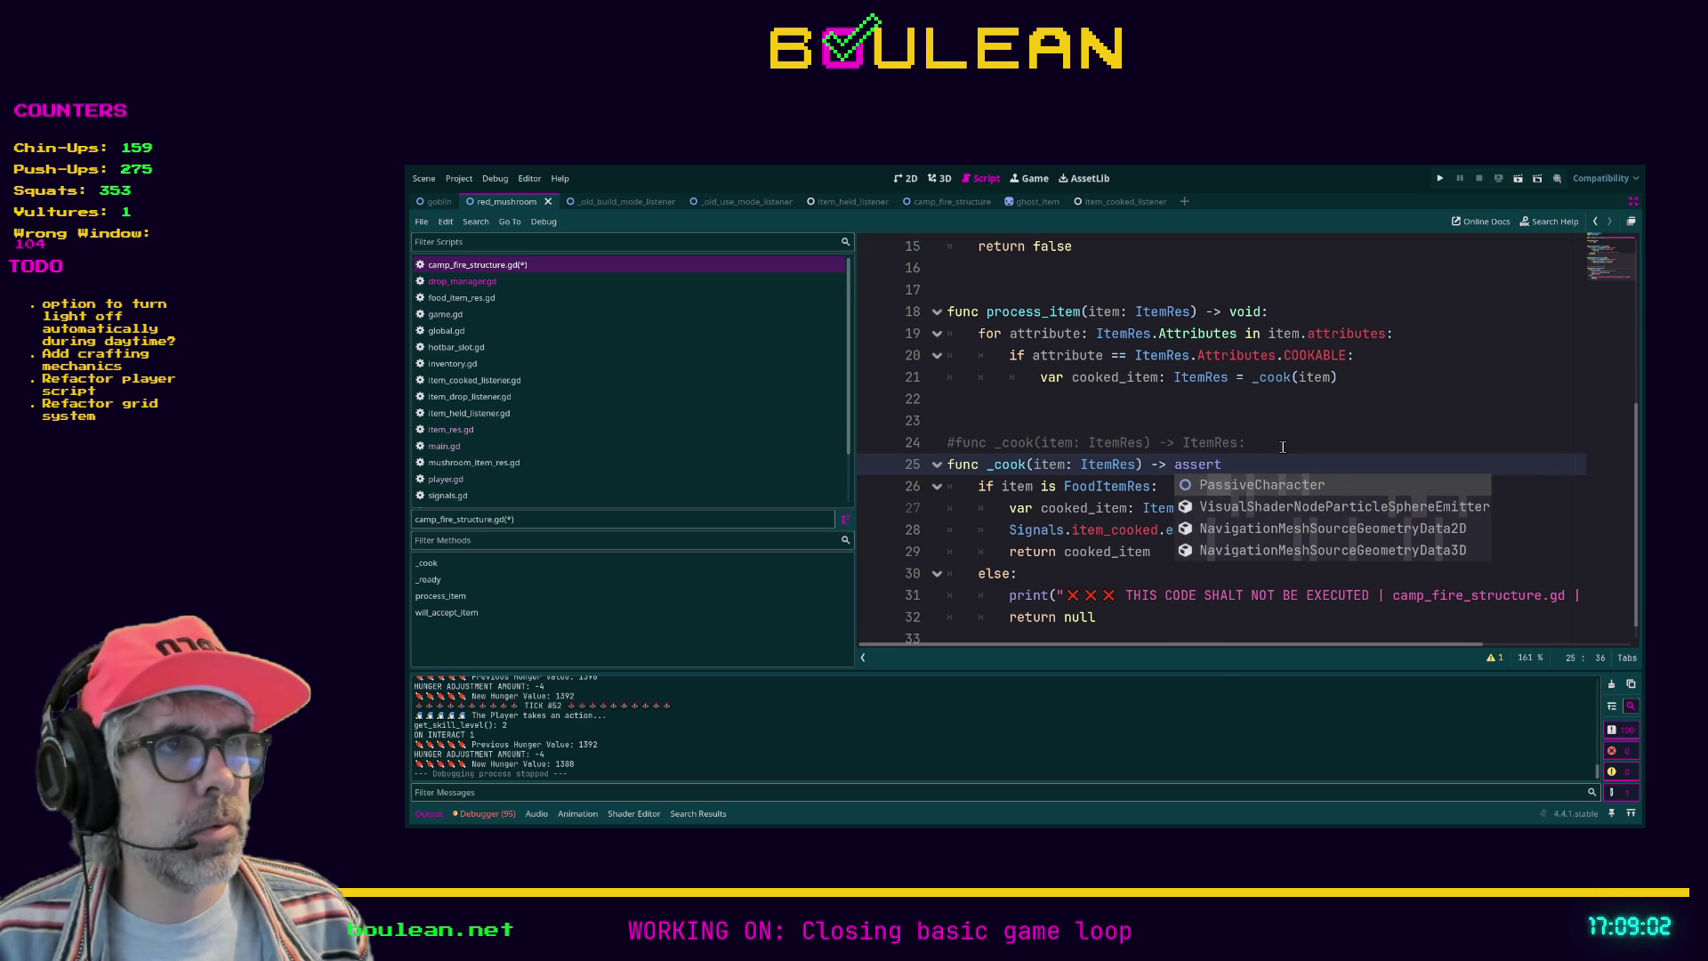
key(BackSpace)
key(BackSpace)
key(BackSpace)
key(BackSpace)
key(BackSpace)
key(BackSpace)
text(assert)
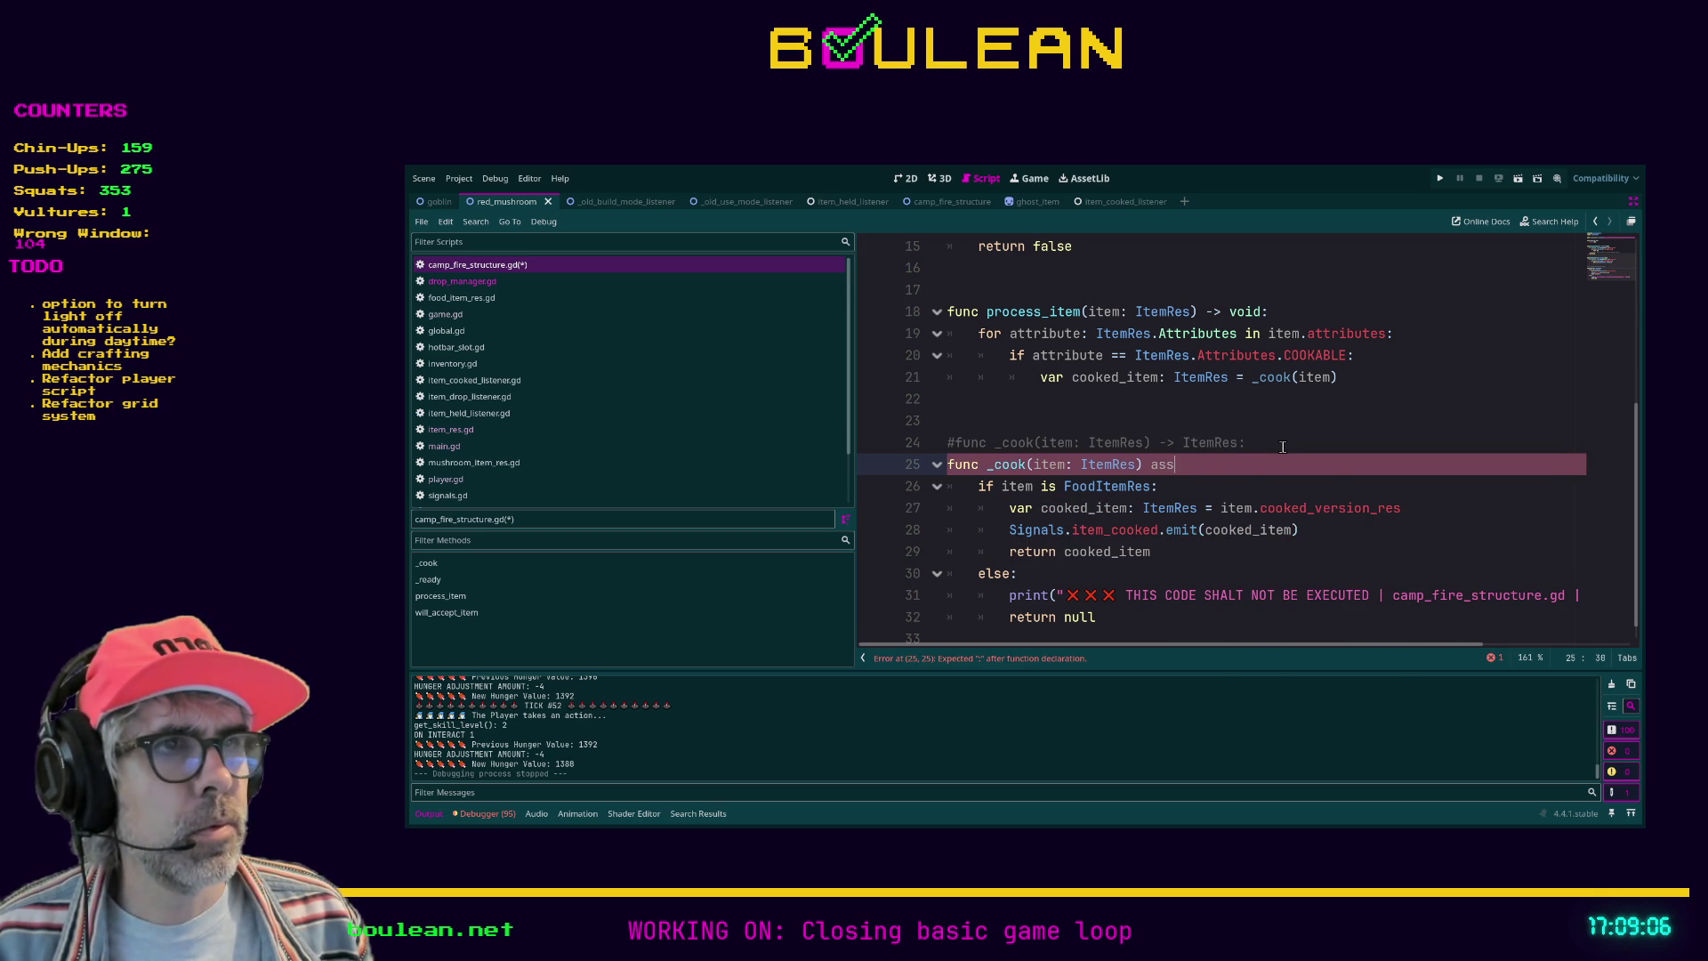
key(Return)
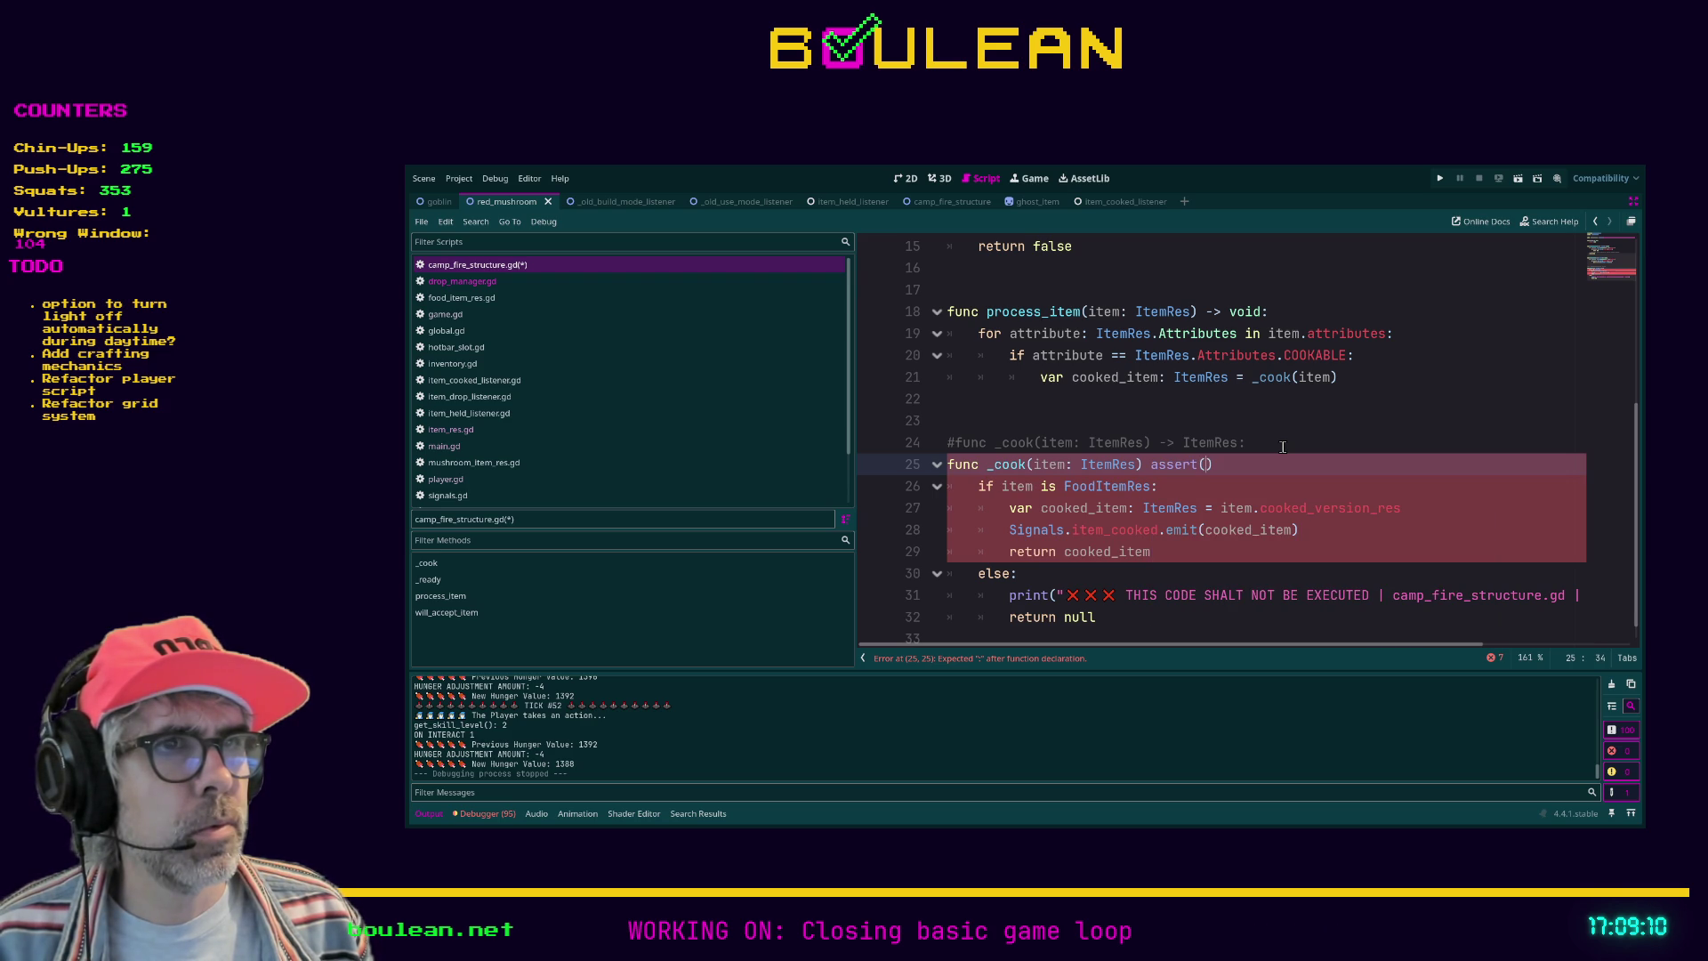
click(1261, 460)
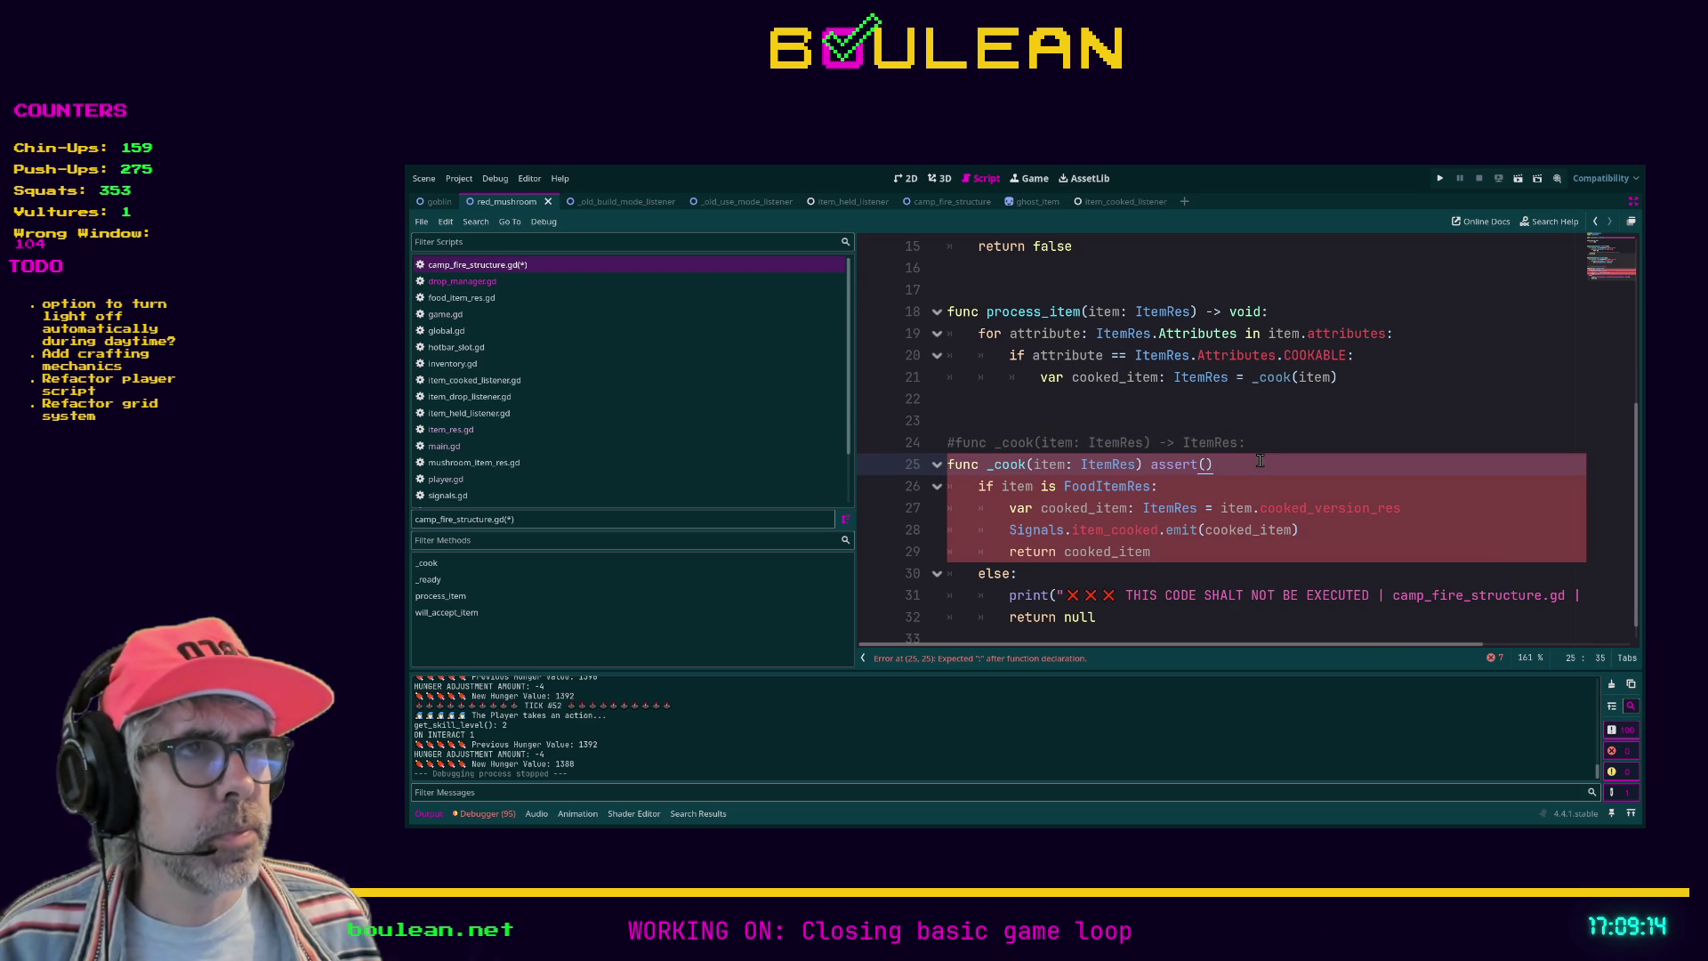
key(BackSpace)
key(BackSpace)
key(BackSpace)
text(-> a)
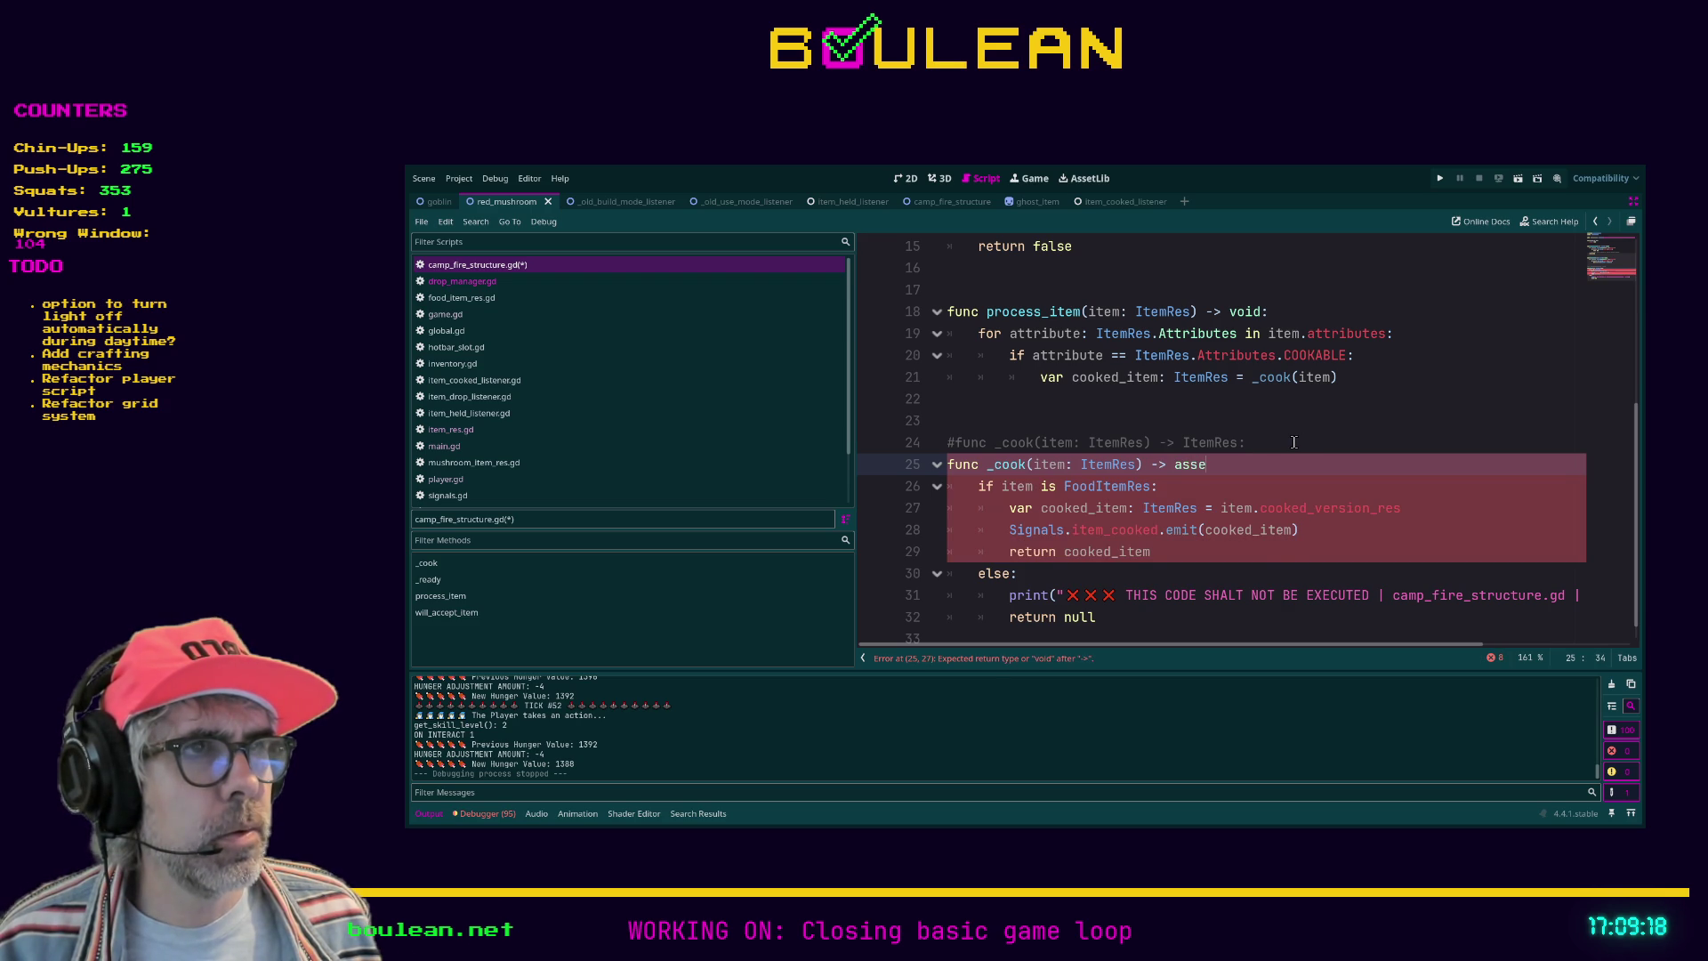
Step: Write assert(is FoodItemRes) after the signature's FoodItemRes return type as a draft line
click(1171, 464)
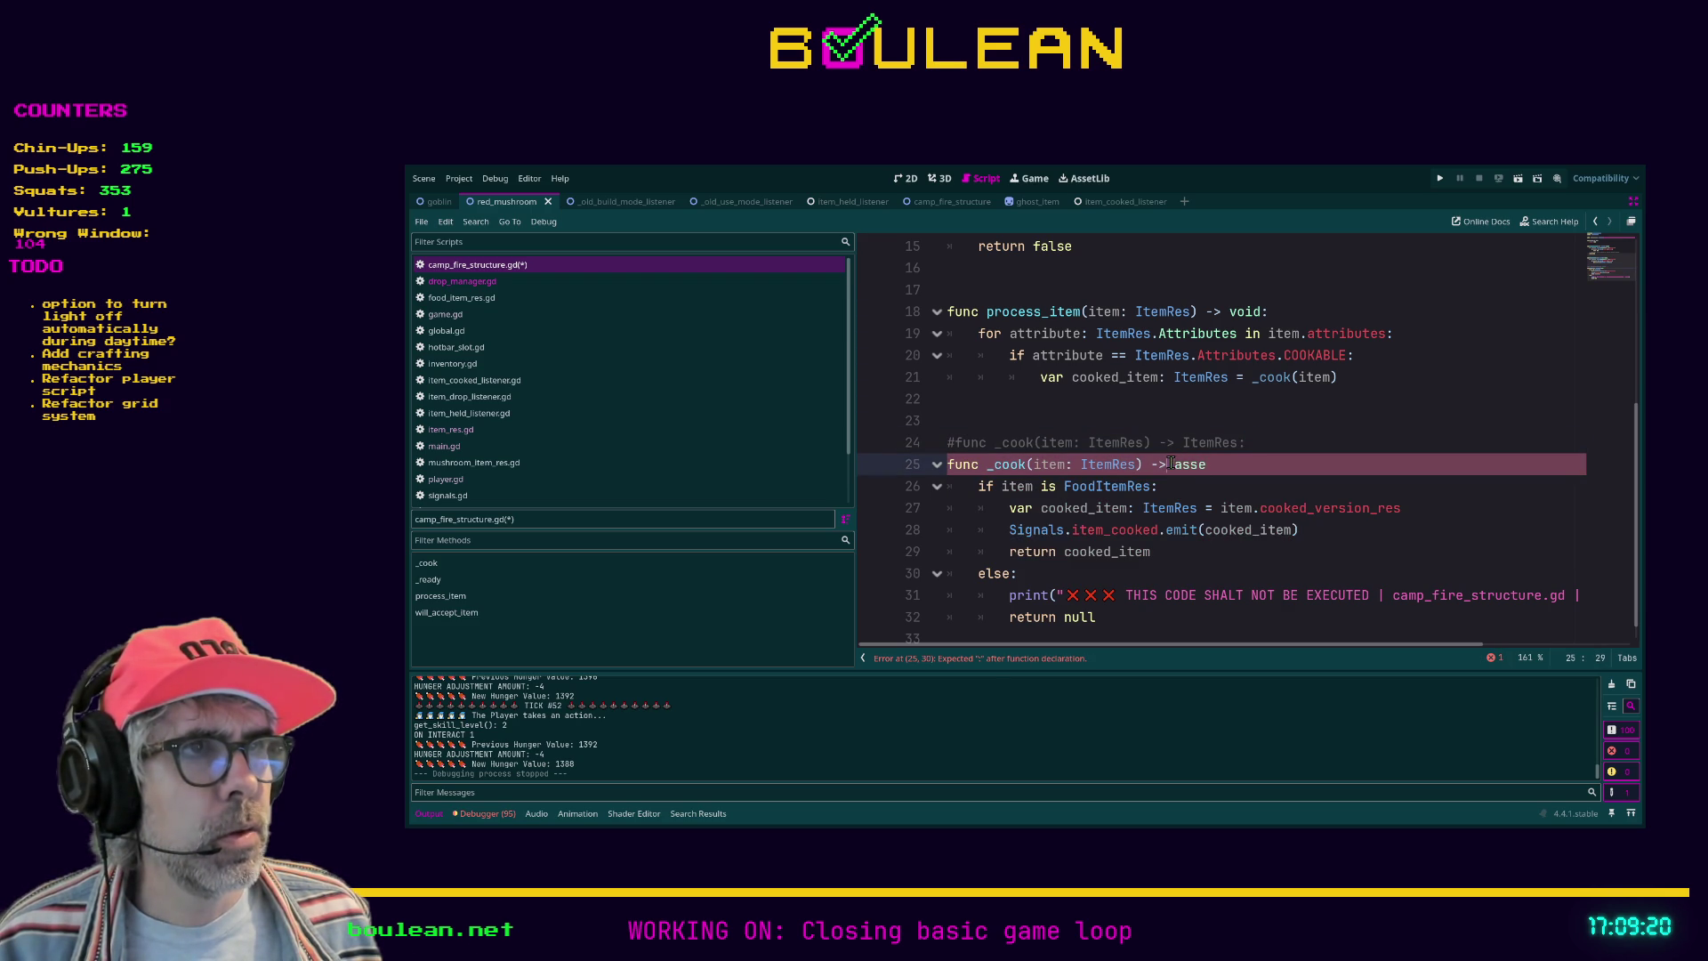
key(shift+End)
text(ItemRes)
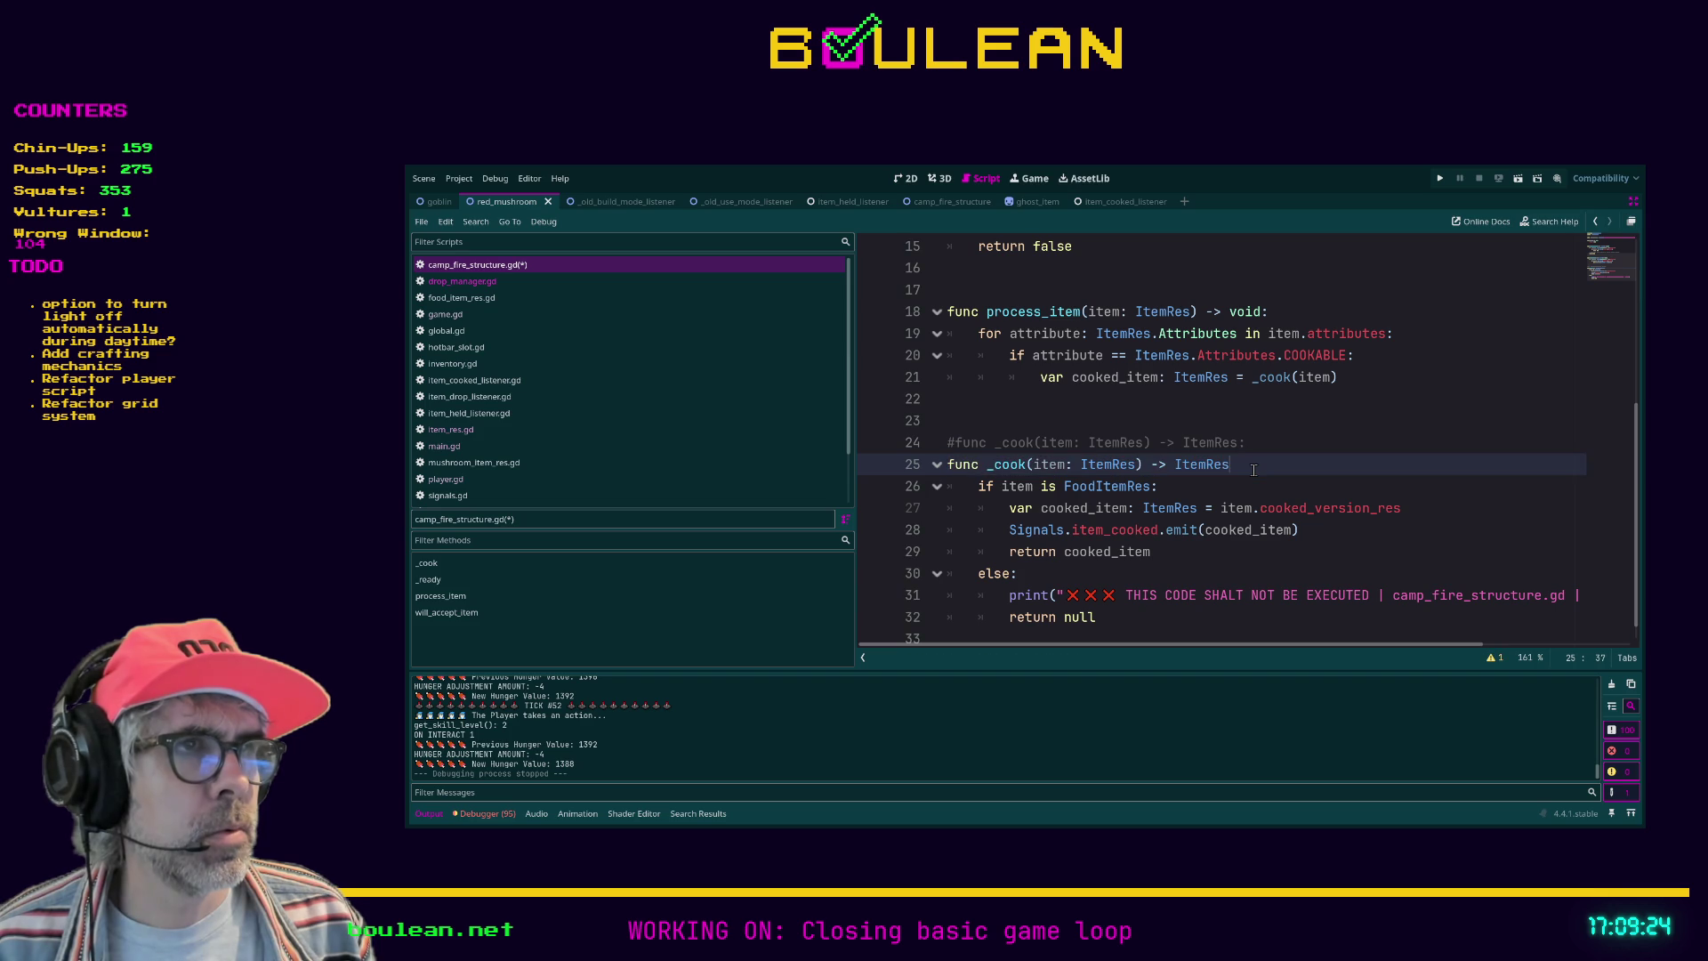
text( asser)
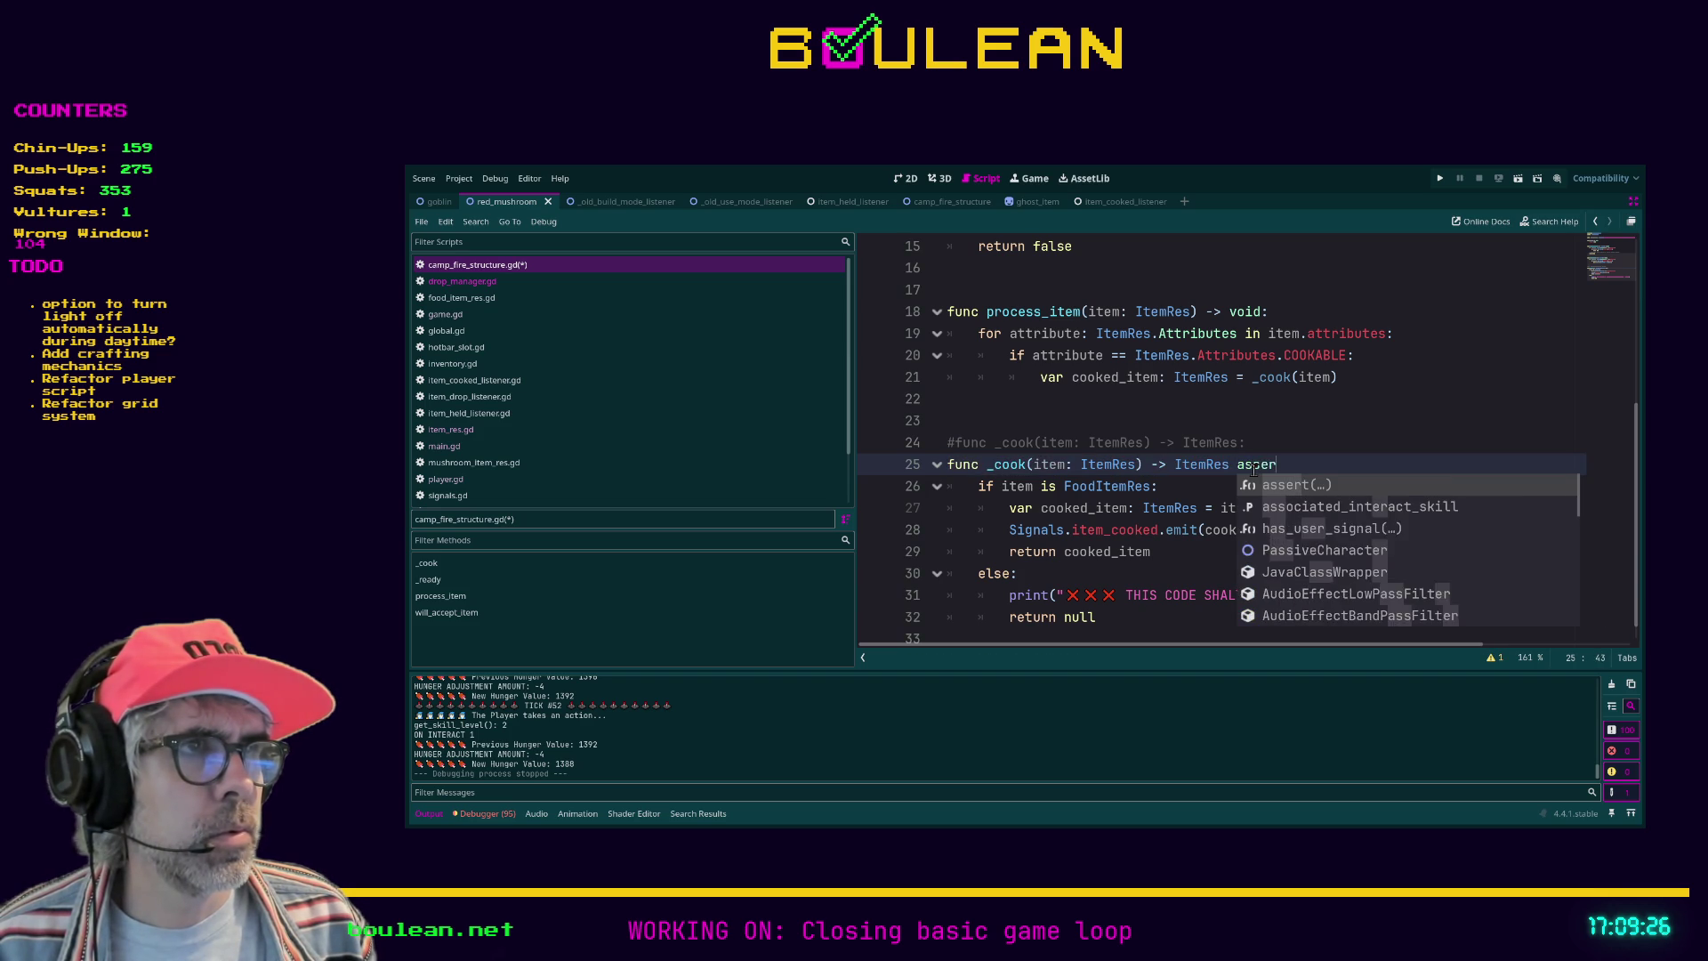
key(Return)
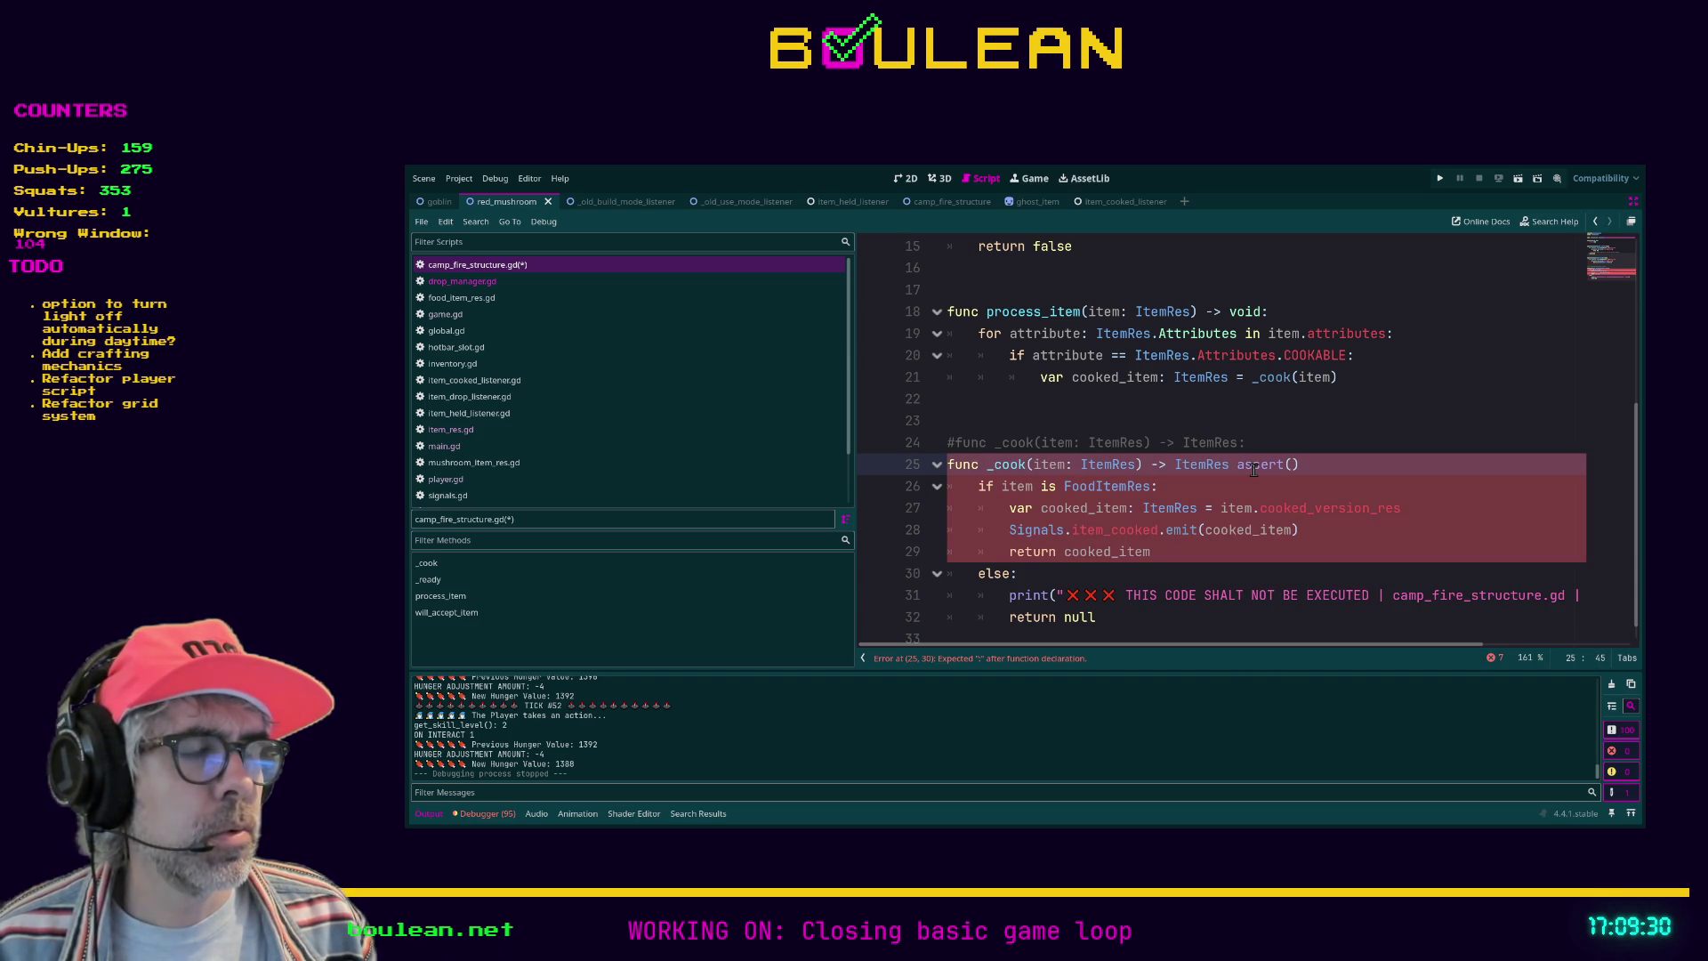
text(F)
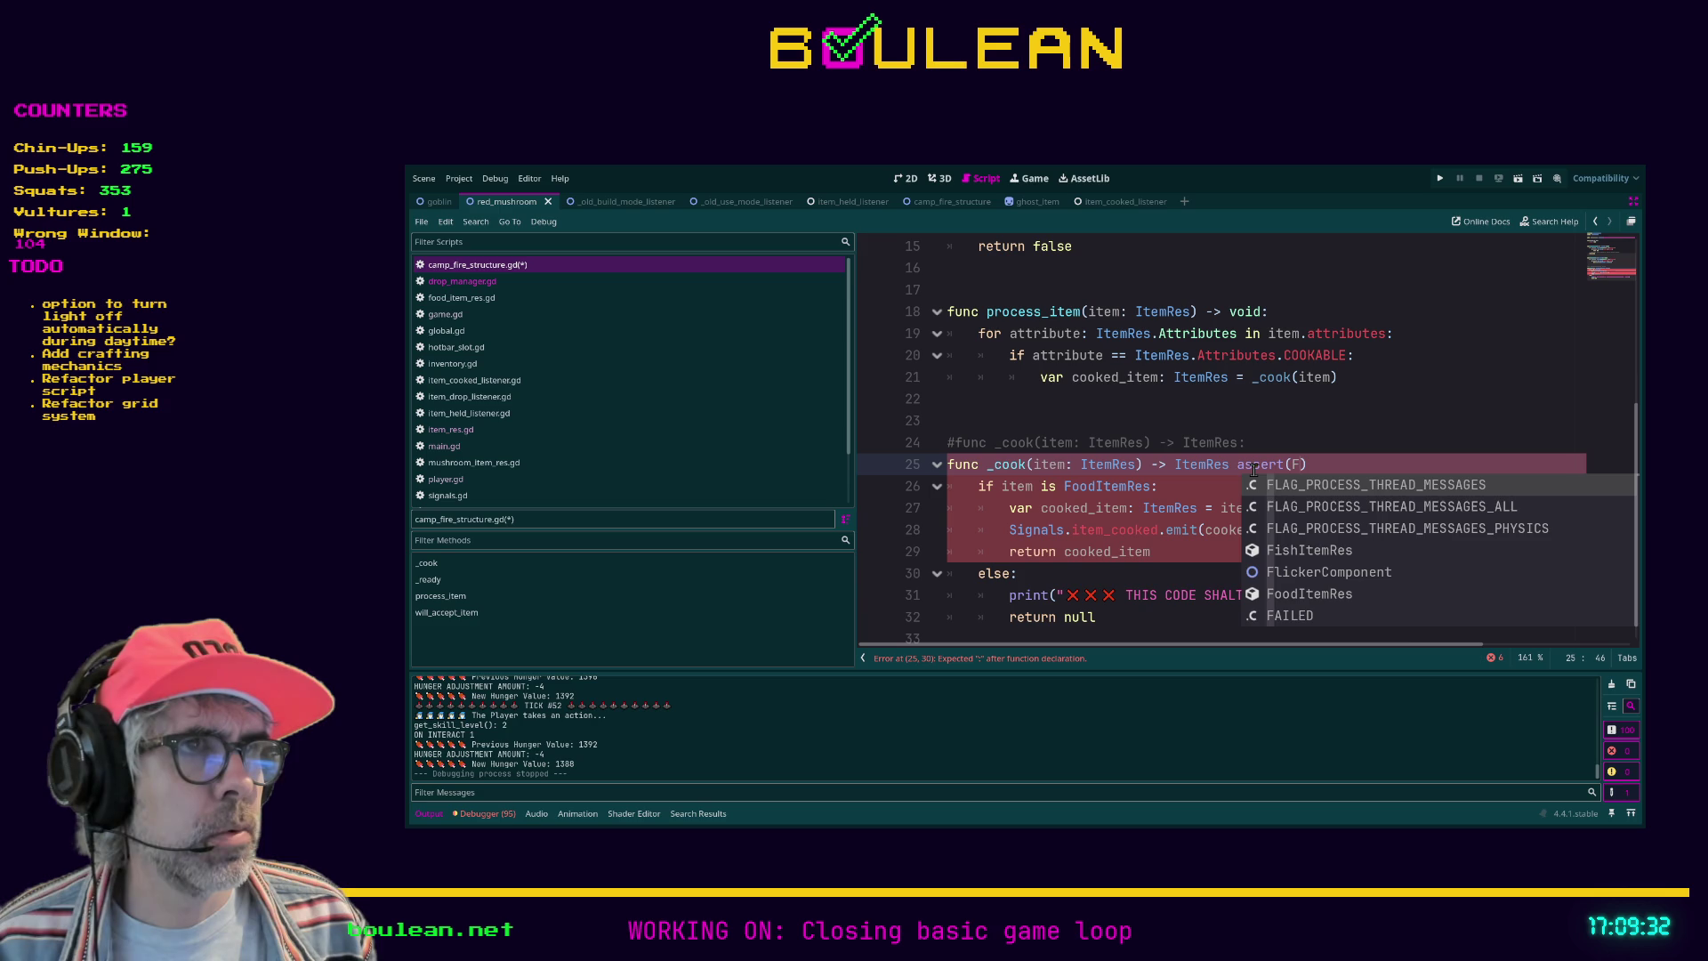
key(BackSpace)
text(is Fo)
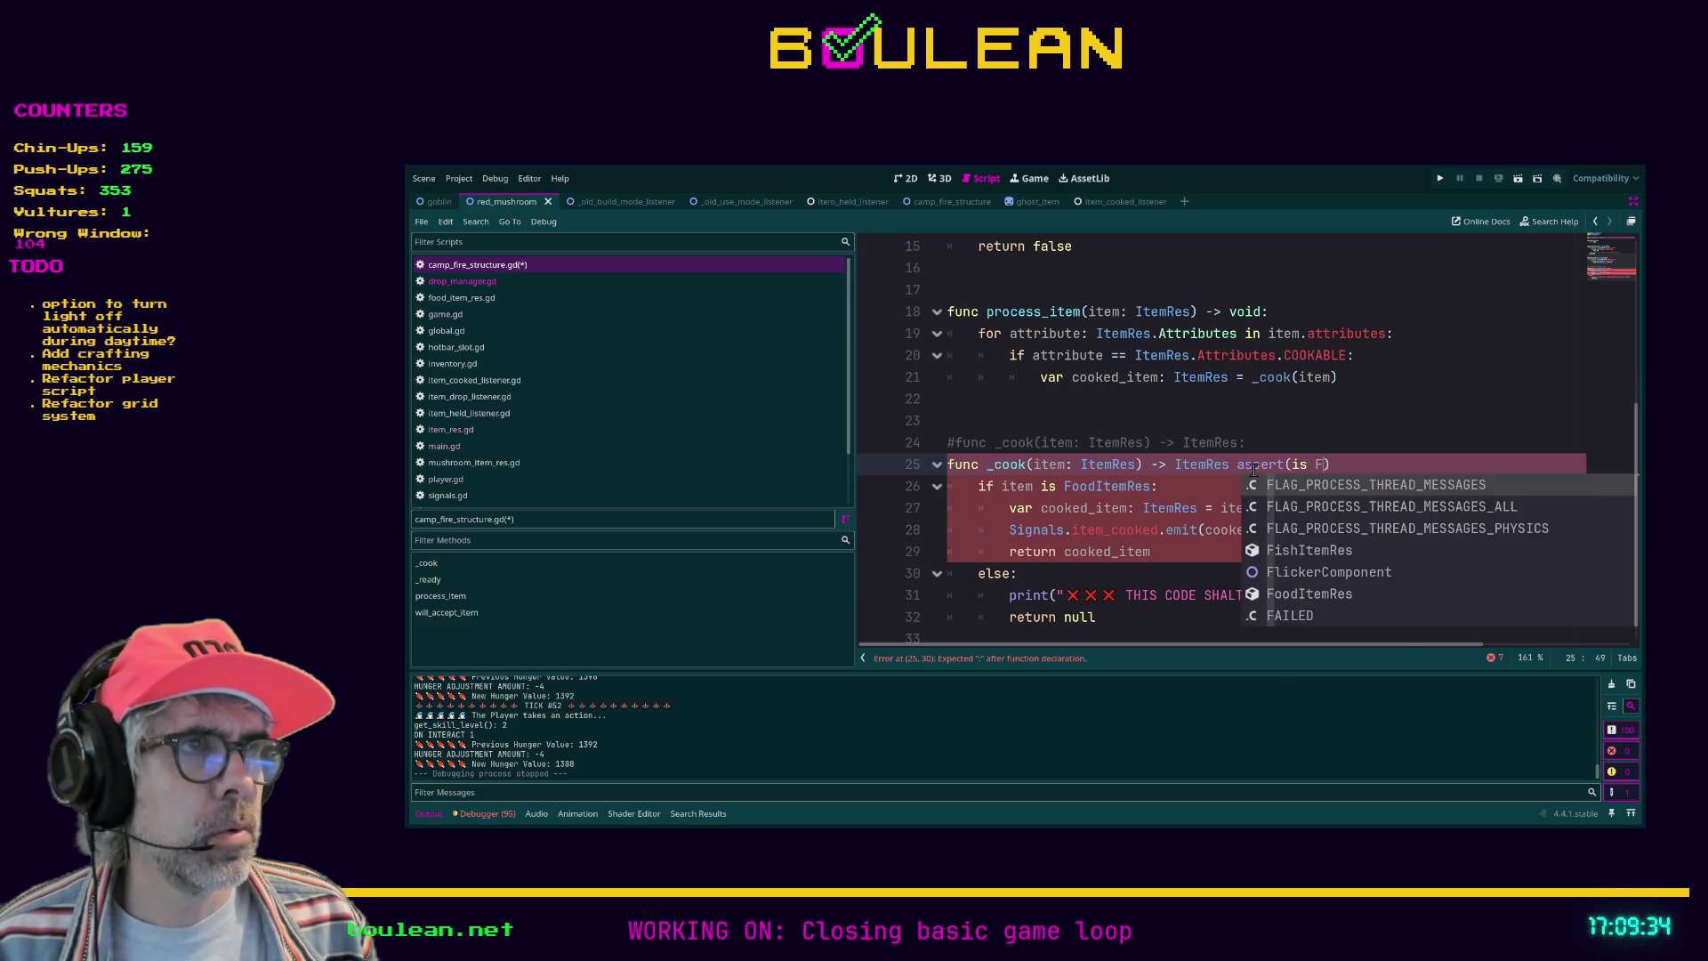
text(odItemRes)
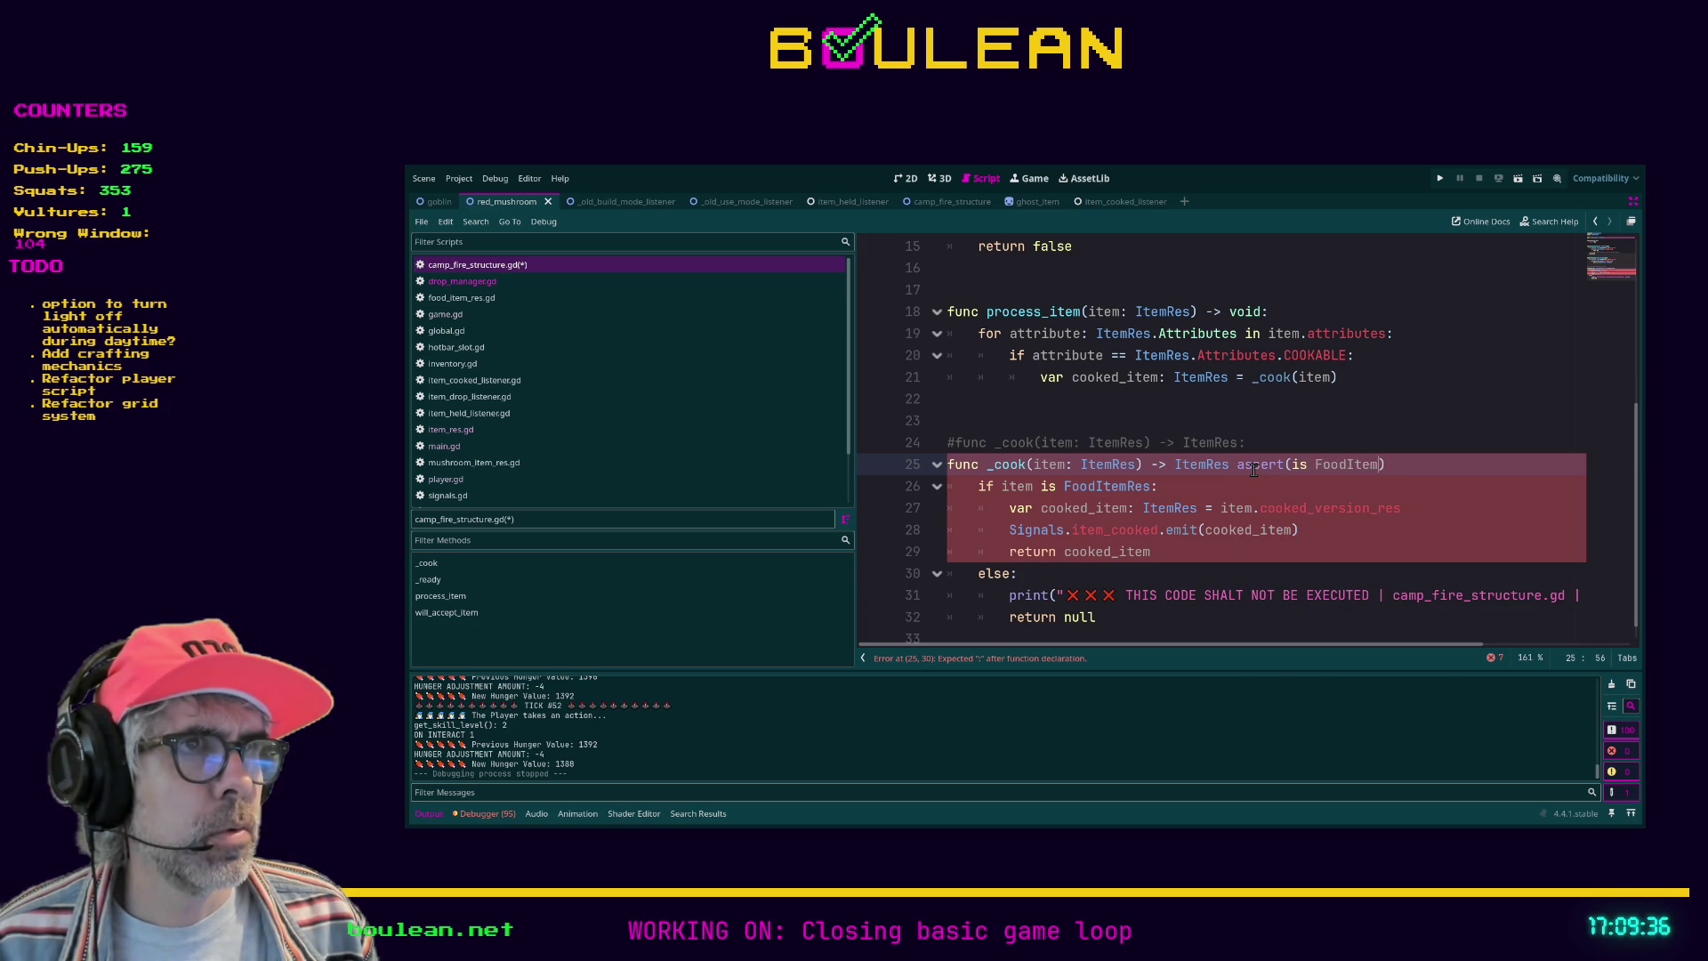
Step: Comment out the assert draft line and uncomment the original _cook signature
click(1442, 469)
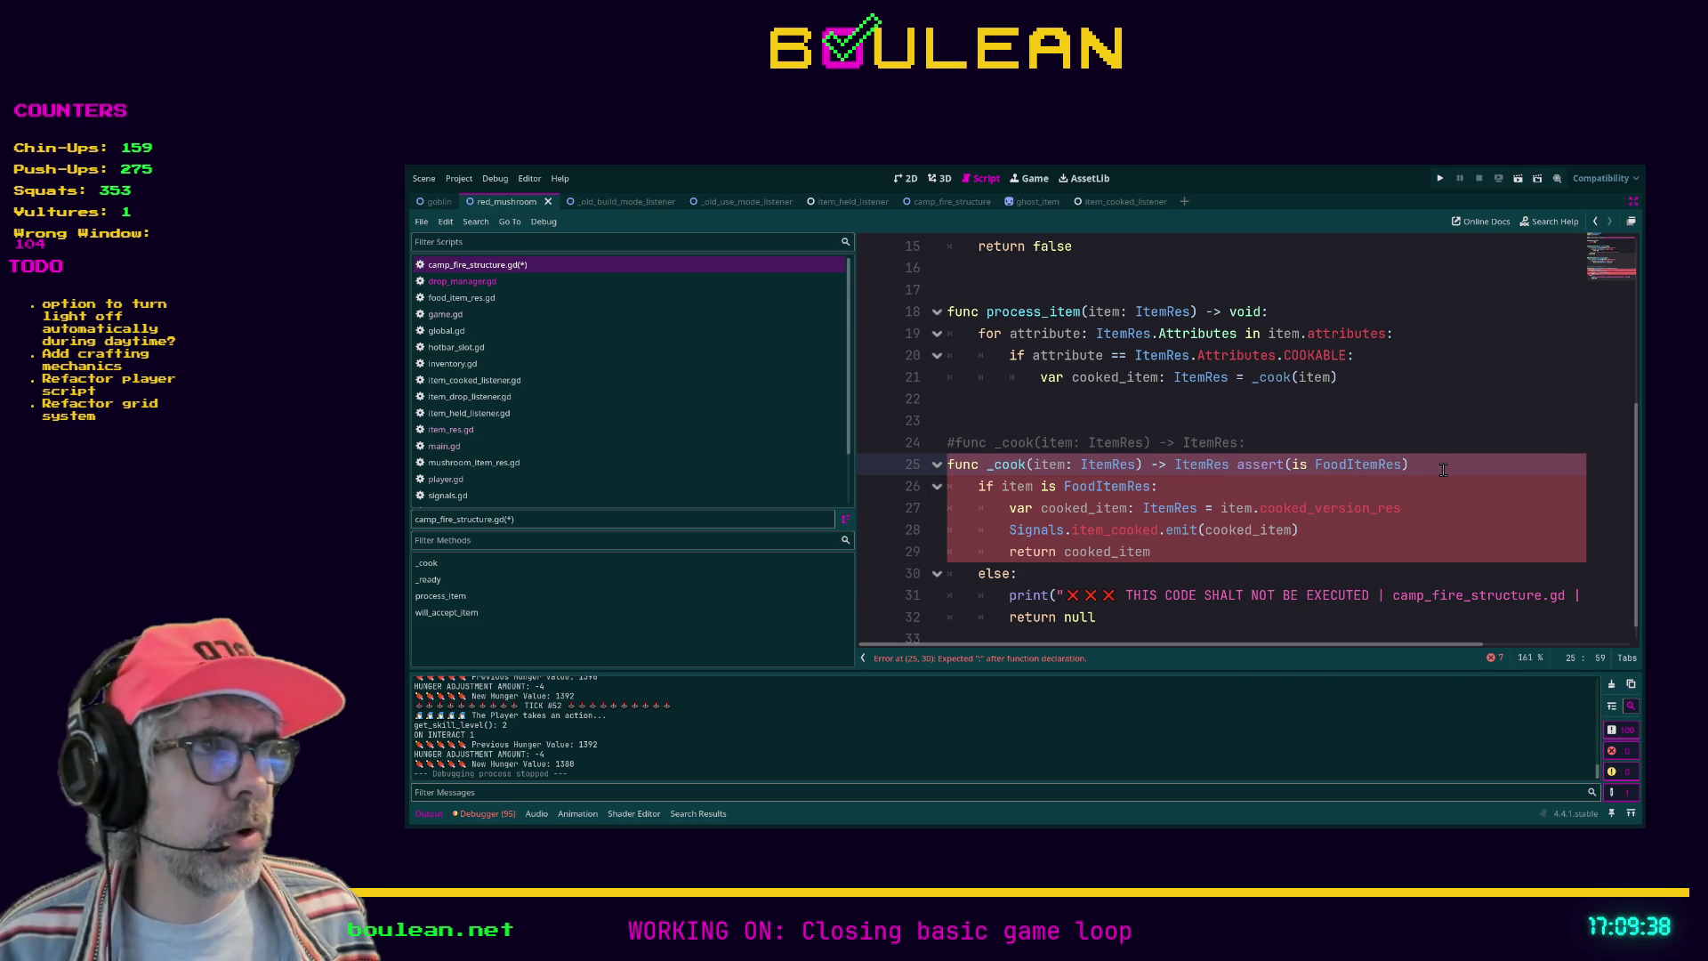
key(ctrl+k)
key(Up)
key(ctrl+k)
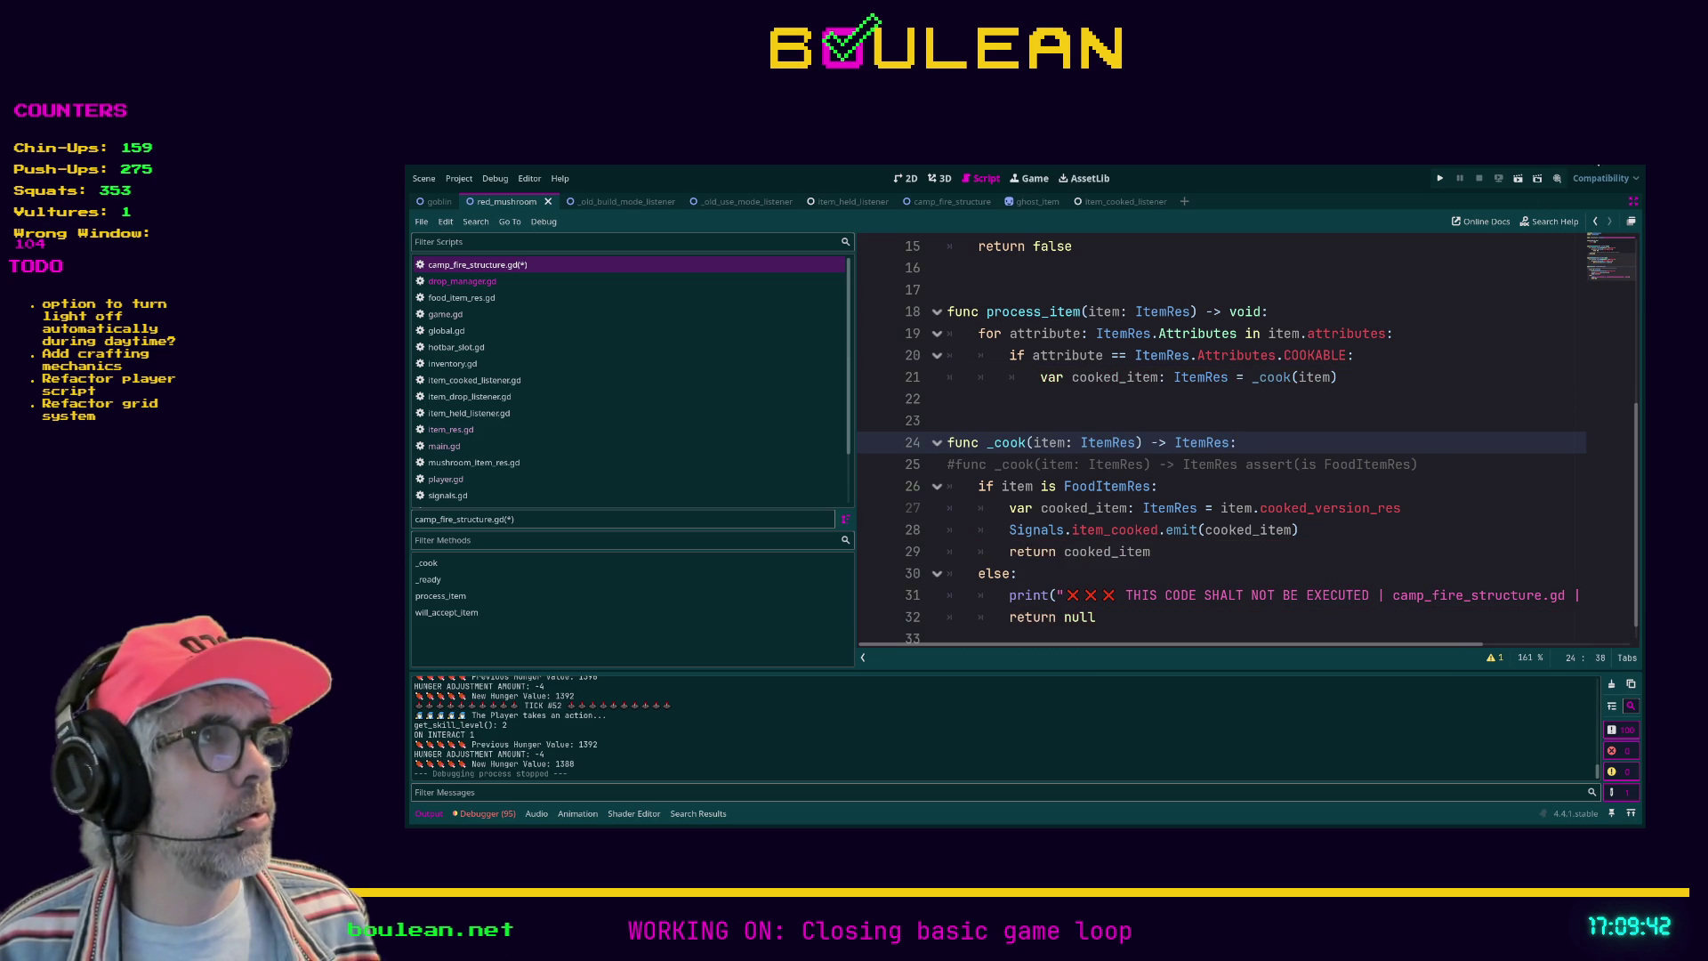
key(alt+Tab)
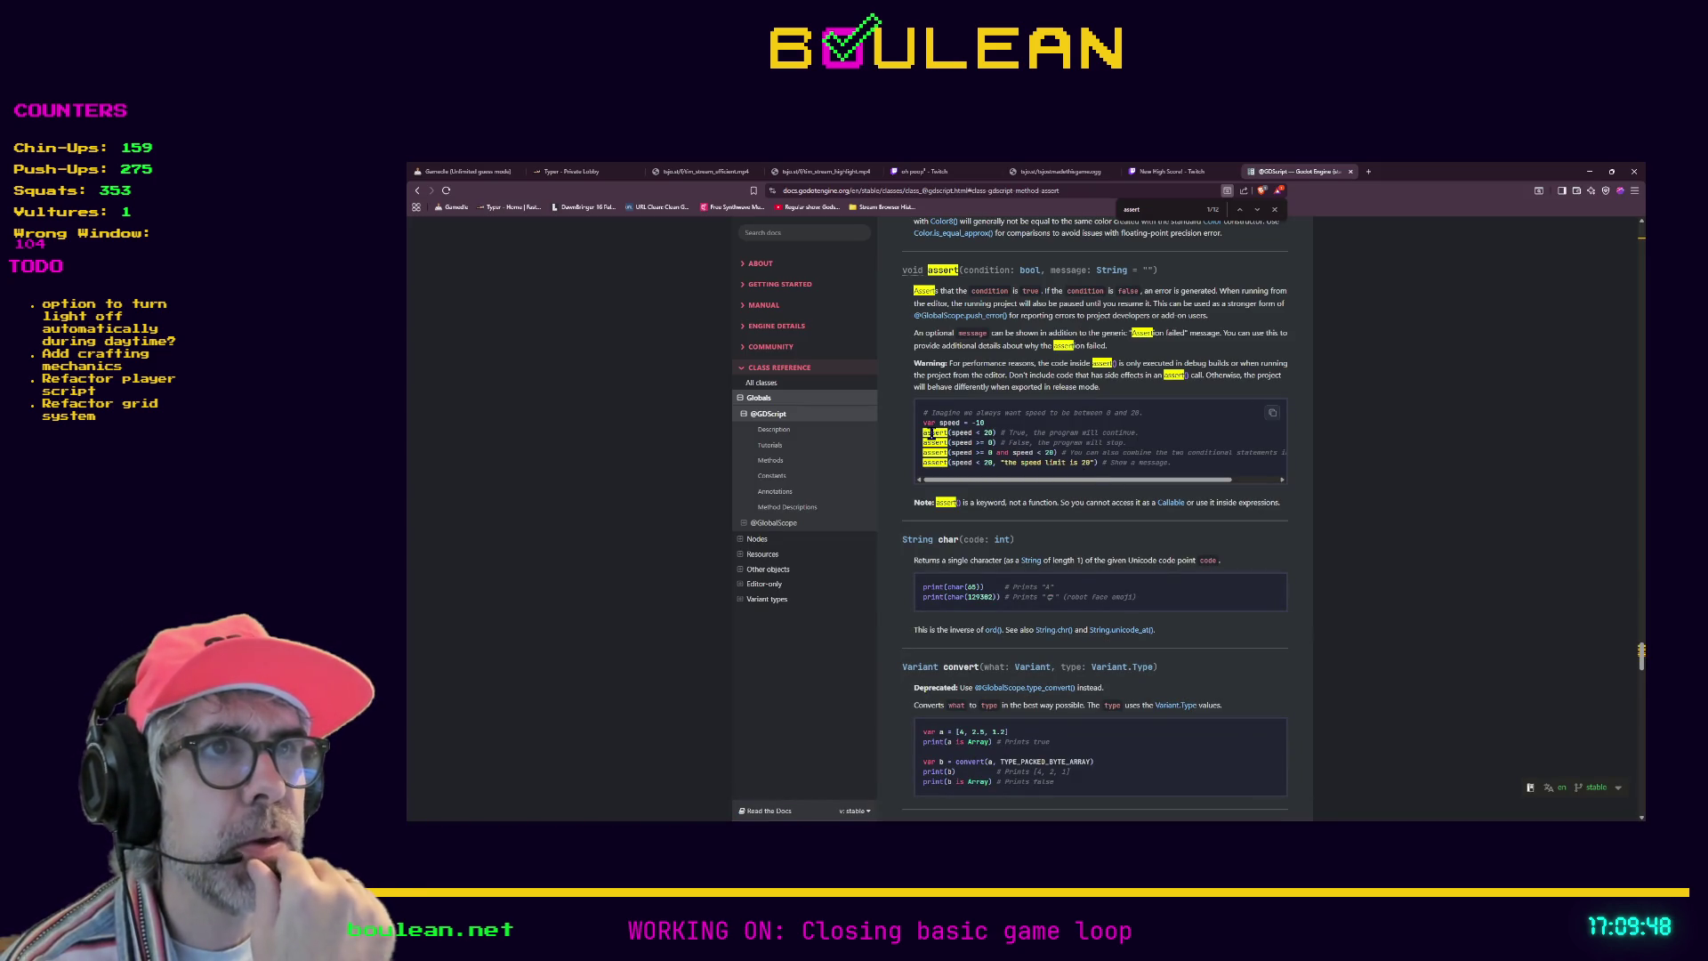
Step: Close the find bar, zoom in to read the assert(speed >= 0) example, then minimize the docs
scroll(934, 450, up, 1)
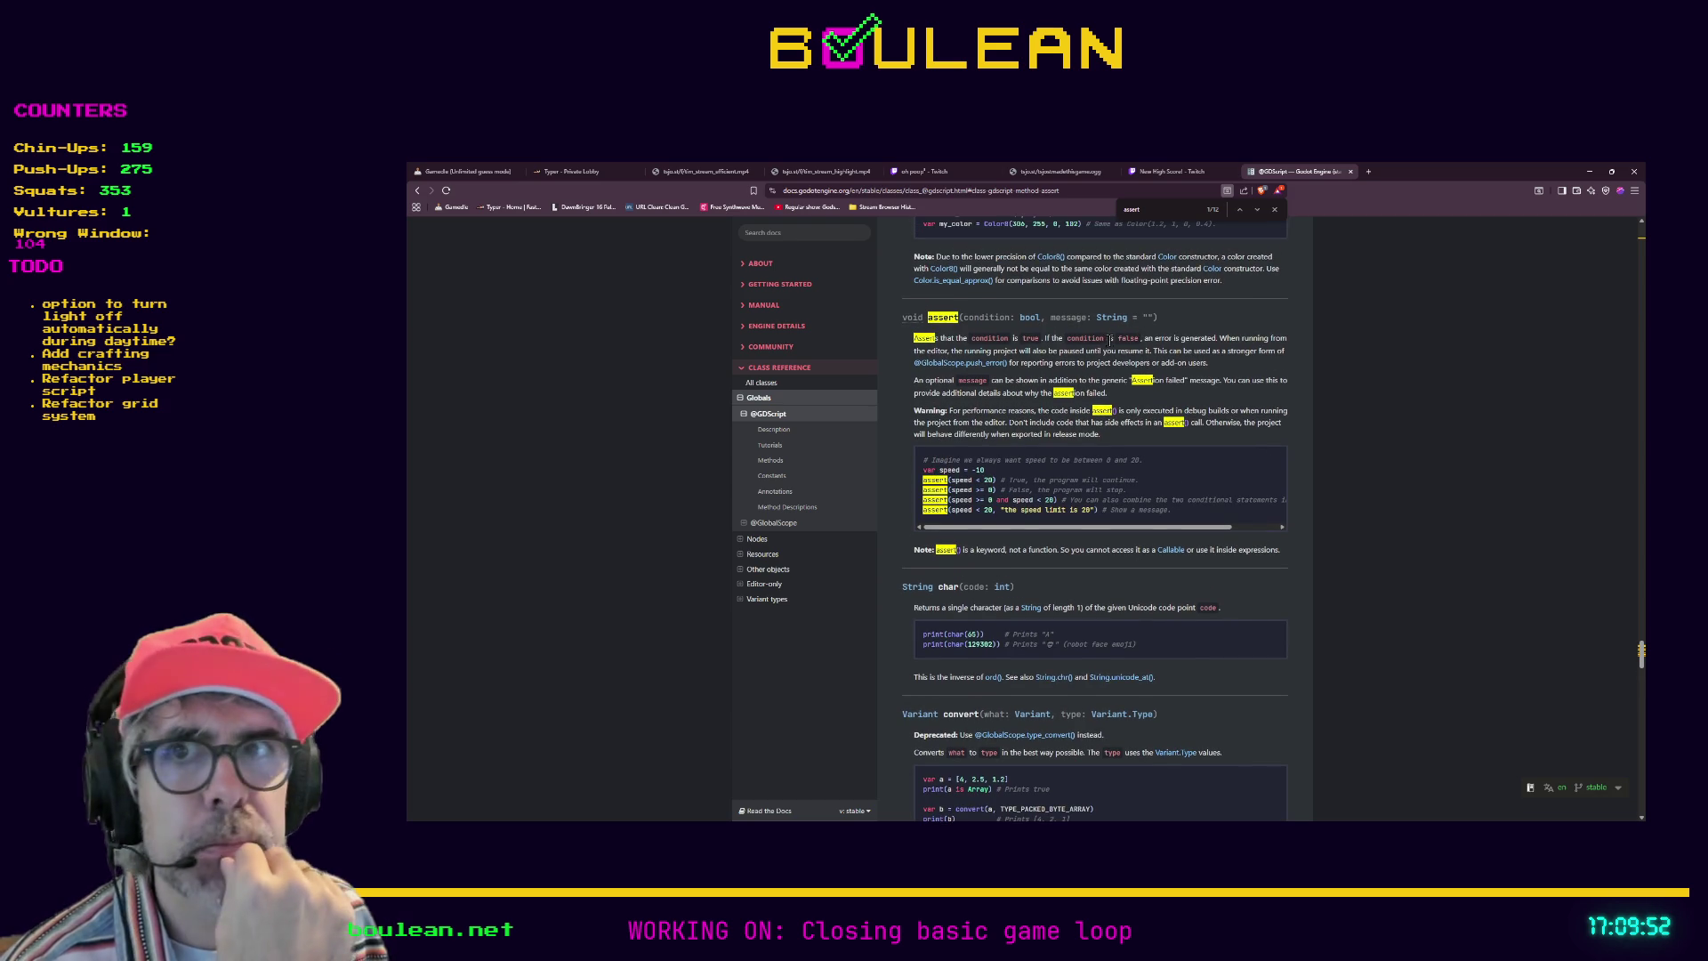
click(1275, 210)
key(ctrl+plus)
key(ctrl+plus)
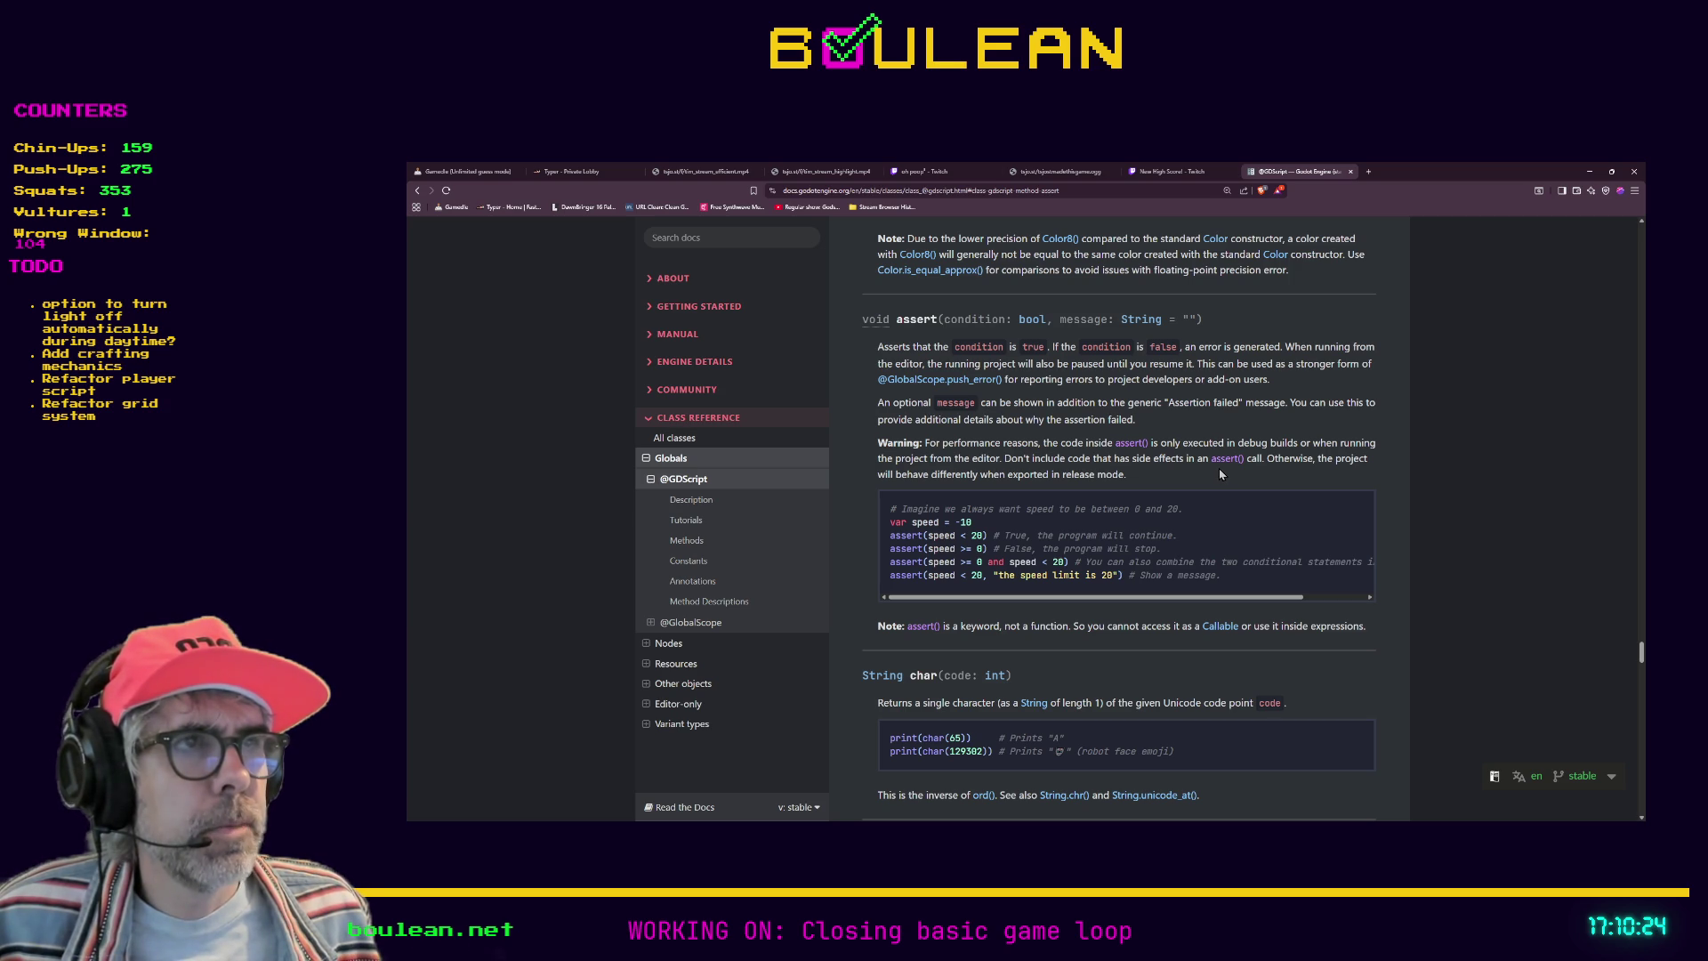
scroll(1220, 471, down, 1)
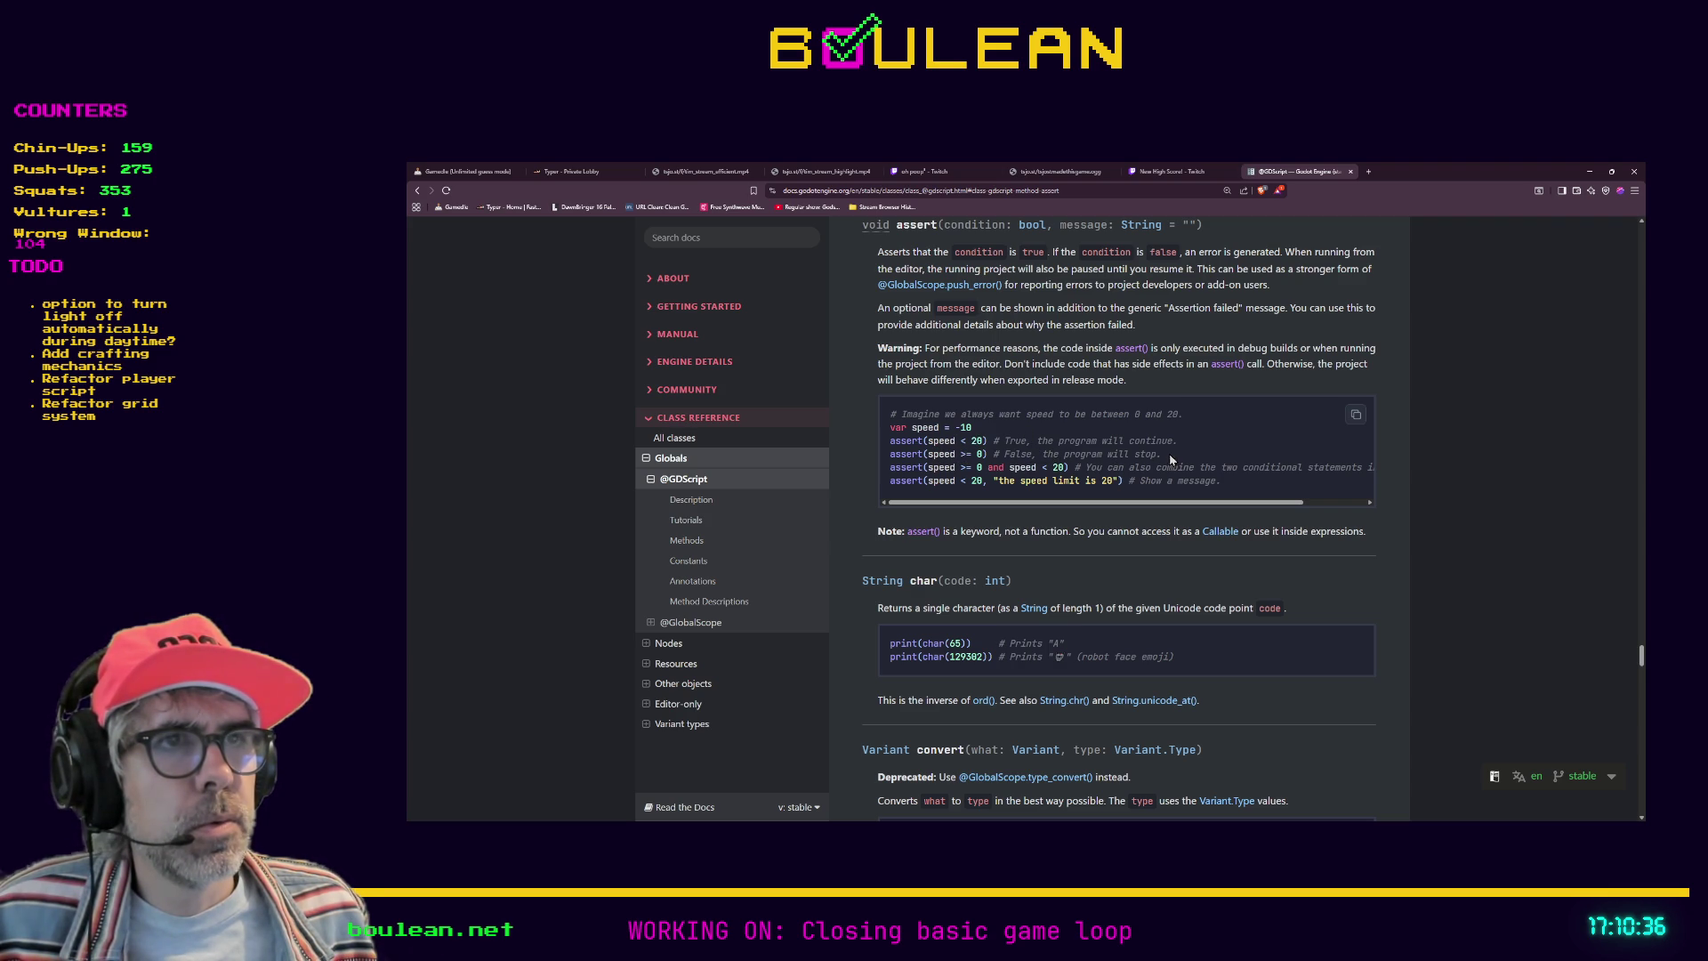
drag(1162, 453, 889, 454)
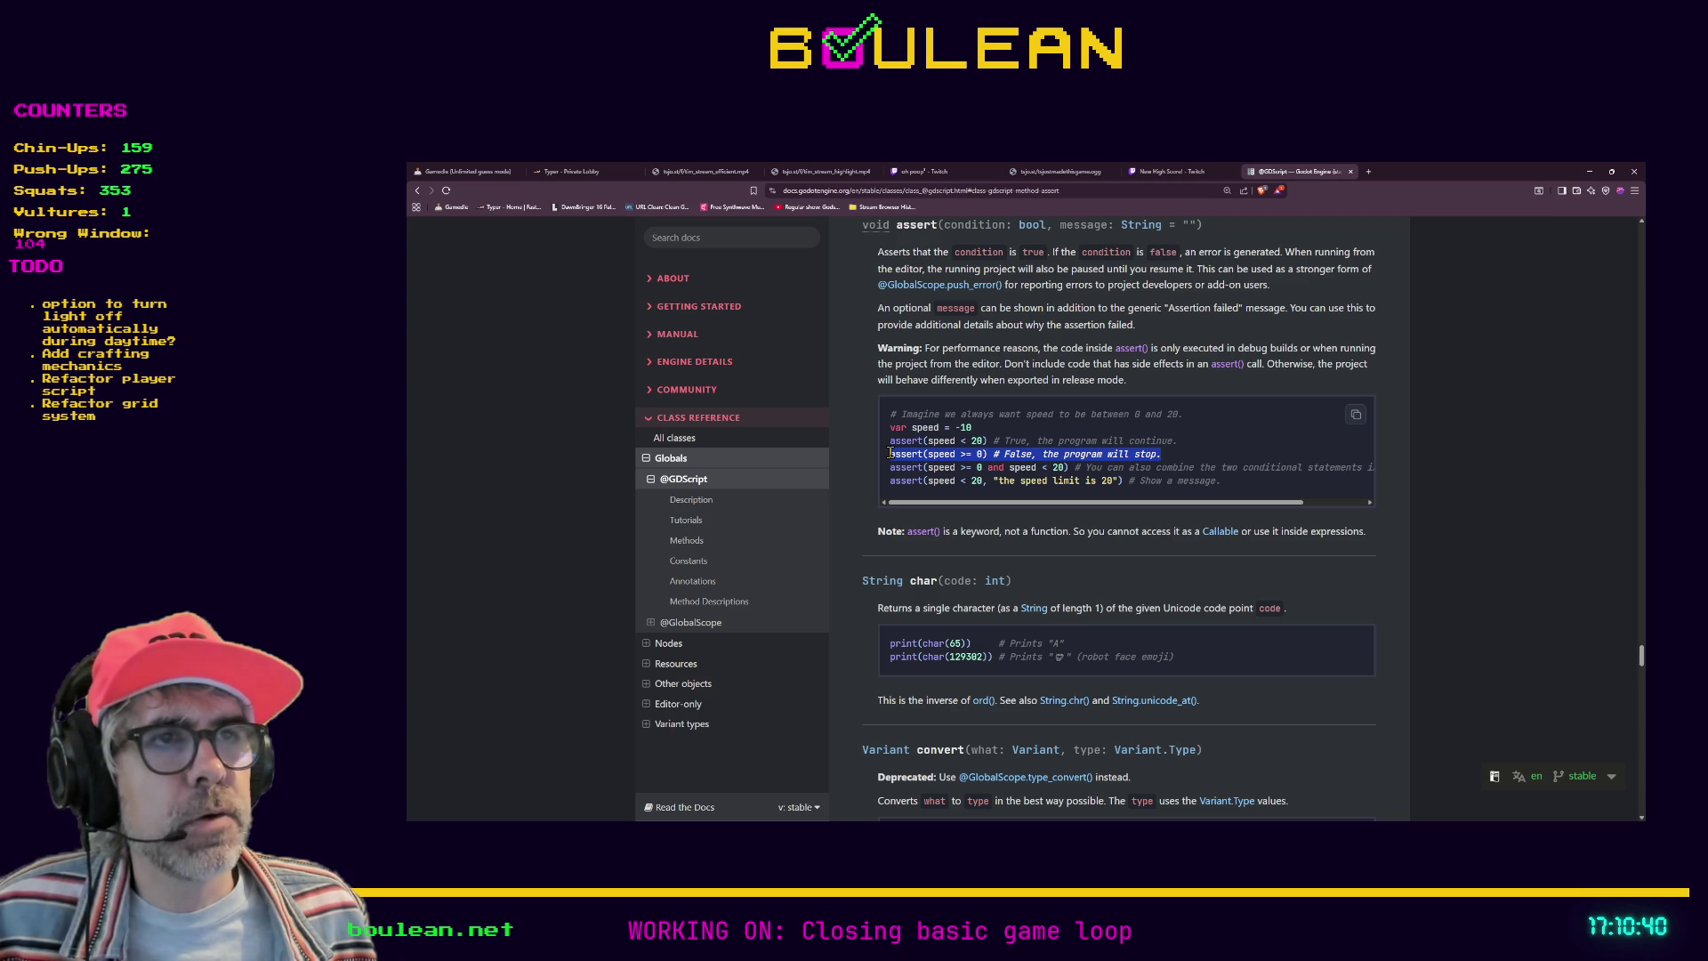
click(1146, 454)
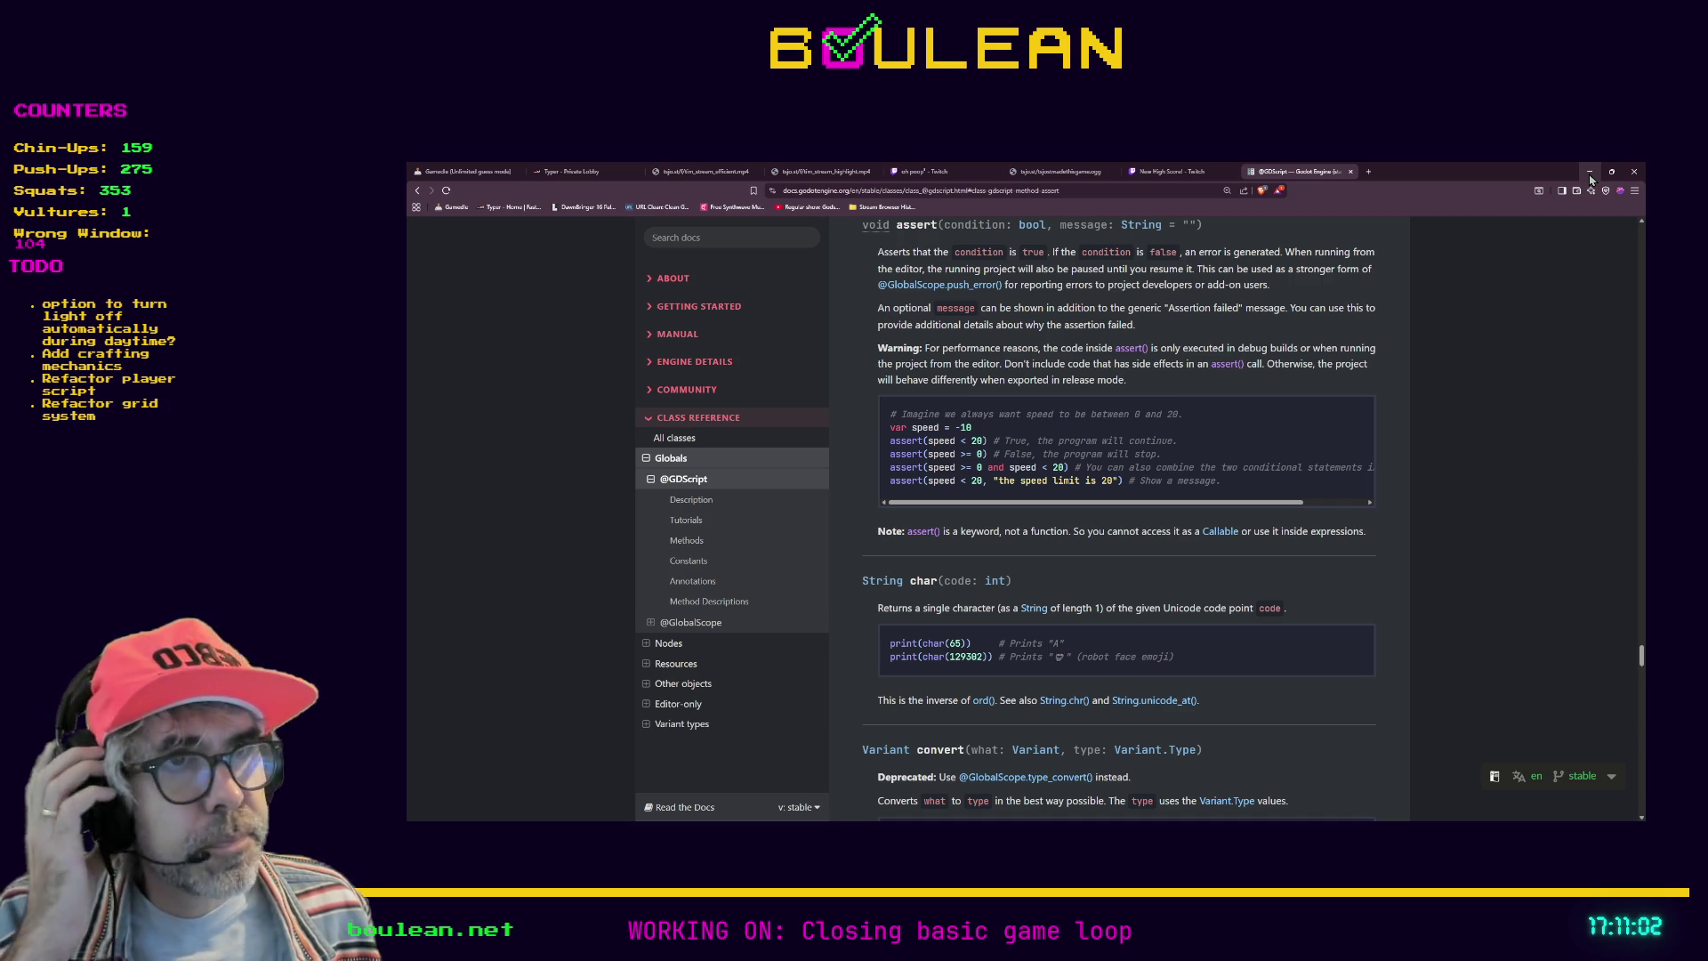
click(1590, 178)
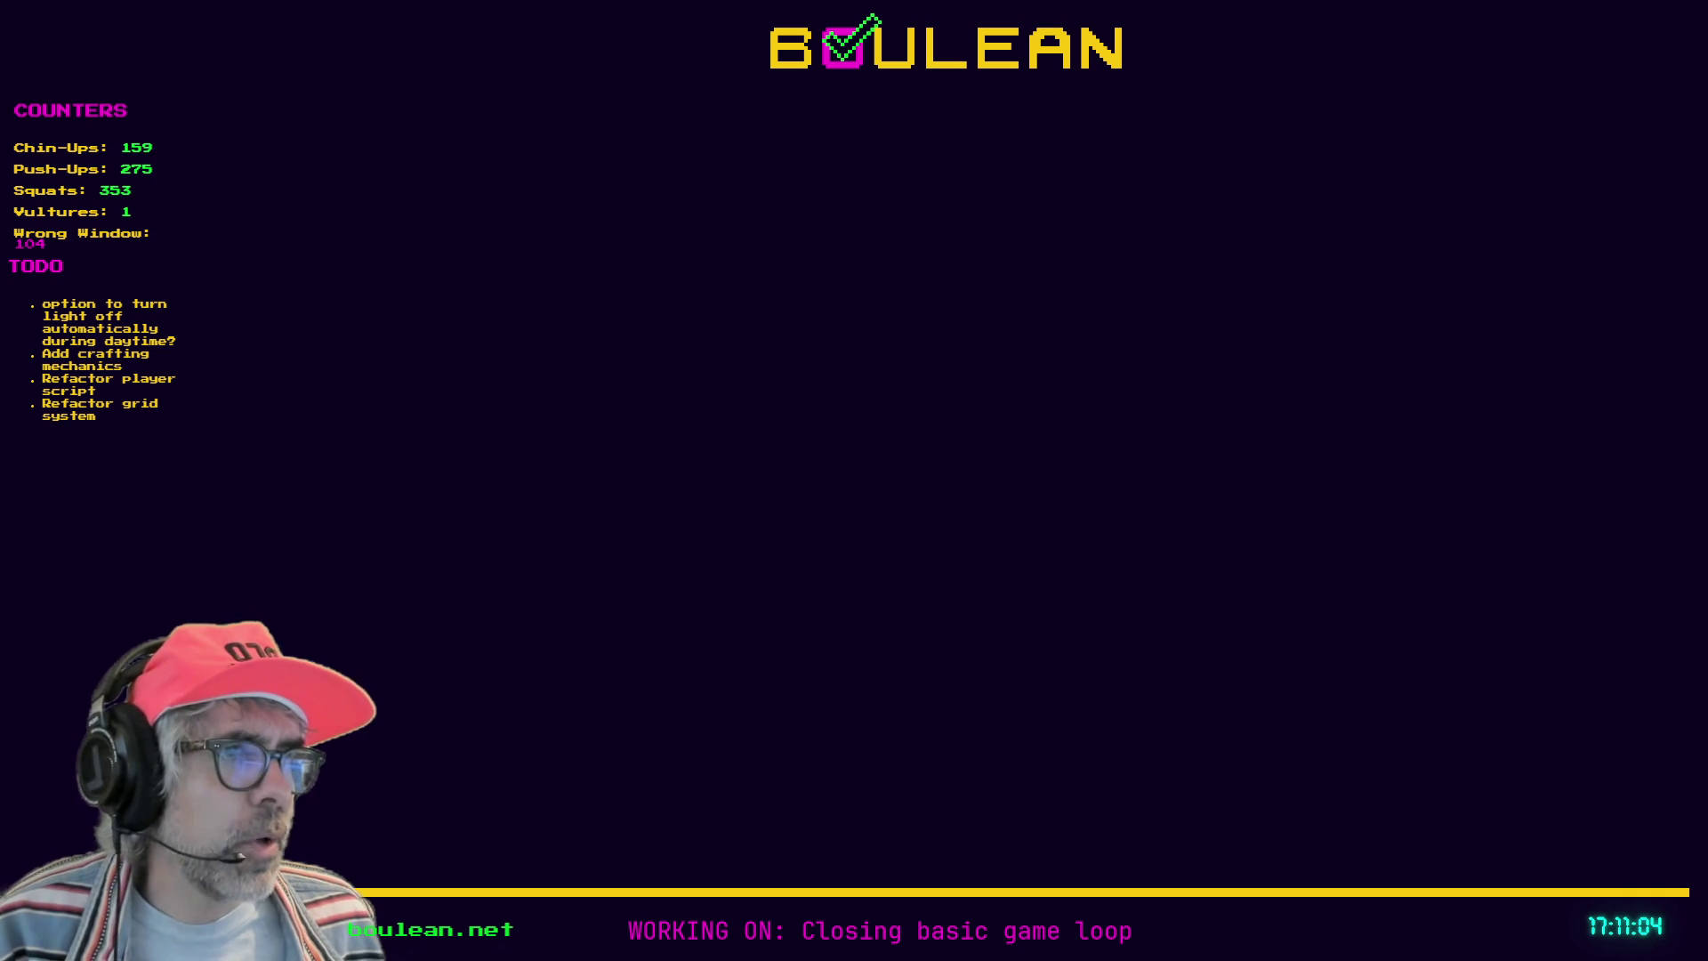
Step: Insert a new line above the if check in _cook and type assert(item is FoodItemRes
key(alt+Tab)
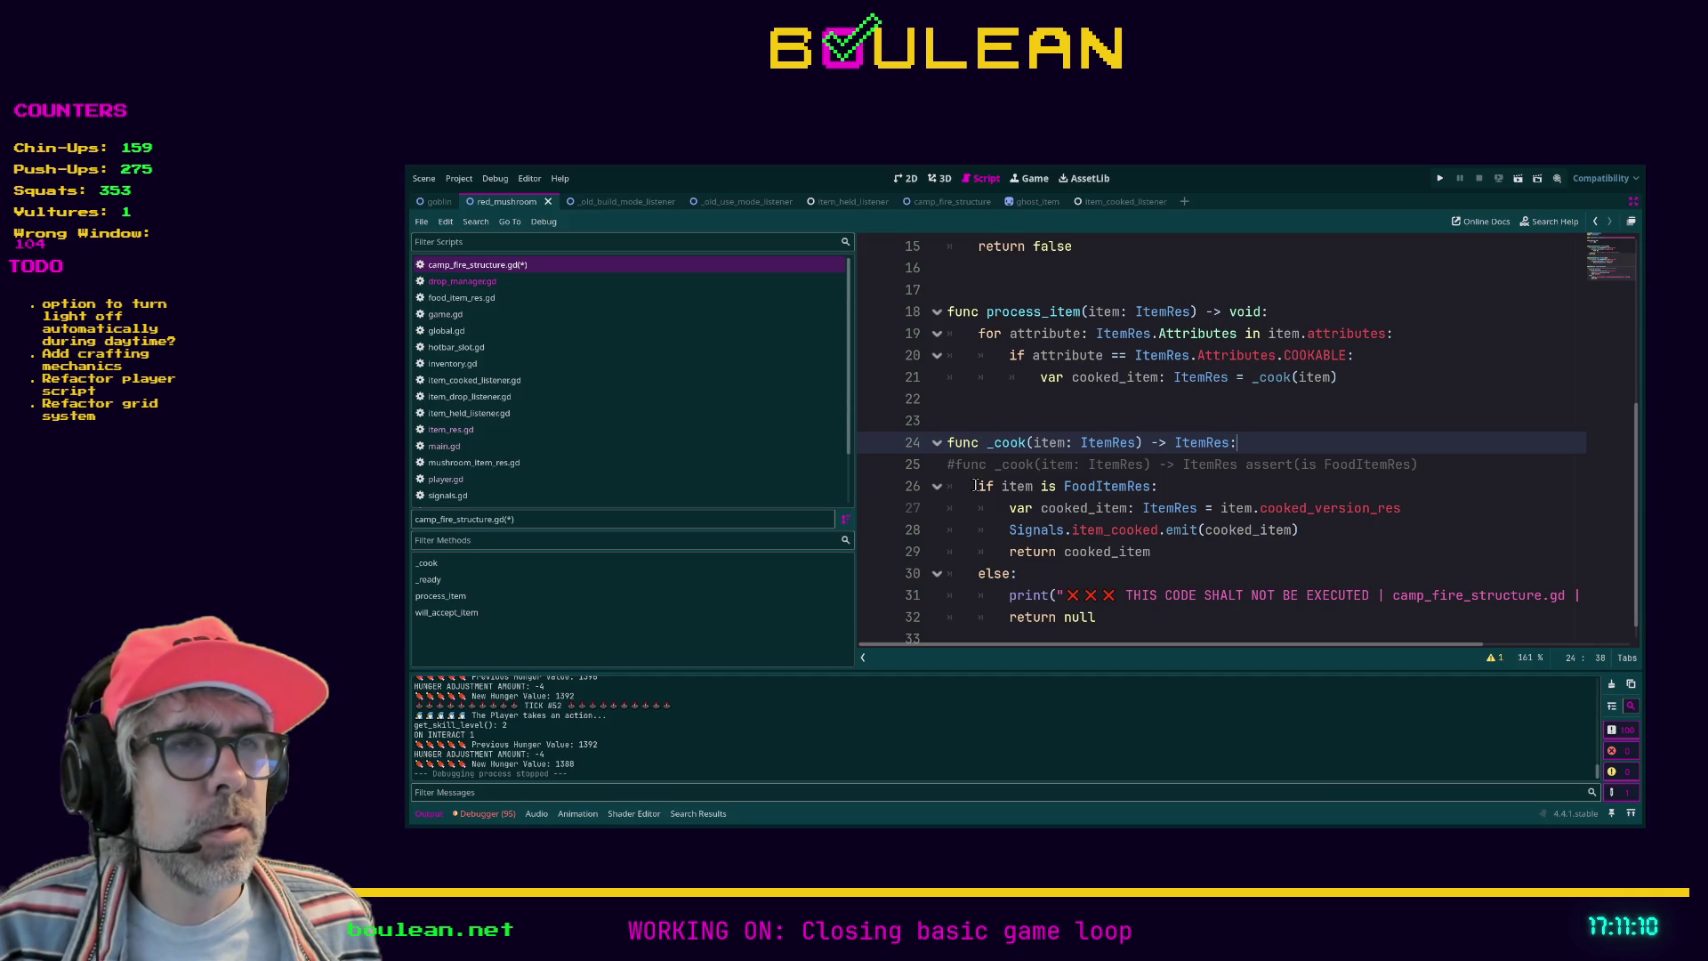
click(994, 486)
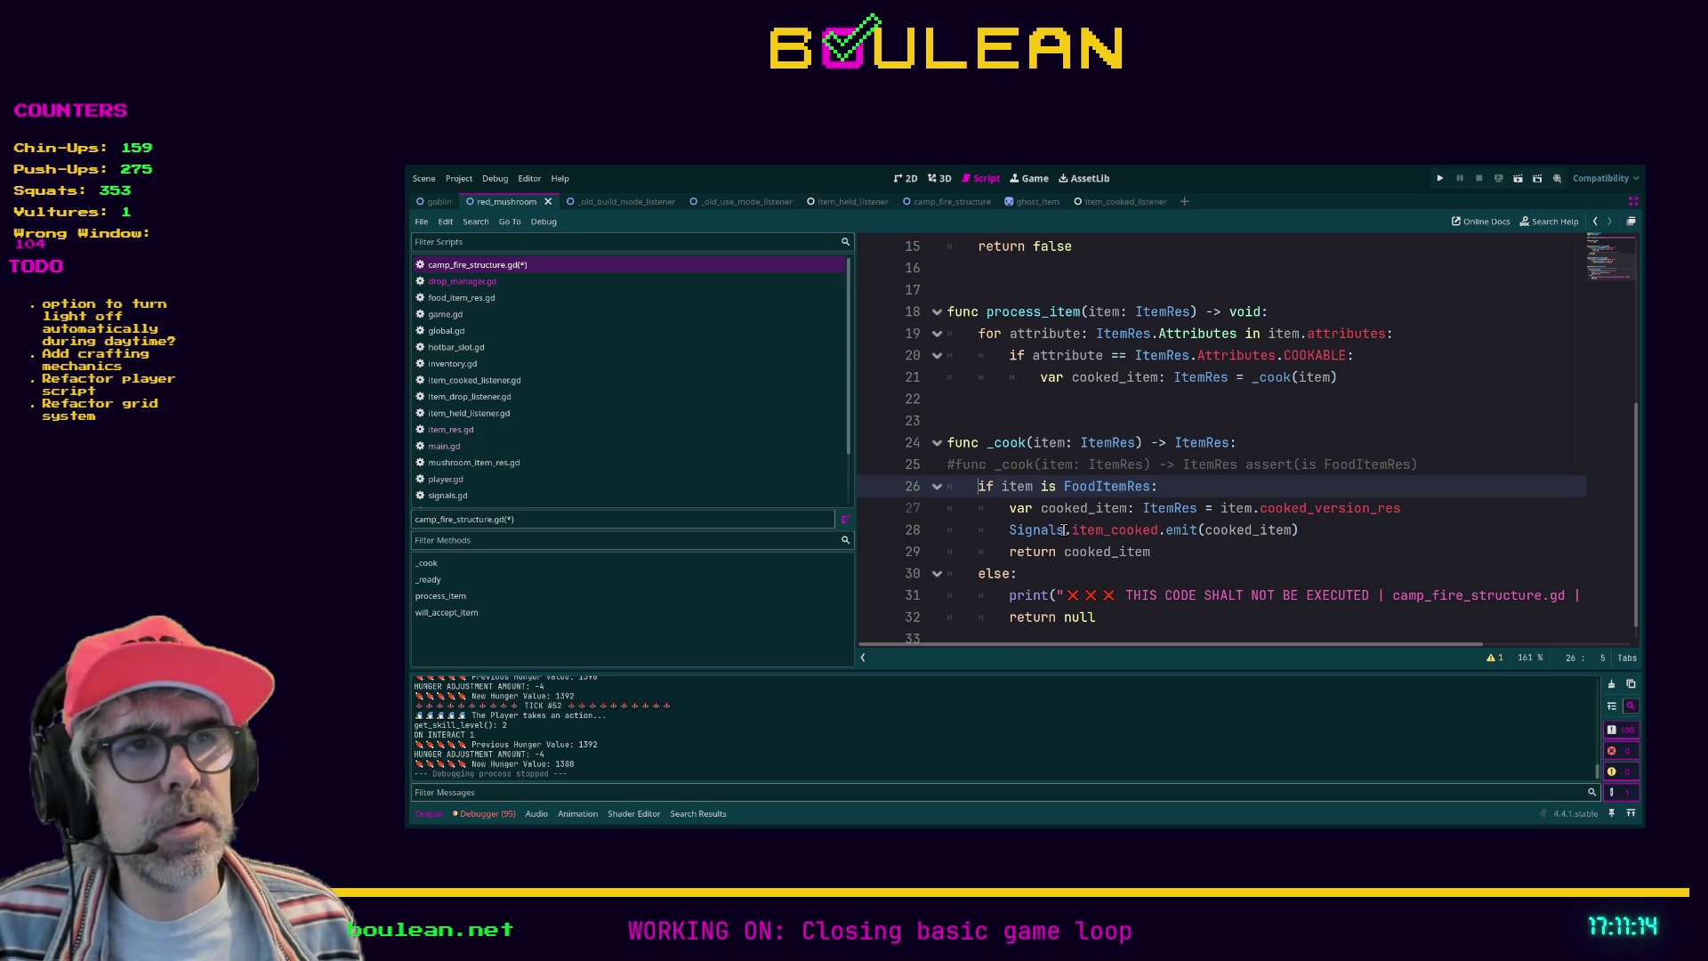
key(Return)
key(Up)
text(assert)
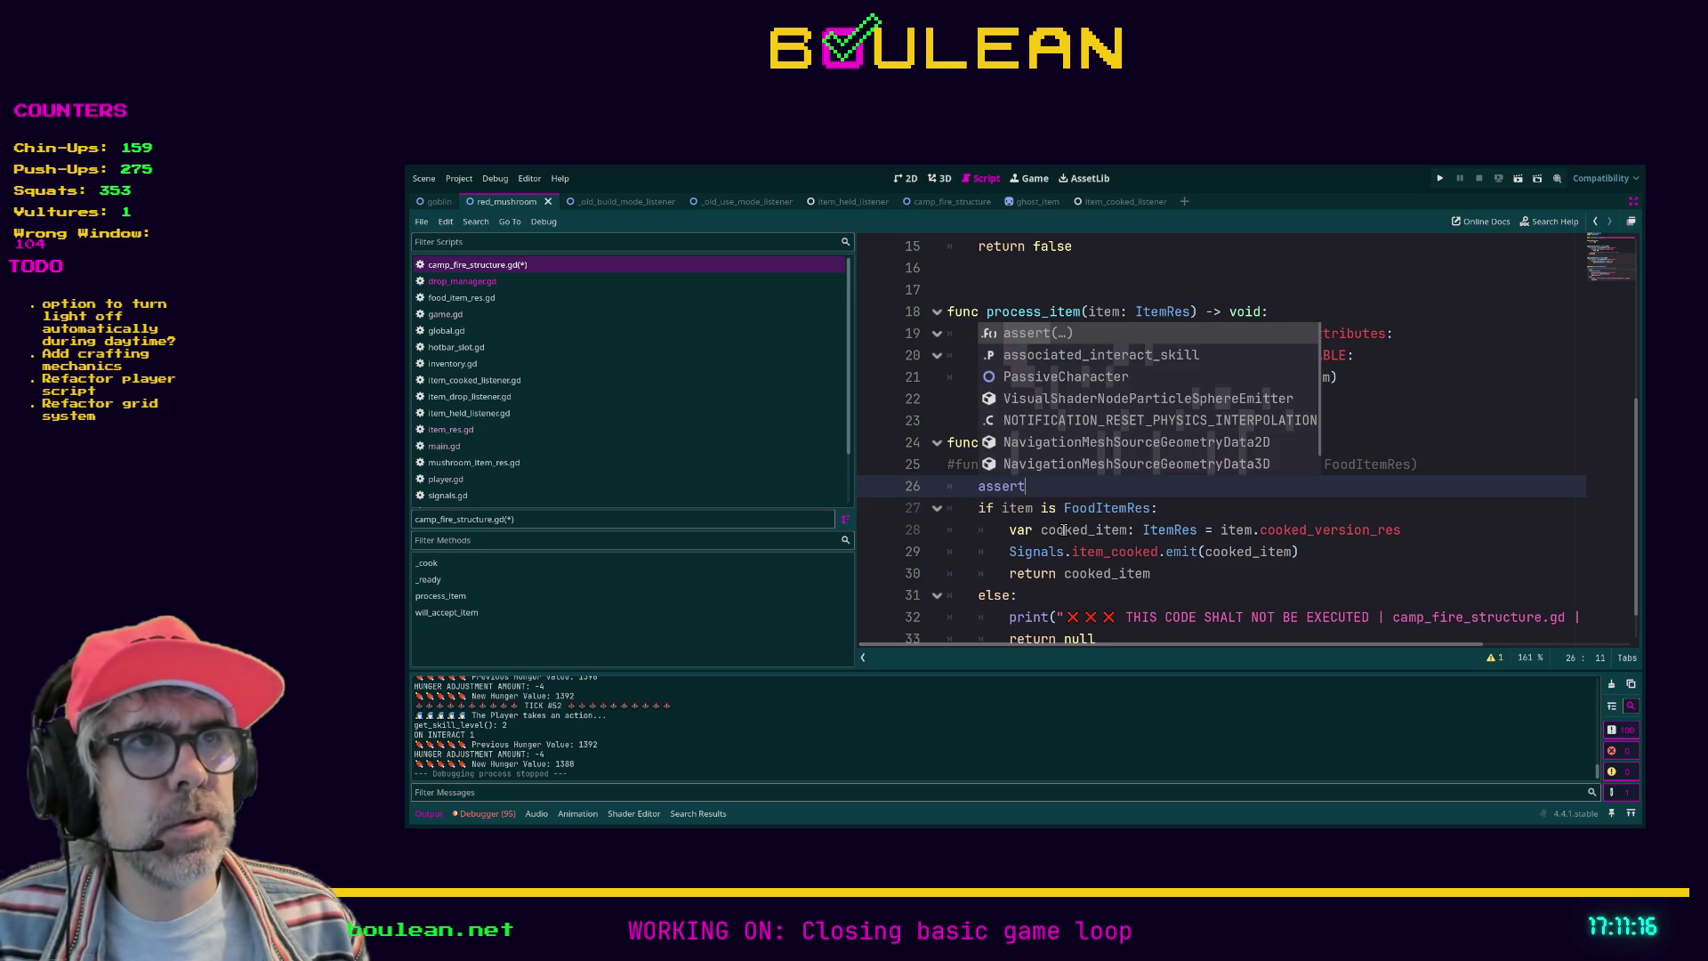
text((item is FoodItemRes,)
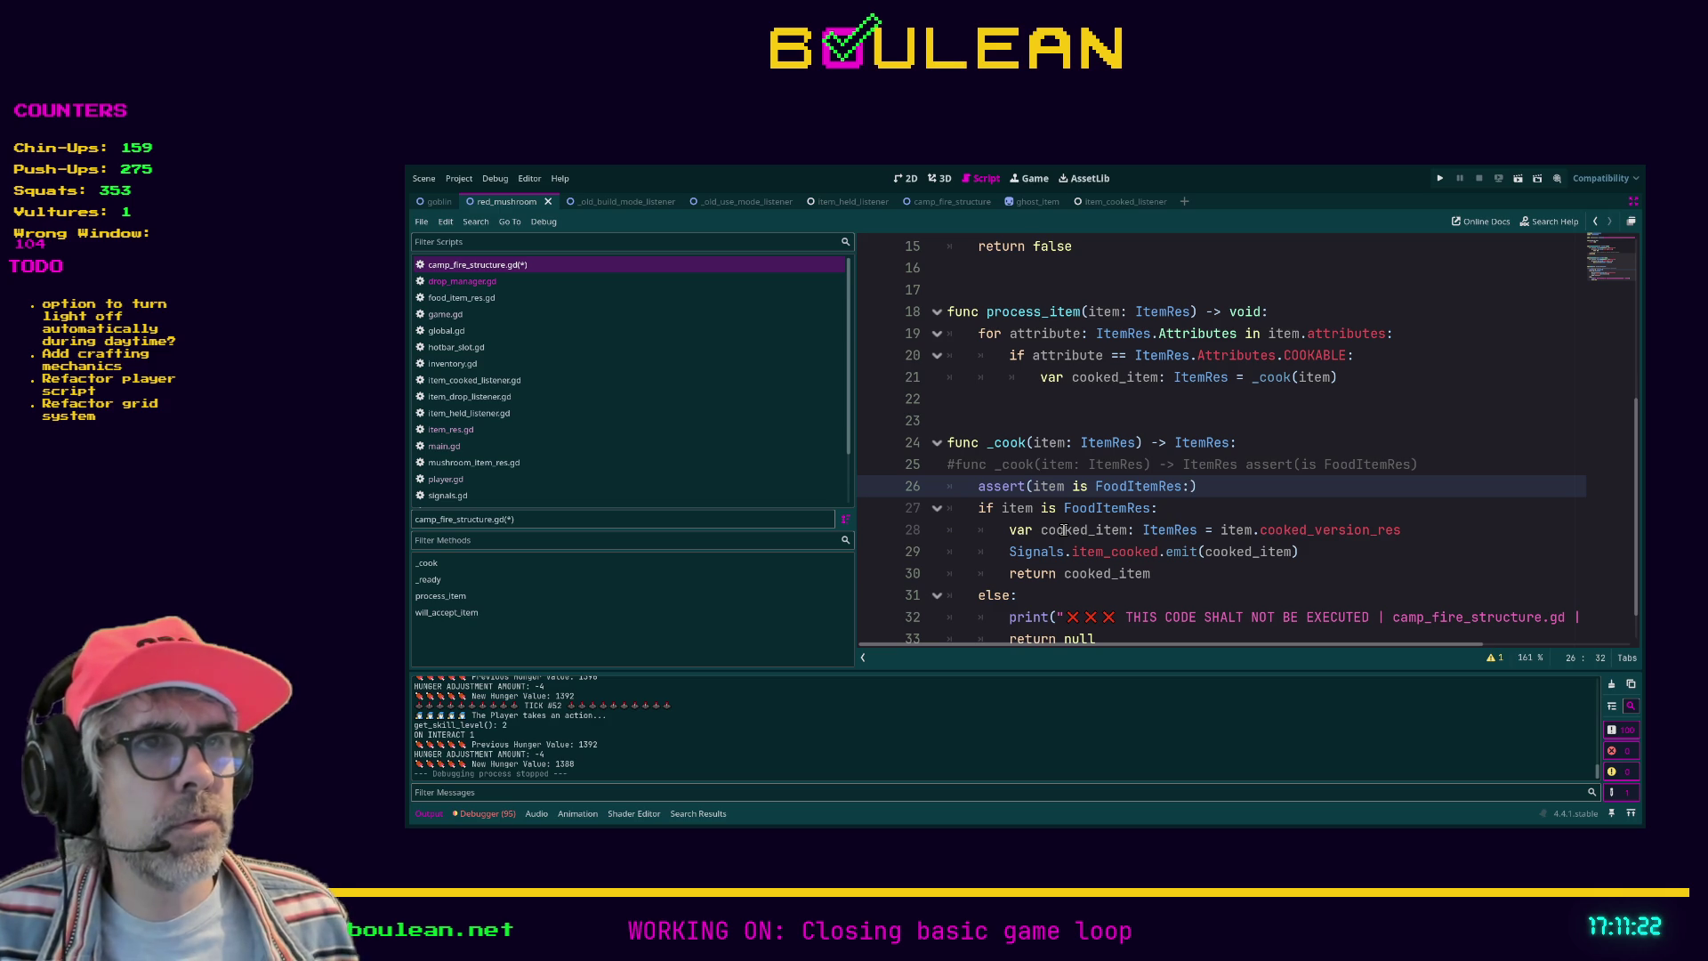
Step: Delete the stray colon from the assert line and keep the if check line uncommented
click(1162, 508)
key(ctrl+k)
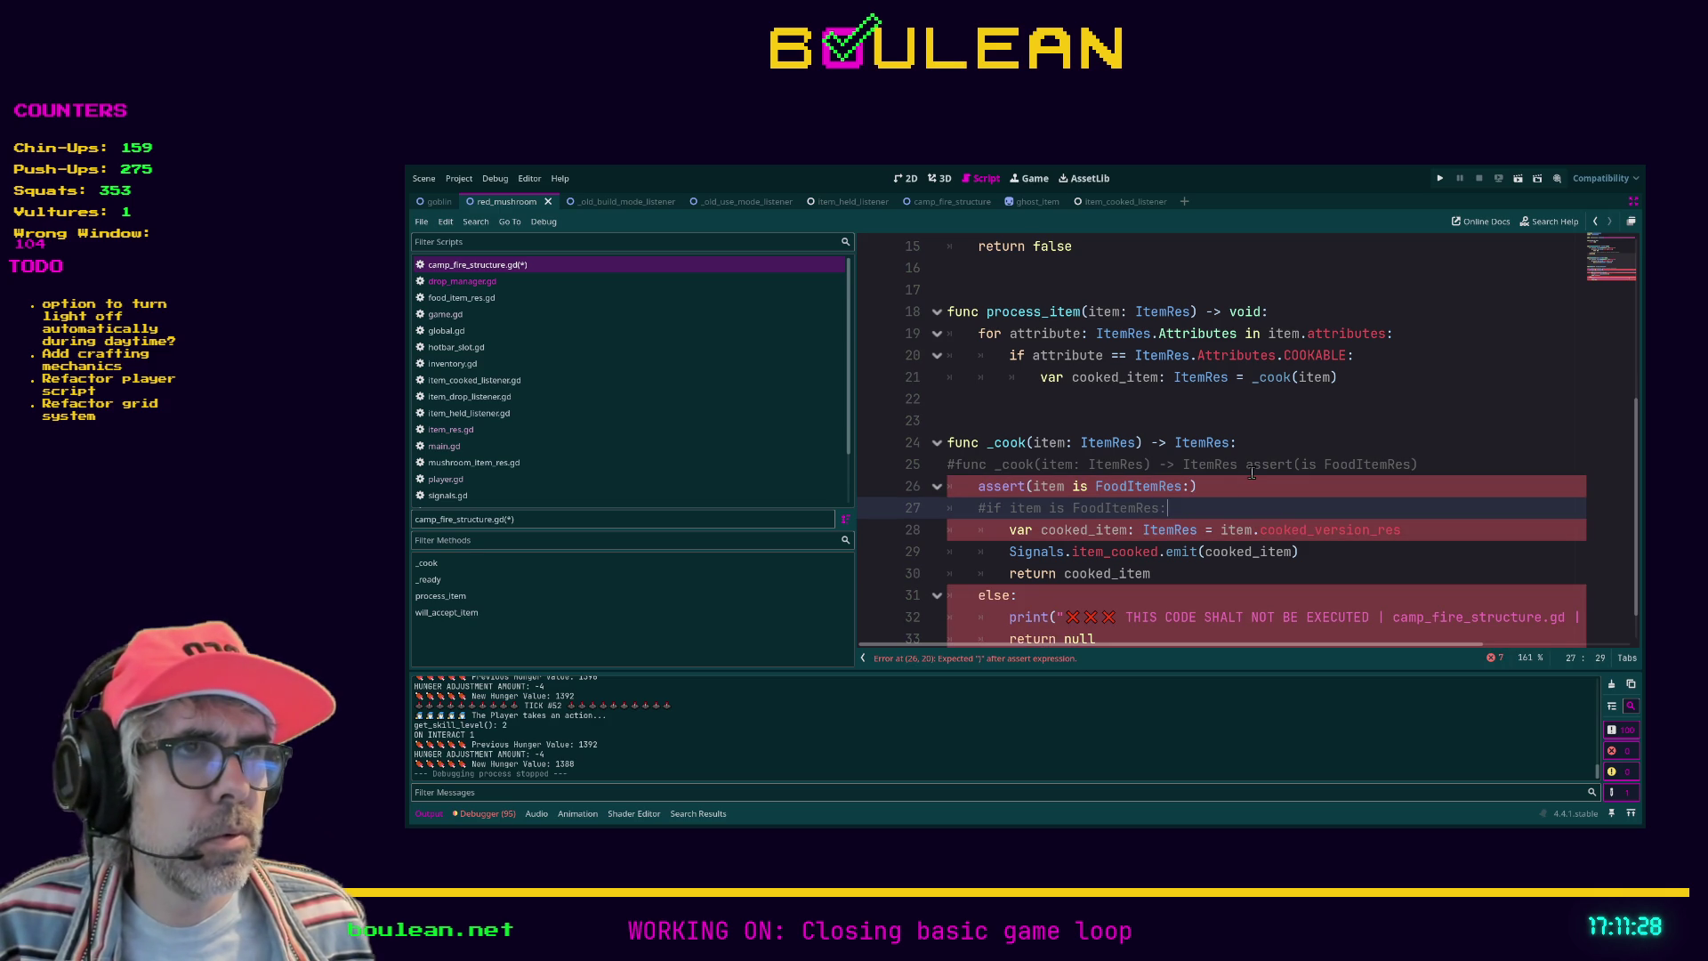
click(1295, 489)
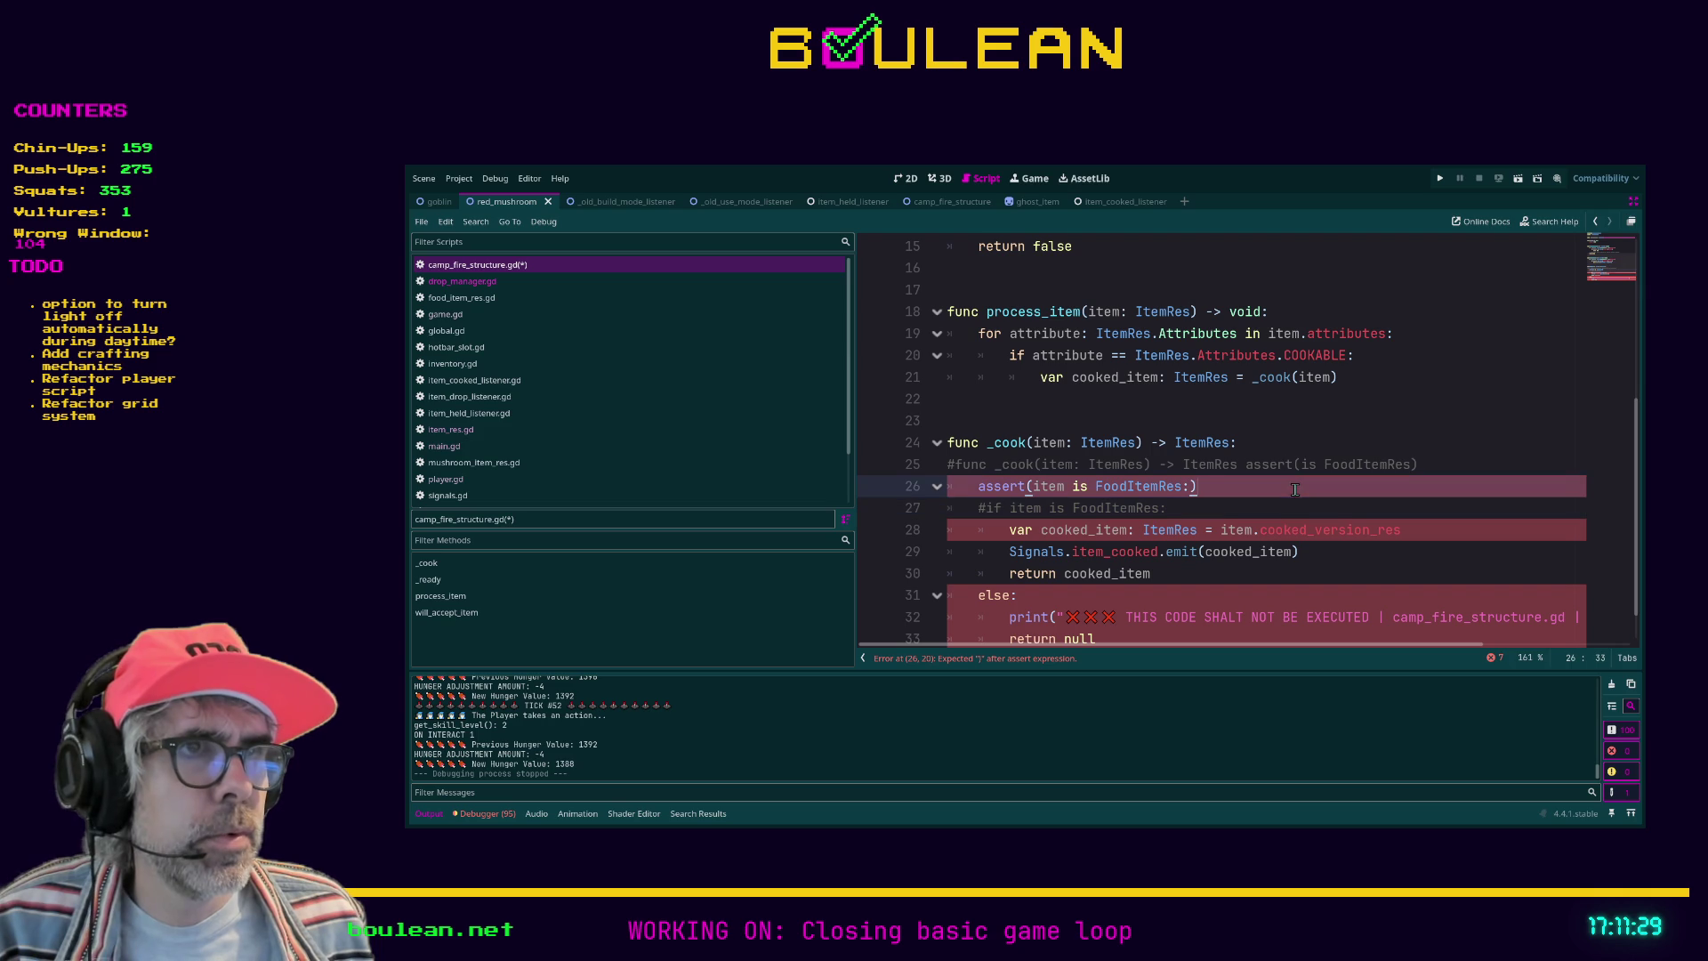
click(1192, 491)
text())
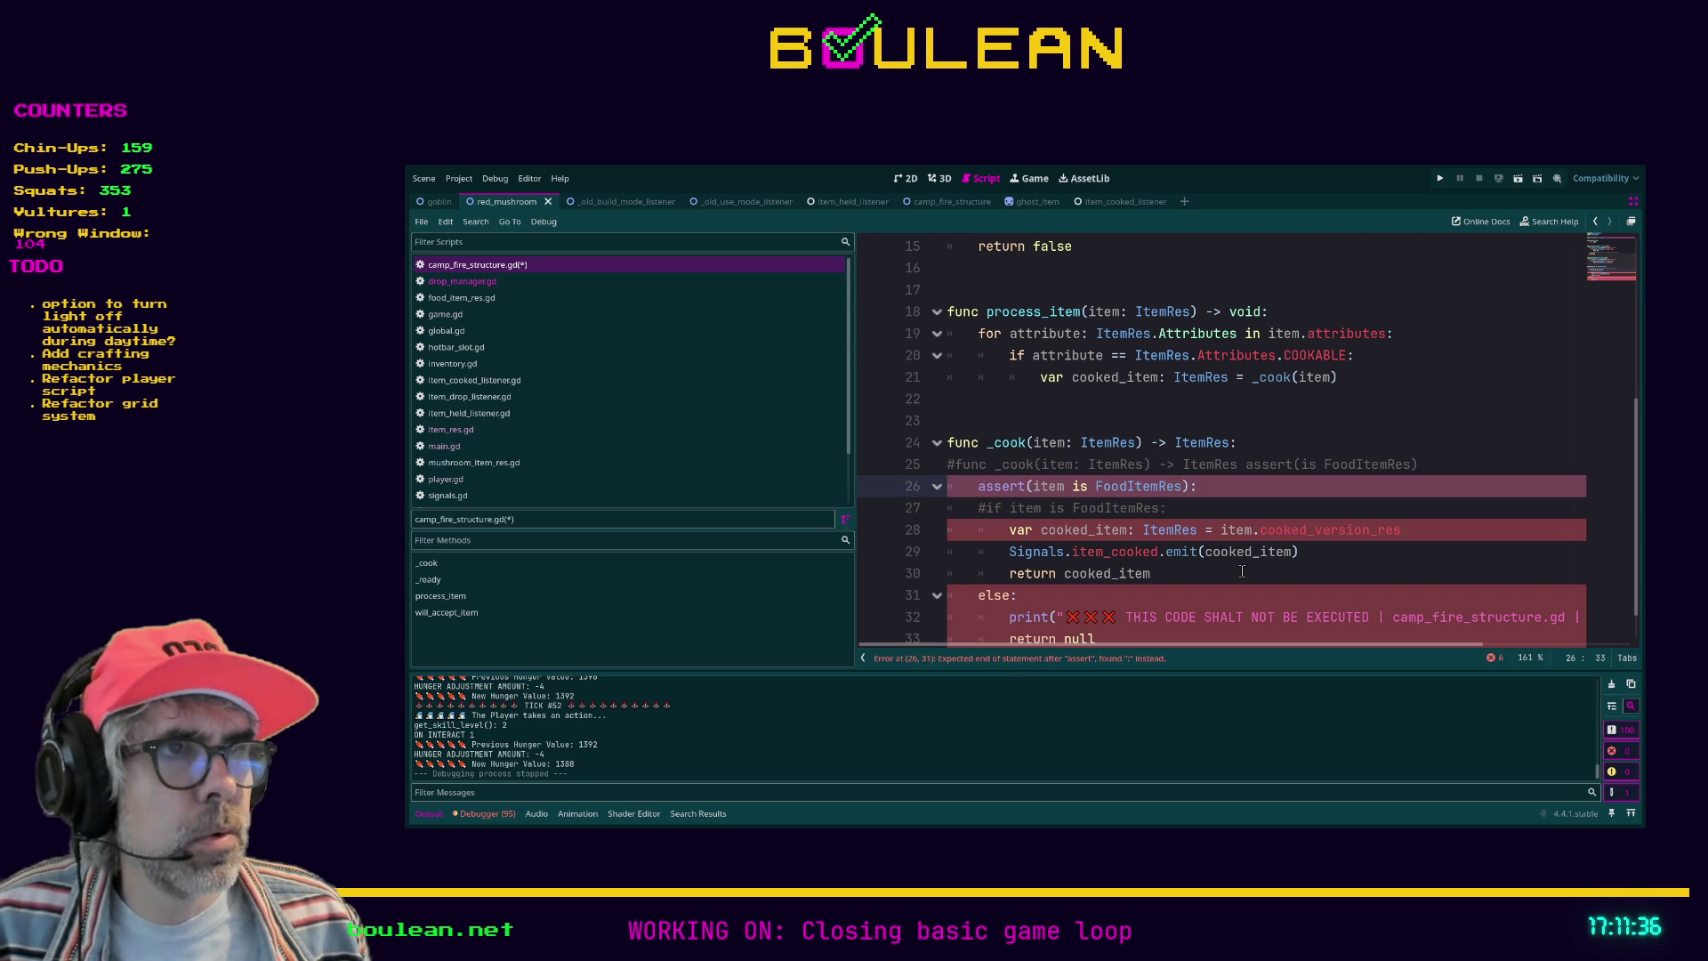
key(BackSpace)
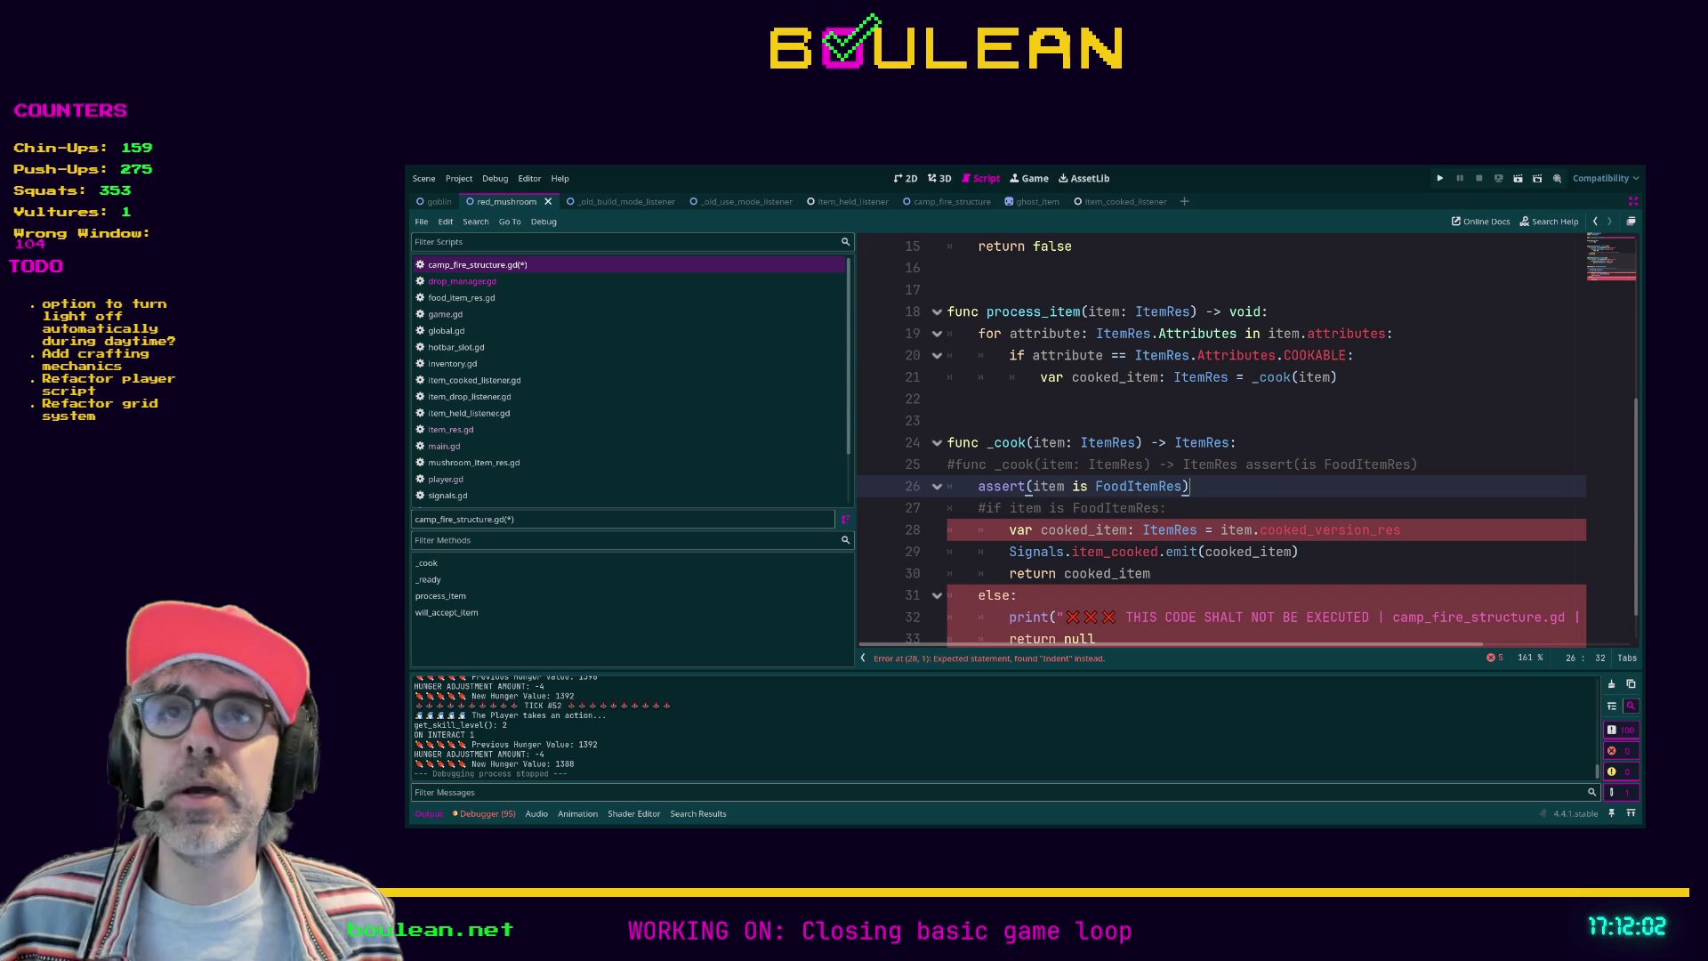
click(1421, 531)
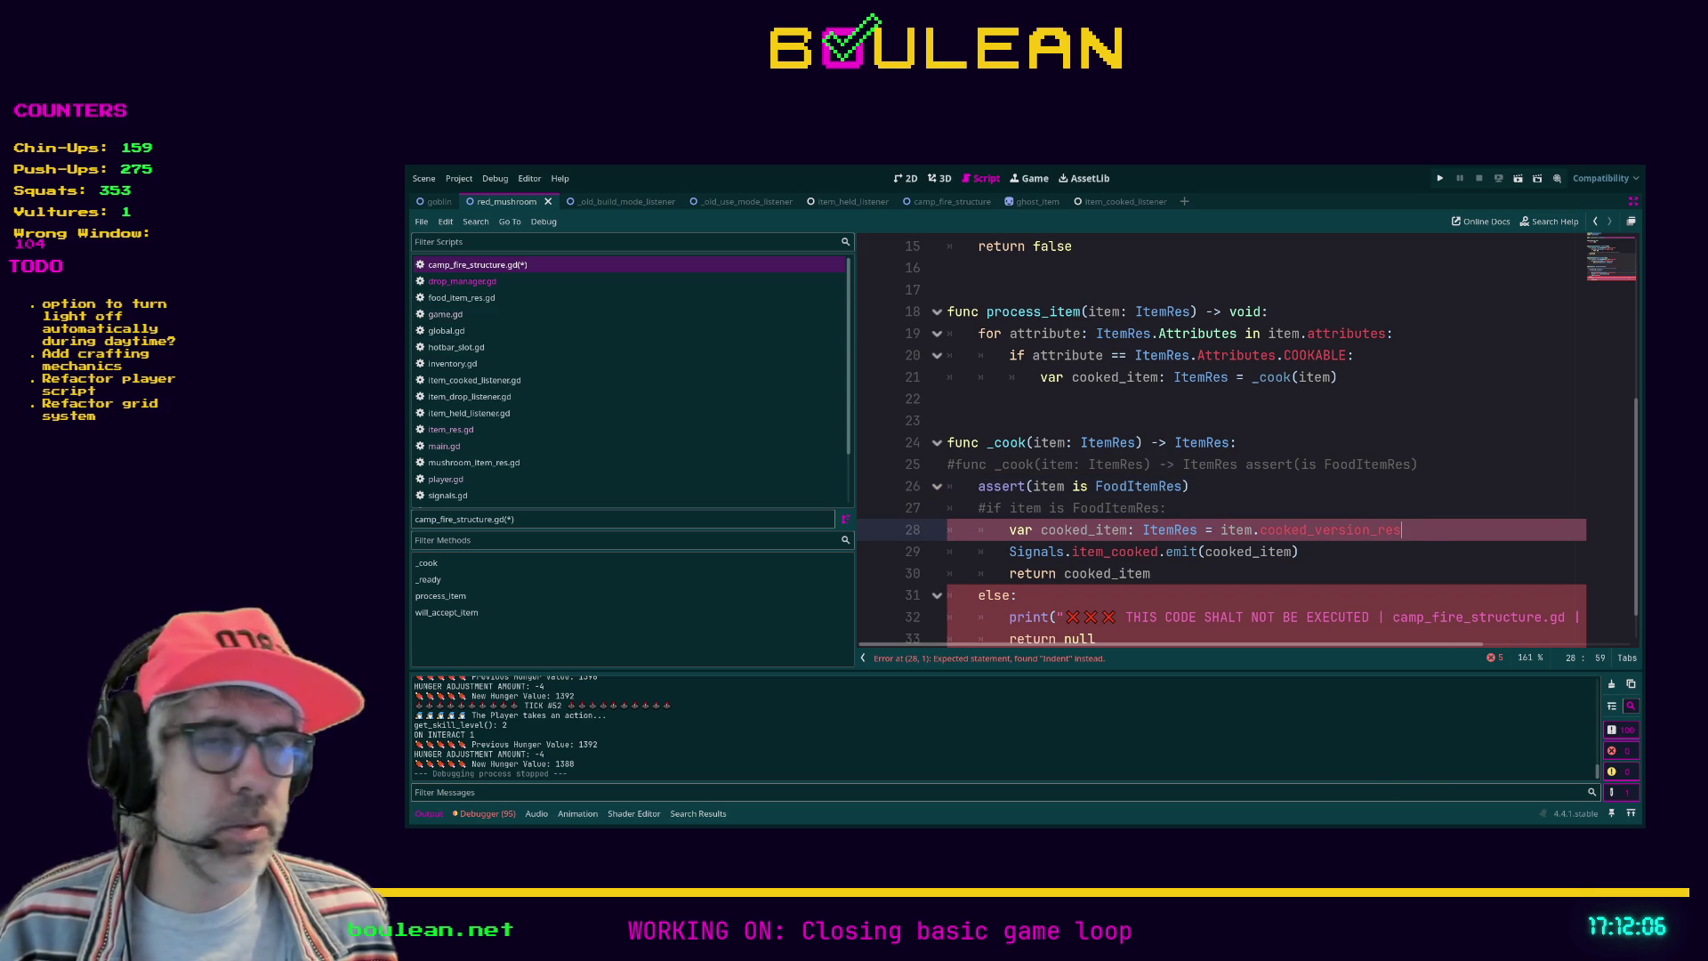
click(1296, 507)
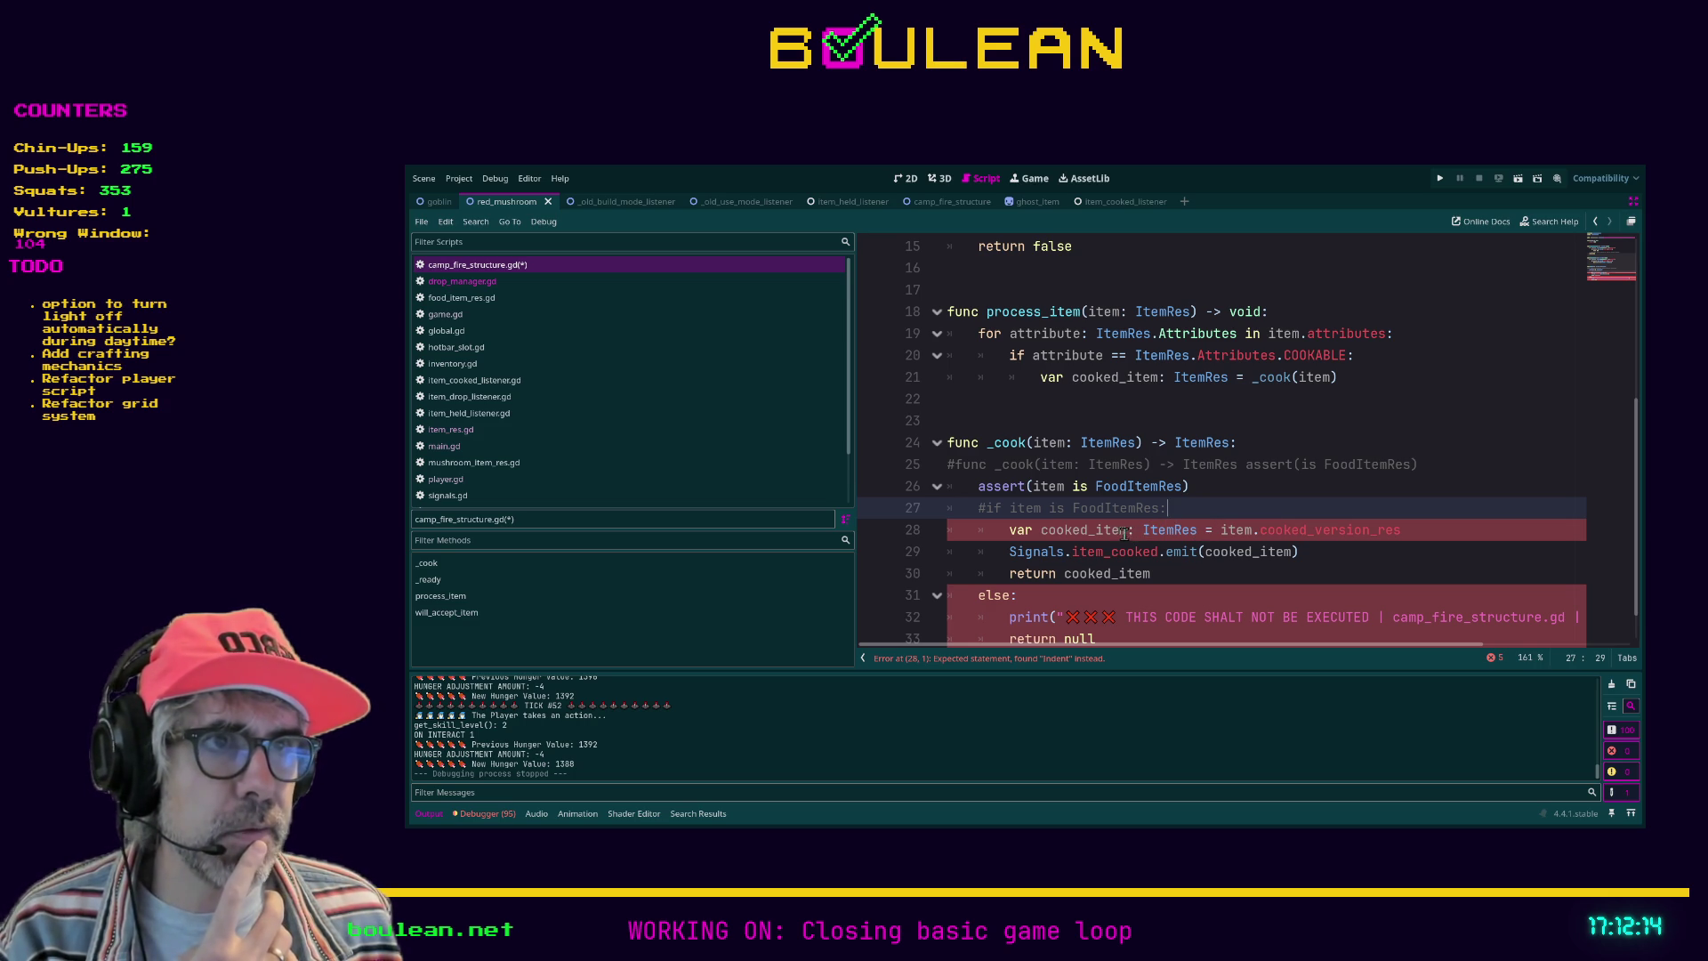
click(987, 508)
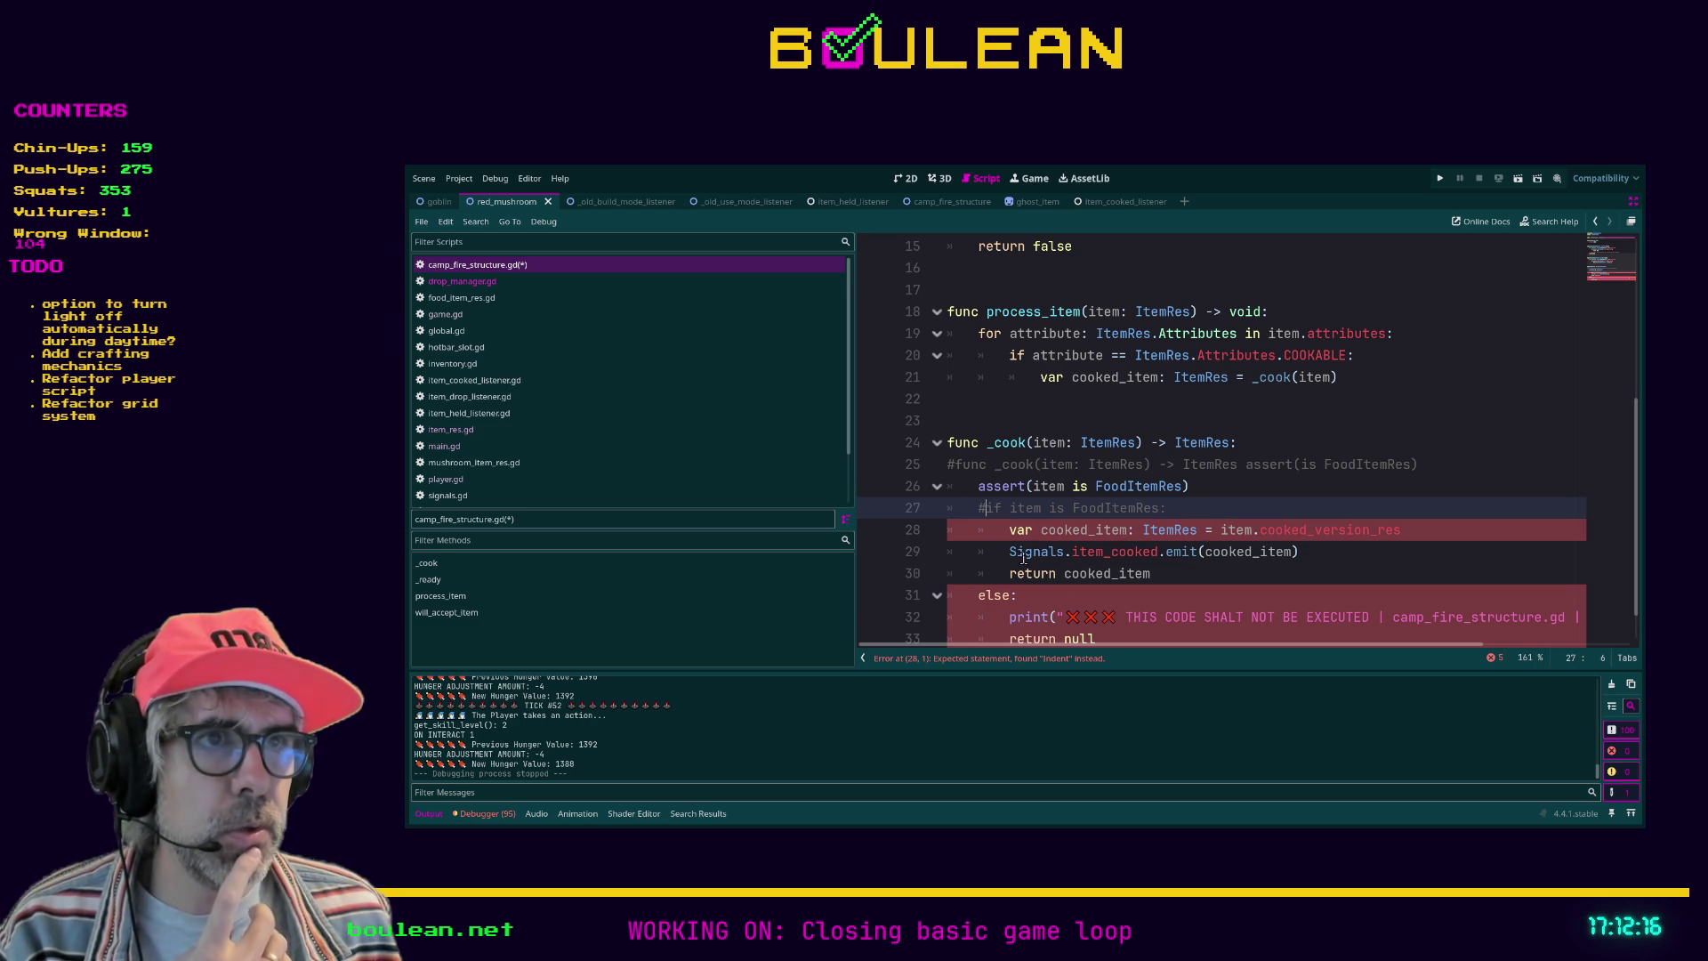
key(BackSpace)
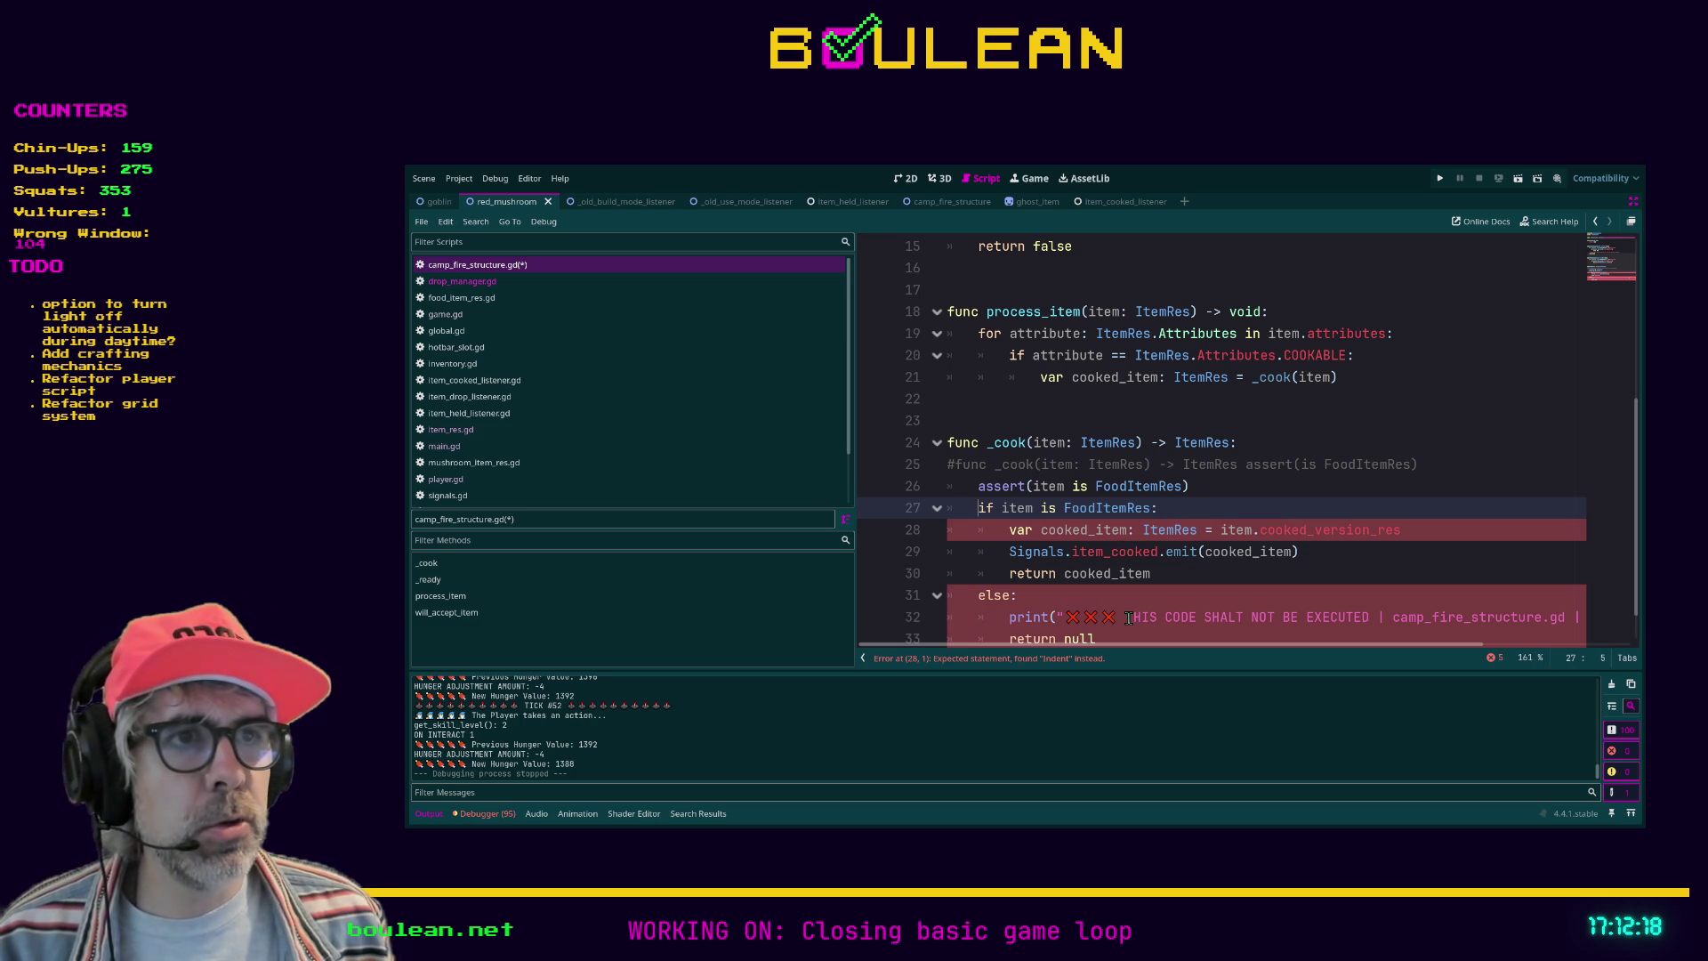
scroll(1223, 560, down, 1)
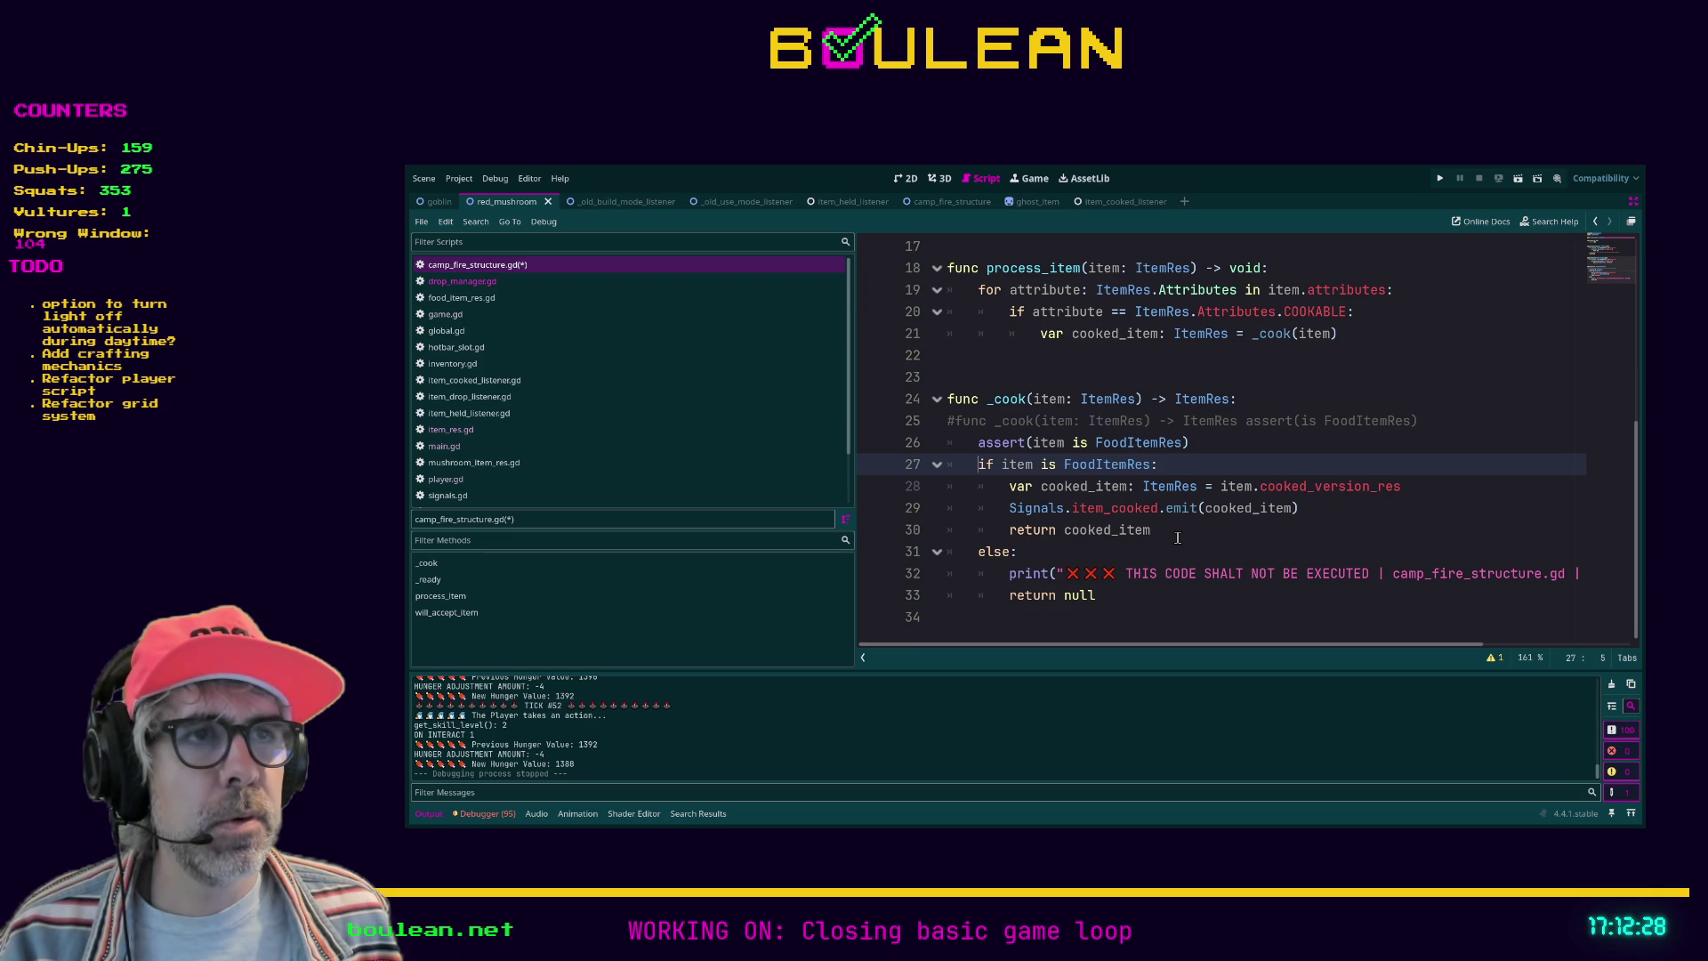
Step: Comment out the if check line and the else branch in _cook
click(1187, 468)
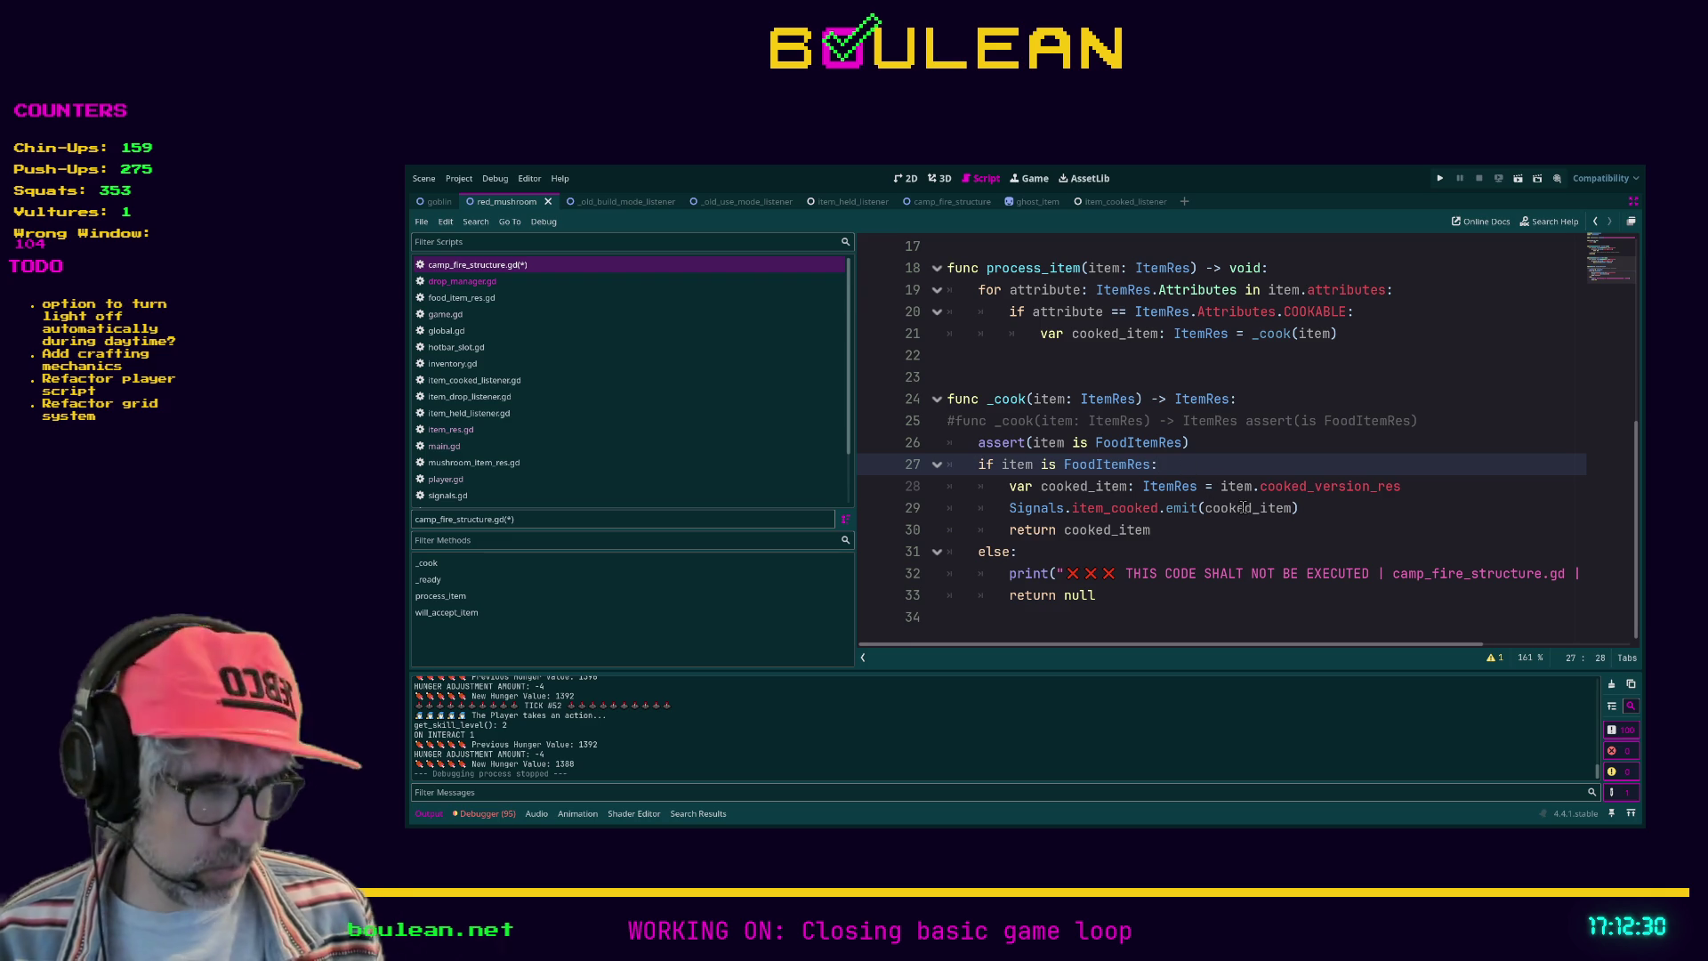
key(ctrl+k)
drag(1193, 532, 907, 483)
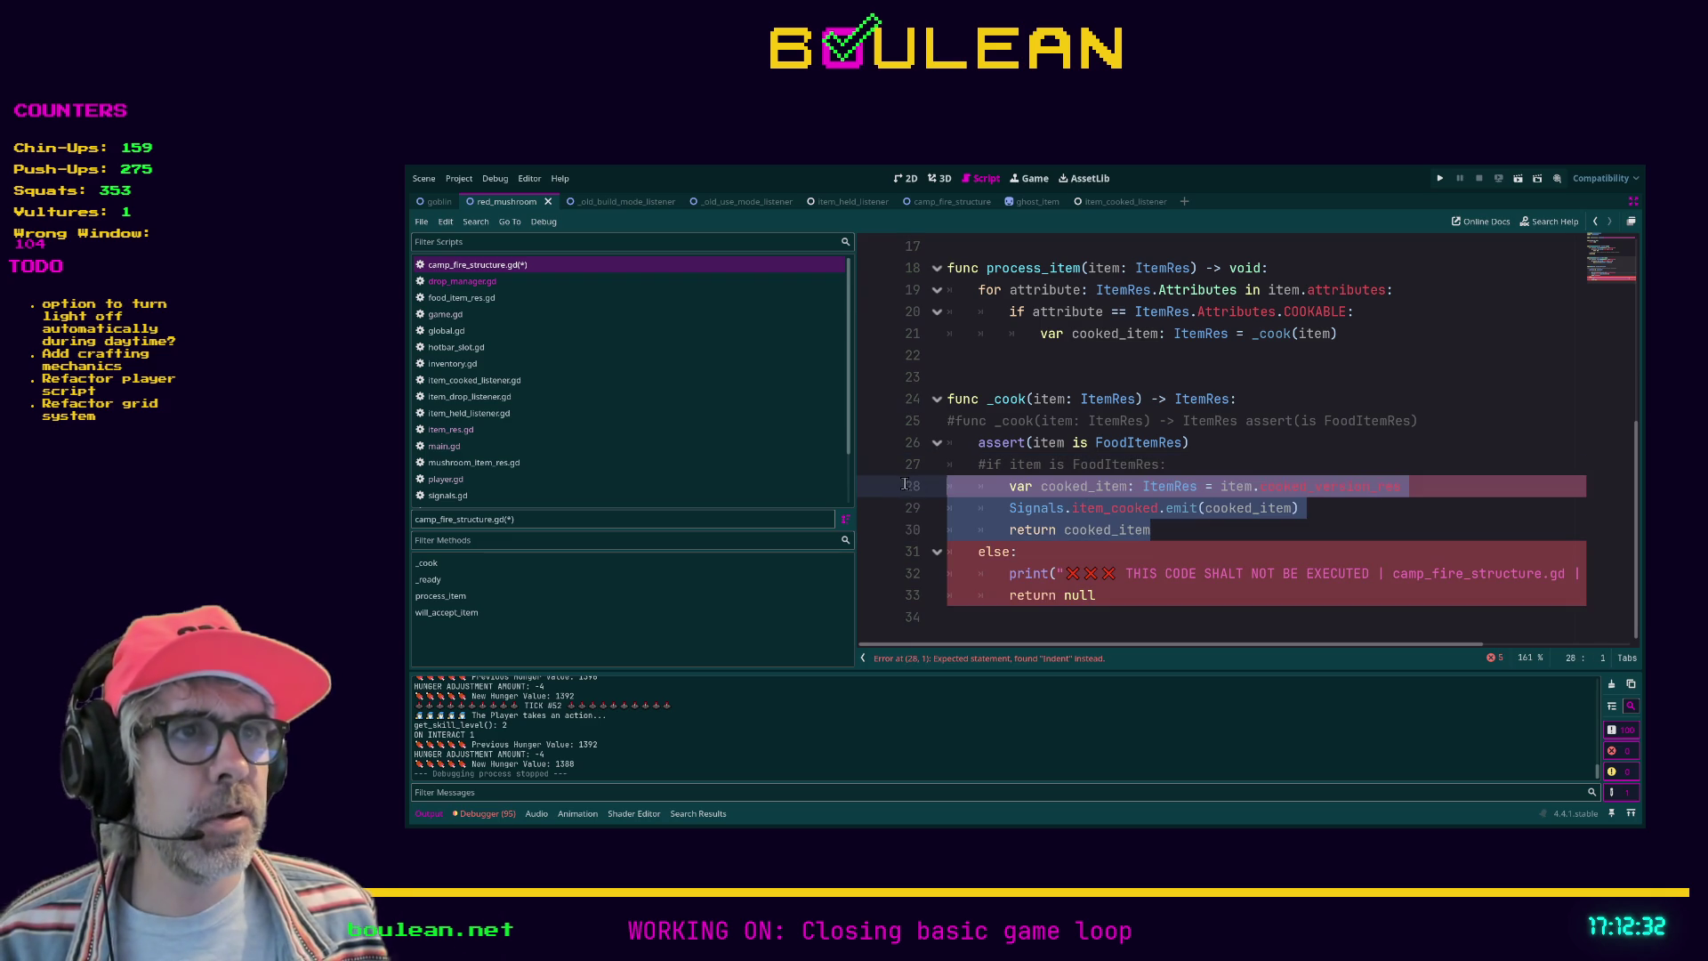
click(1124, 603)
drag(1123, 602, 934, 563)
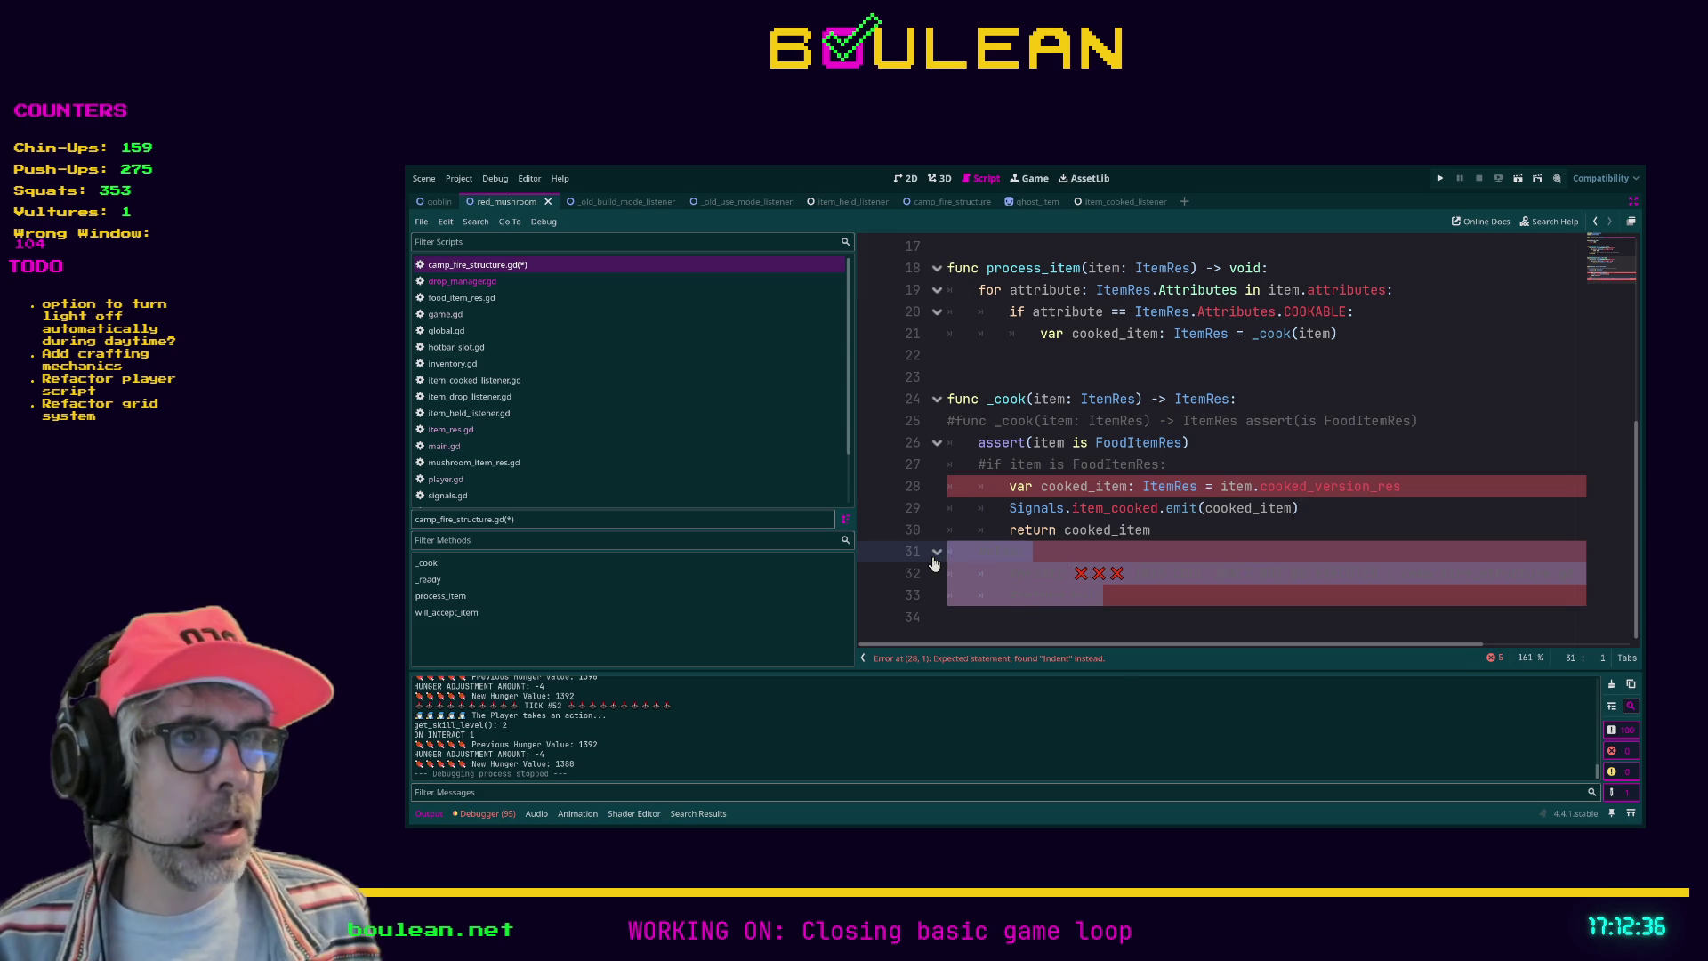
key(ctrl+k)
Step: Unindent the three former if-body lines by one level, then check the assert line
drag(1152, 531, 921, 481)
key(shift+Tab)
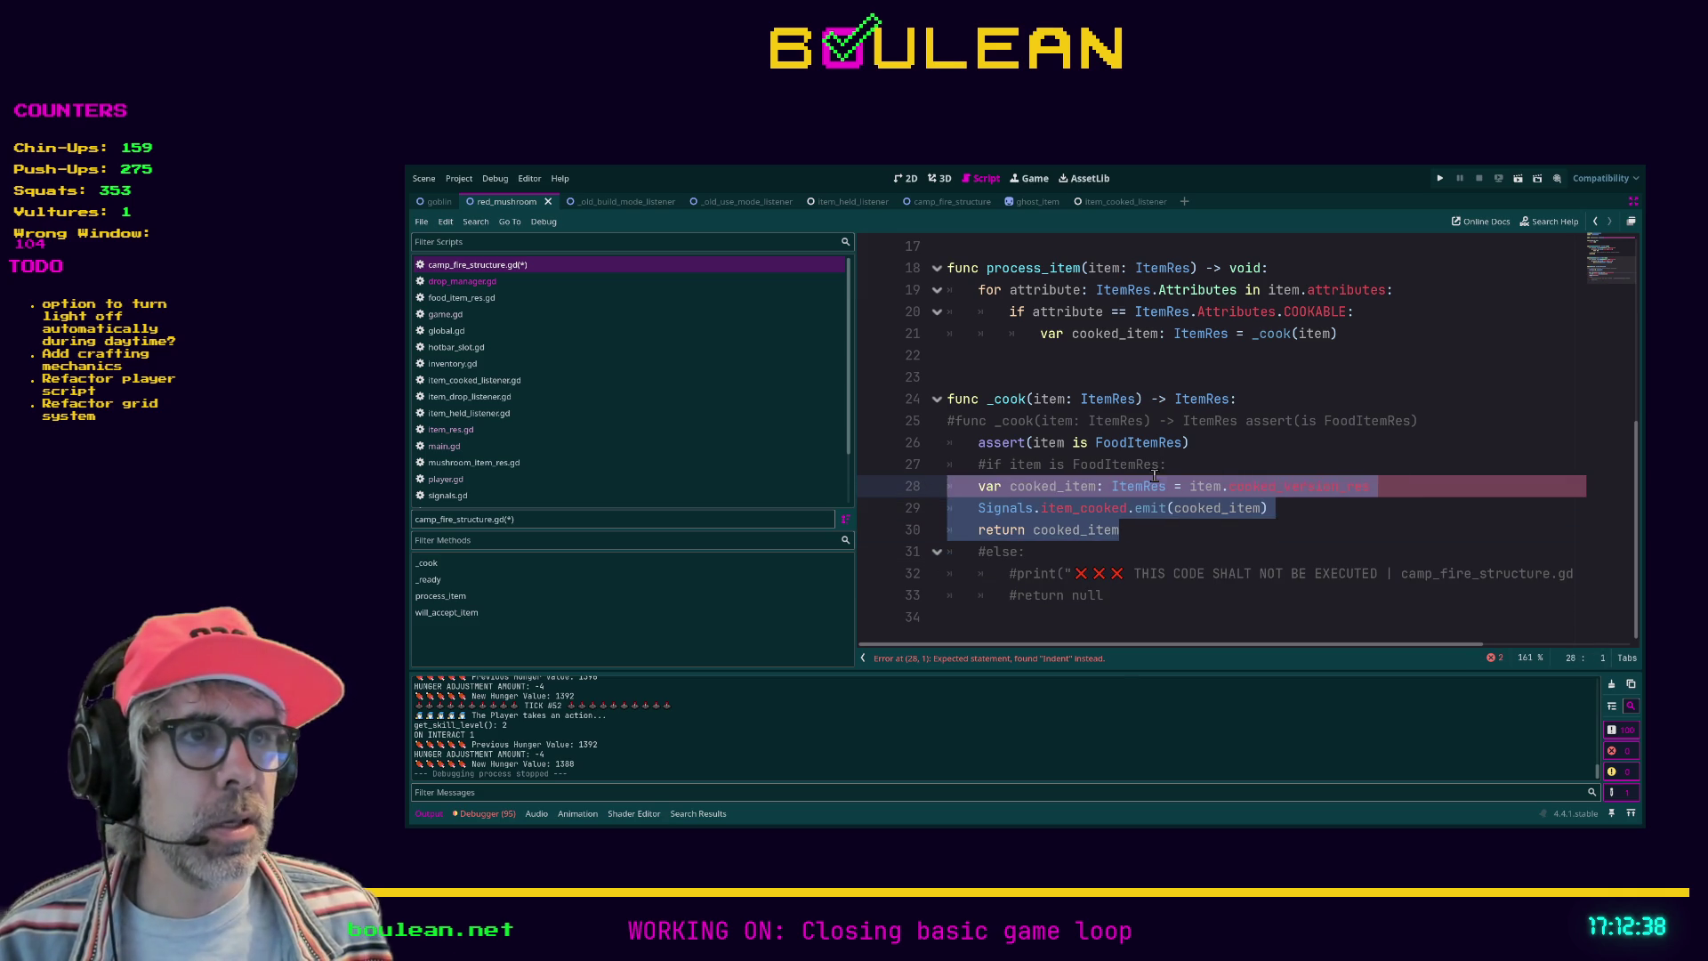
key(Left)
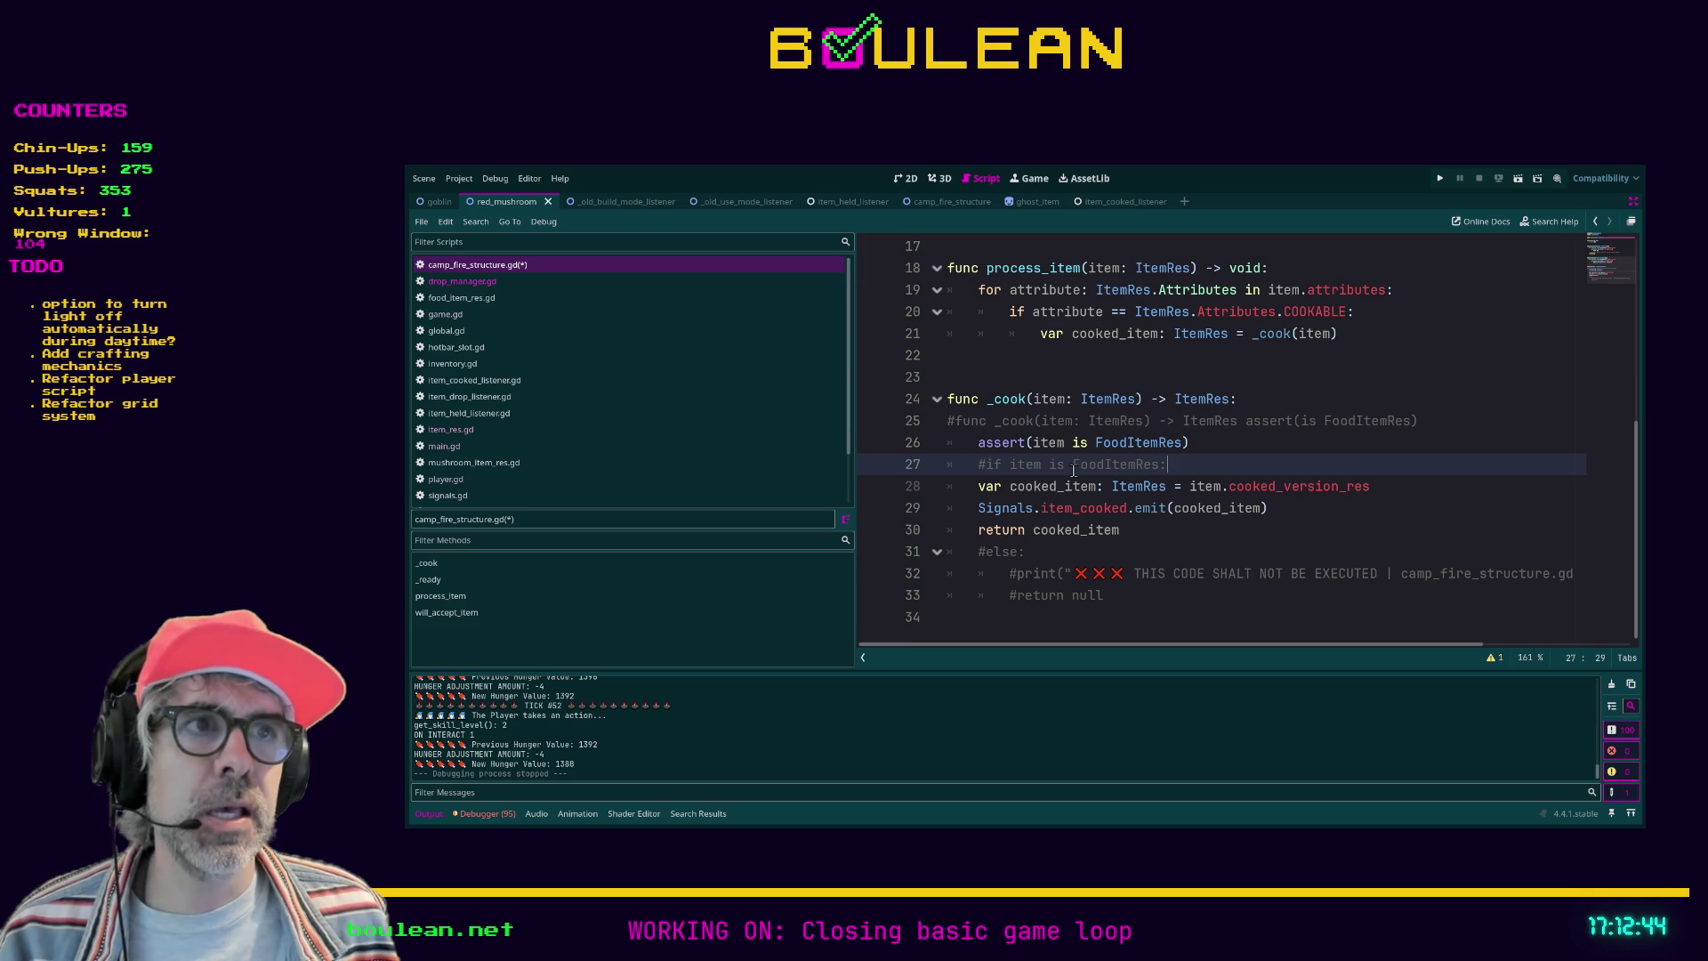
drag(1172, 463, 964, 466)
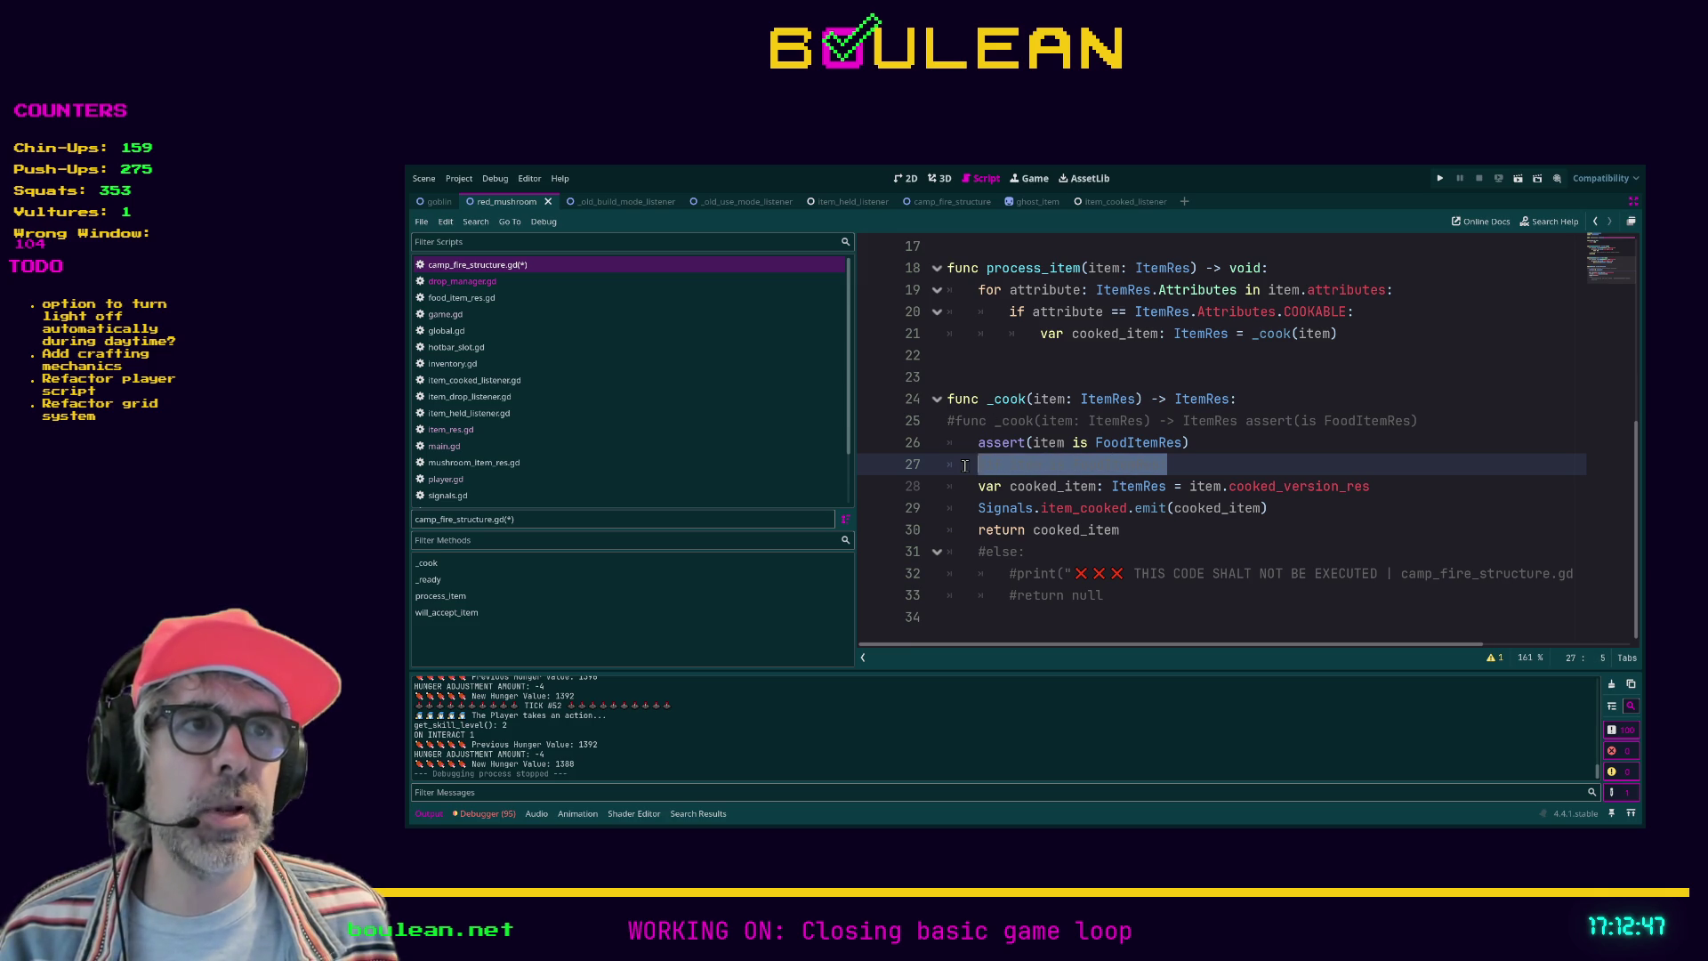
click(1161, 463)
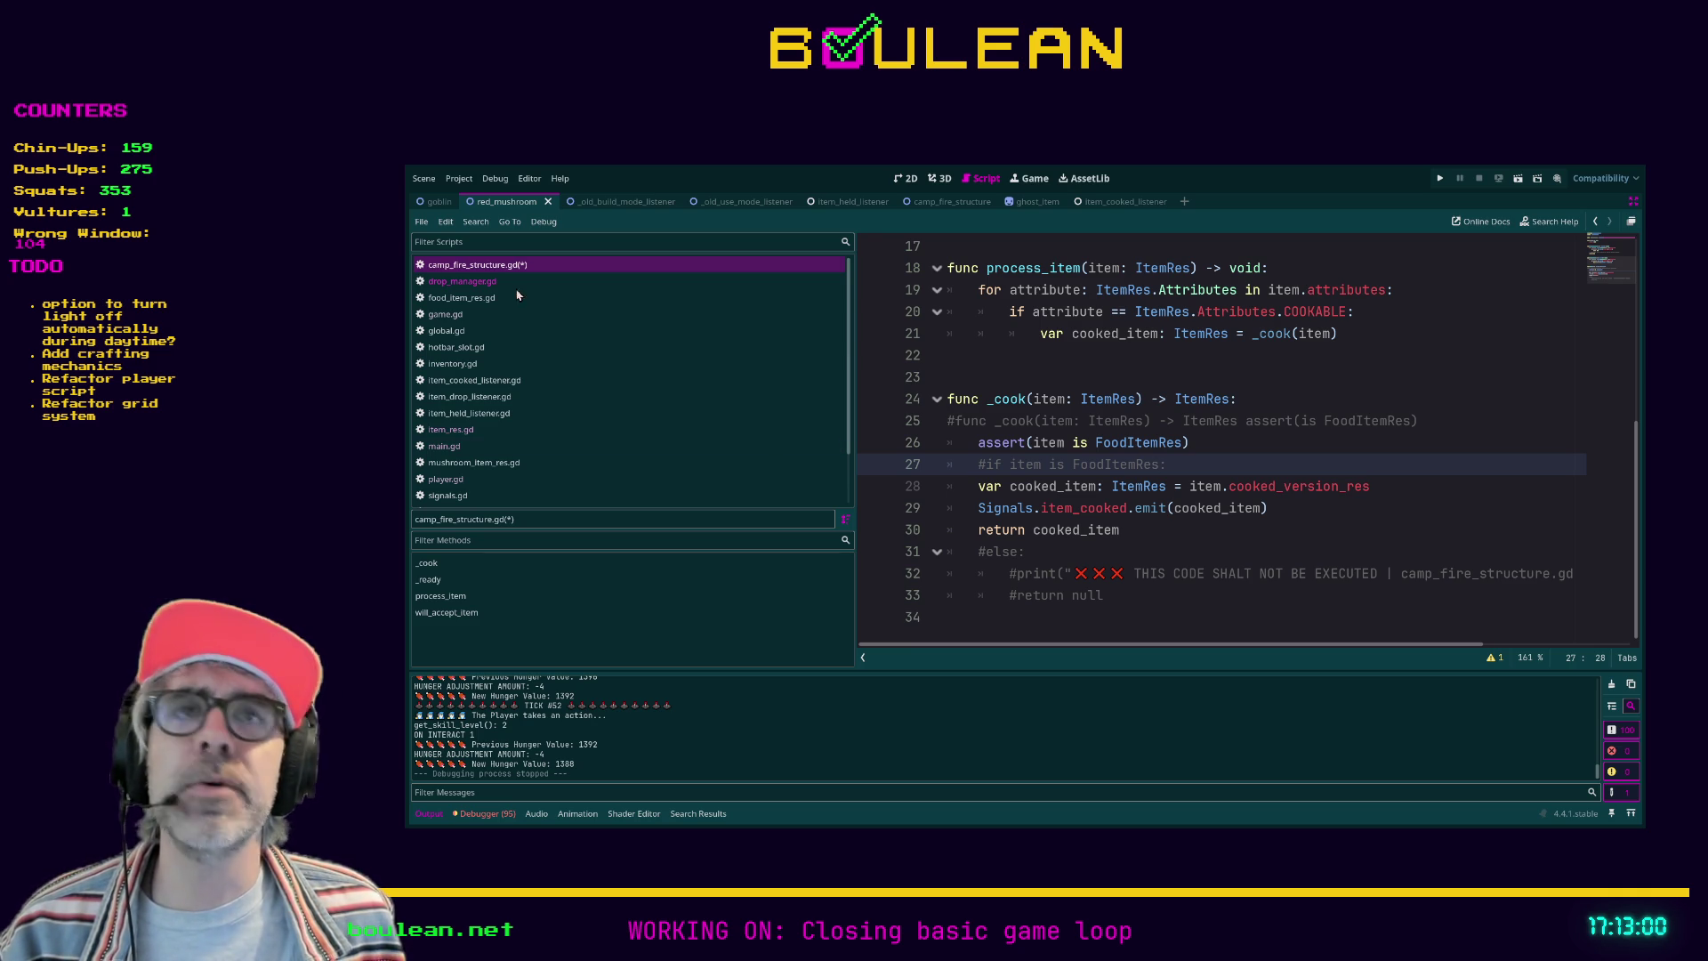
click(1209, 442)
drag(1209, 442, 929, 444)
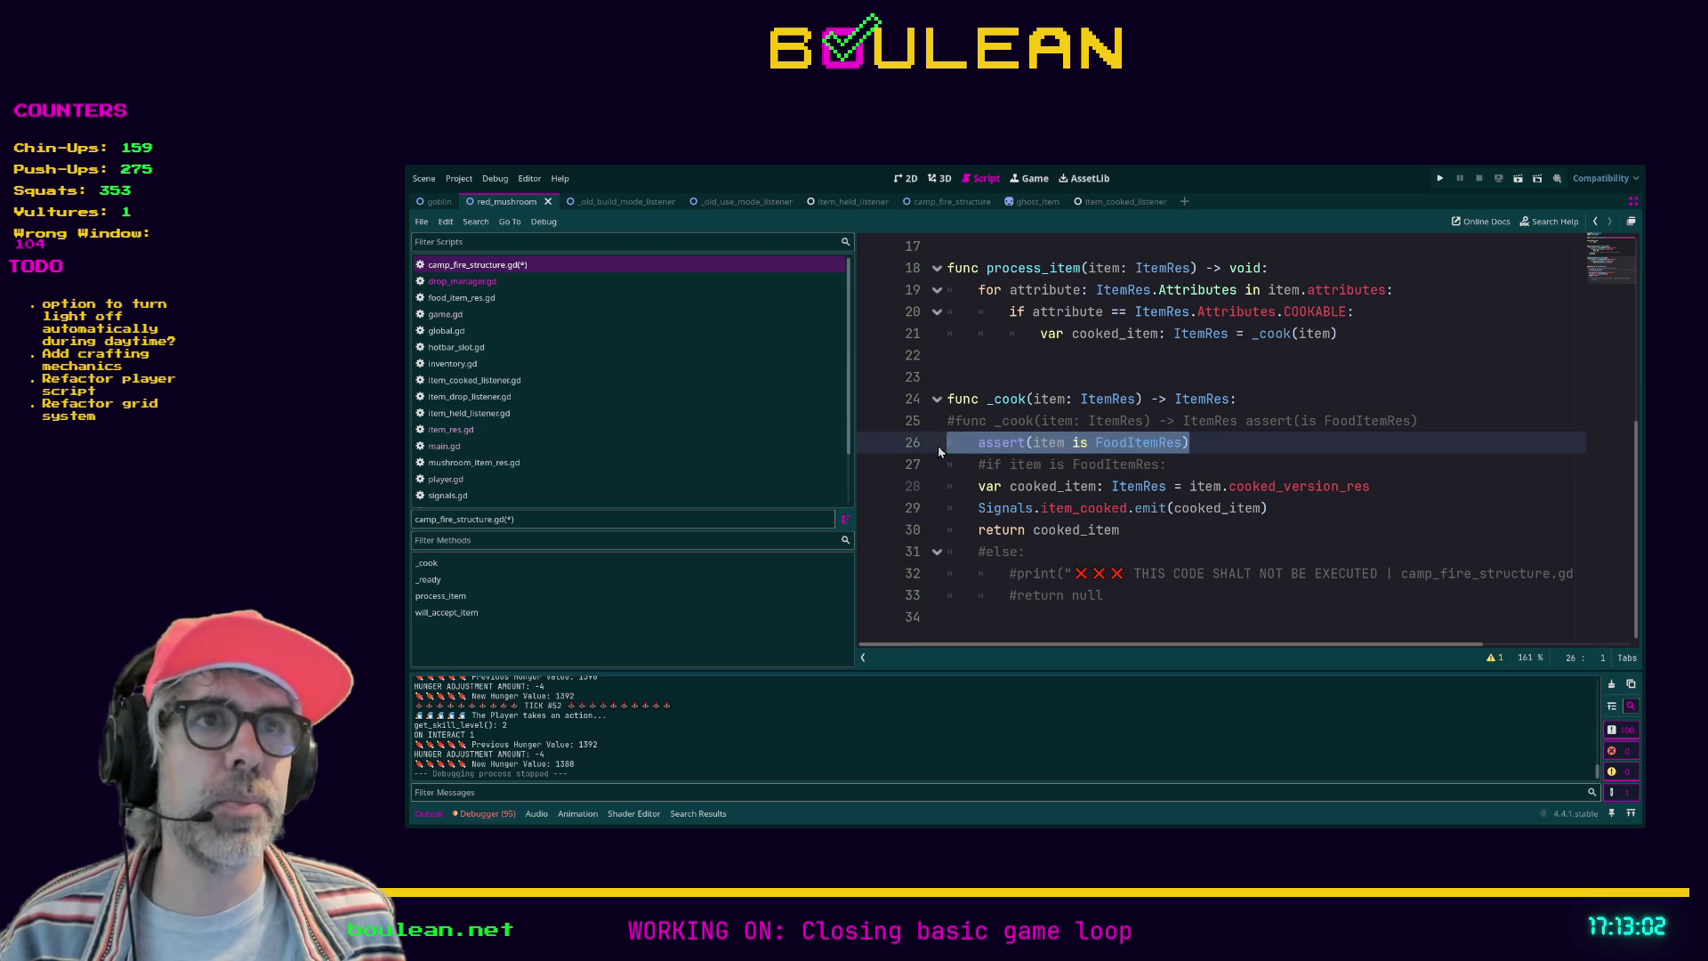
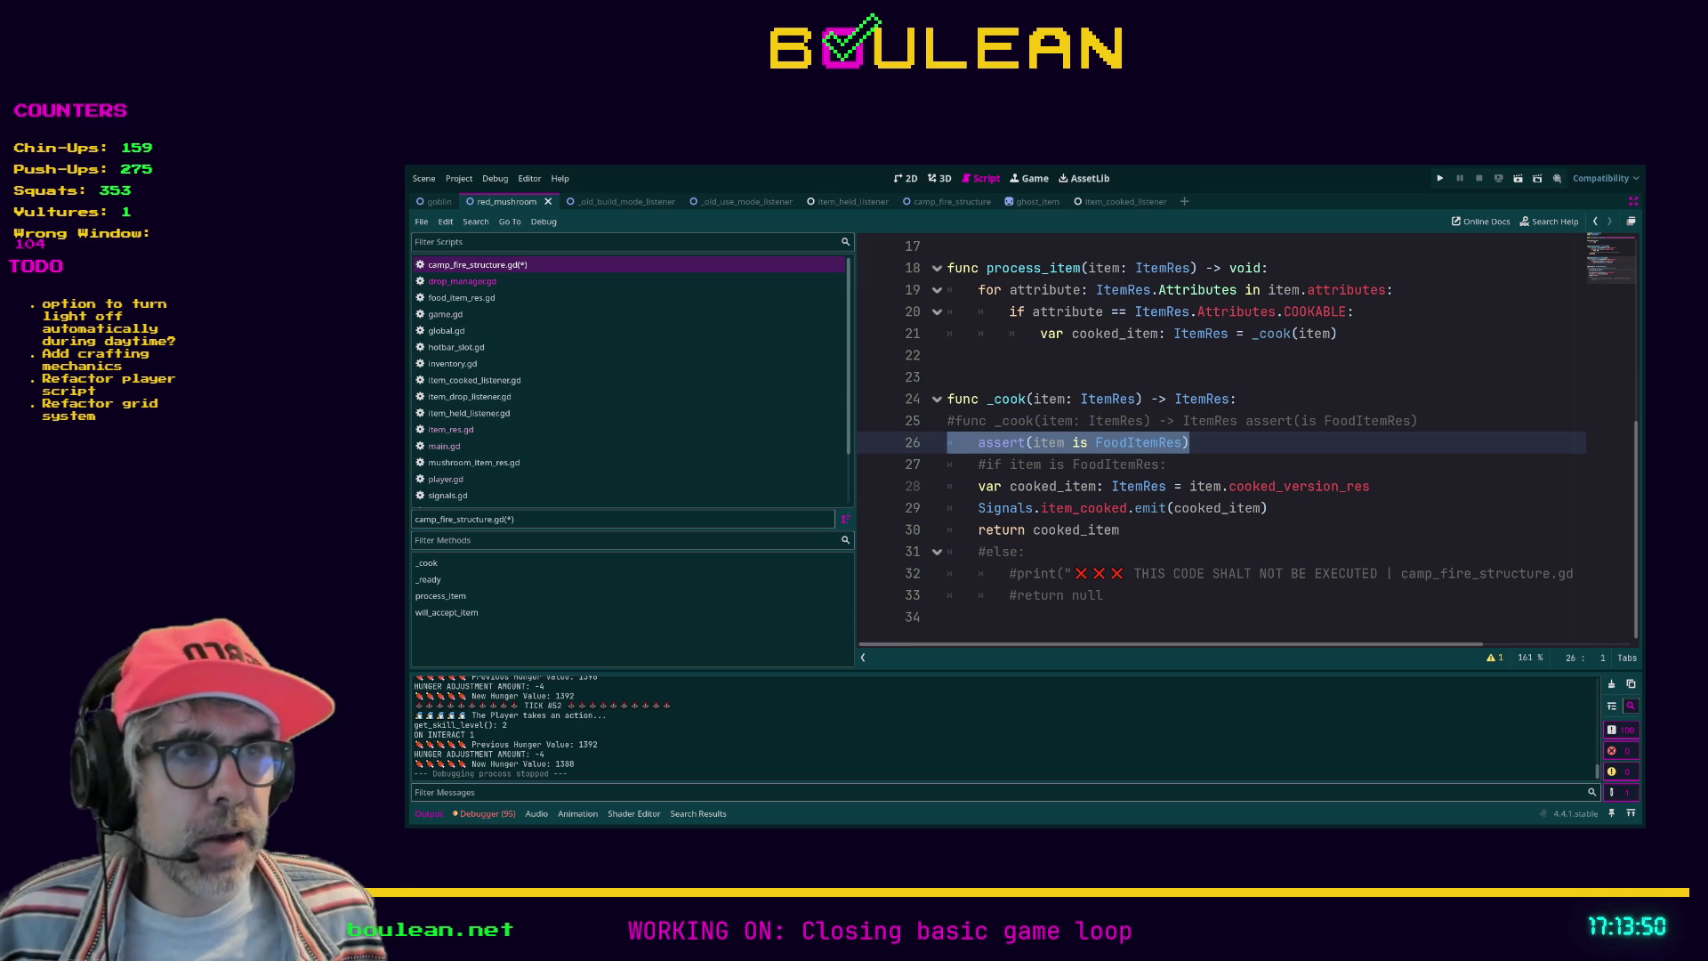
Step: Select the ✗ marks in the commented print, then clear the selection
double_click(1076, 573)
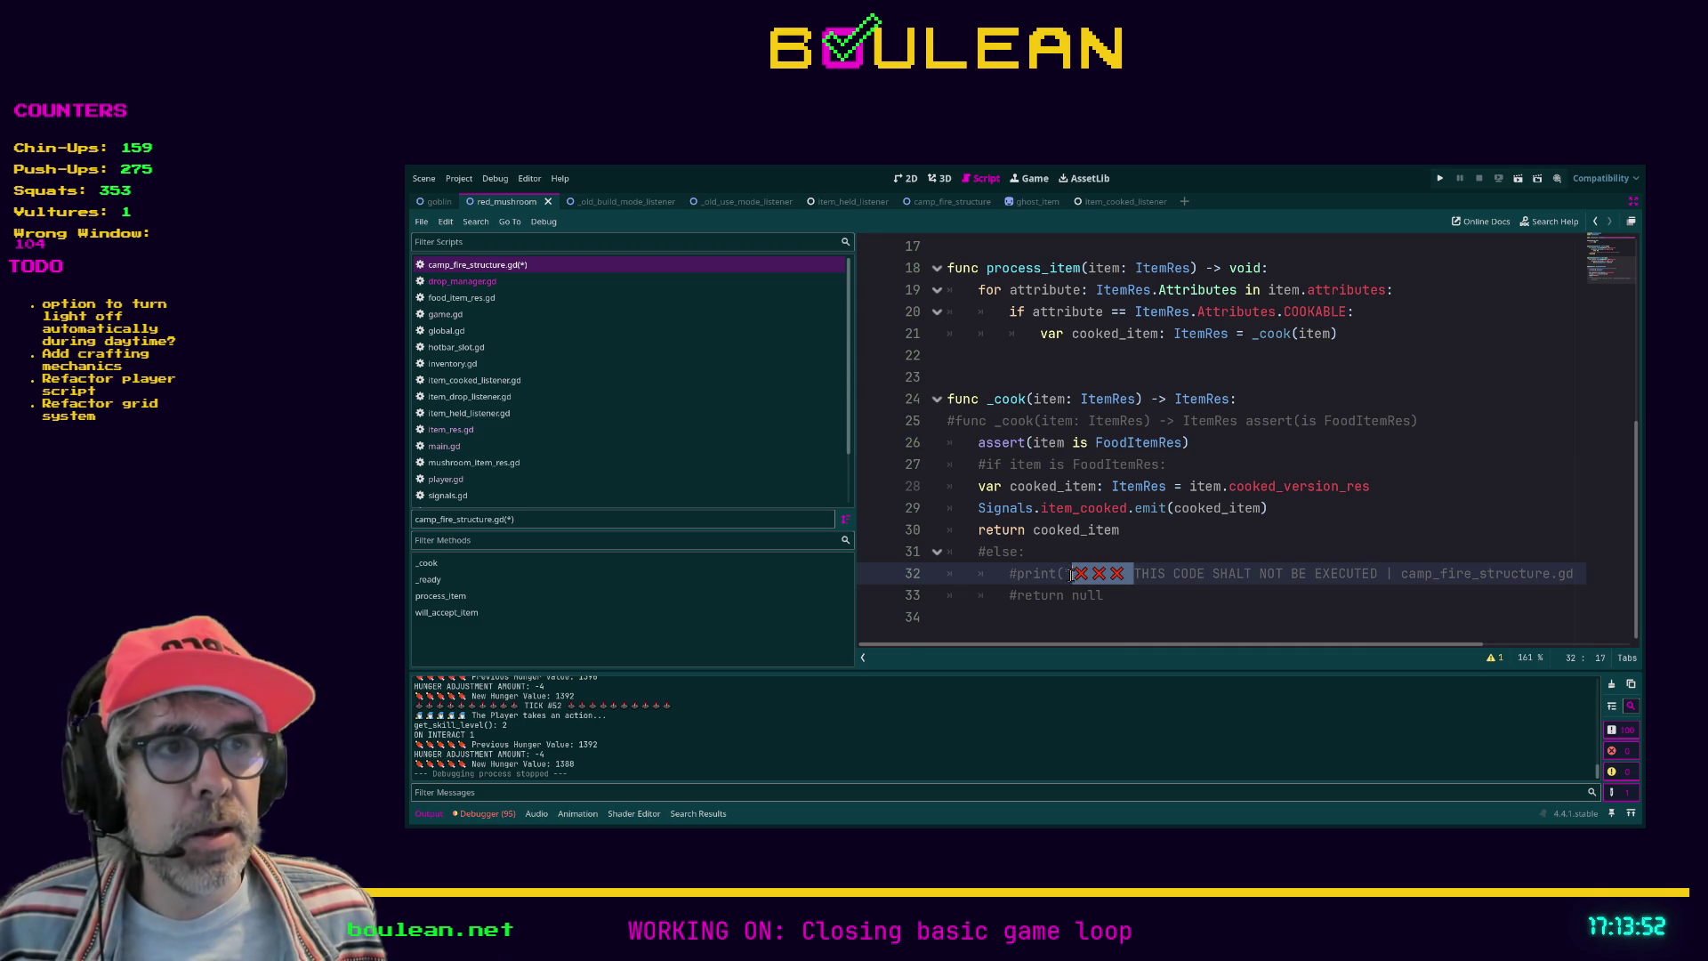
key(Right)
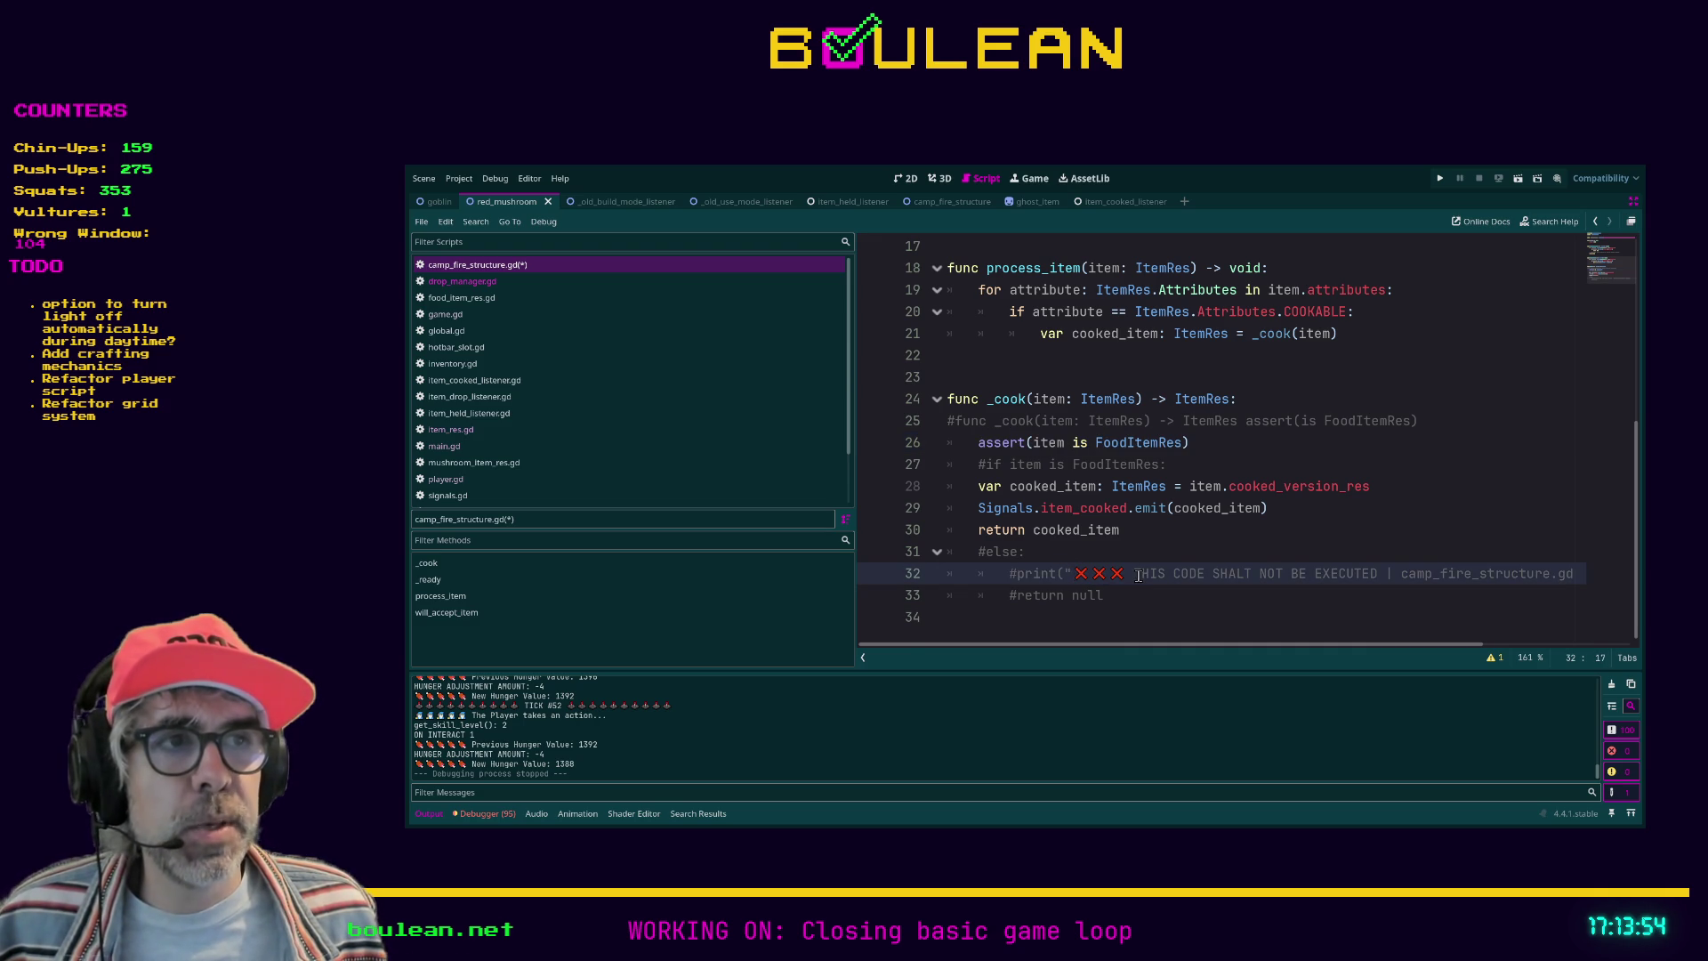
key(shift+Left)
key(shift+Left)
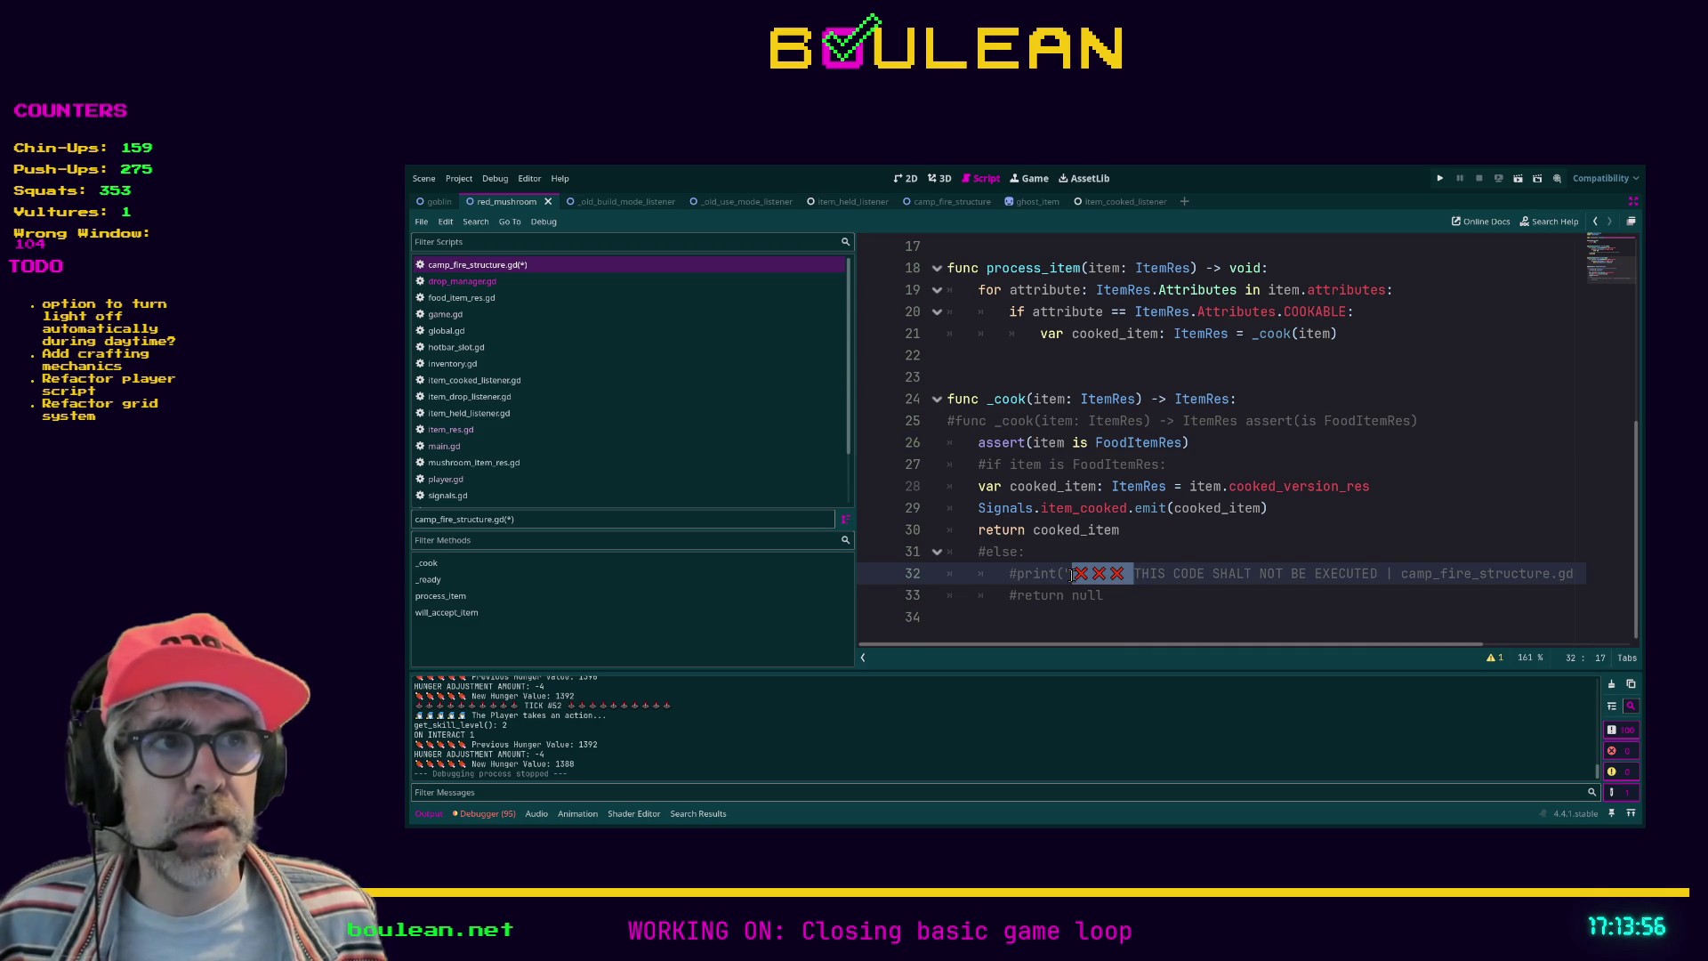
click(1074, 574)
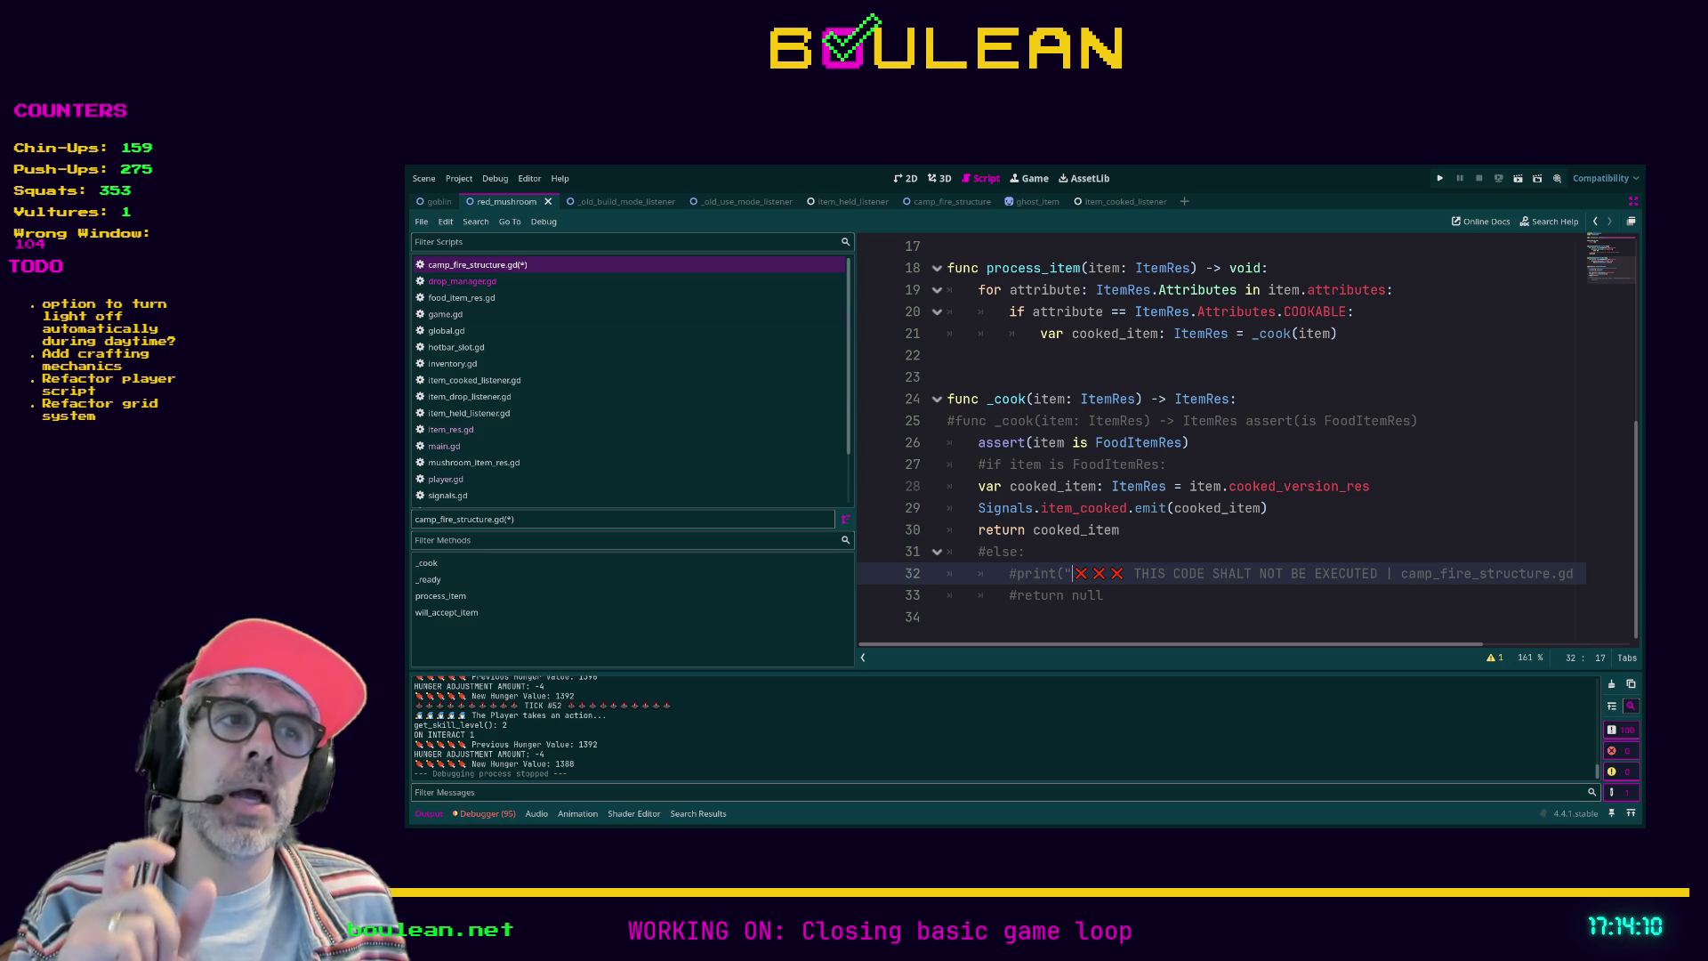
Step: Uncomment the 'if item is FoodItemRes' line and indent cooking lines 28–30 under it
click(985, 464)
key(BackSpace)
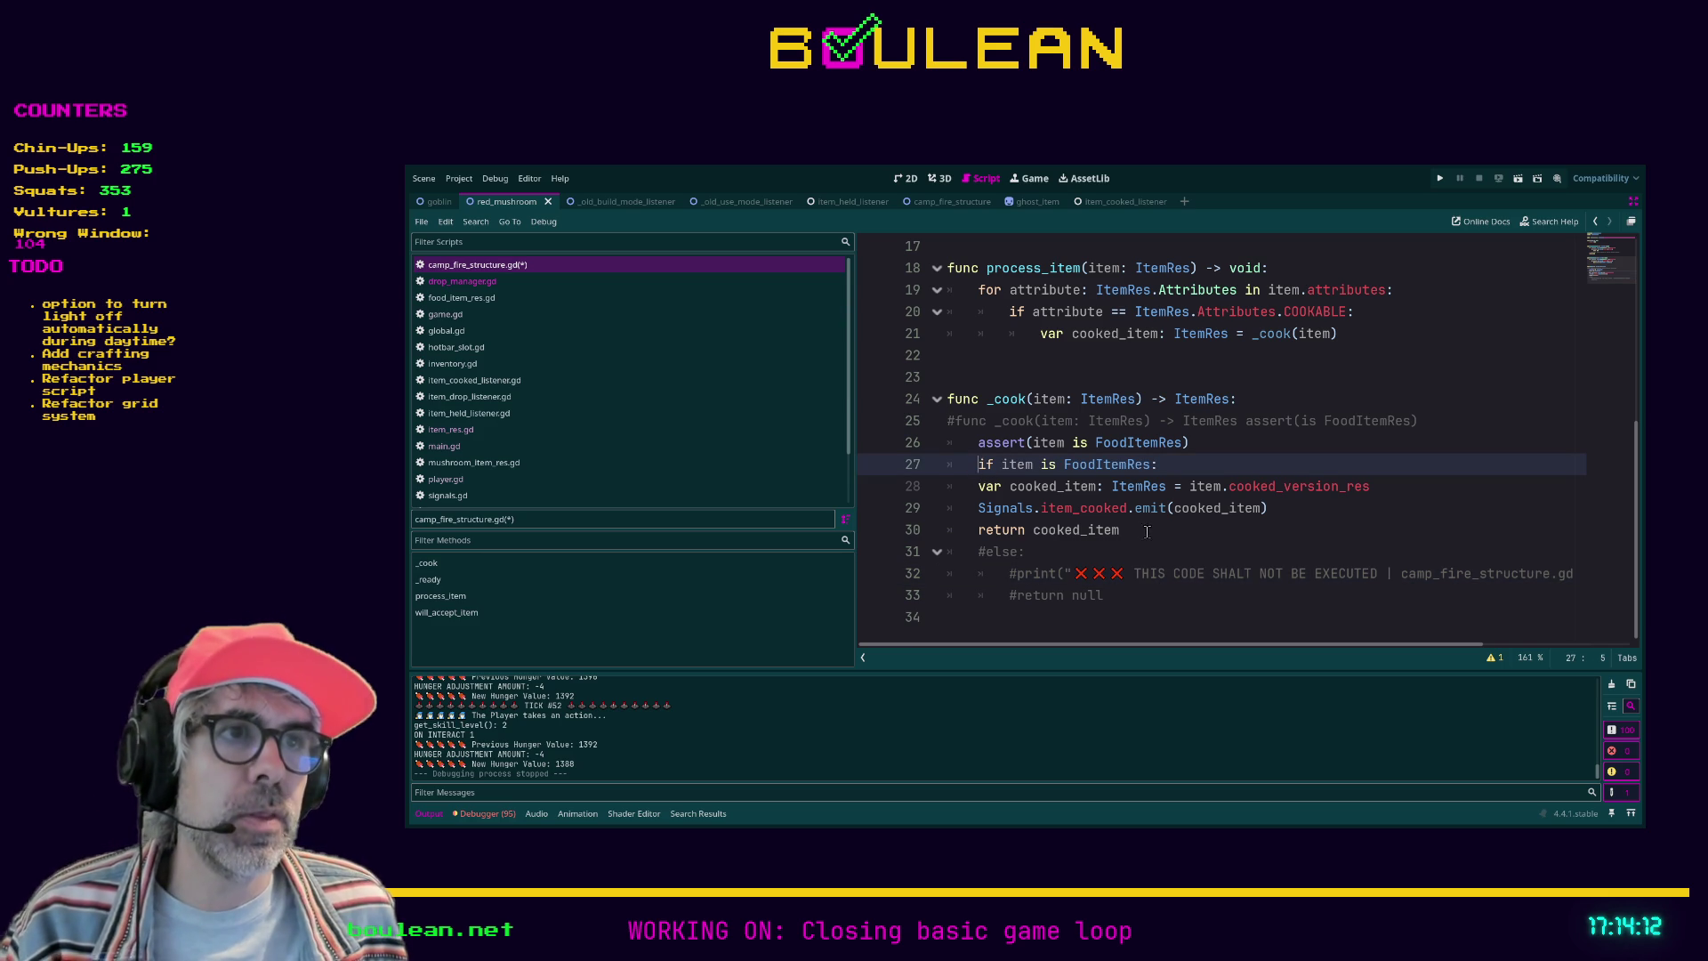
click(1147, 531)
key(shift+Up)
key(shift+Up)
key(shift+Home)
key(Tab)
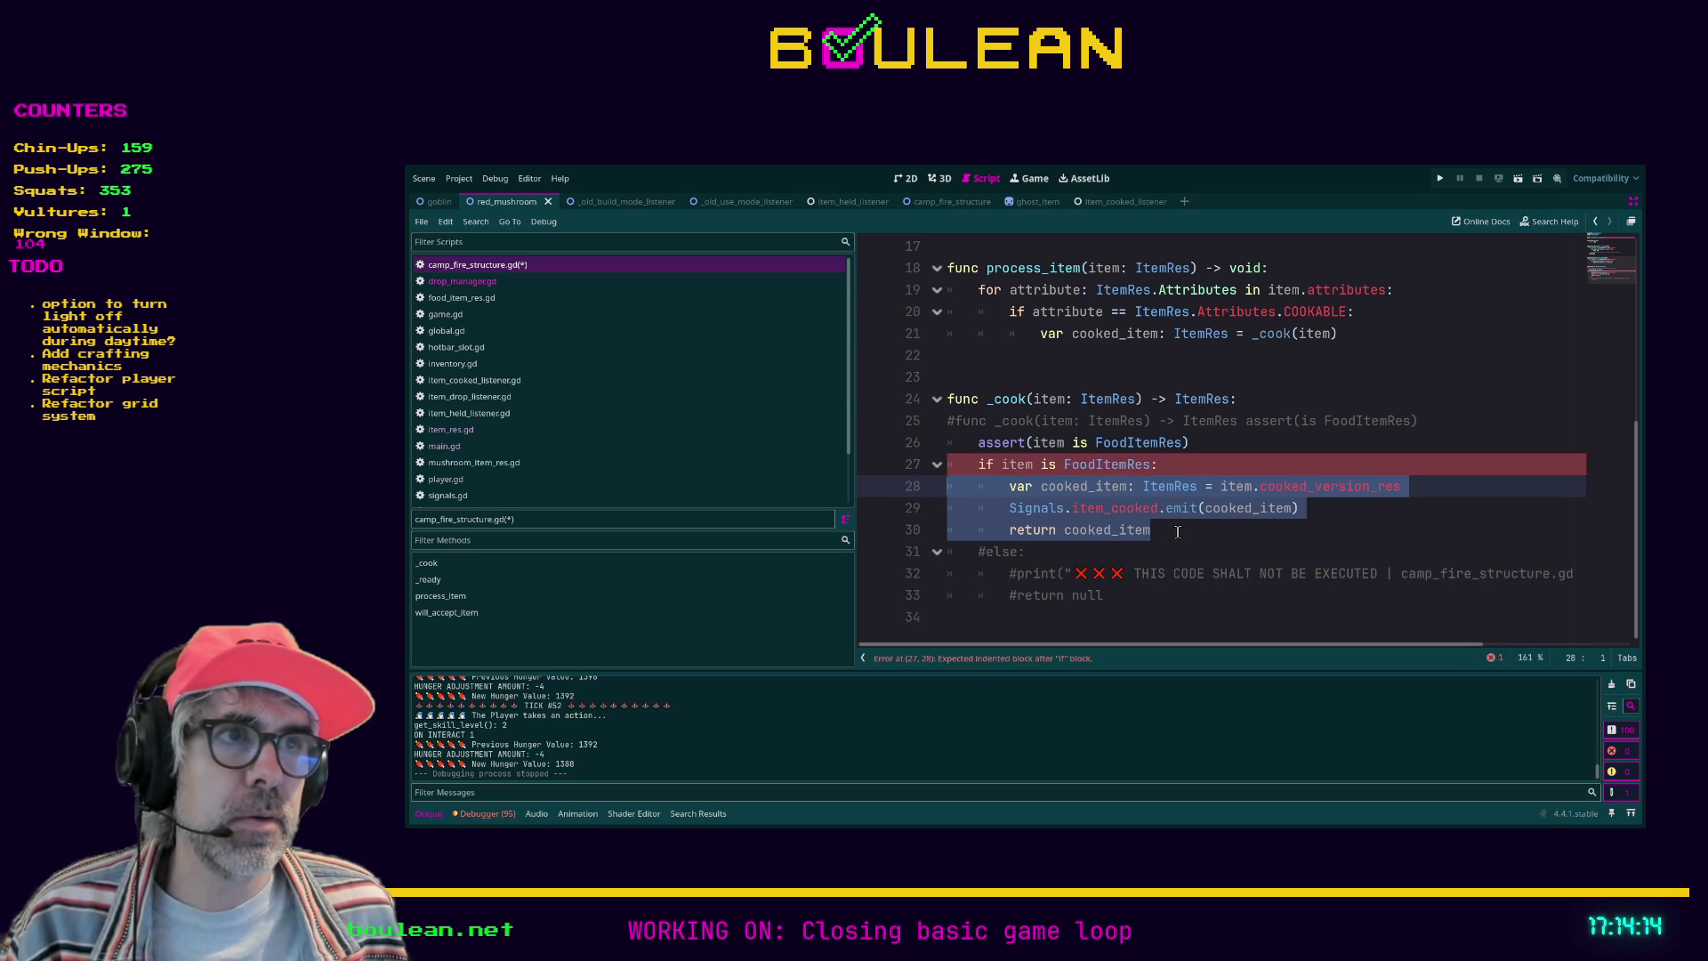
click(1177, 531)
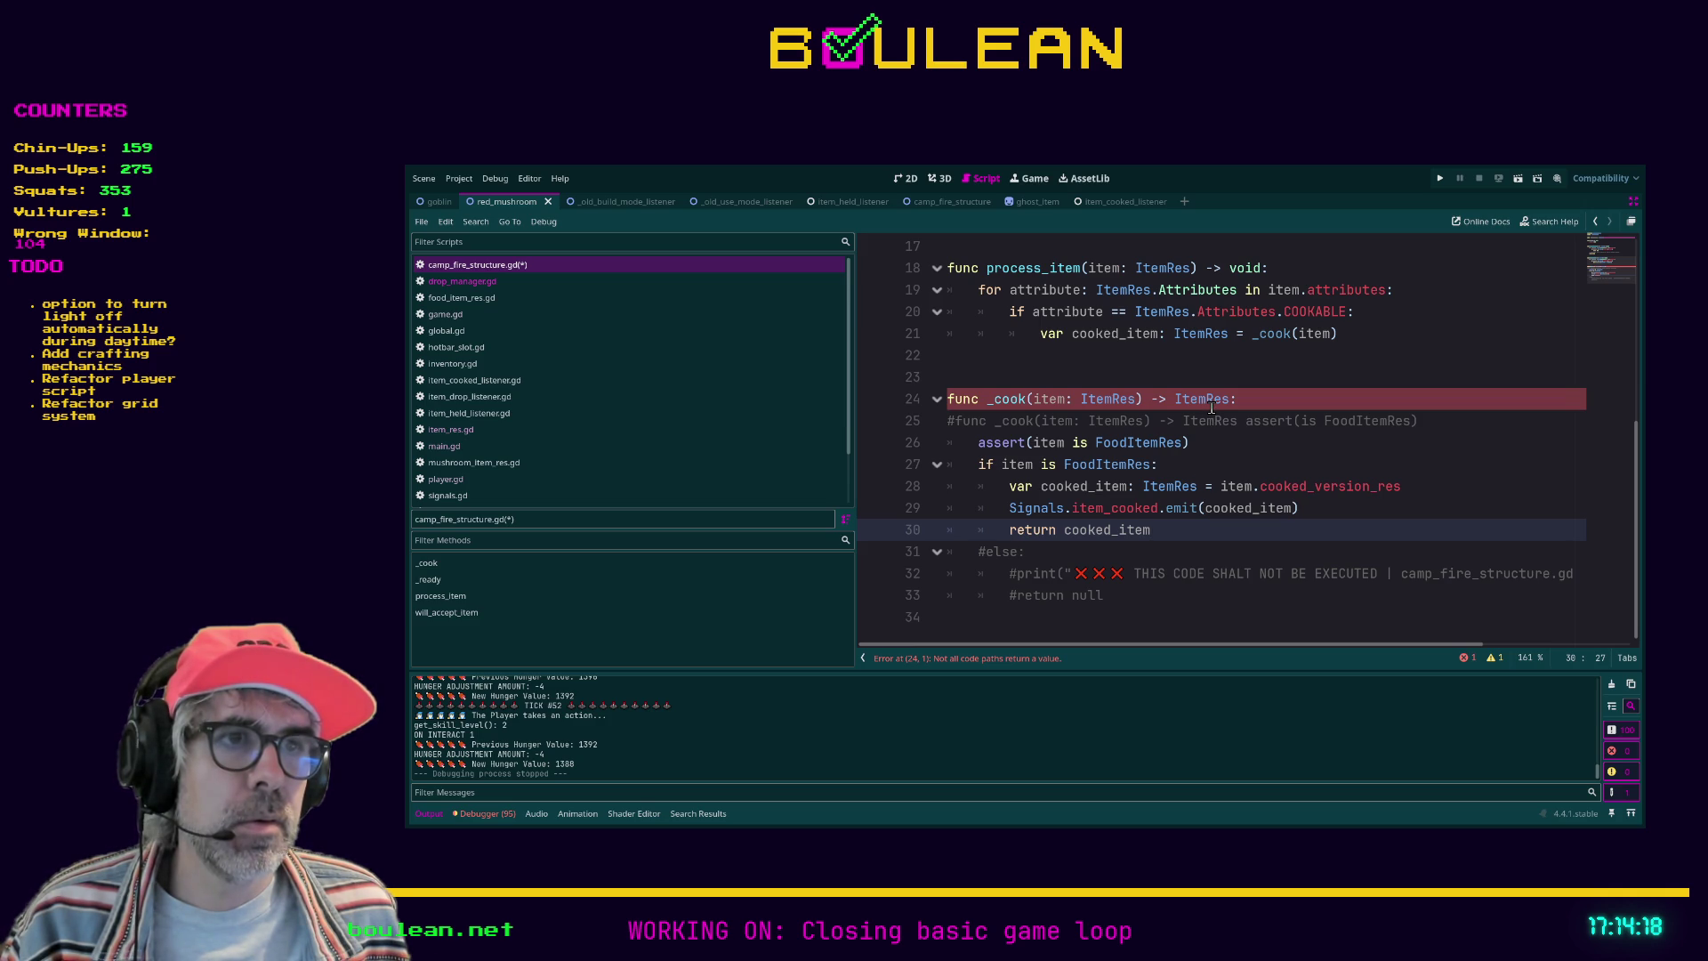
Step: Uncomment the else branch on lines 31–33, then select the whole if/else block
drag(1128, 609, 916, 553)
key(ctrl+k)
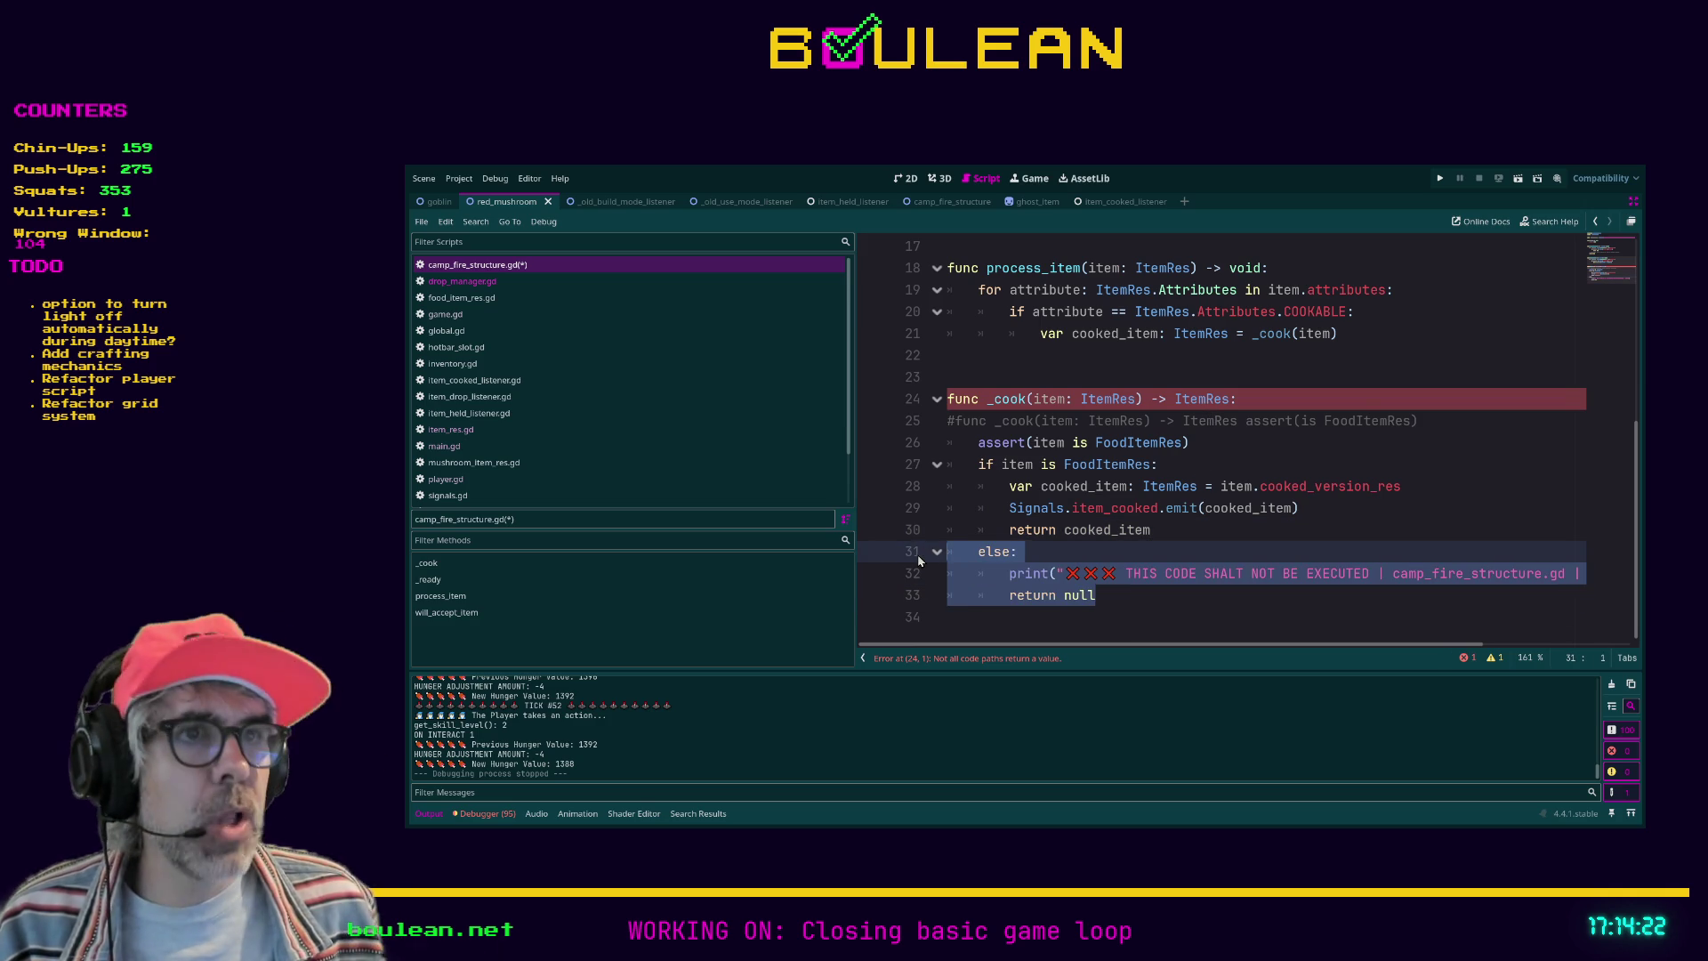
click(1112, 548)
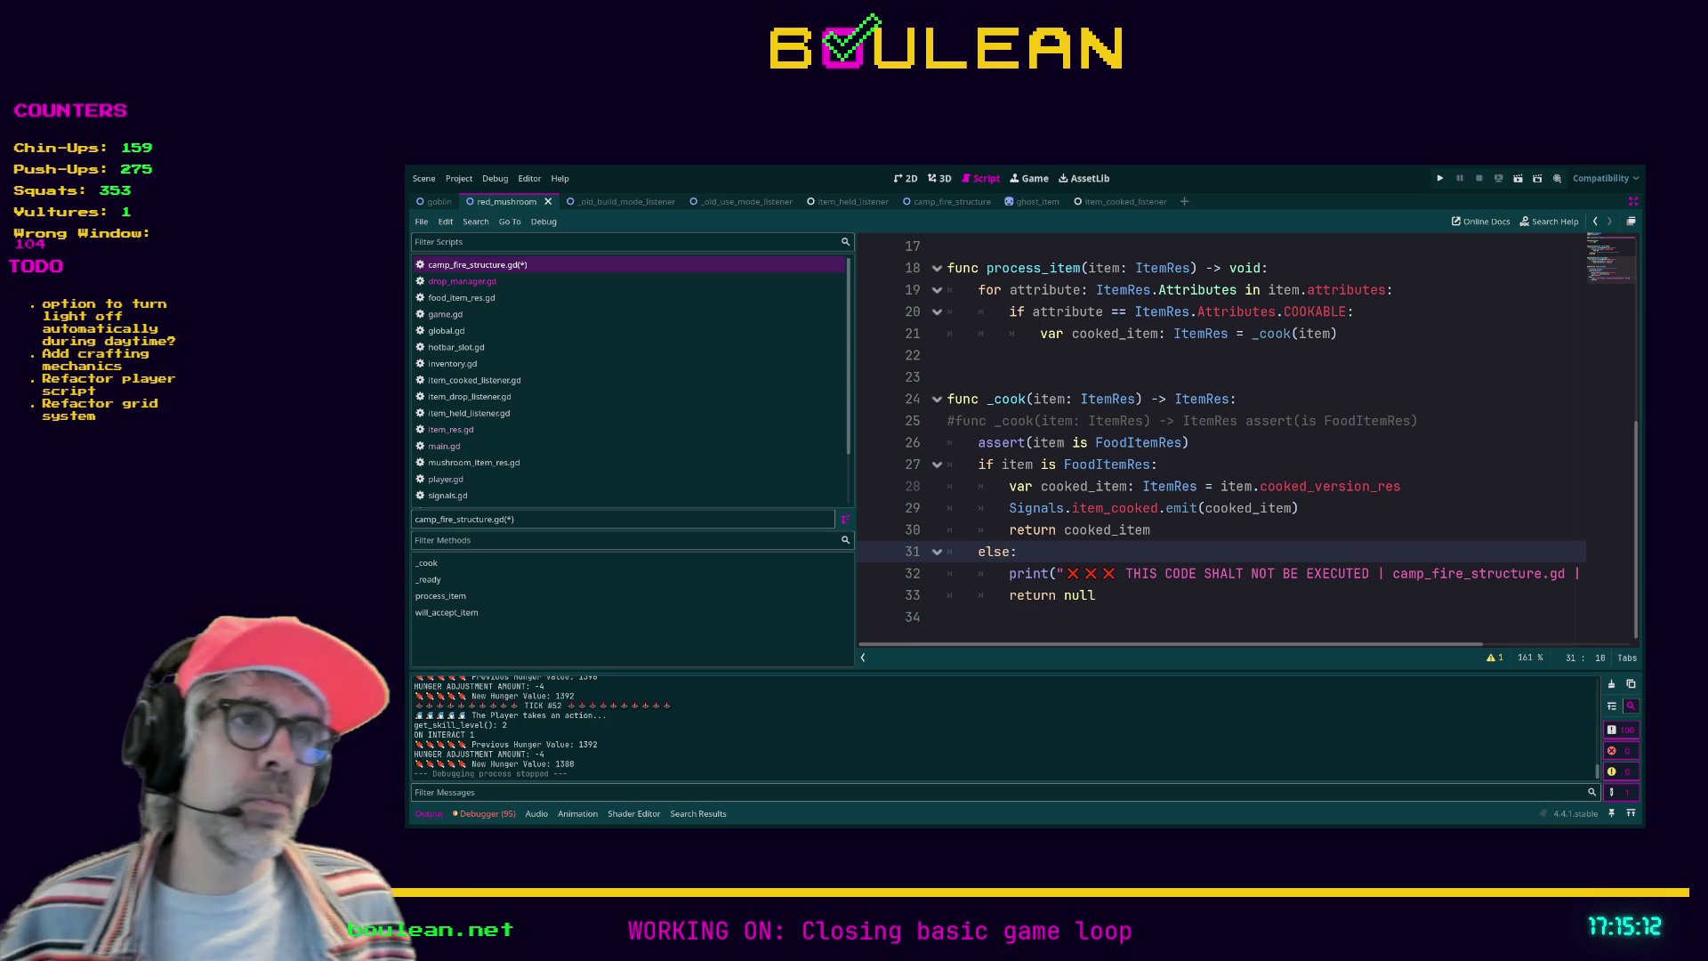
mouse_move(1096, 596)
mouse_down()
mouse_move(978, 596)
mouse_move(925, 462)
mouse_up()
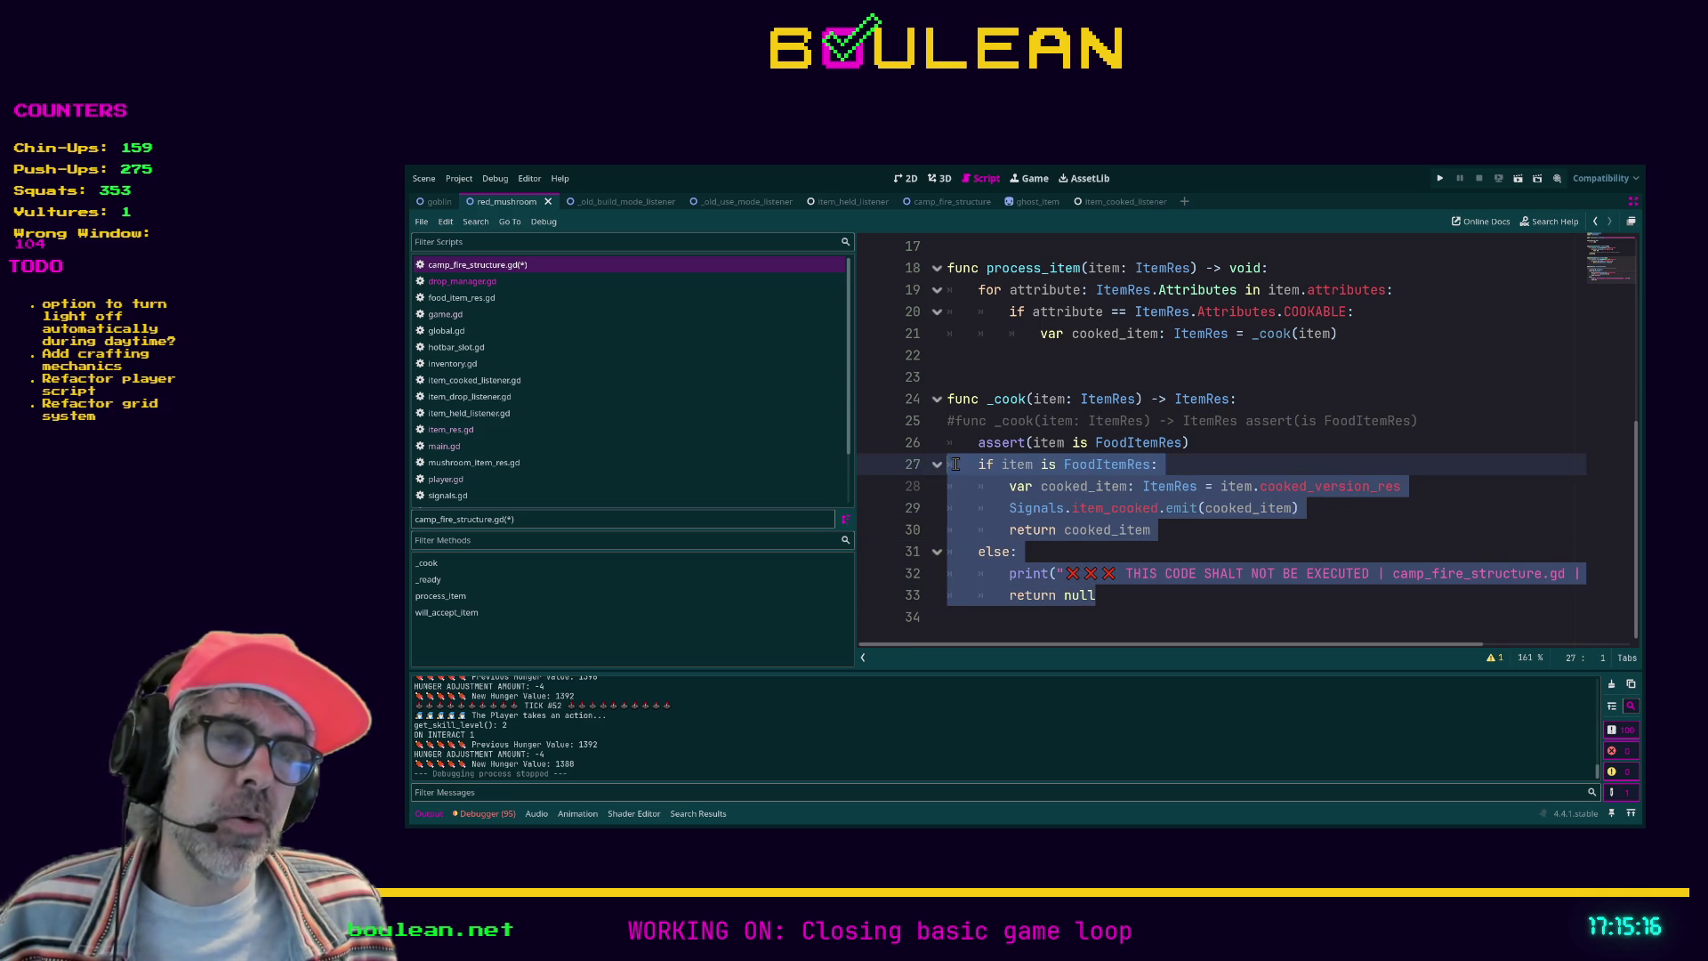
Step: Select the assert(item is FoodItemRes) line and the if/else block on lines 27–33
drag(977, 442, 1215, 437)
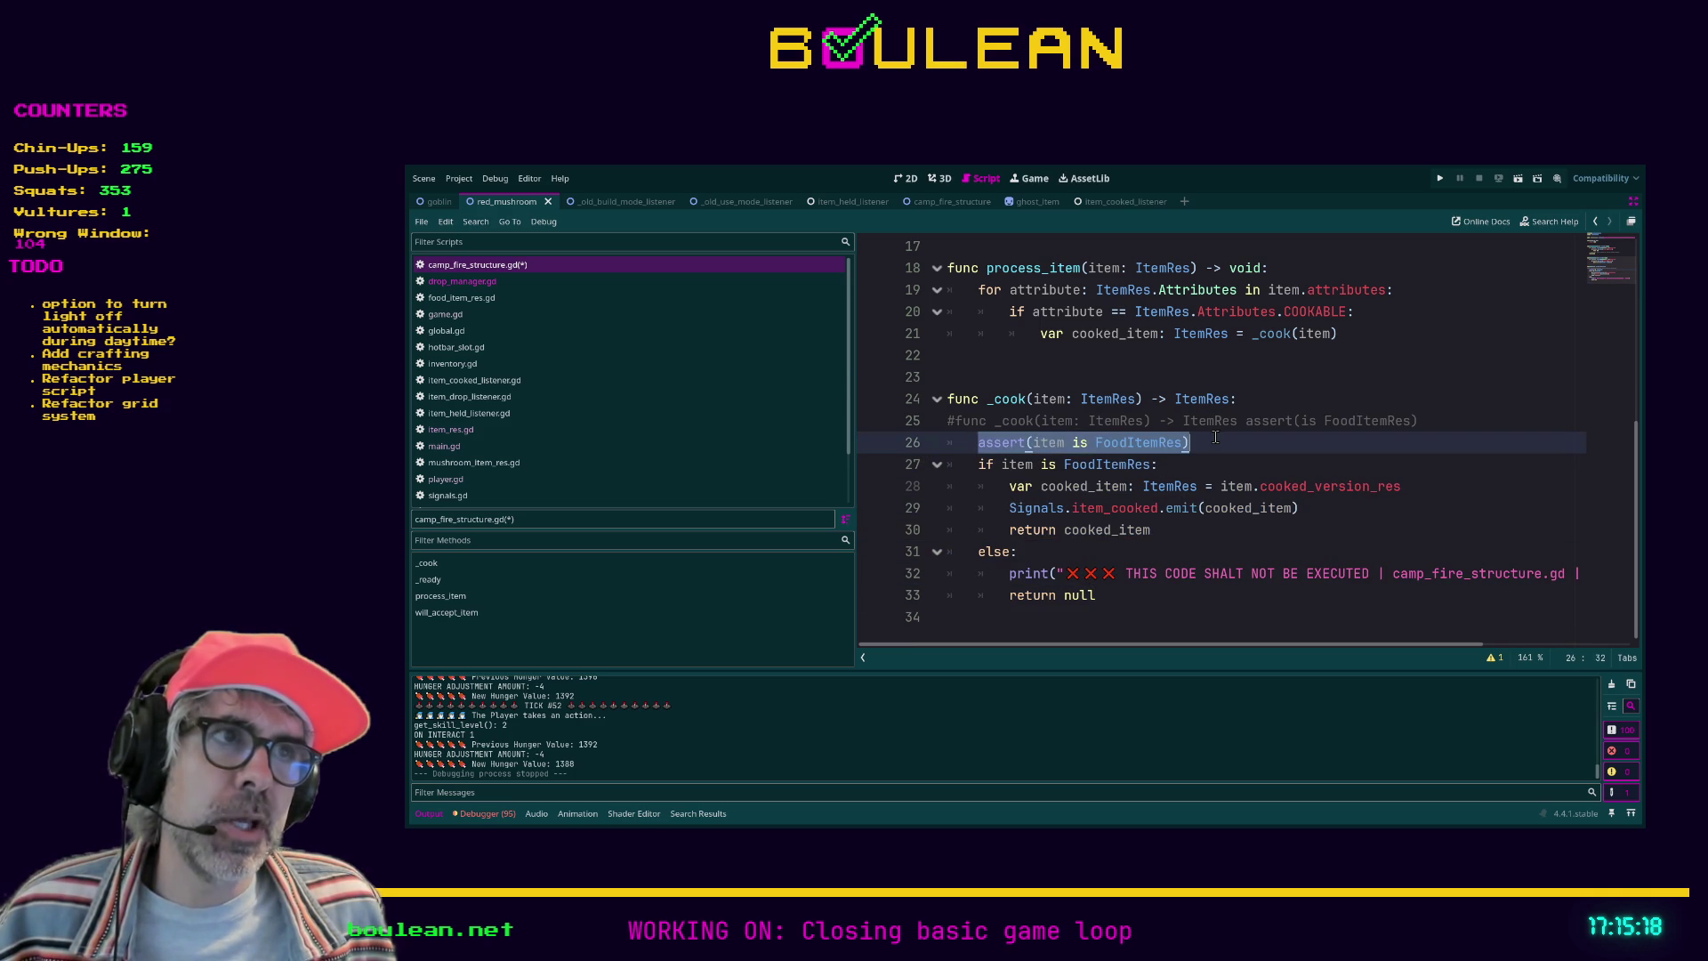
click(1215, 436)
mouse_move(1139, 594)
mouse_down()
mouse_move(1024, 552)
mouse_move(930, 464)
mouse_up()
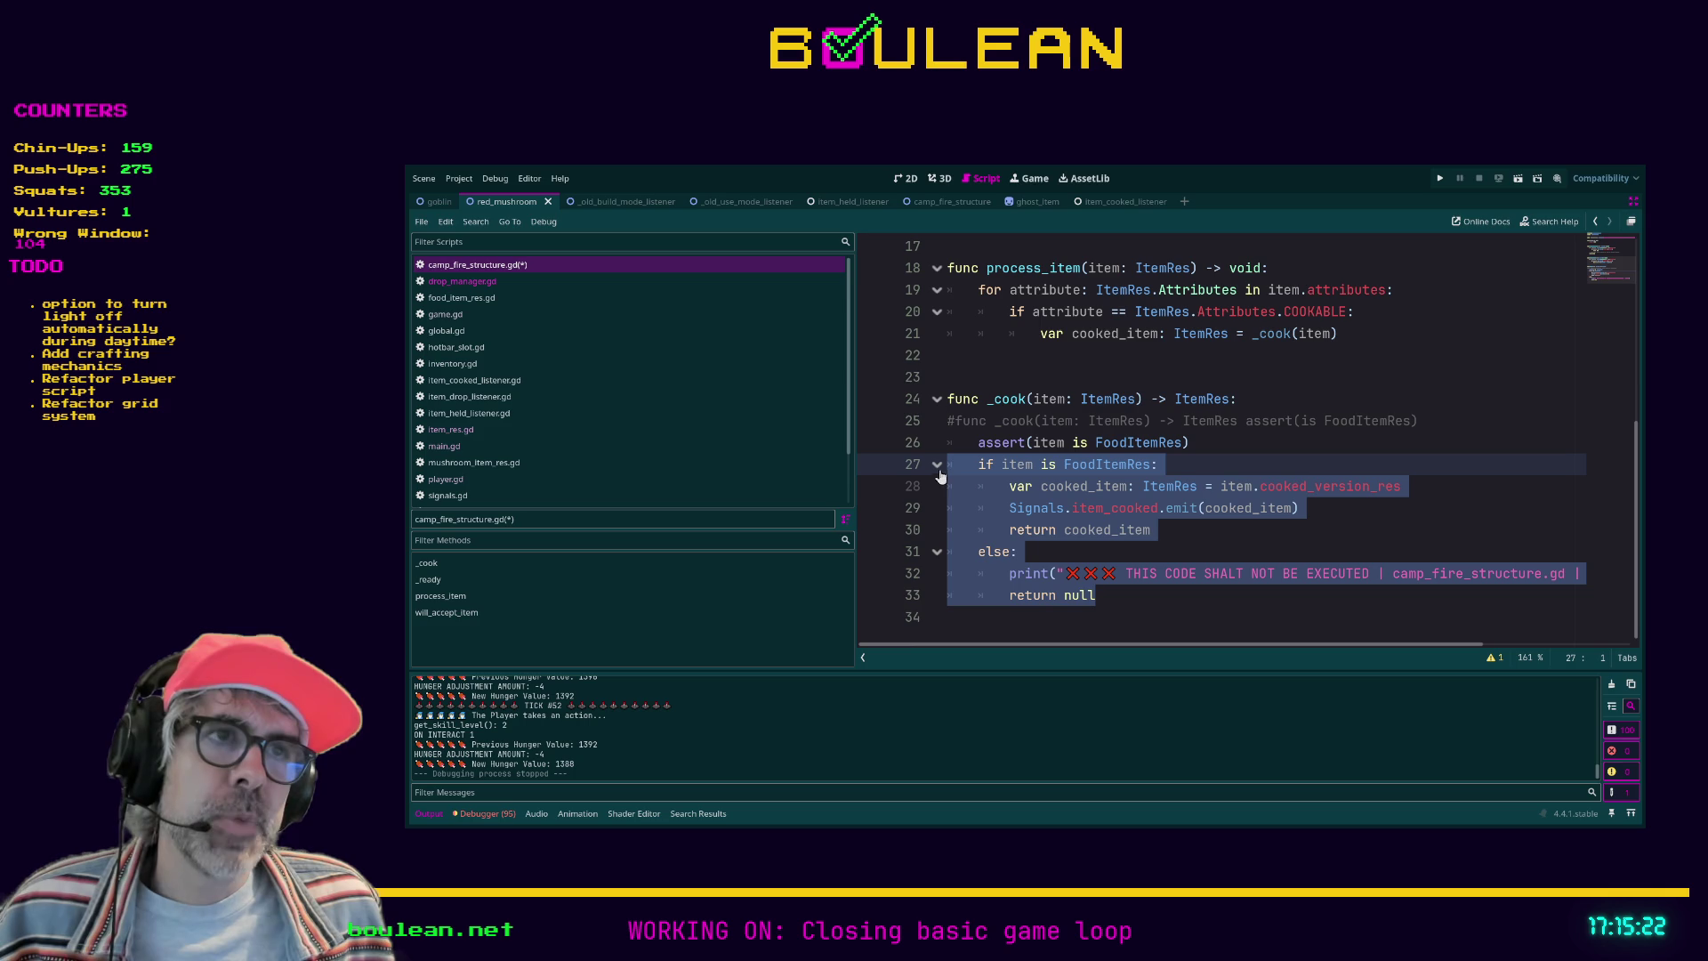
click(973, 445)
drag(973, 445, 1213, 442)
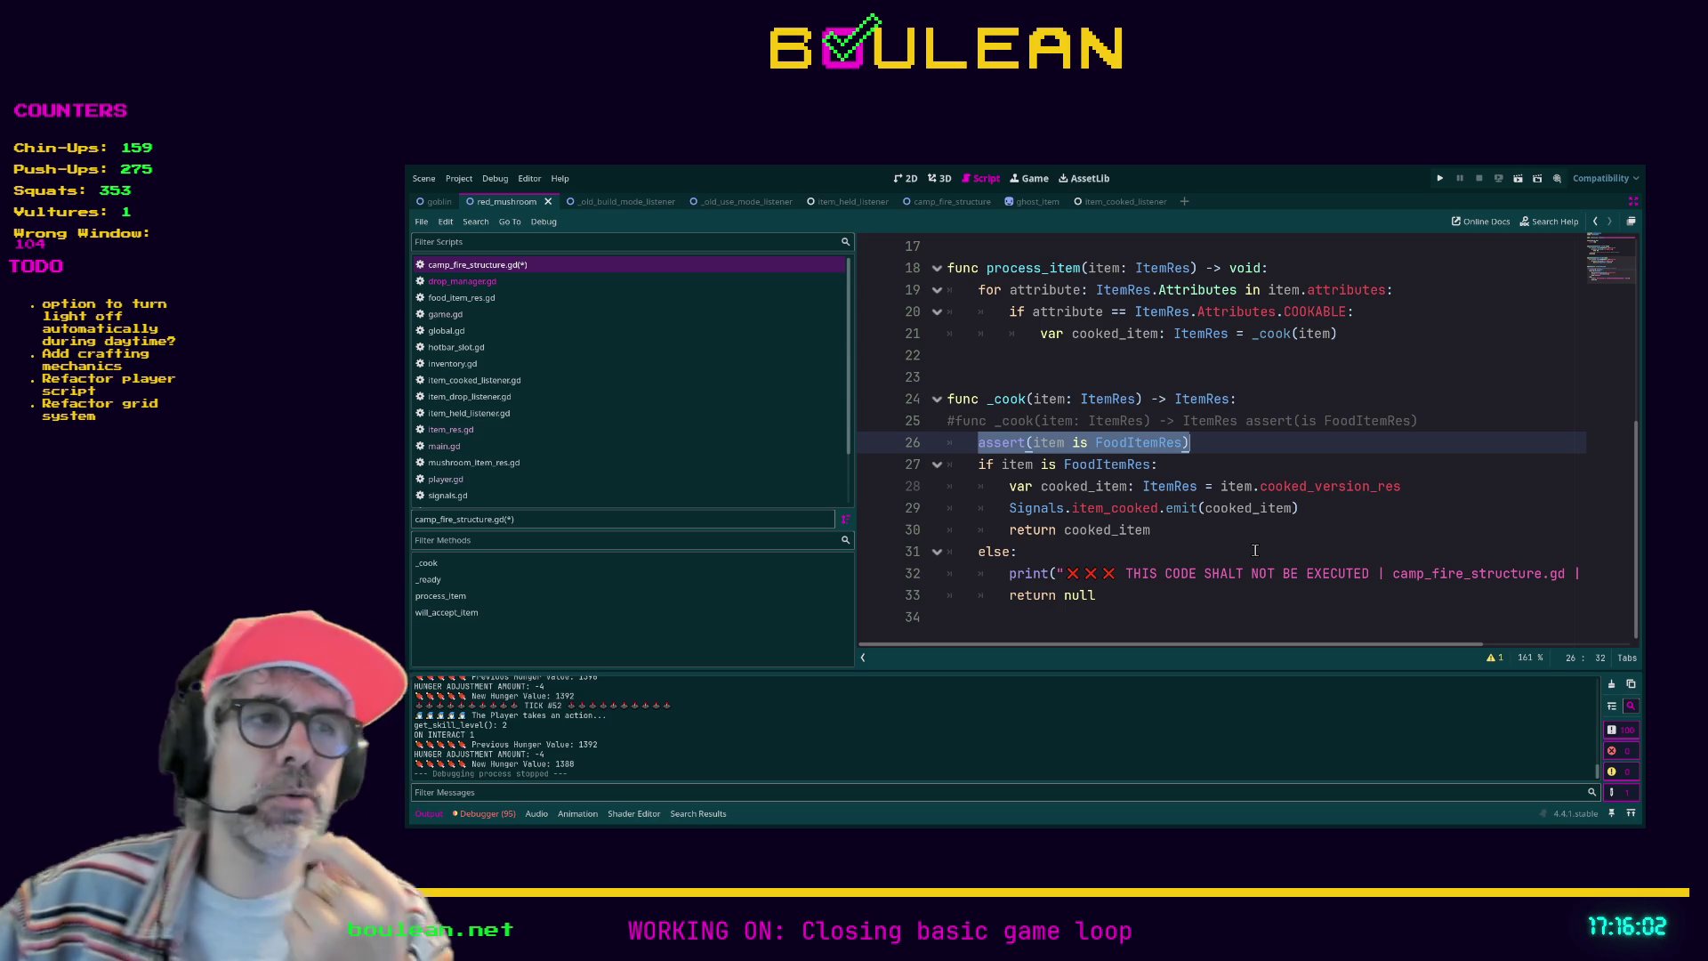
click(1150, 592)
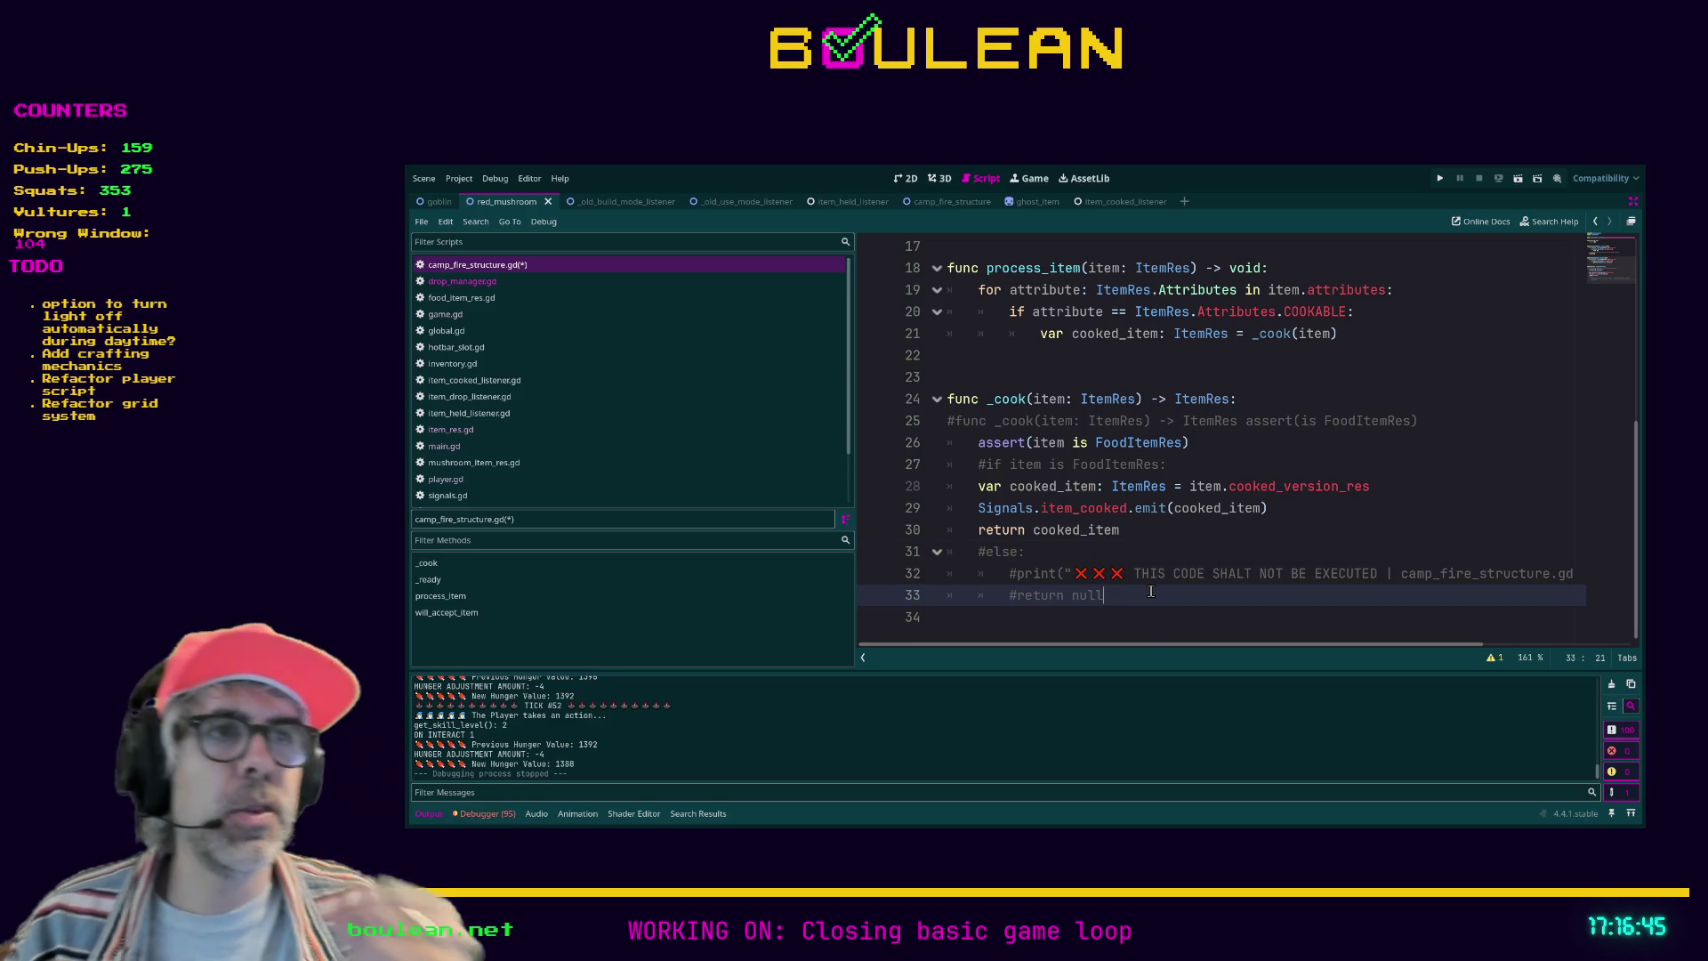
Step: Add 'or item is ItemRes' inside the line-26 assert and save camp_fire_structure.gd
click(1208, 445)
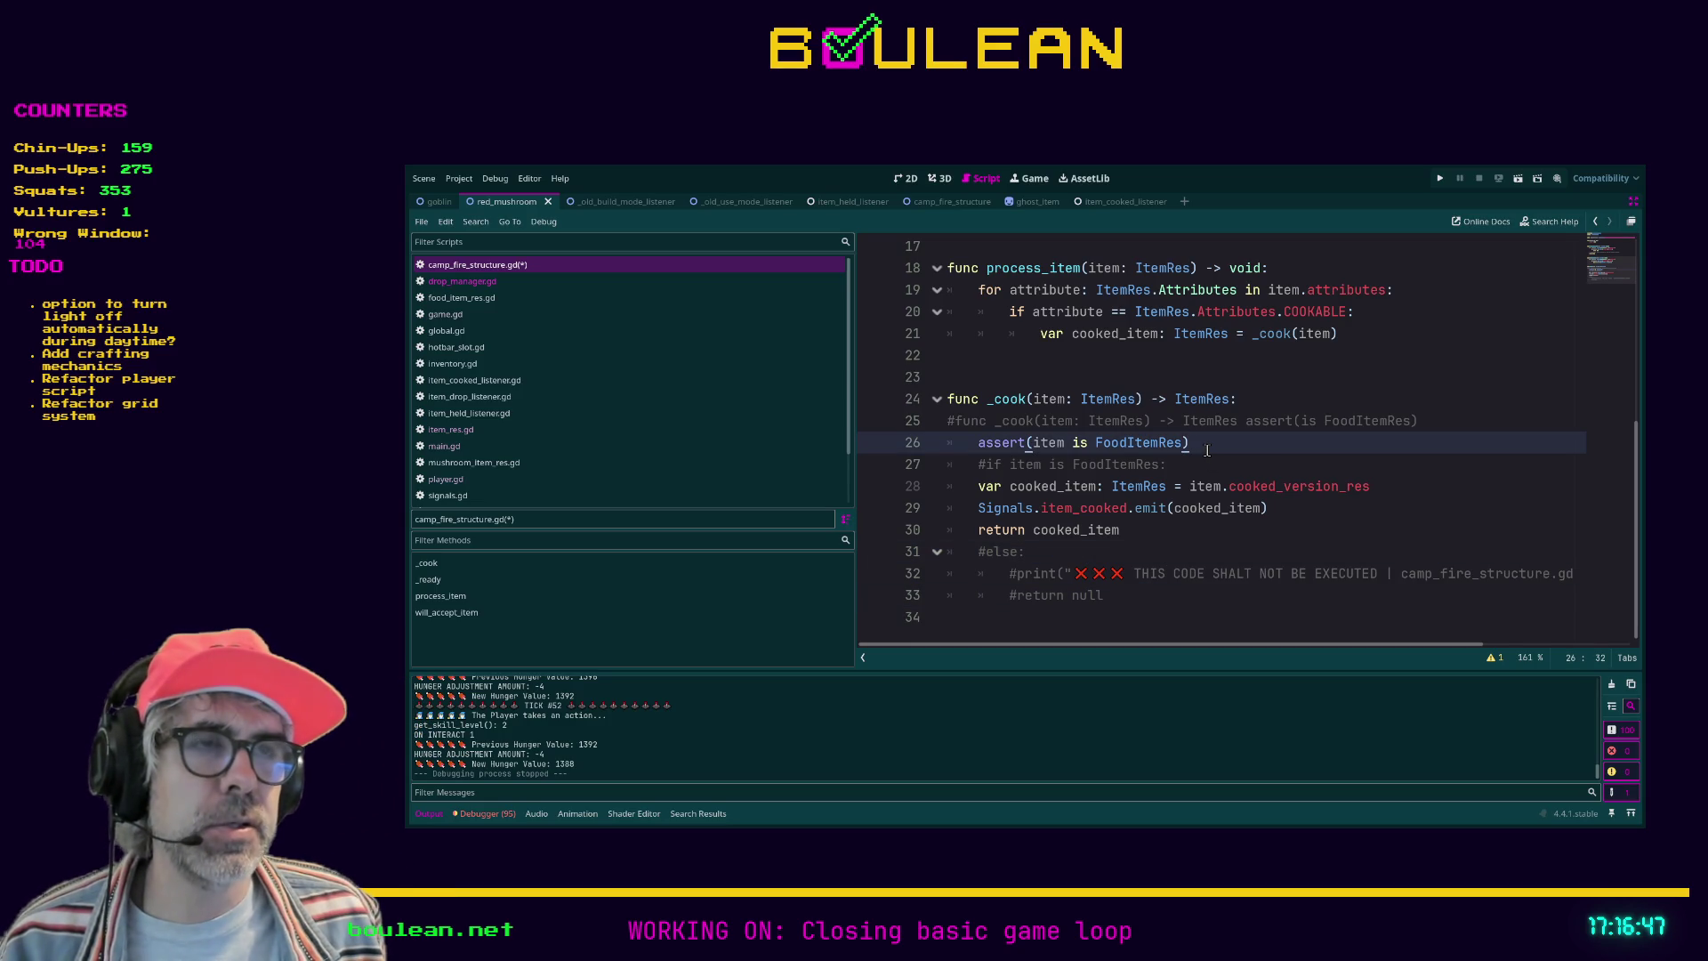
key(Left)
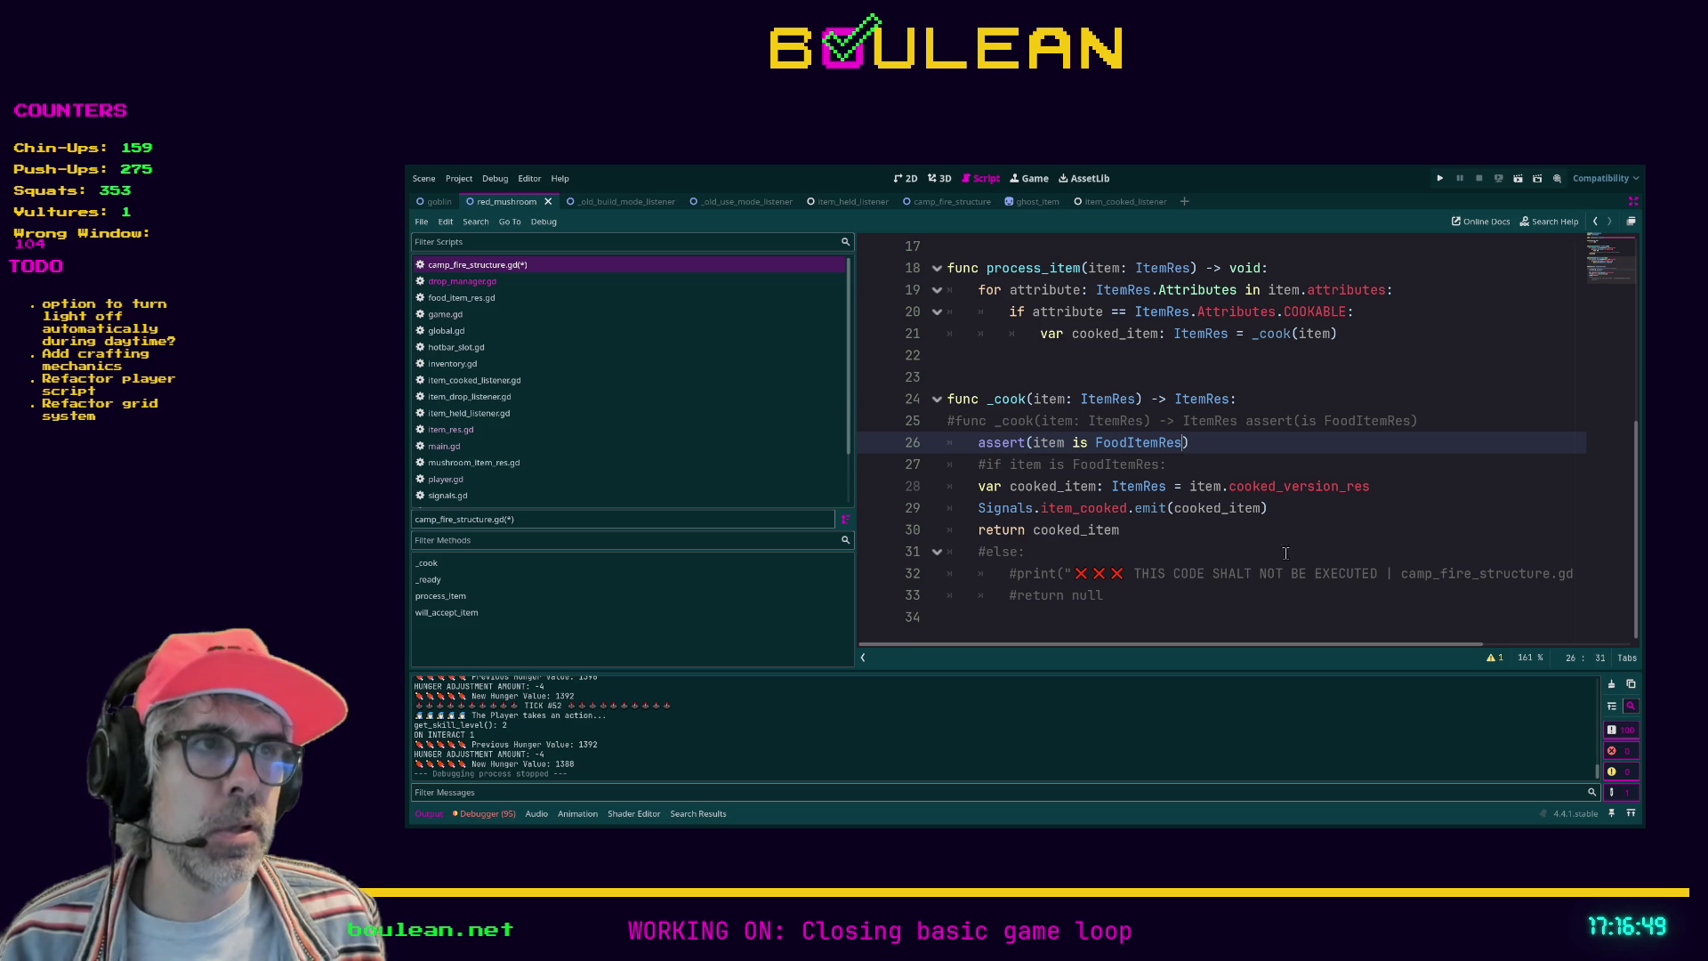
text(or )
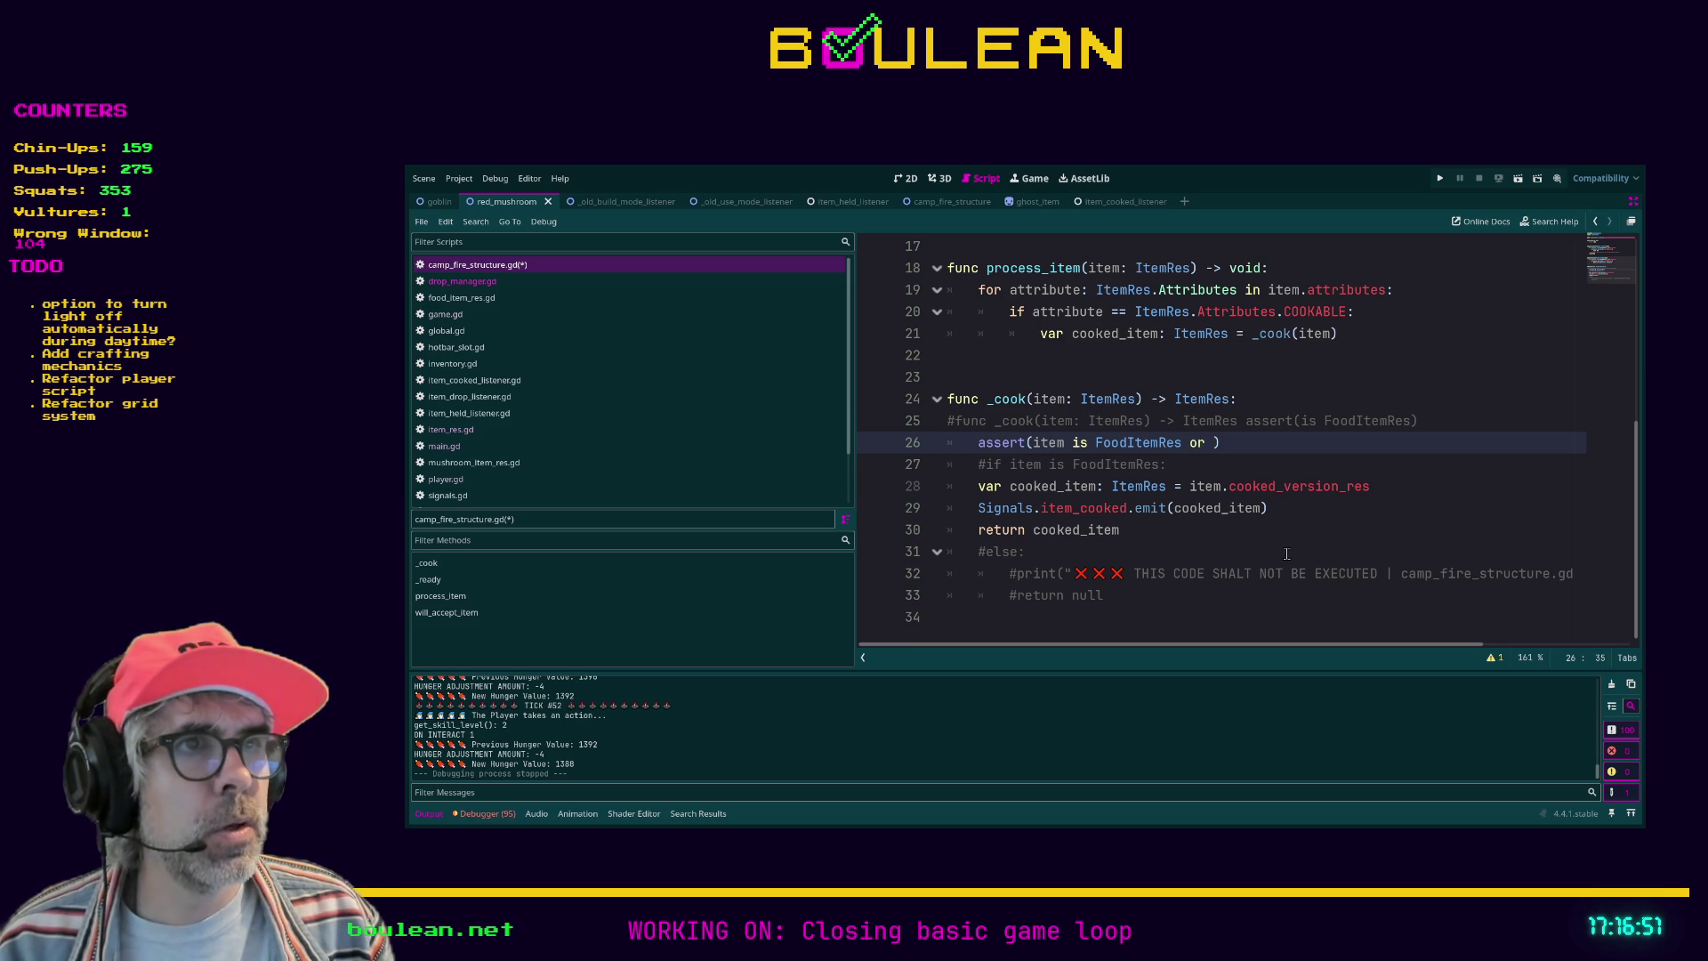
text(item i)
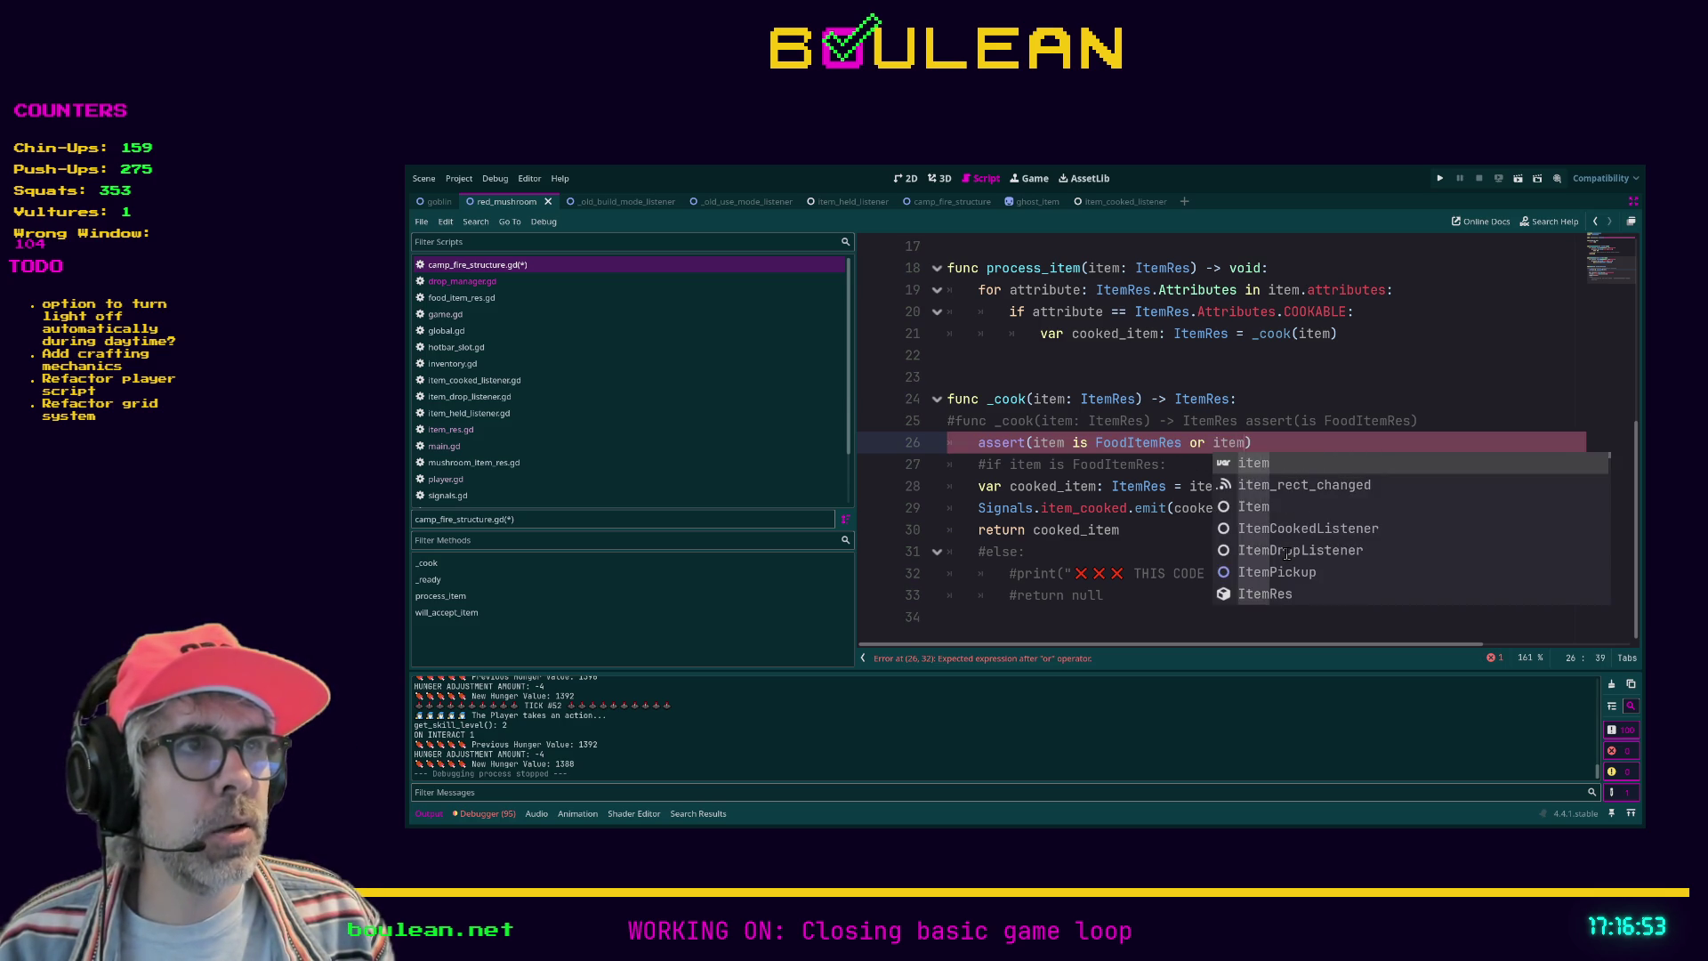
text(s )
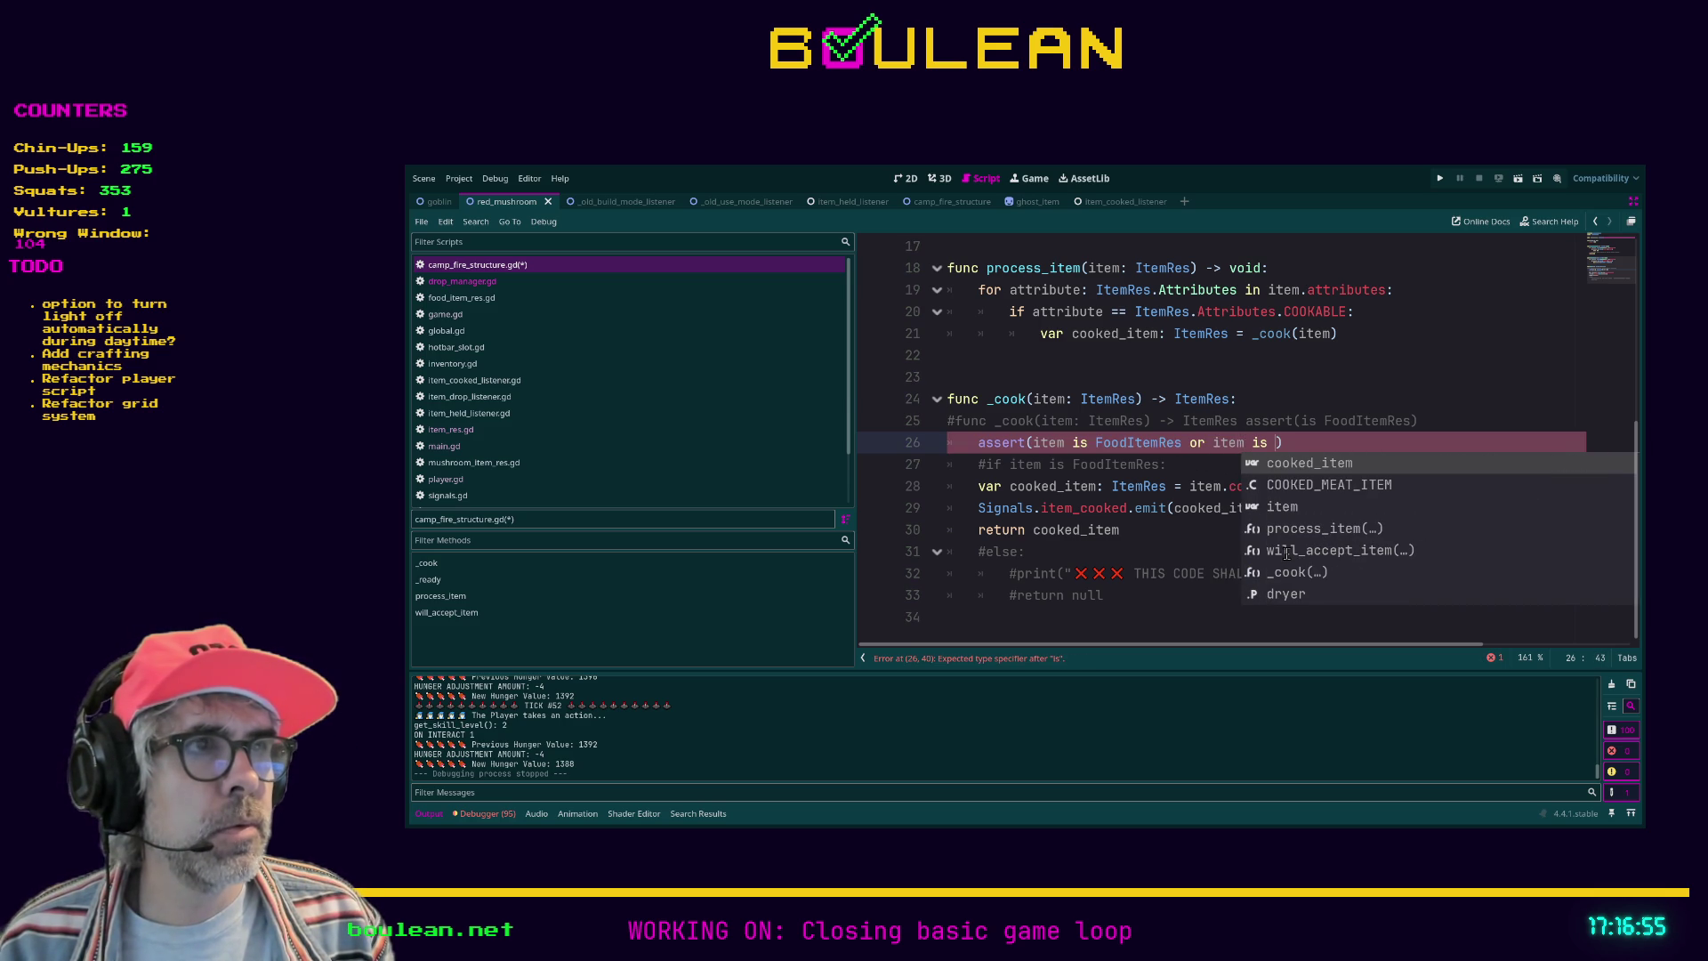
text(ItemR)
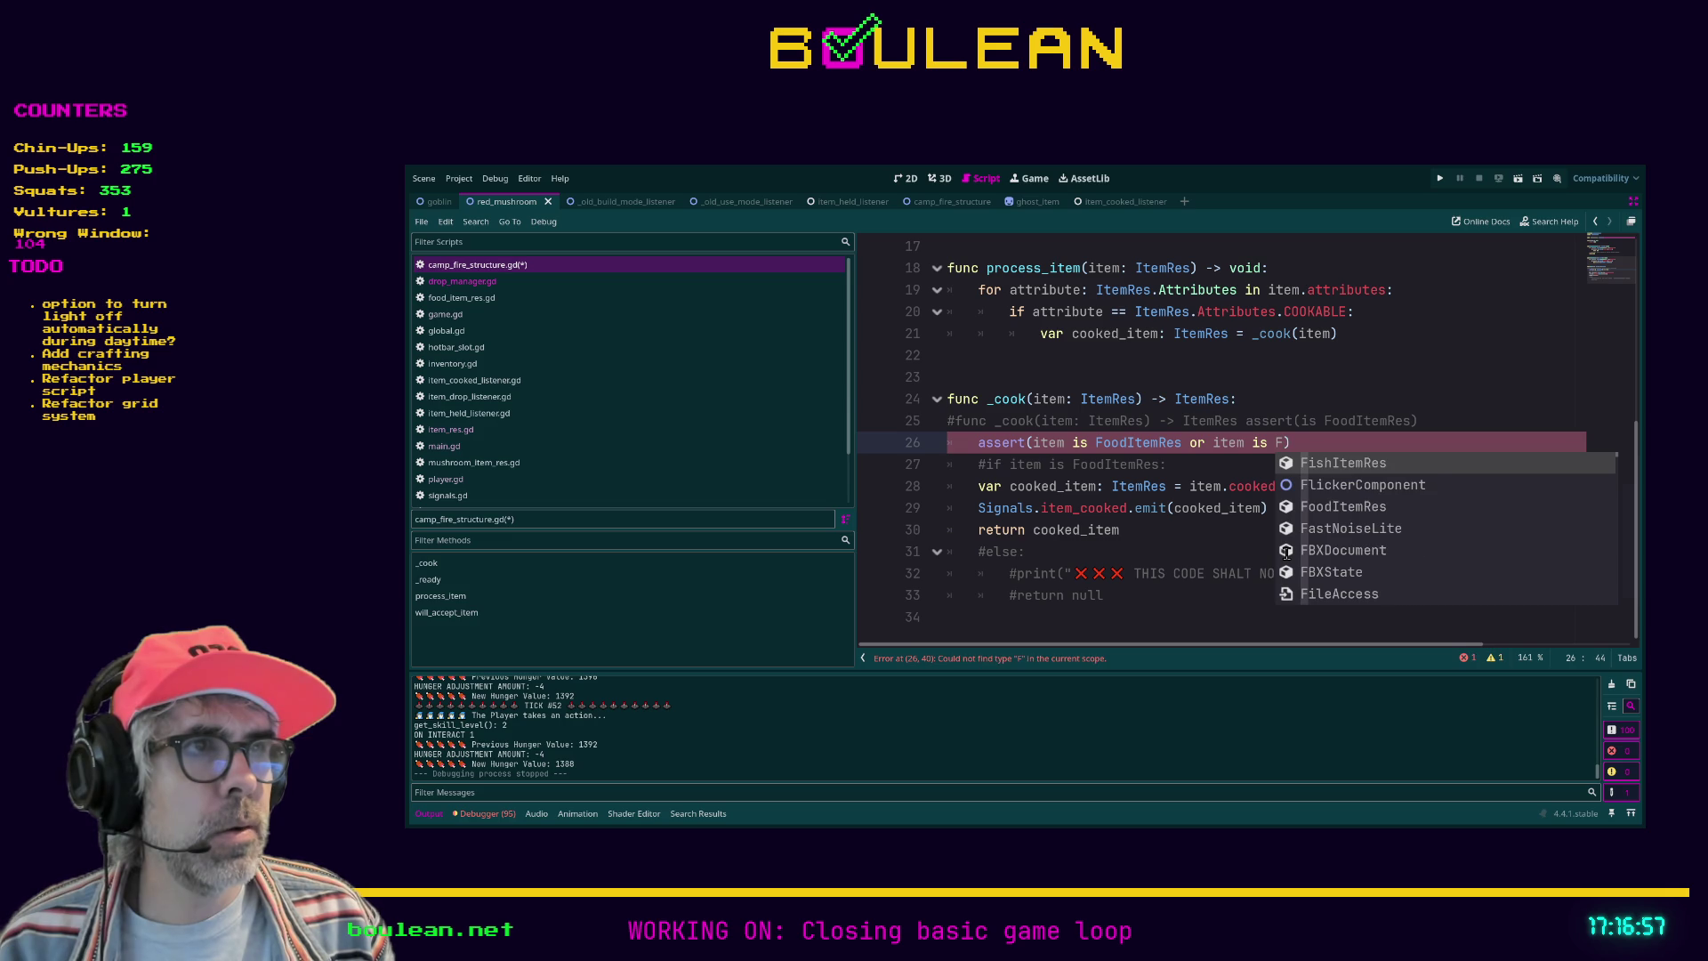
text(es)
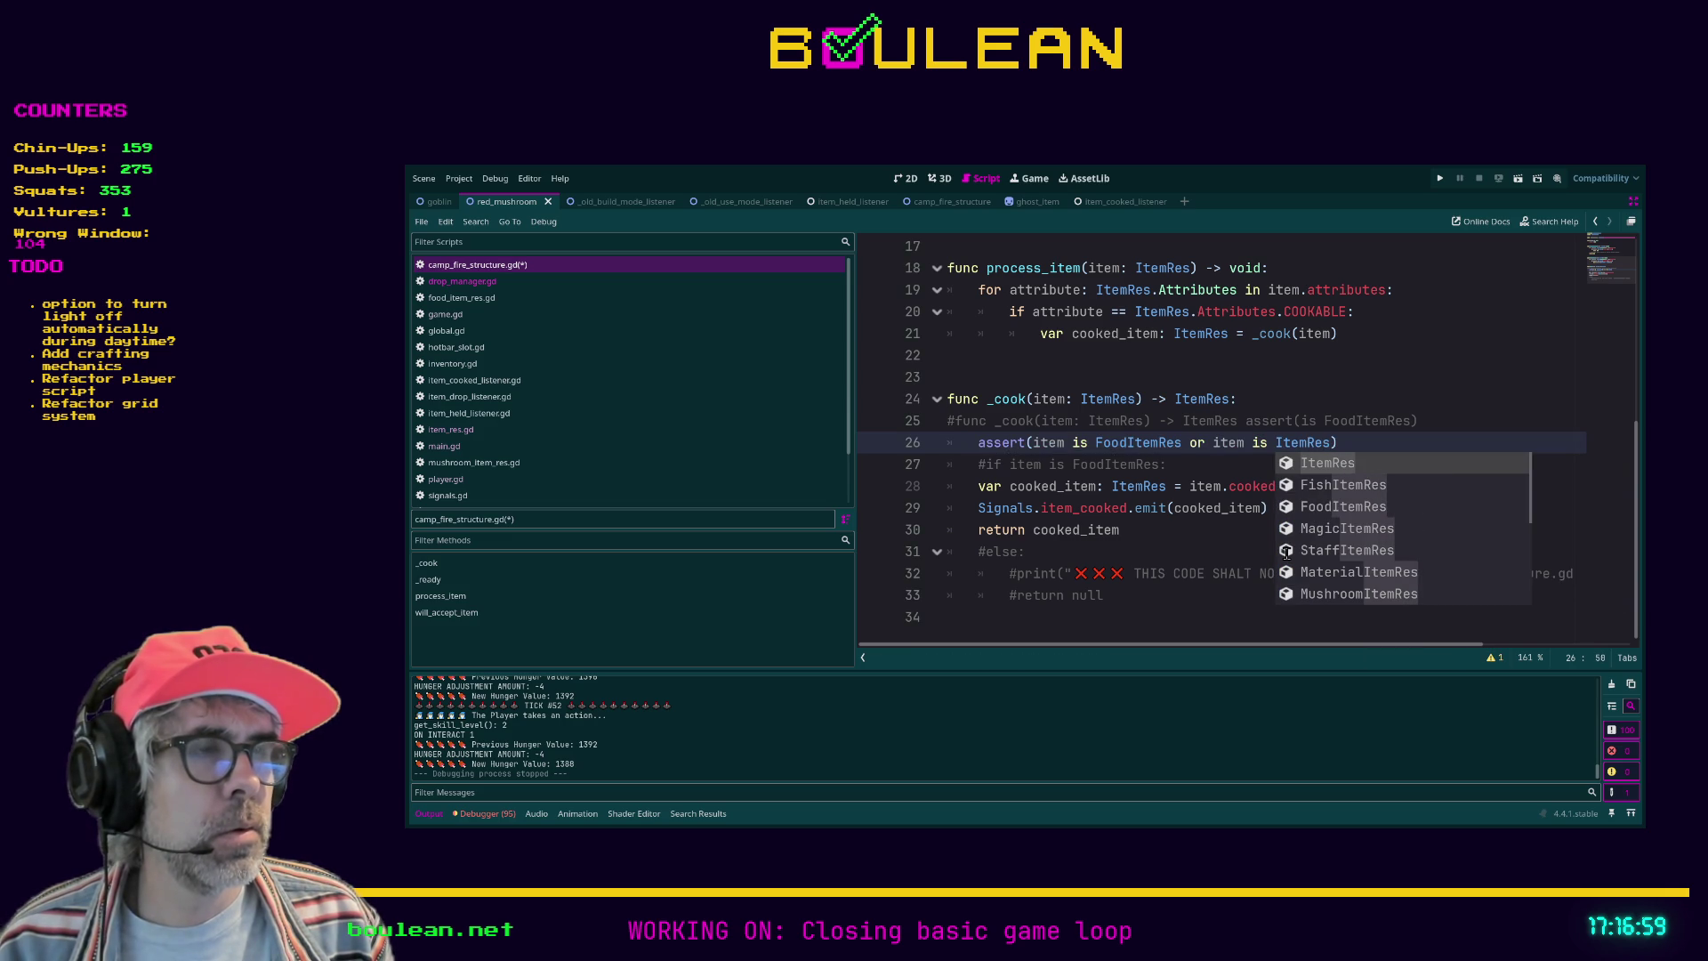
click(1231, 460)
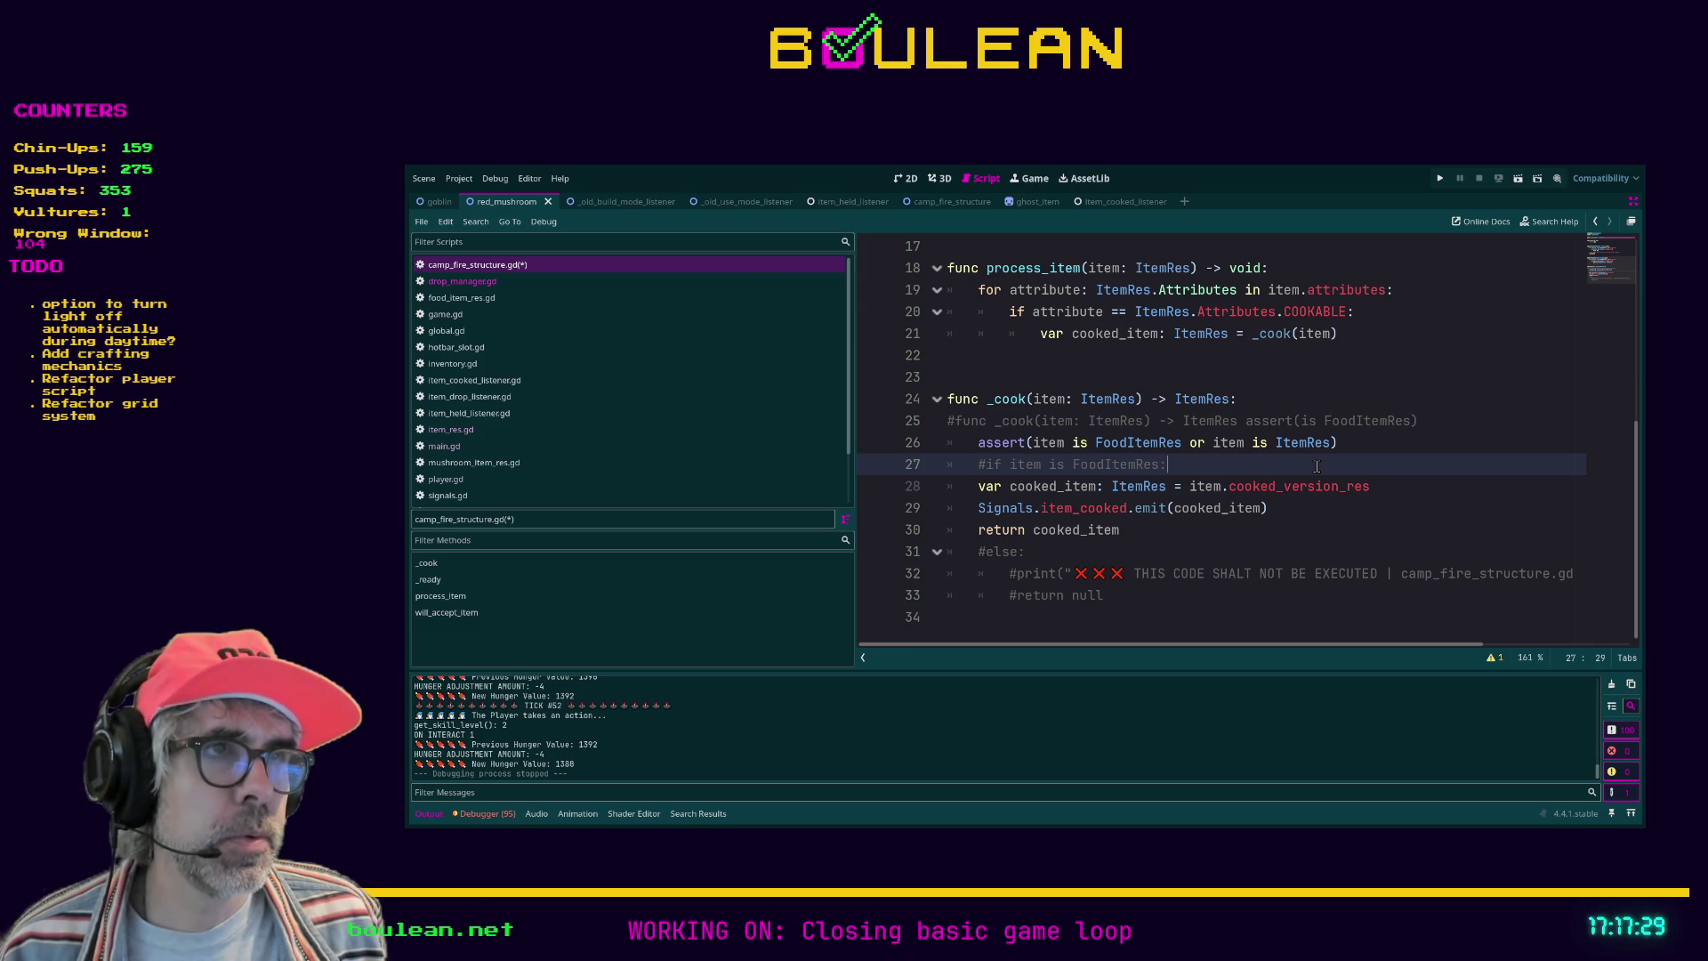
key(ctrl+s)
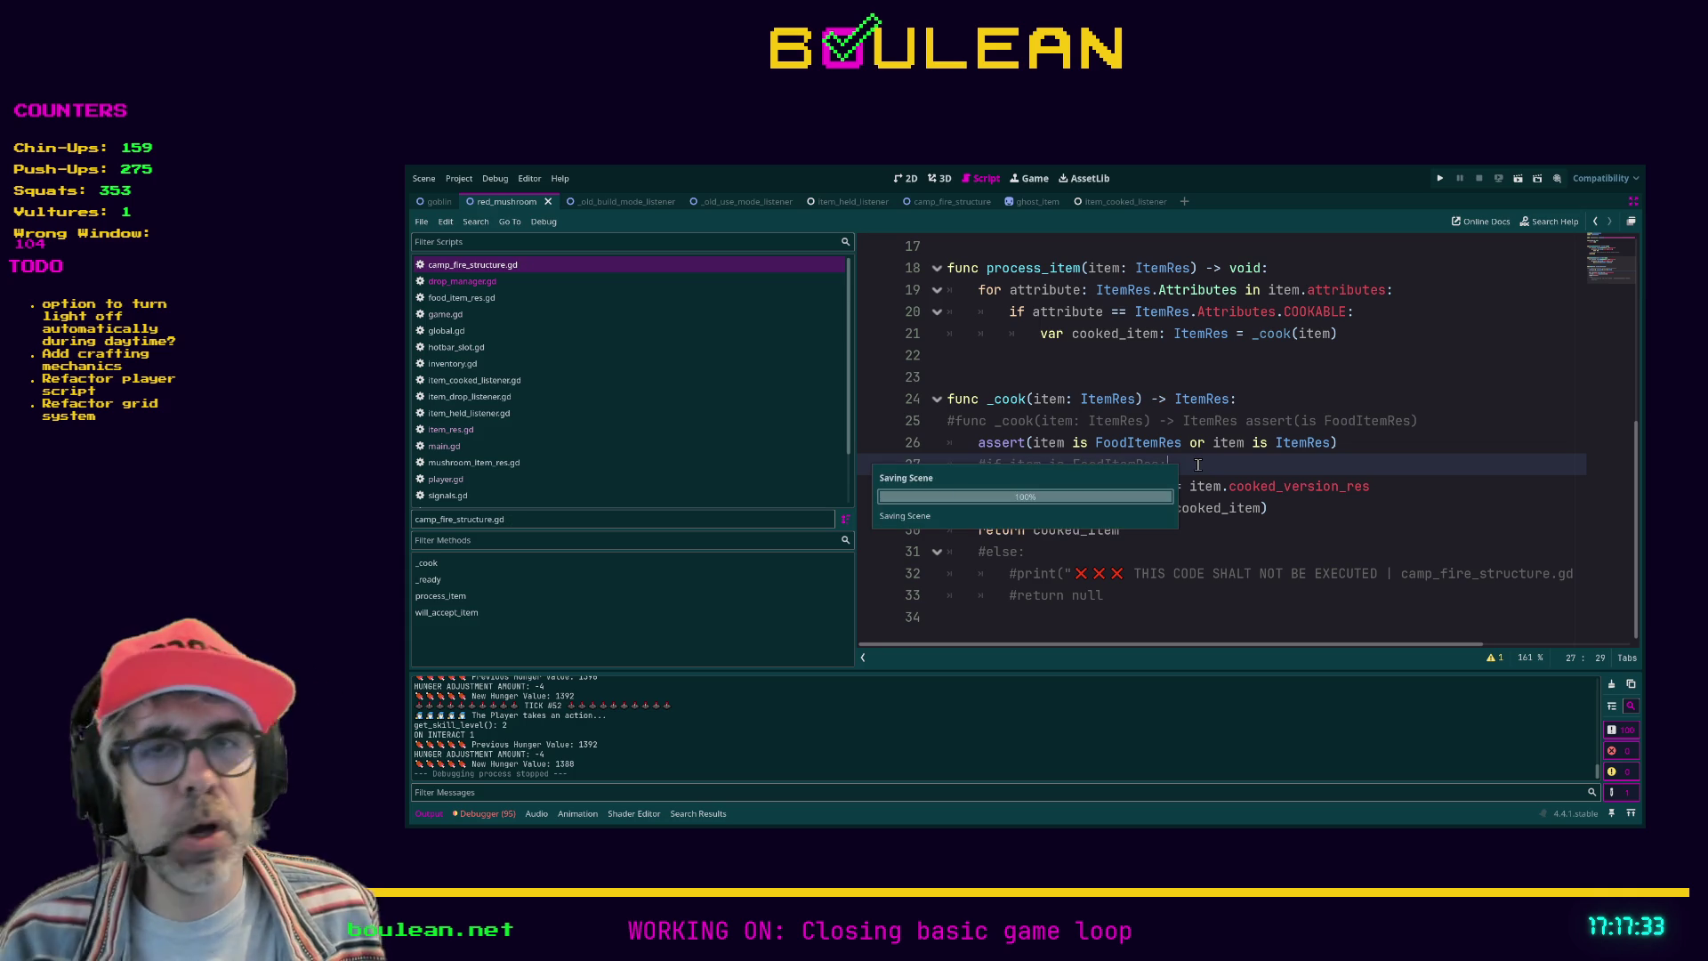
Step: Run the game project with F5
key(F5)
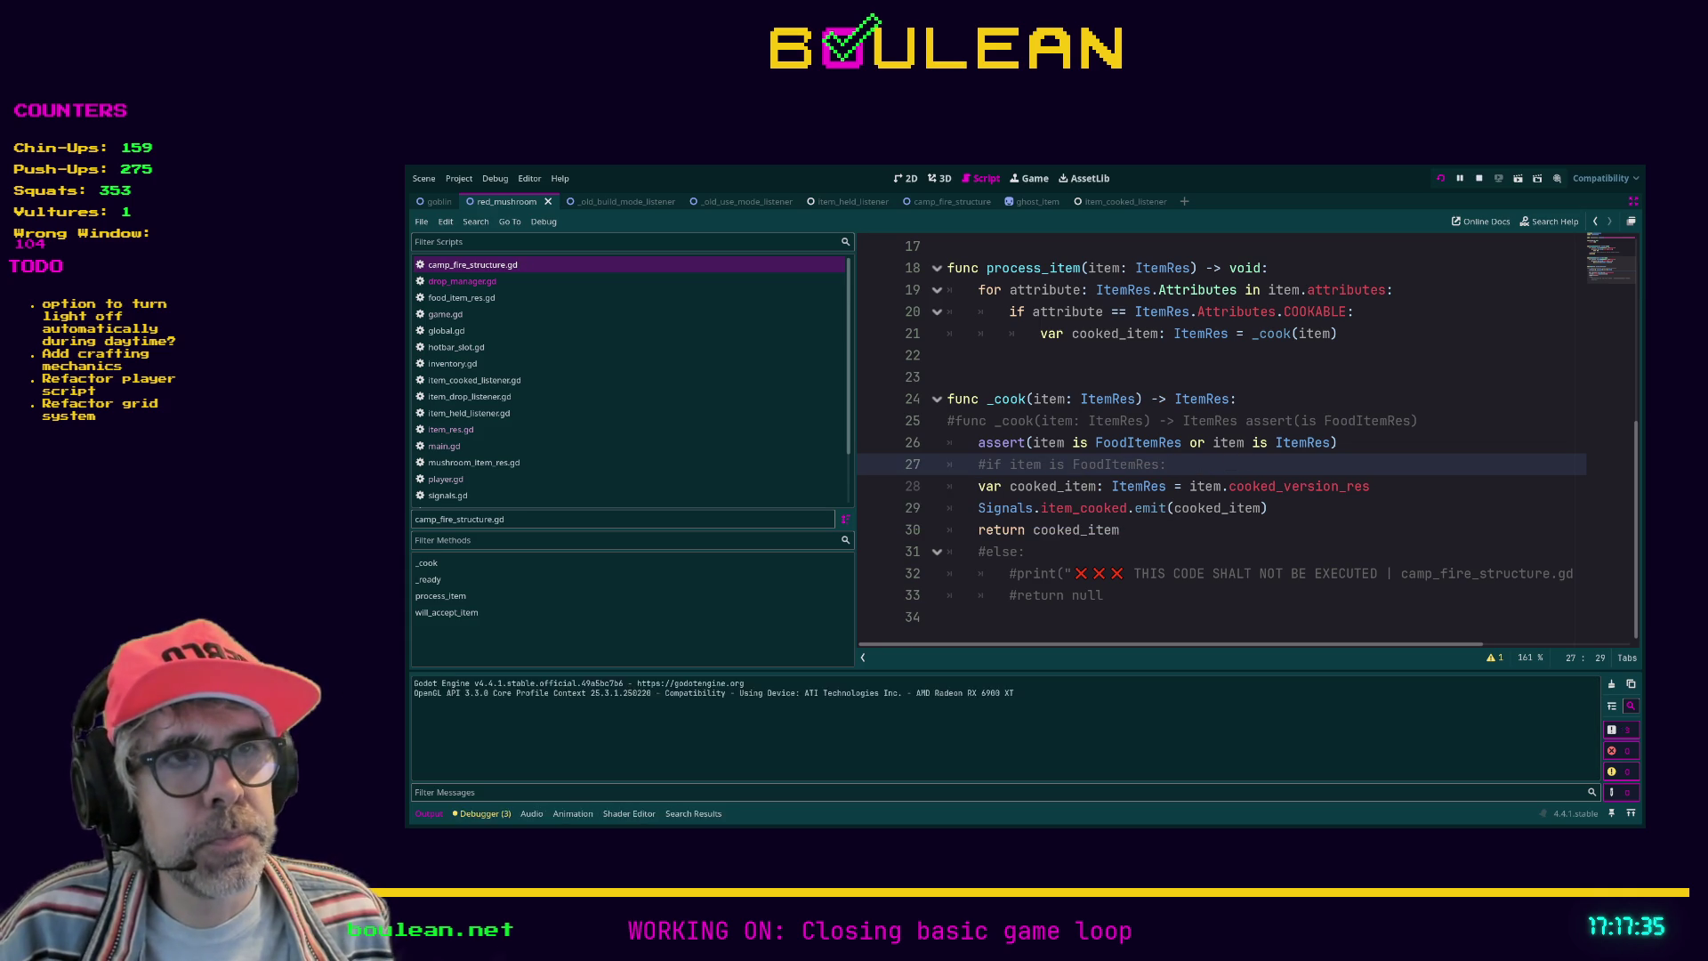
Step: Move right, craft a Camp Fire and place it next to the player
key(d)
key(c)
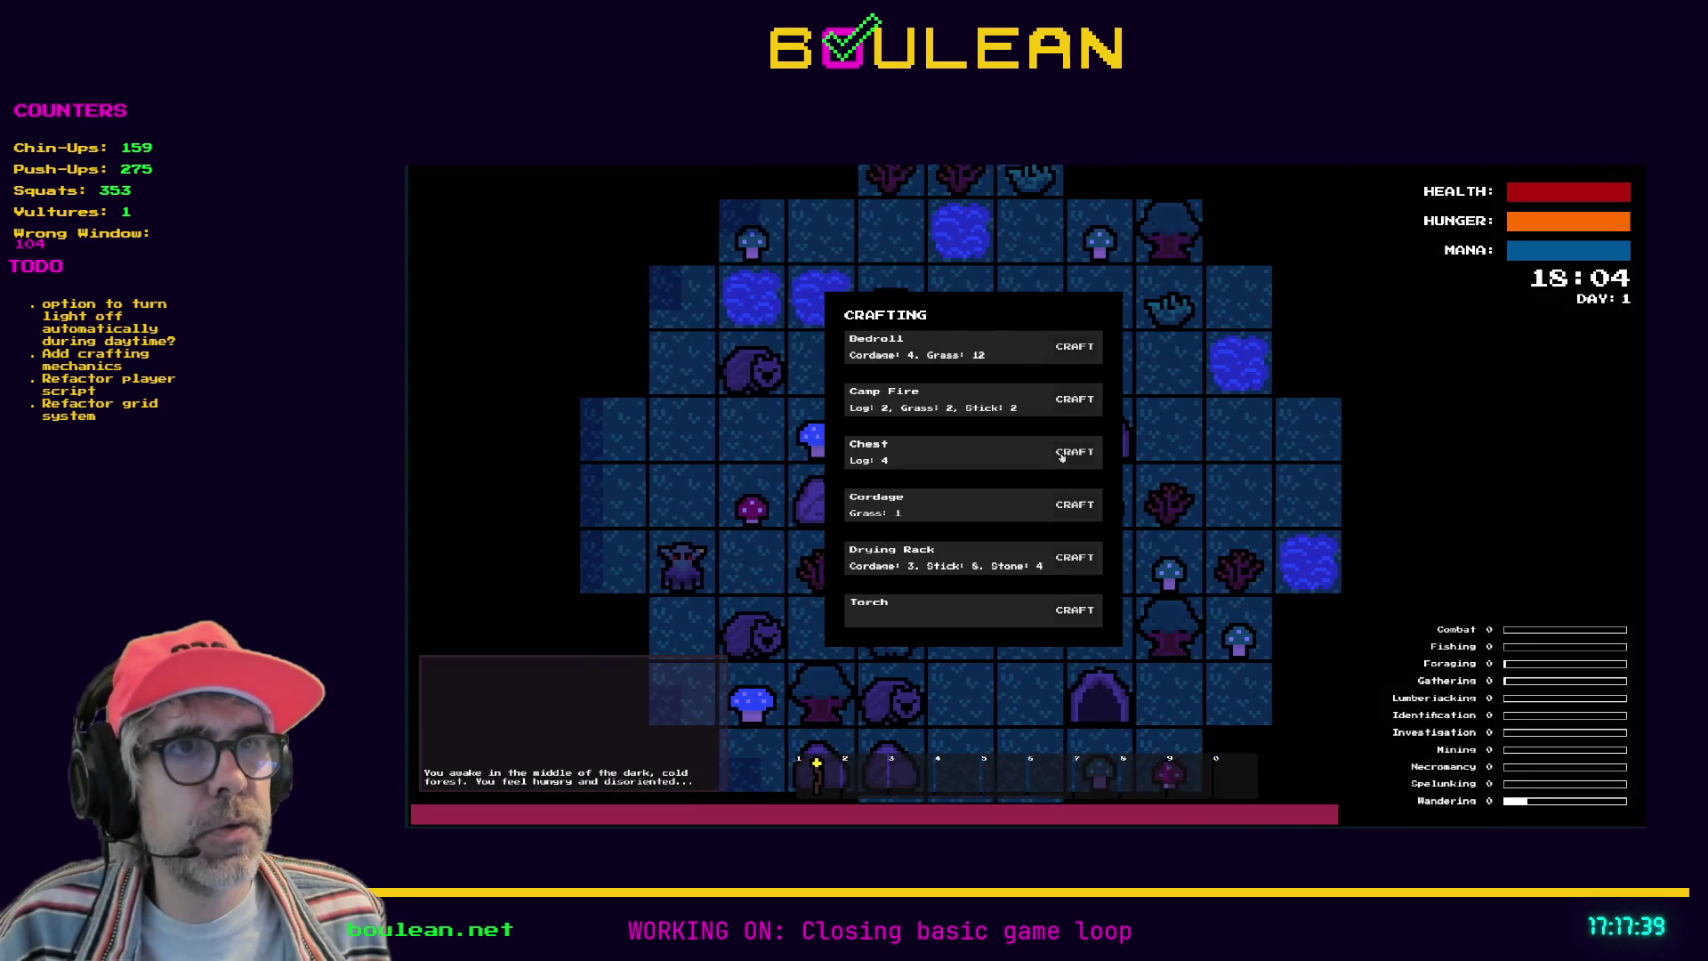
click(1075, 398)
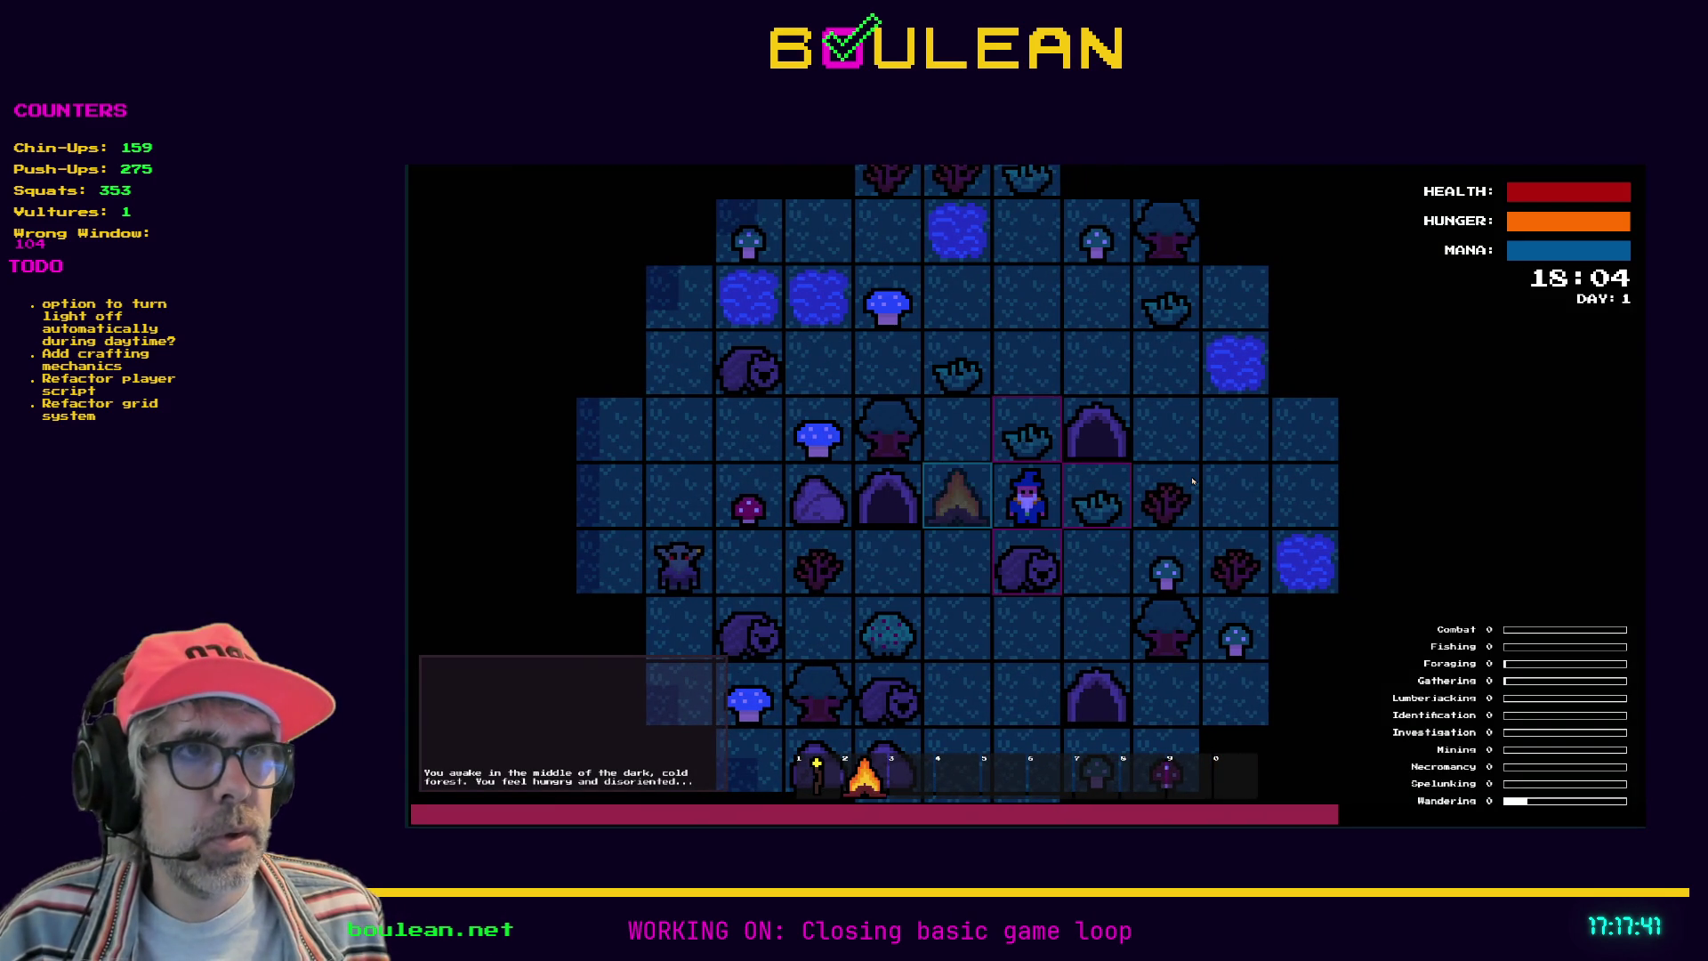
key(2)
key(d)
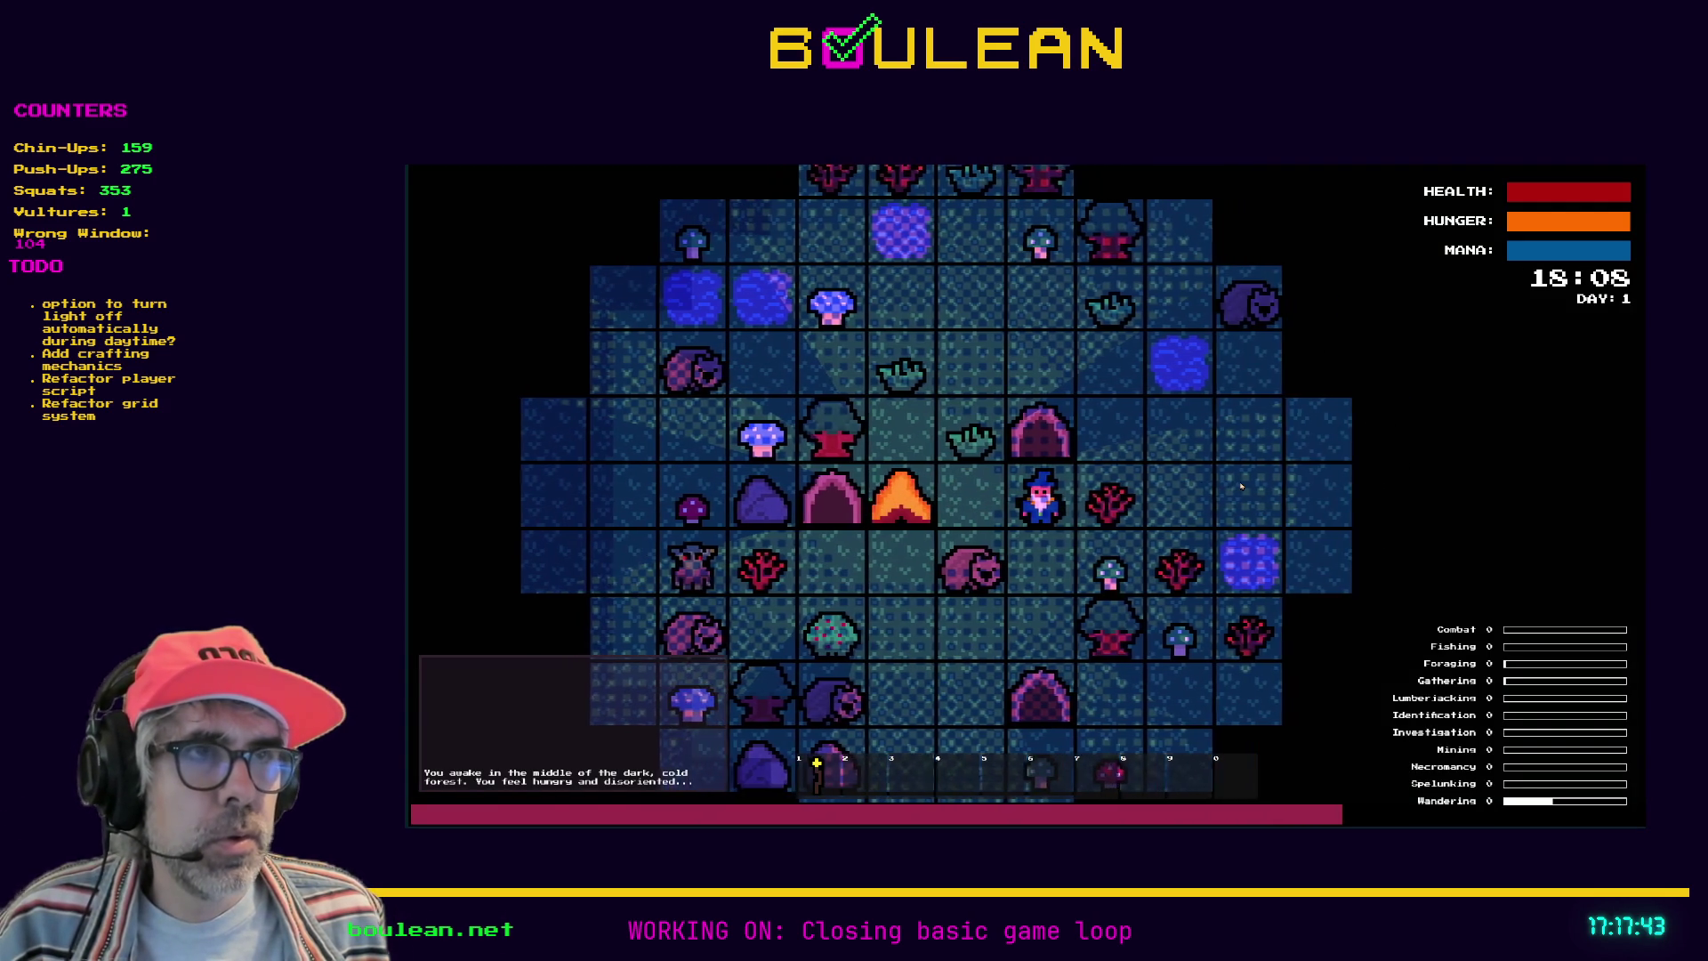
Step: Chop the sapling for sticks, smite the goblins from the debug menu, then stop the game
key(space)
key(space)
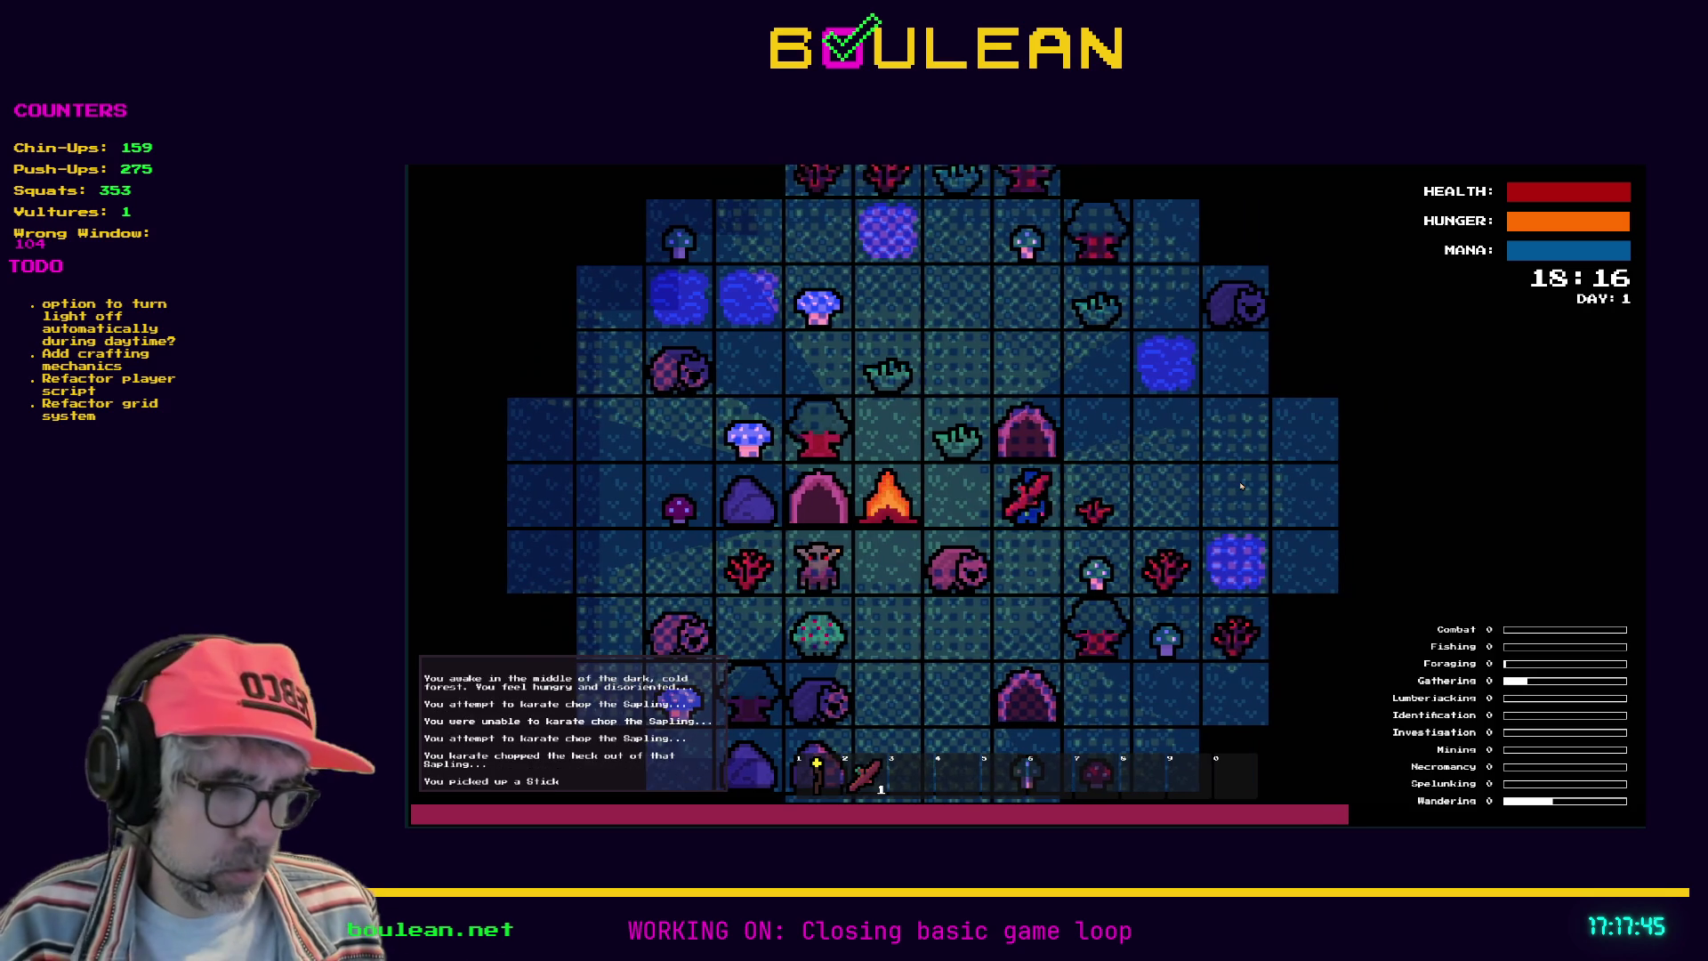
key(grave)
click(565, 495)
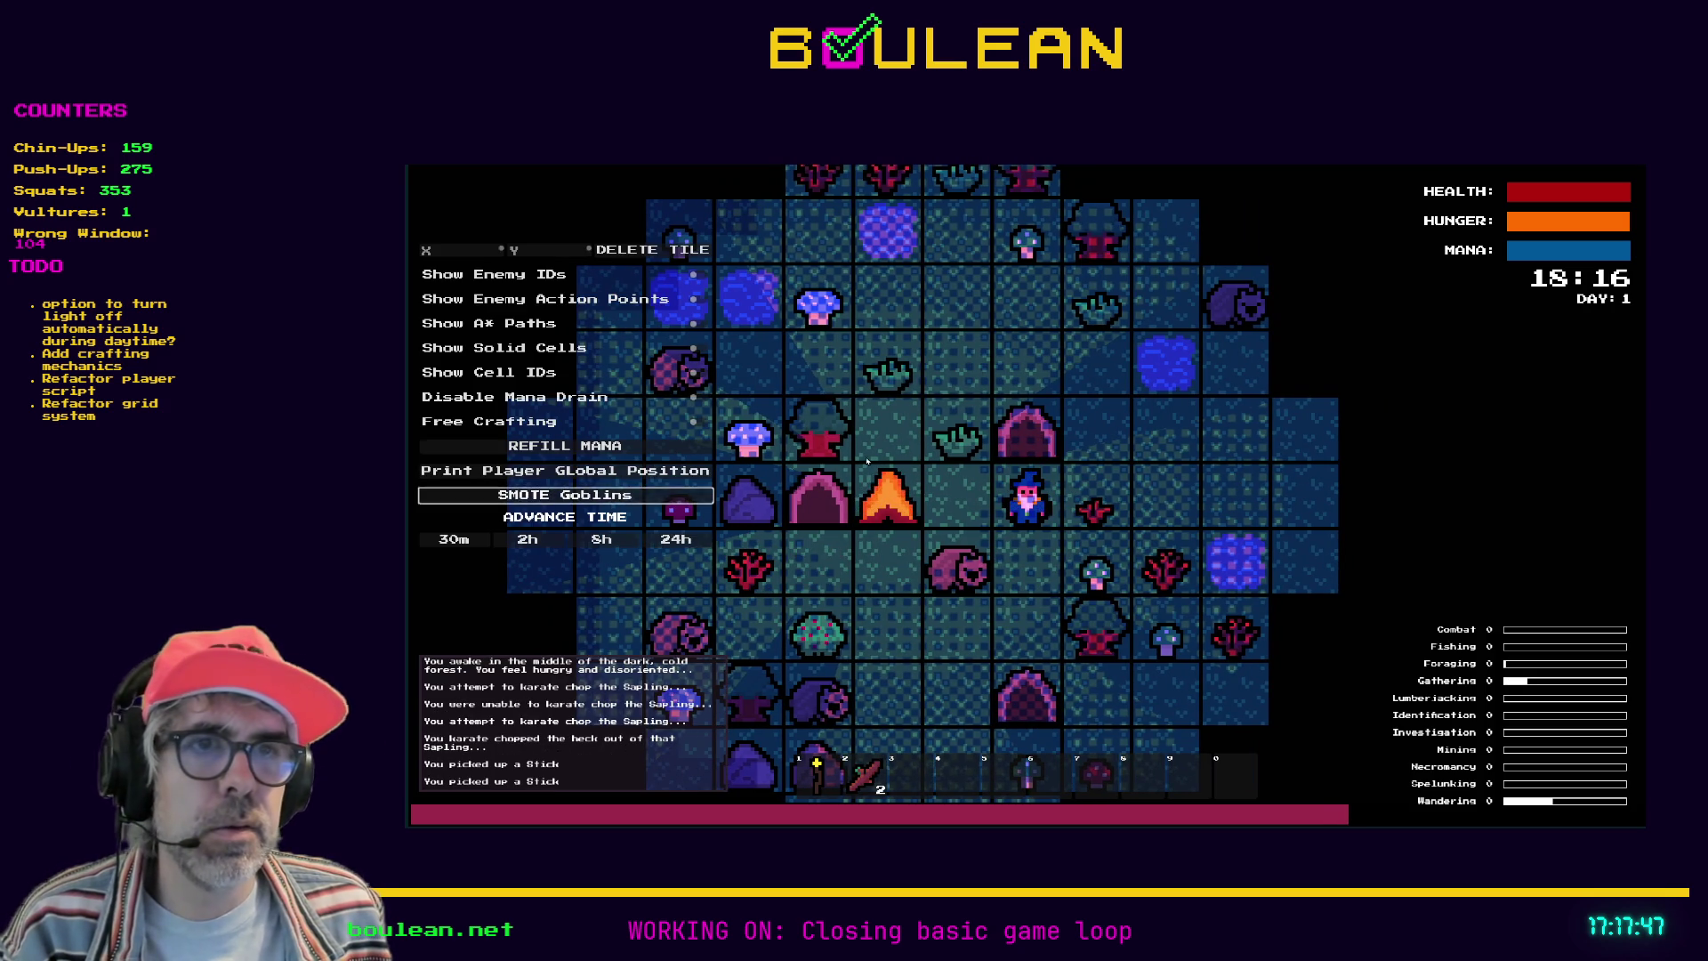
key(grave)
key(a)
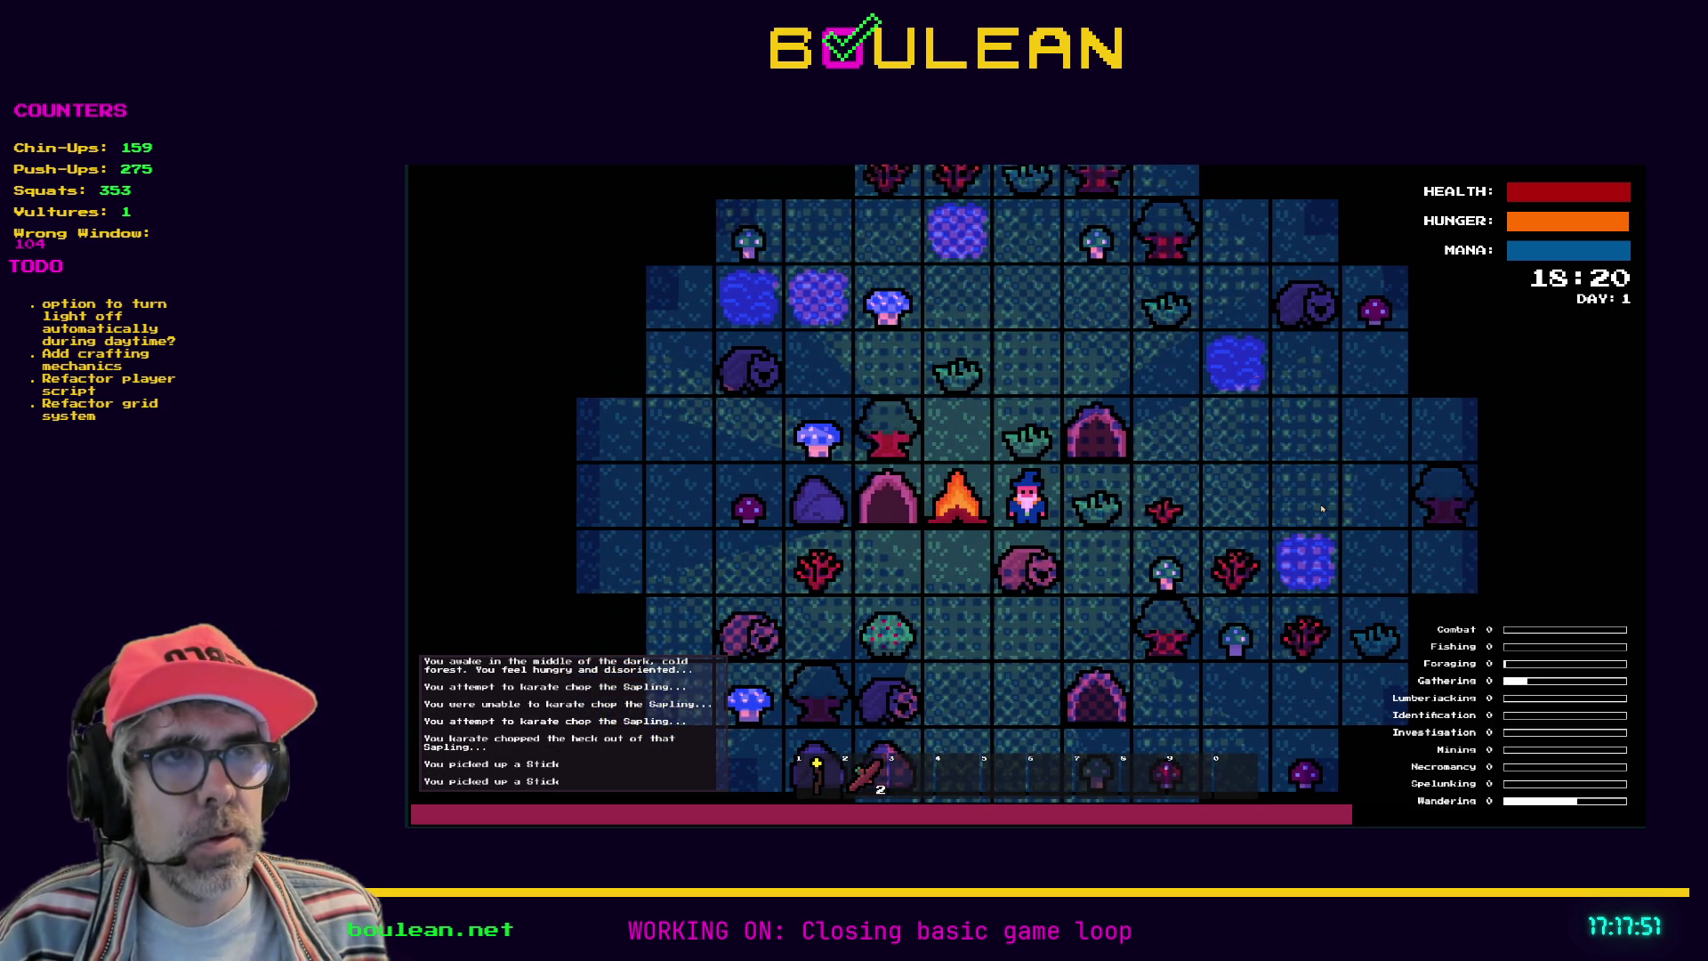
key(e)
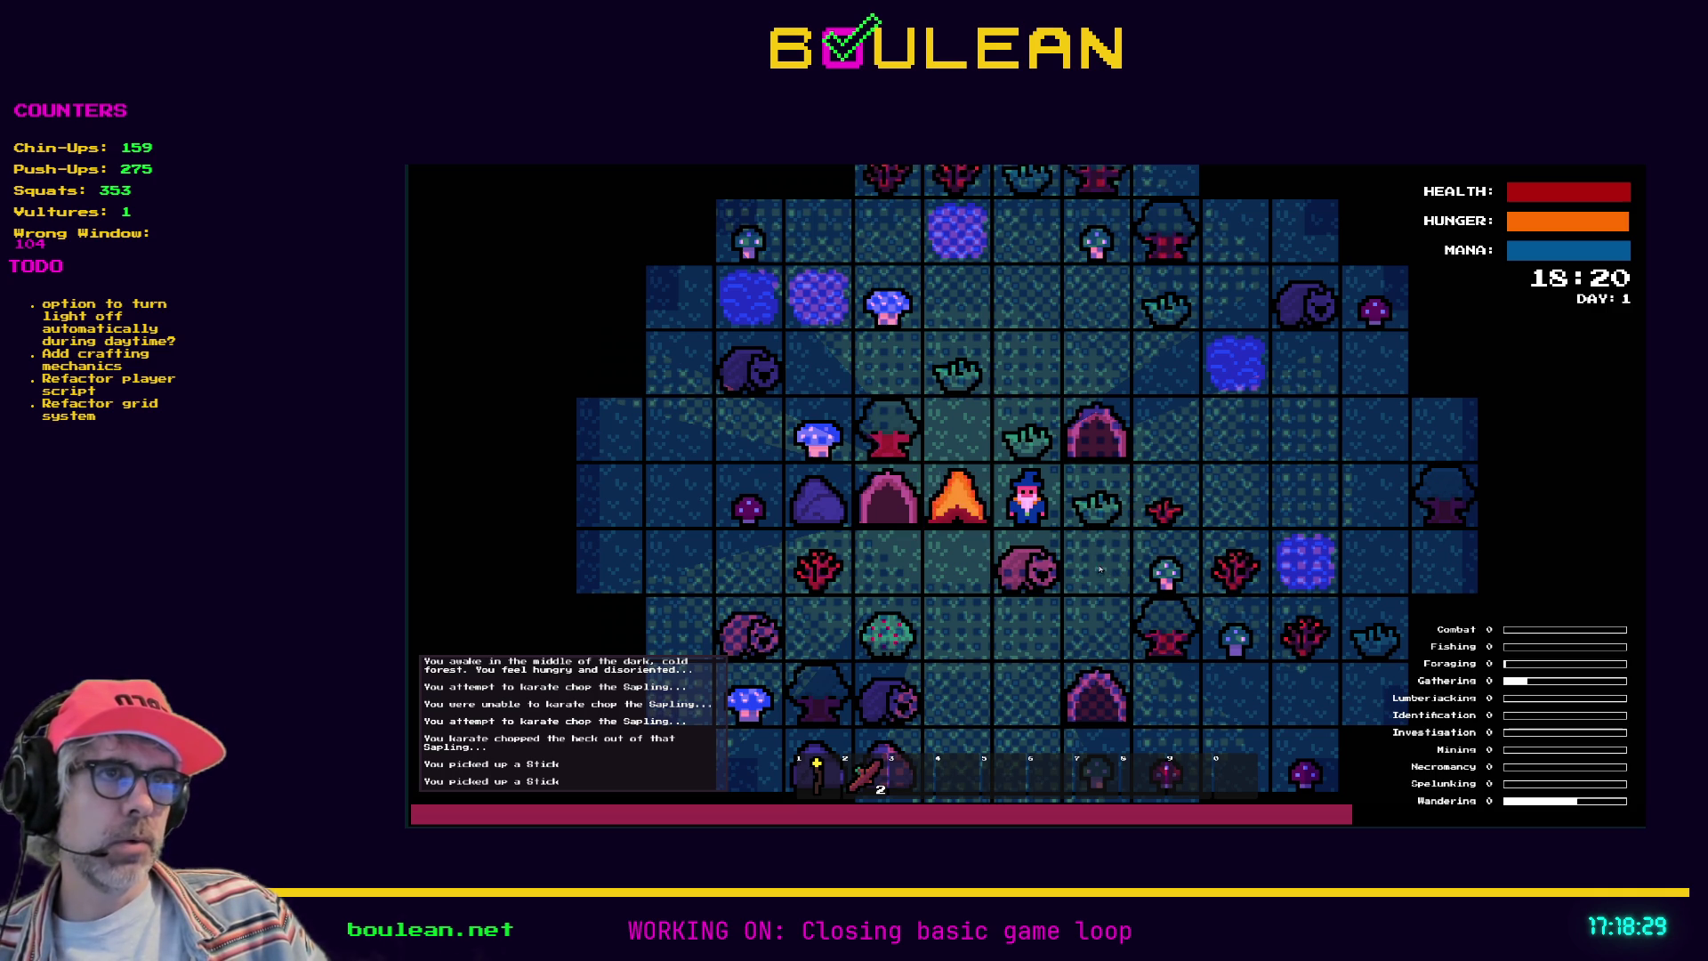
key(F8)
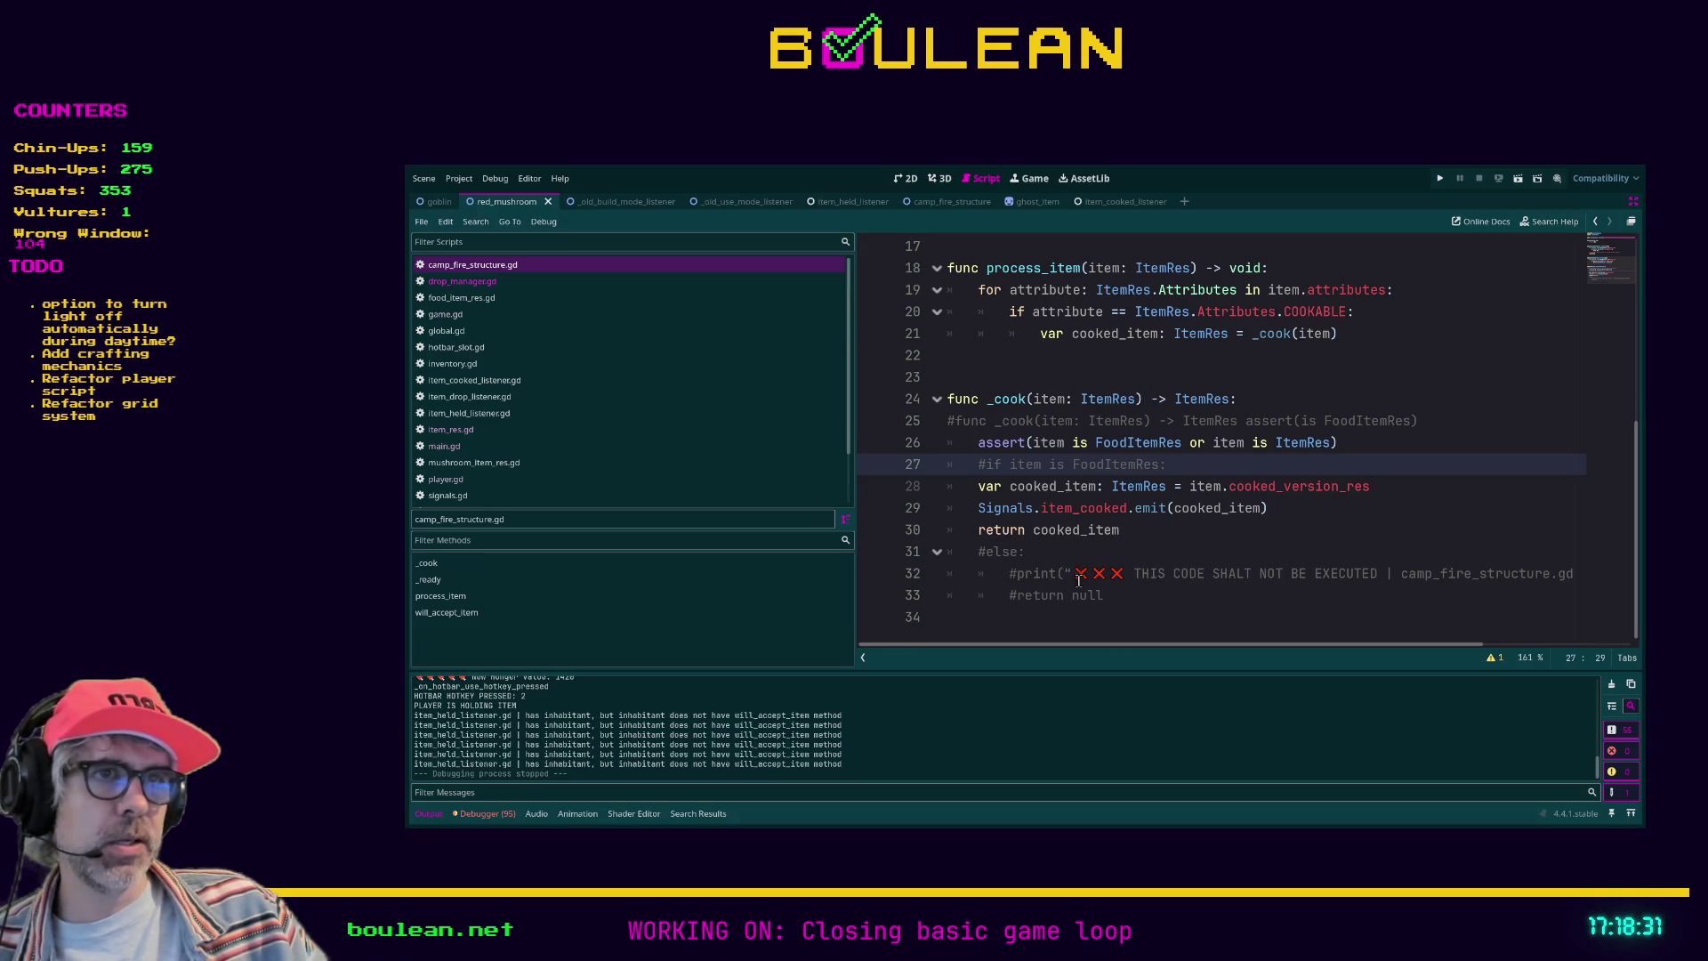
Step: Select the commented-out else block on lines 31–33 to inspect it
click(1039, 552)
drag(1039, 552, 979, 552)
mouse_move(1112, 595)
mouse_down()
mouse_move(1136, 600)
mouse_move(966, 579)
mouse_up()
click(1017, 595)
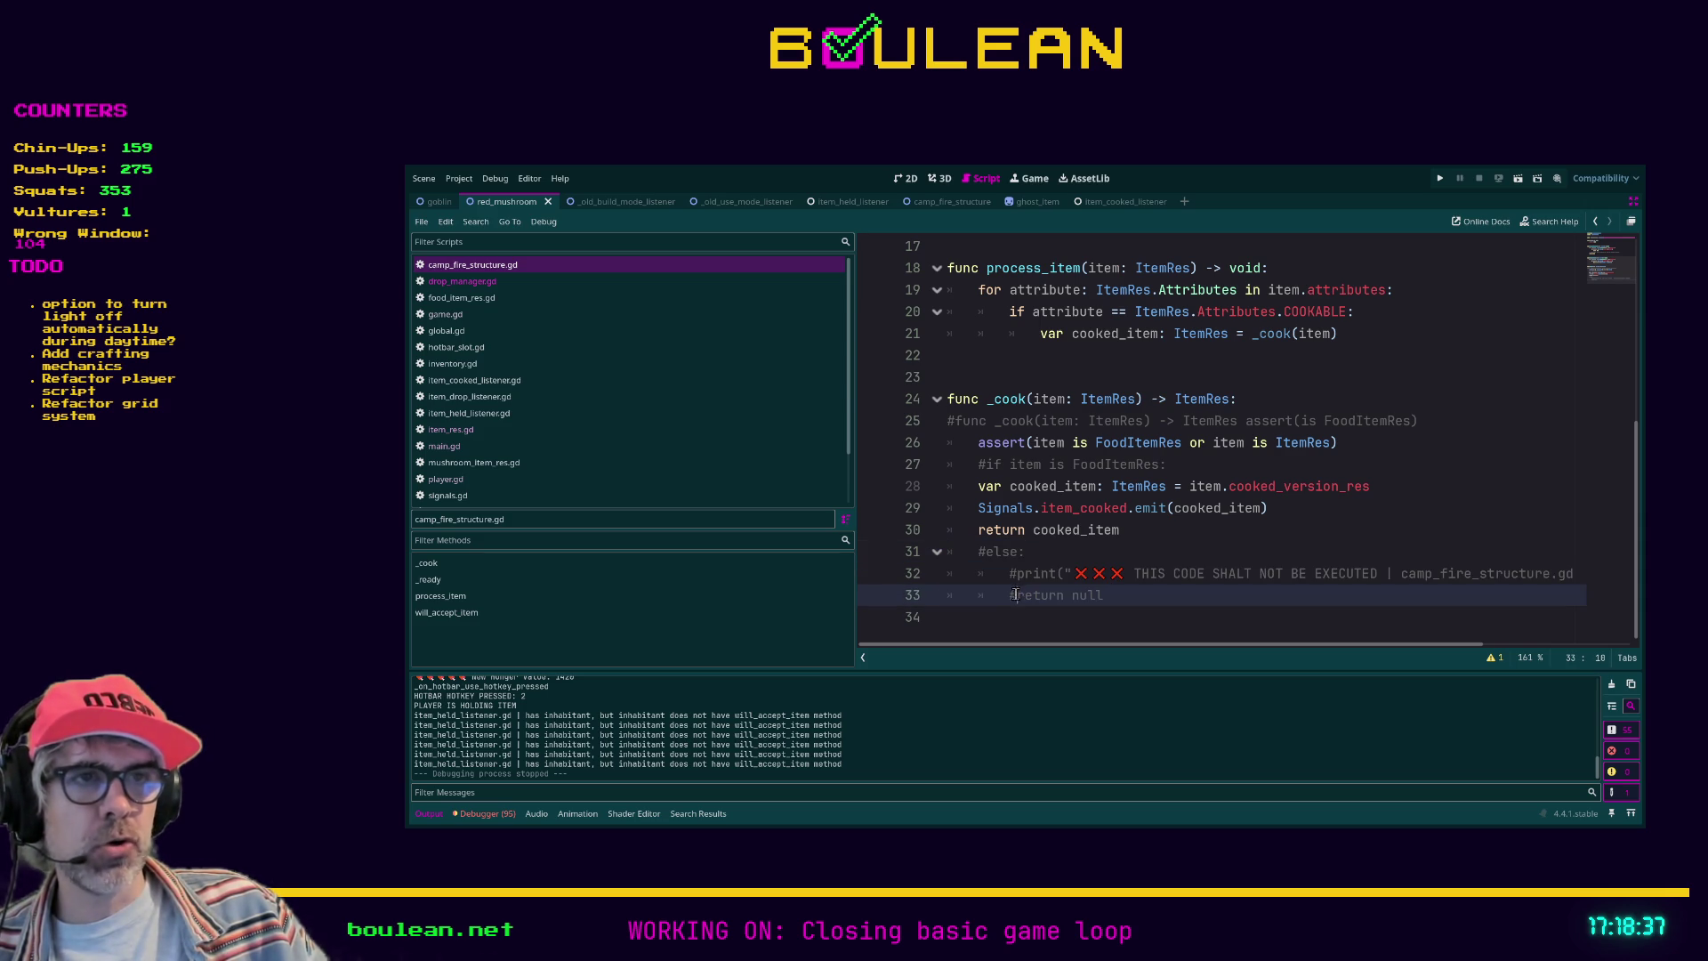
drag(1116, 595, 1012, 595)
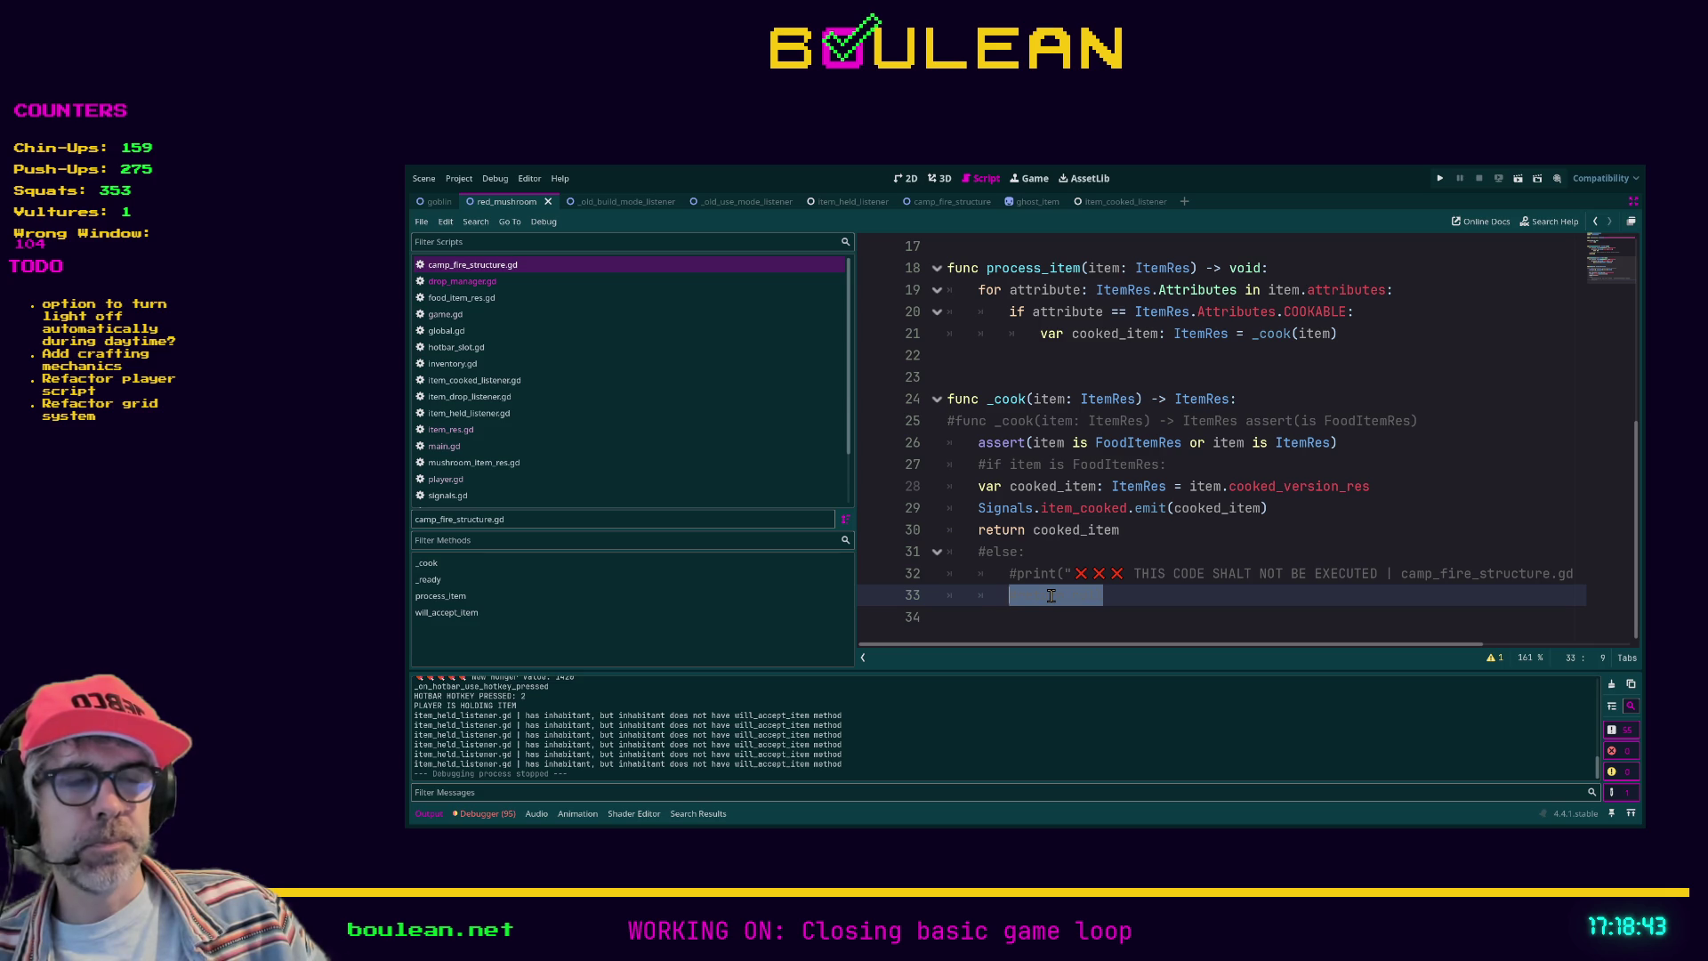
mouse_move(1130, 595)
mouse_down()
mouse_move(961, 588)
mouse_move(938, 557)
mouse_up()
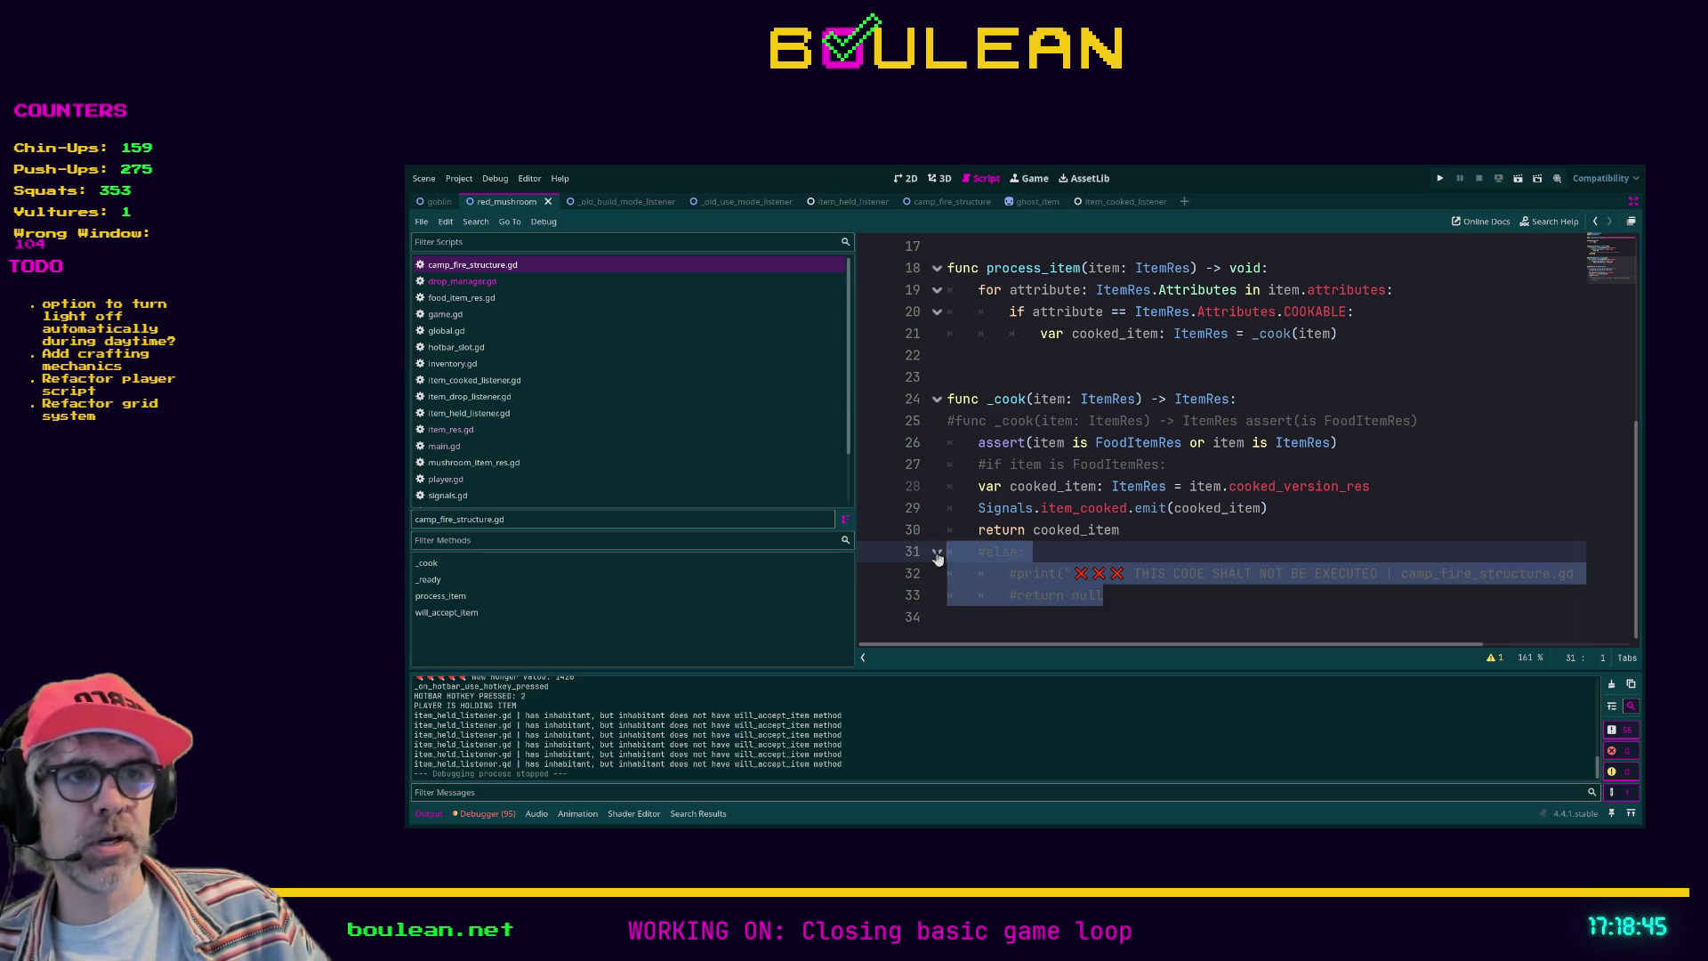
click(1050, 595)
drag(1124, 598, 1020, 596)
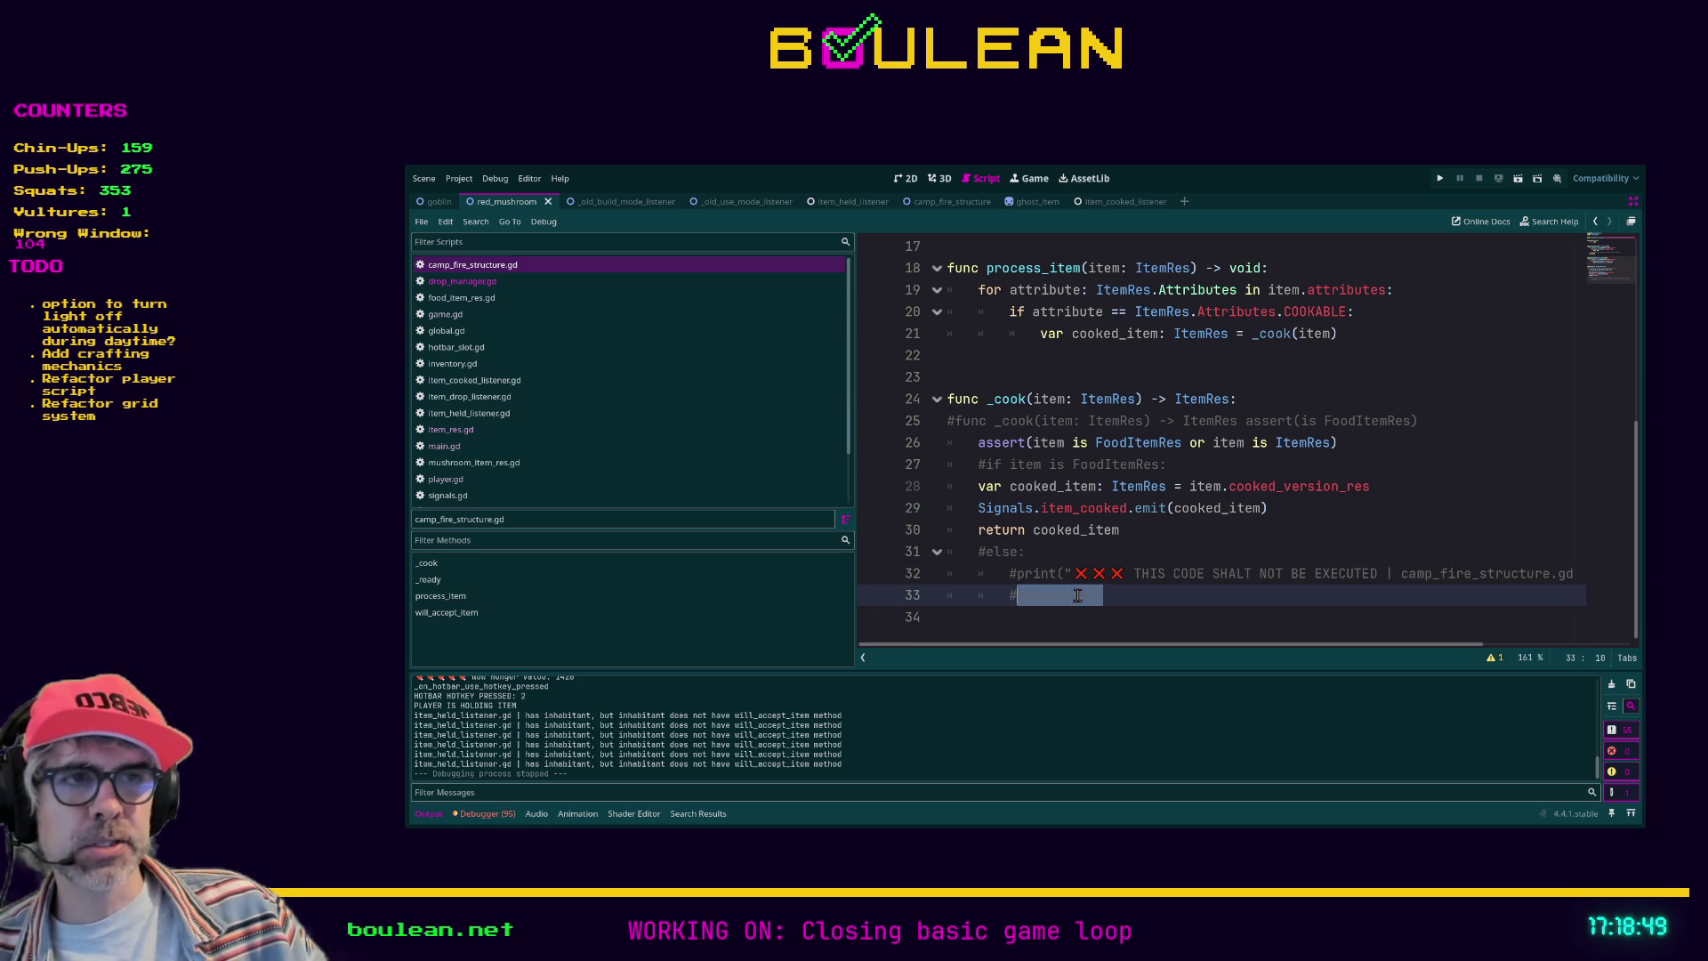
click(1117, 595)
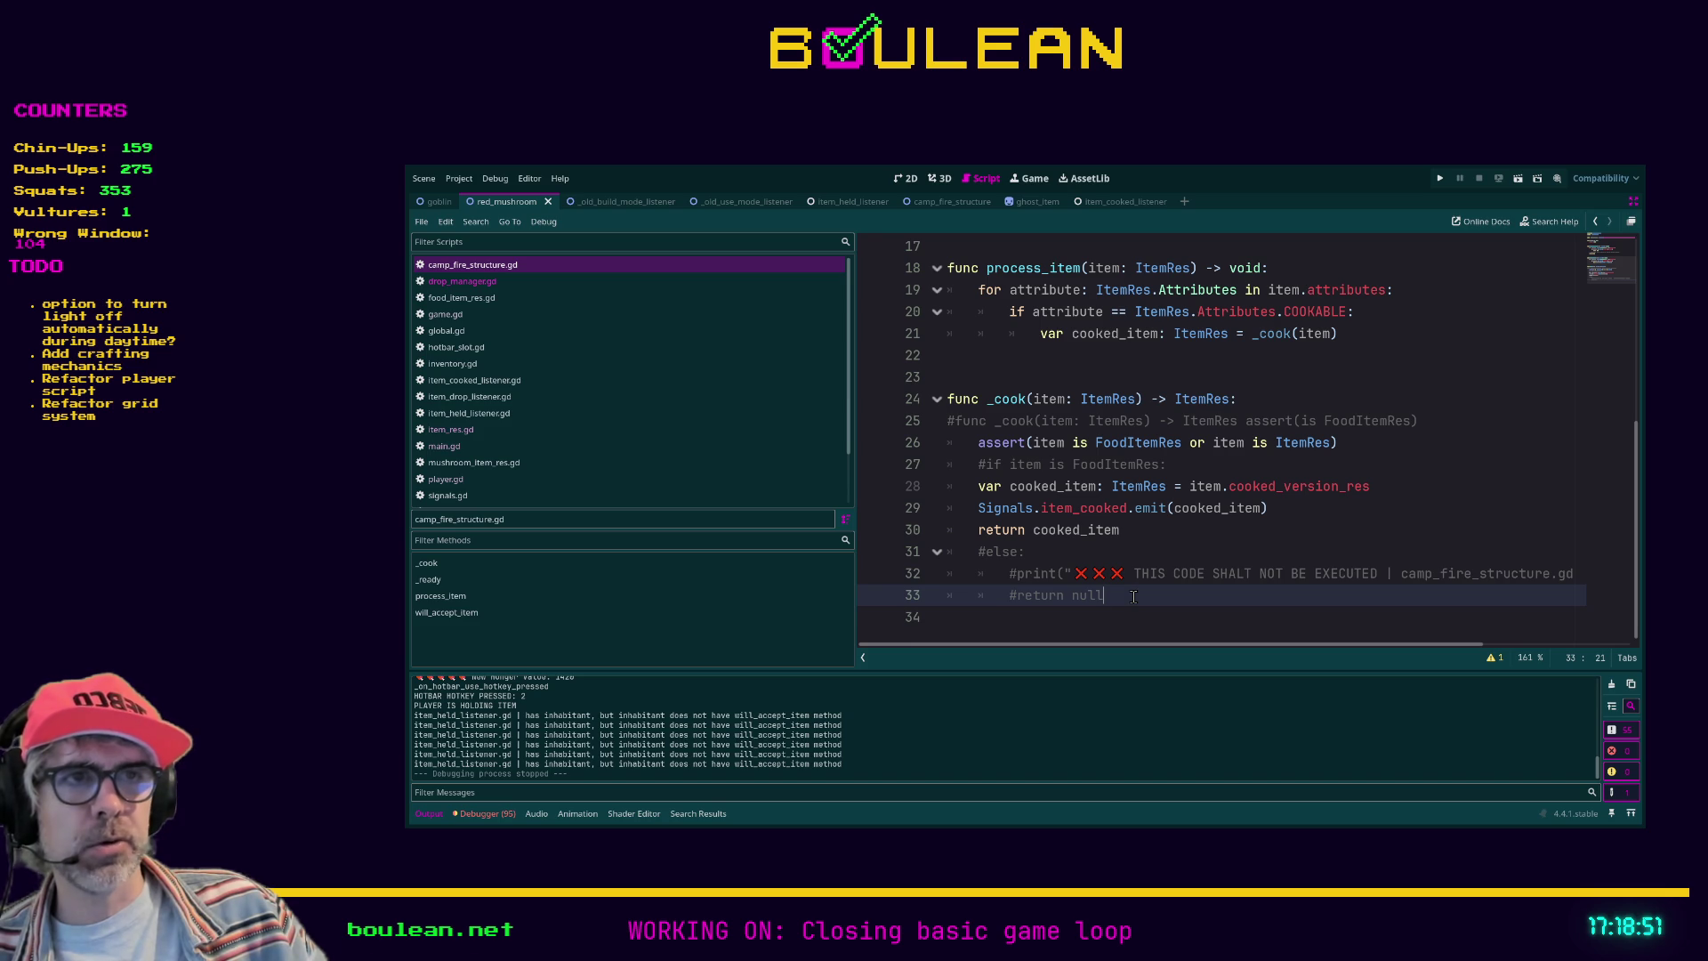
key(shift+Up)
key(shift+Up)
key(shift+Home)
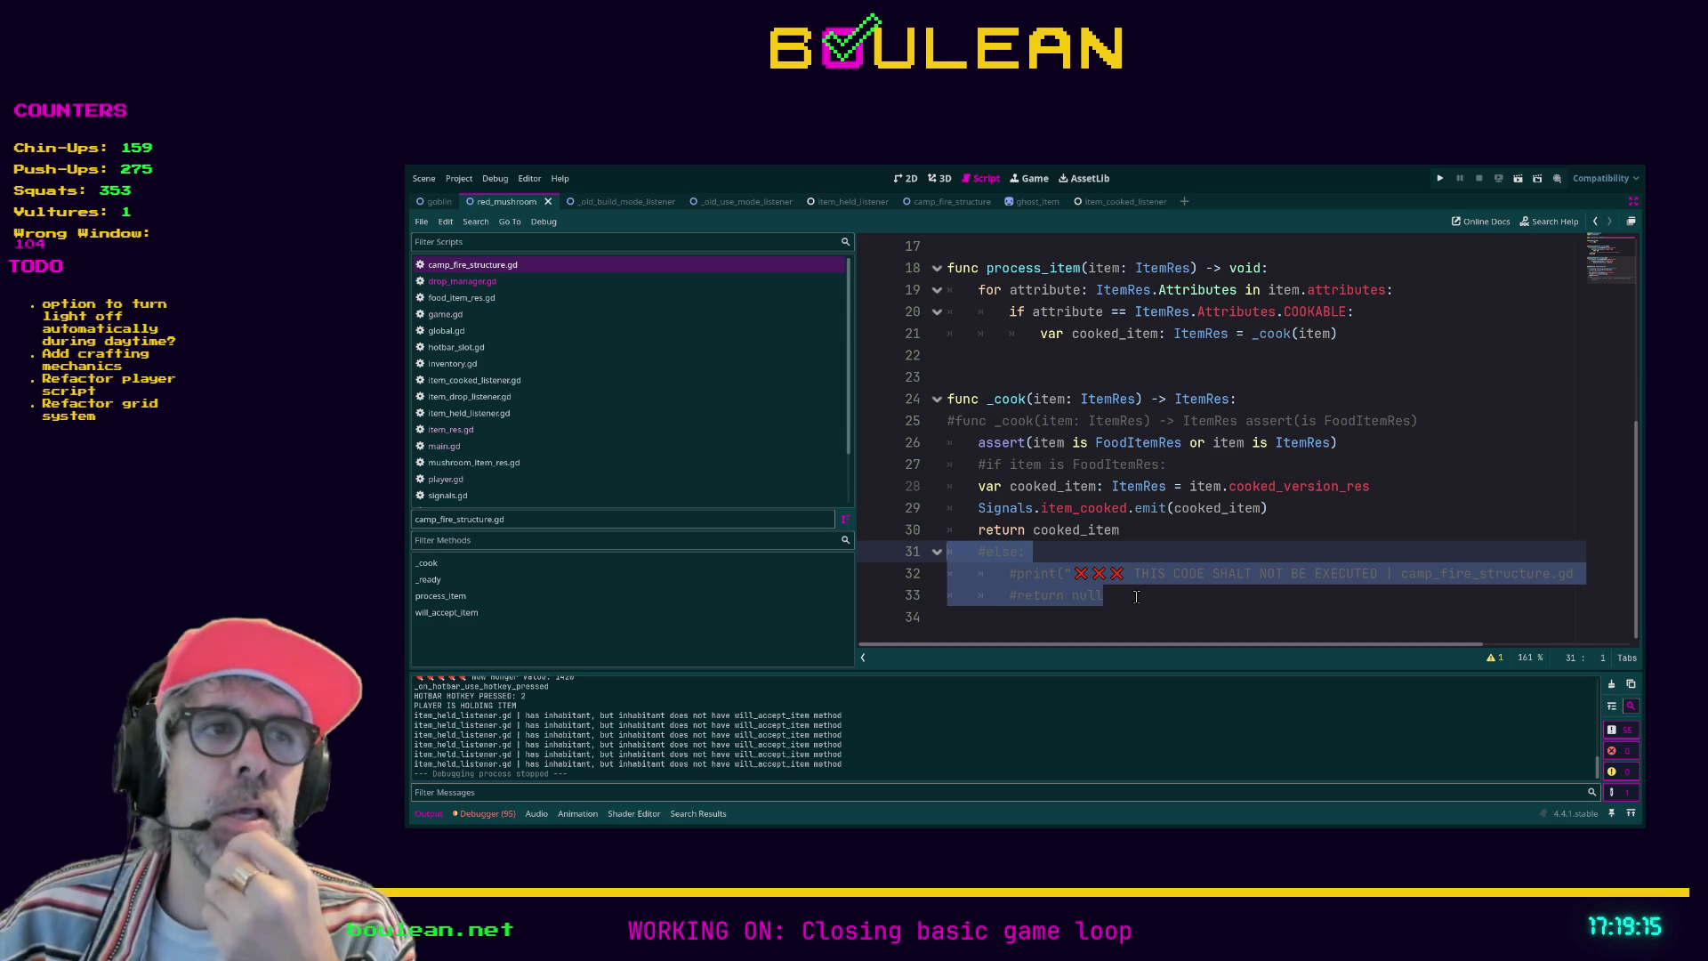
Step: Remove 'or item is ItemRes' so the assert checks only FoodItemRes
mouse_move(968, 442)
mouse_down()
mouse_move(1334, 445)
mouse_move(1373, 464)
mouse_move(1398, 451)
mouse_move(1052, 442)
mouse_up()
click(1397, 451)
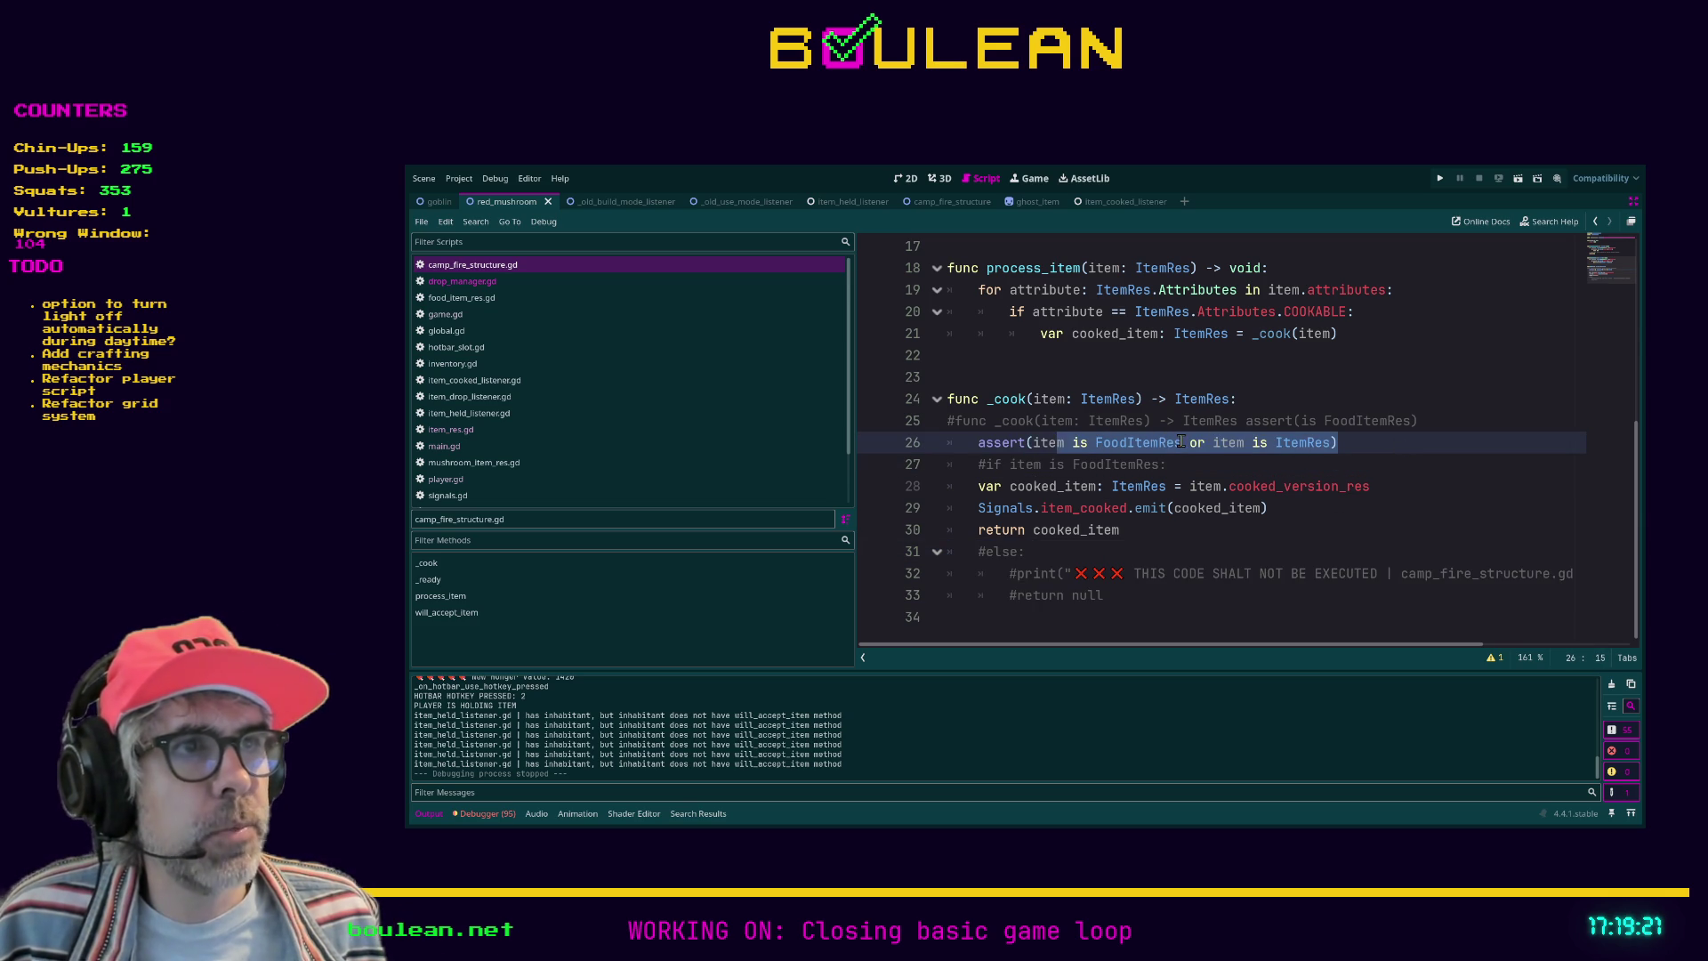
click(1184, 442)
shift+click(1328, 442)
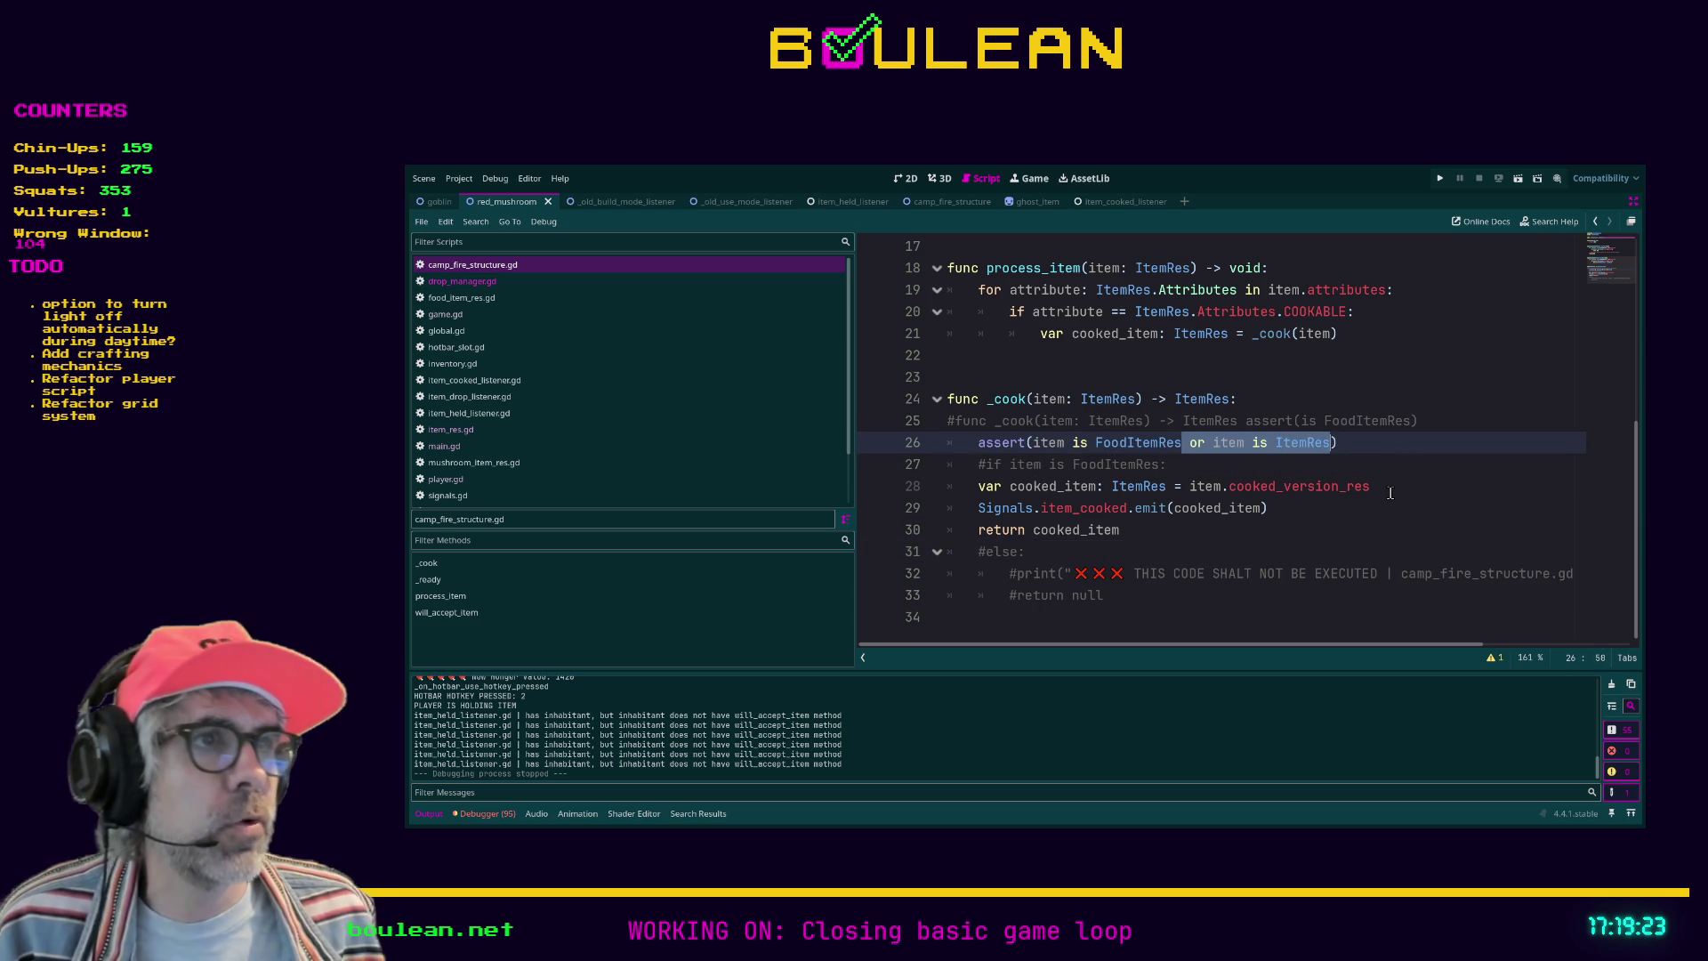
key(BackSpace)
key(Right)
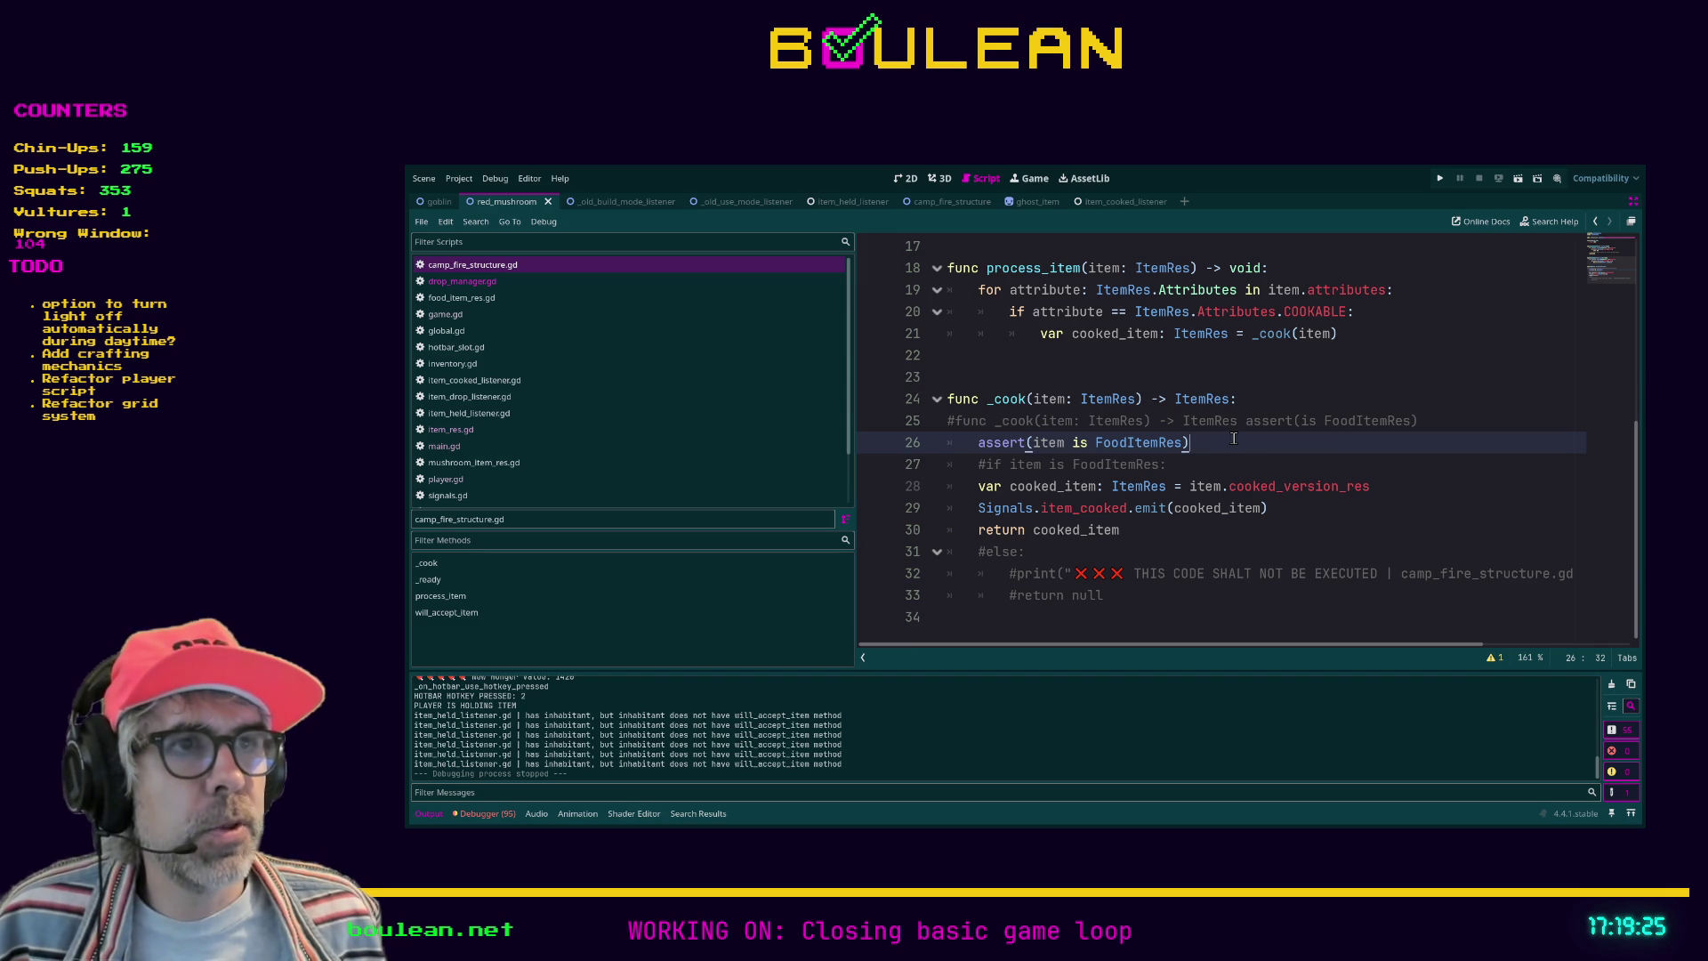
Step: Delete the 'if item is FoodItemRes' line 27 entirely
key(Down)
key(Down)
click(979, 464)
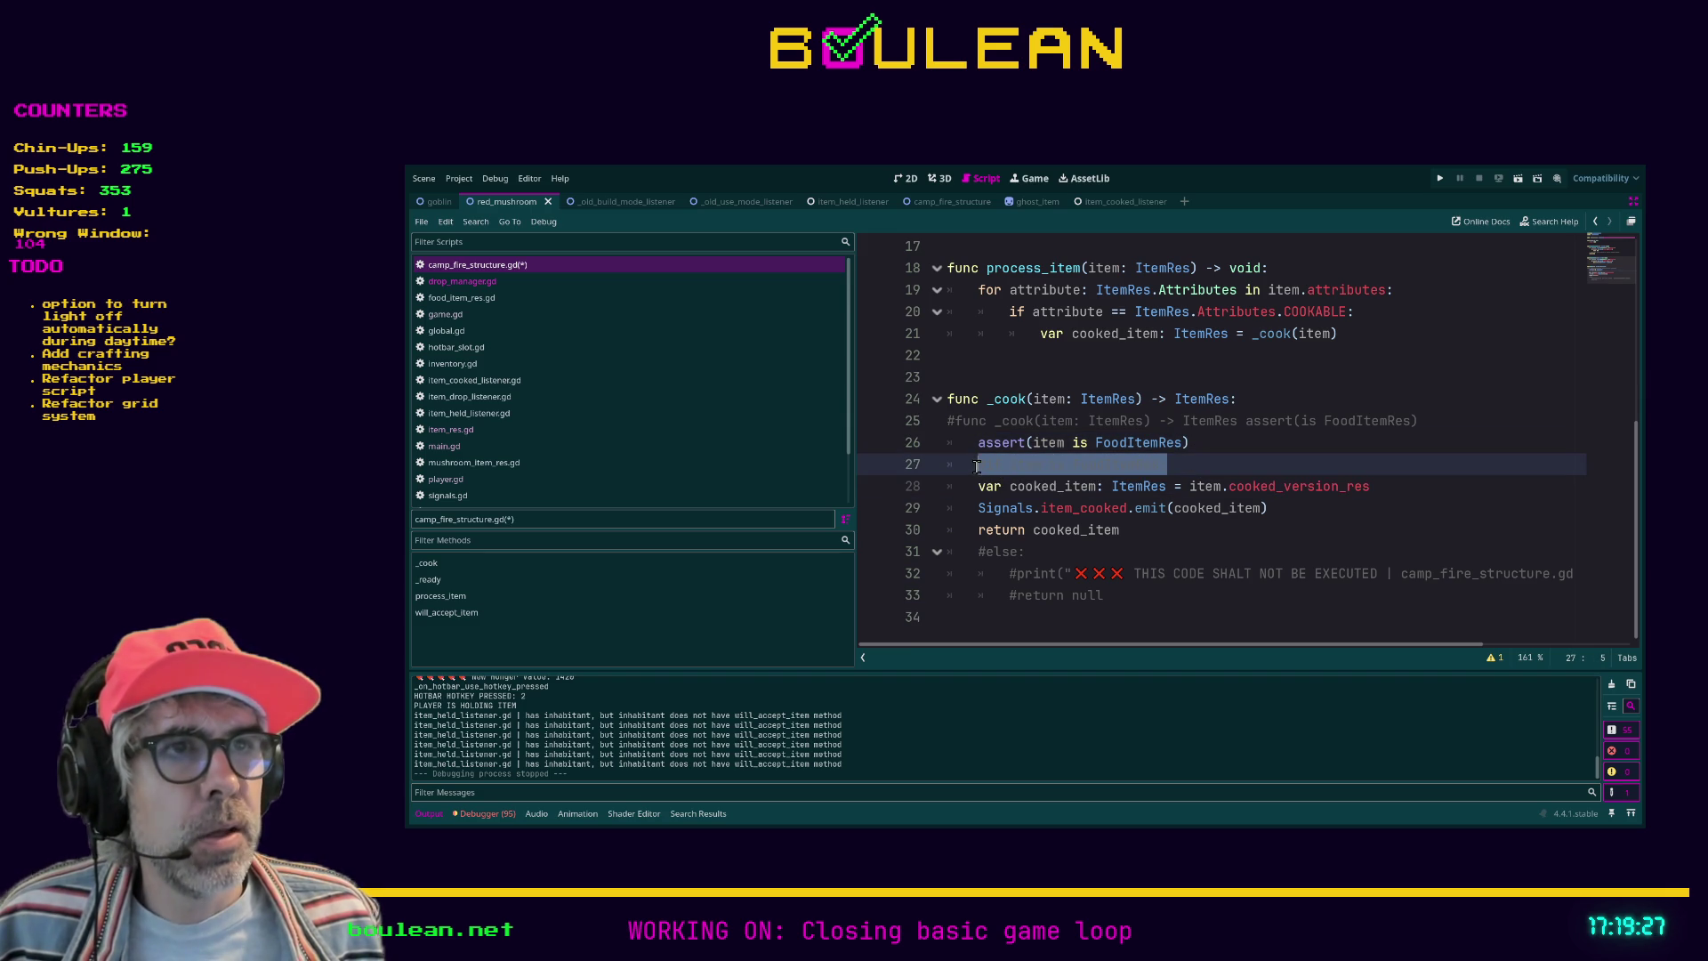
key(ctrl+k)
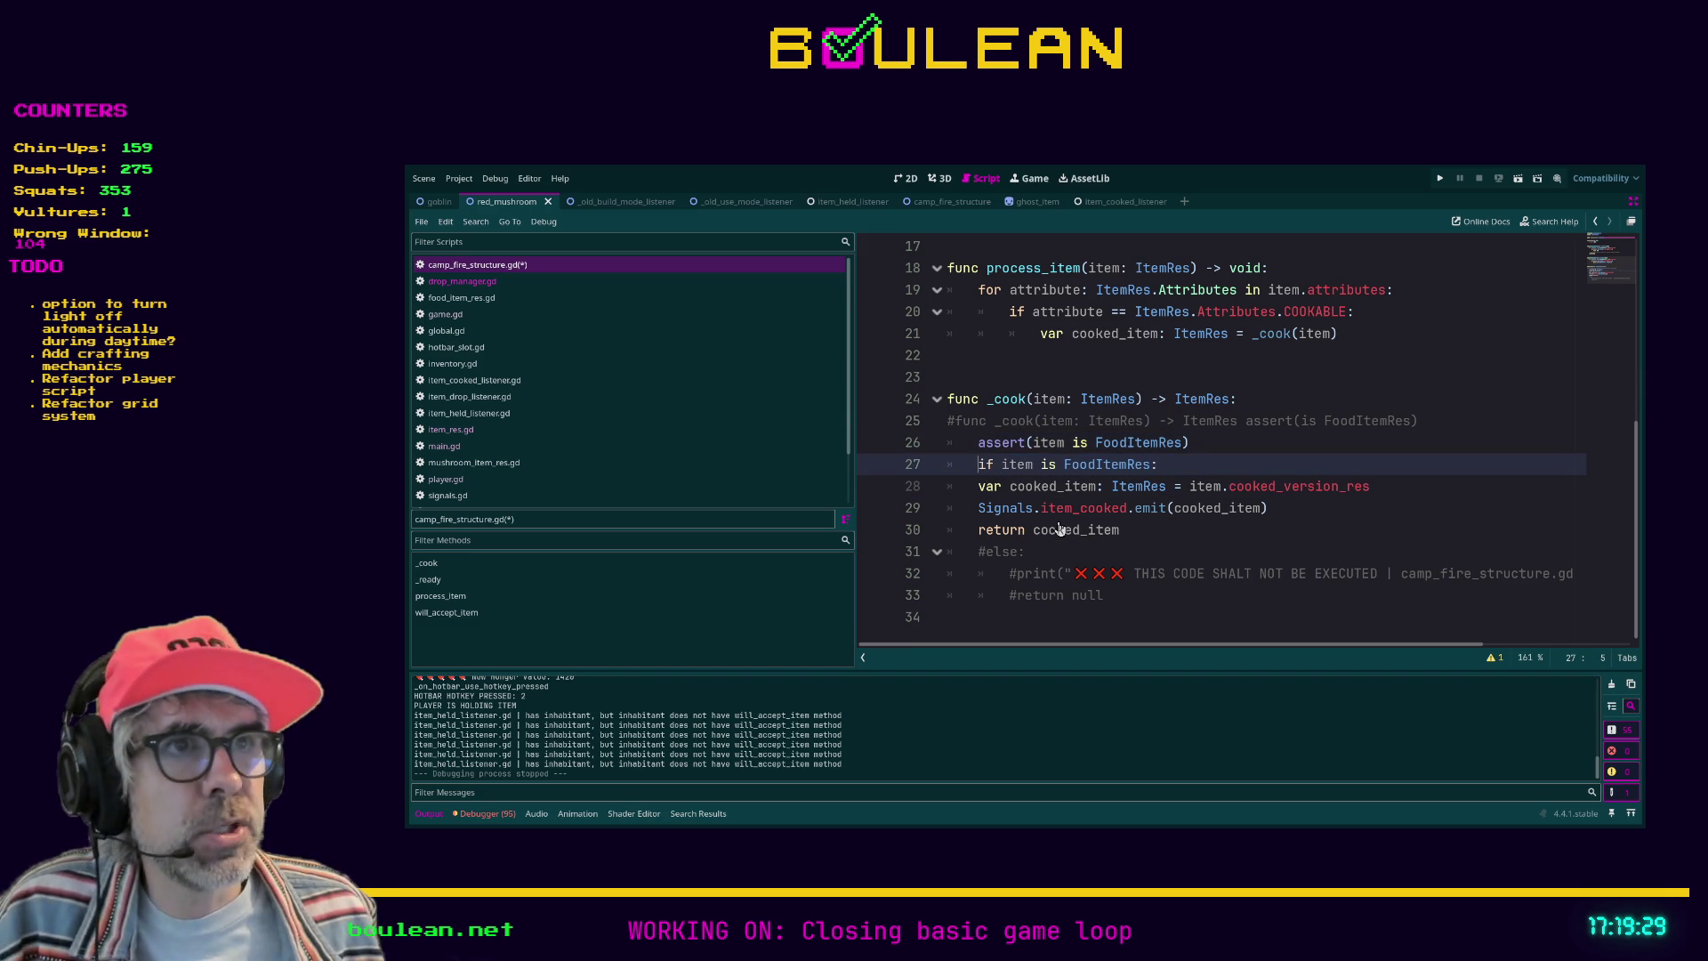
drag(1161, 465, 970, 462)
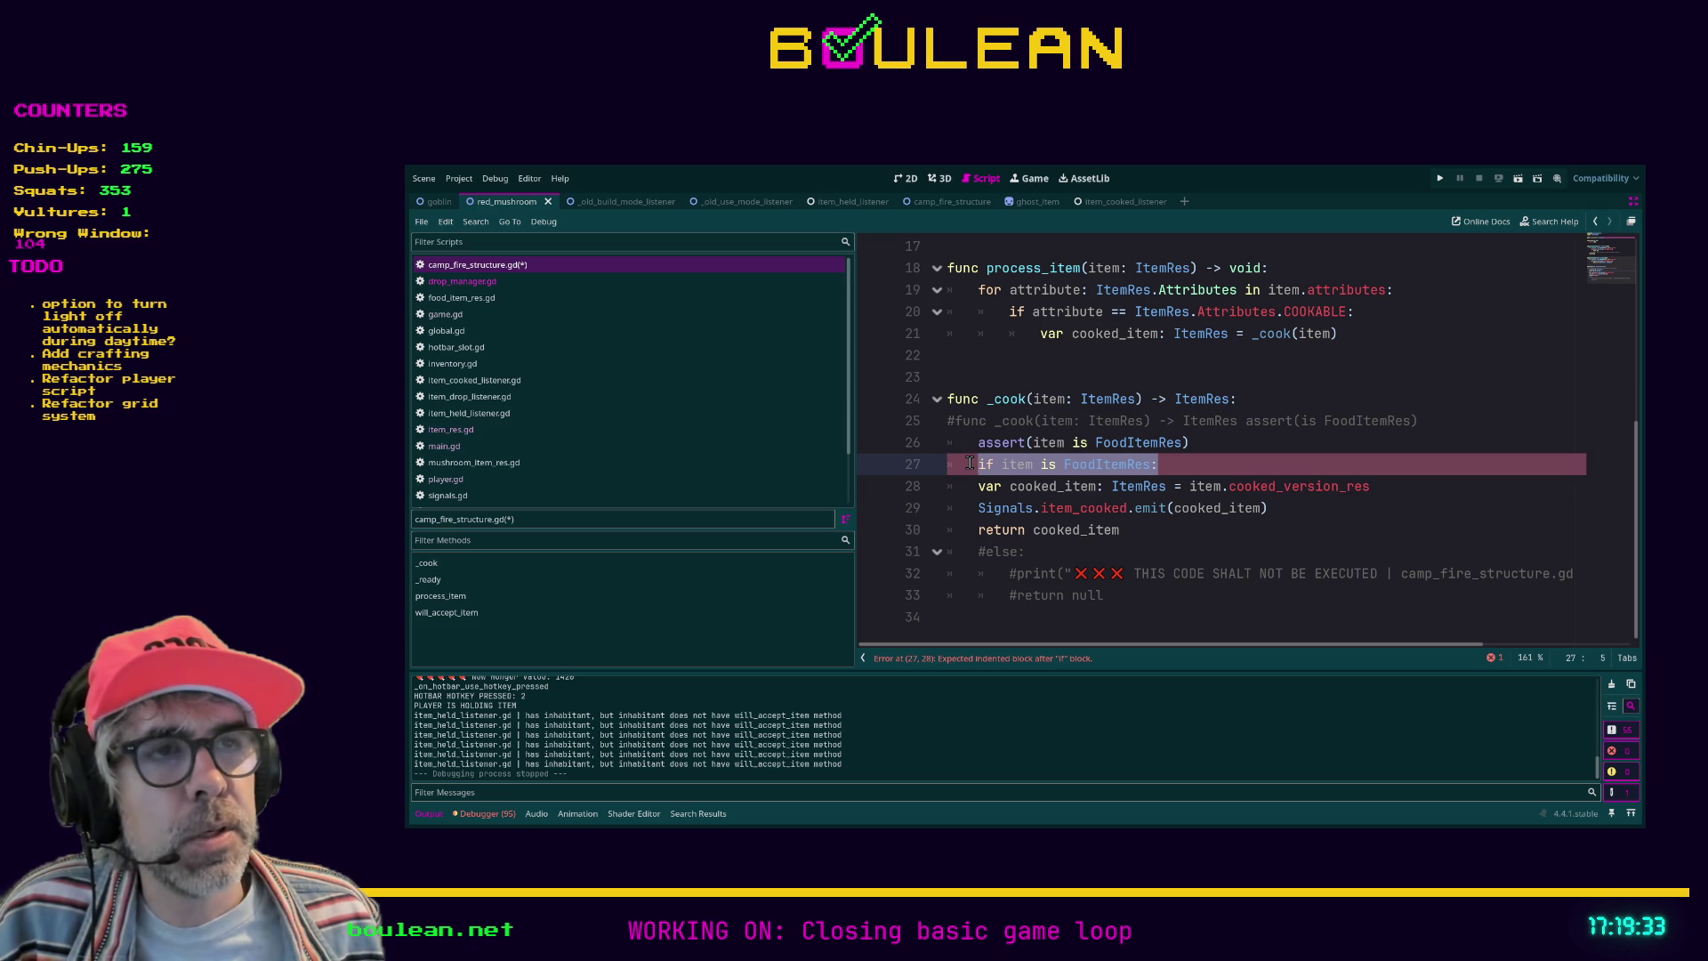
click(1167, 464)
drag(1174, 464, 935, 463)
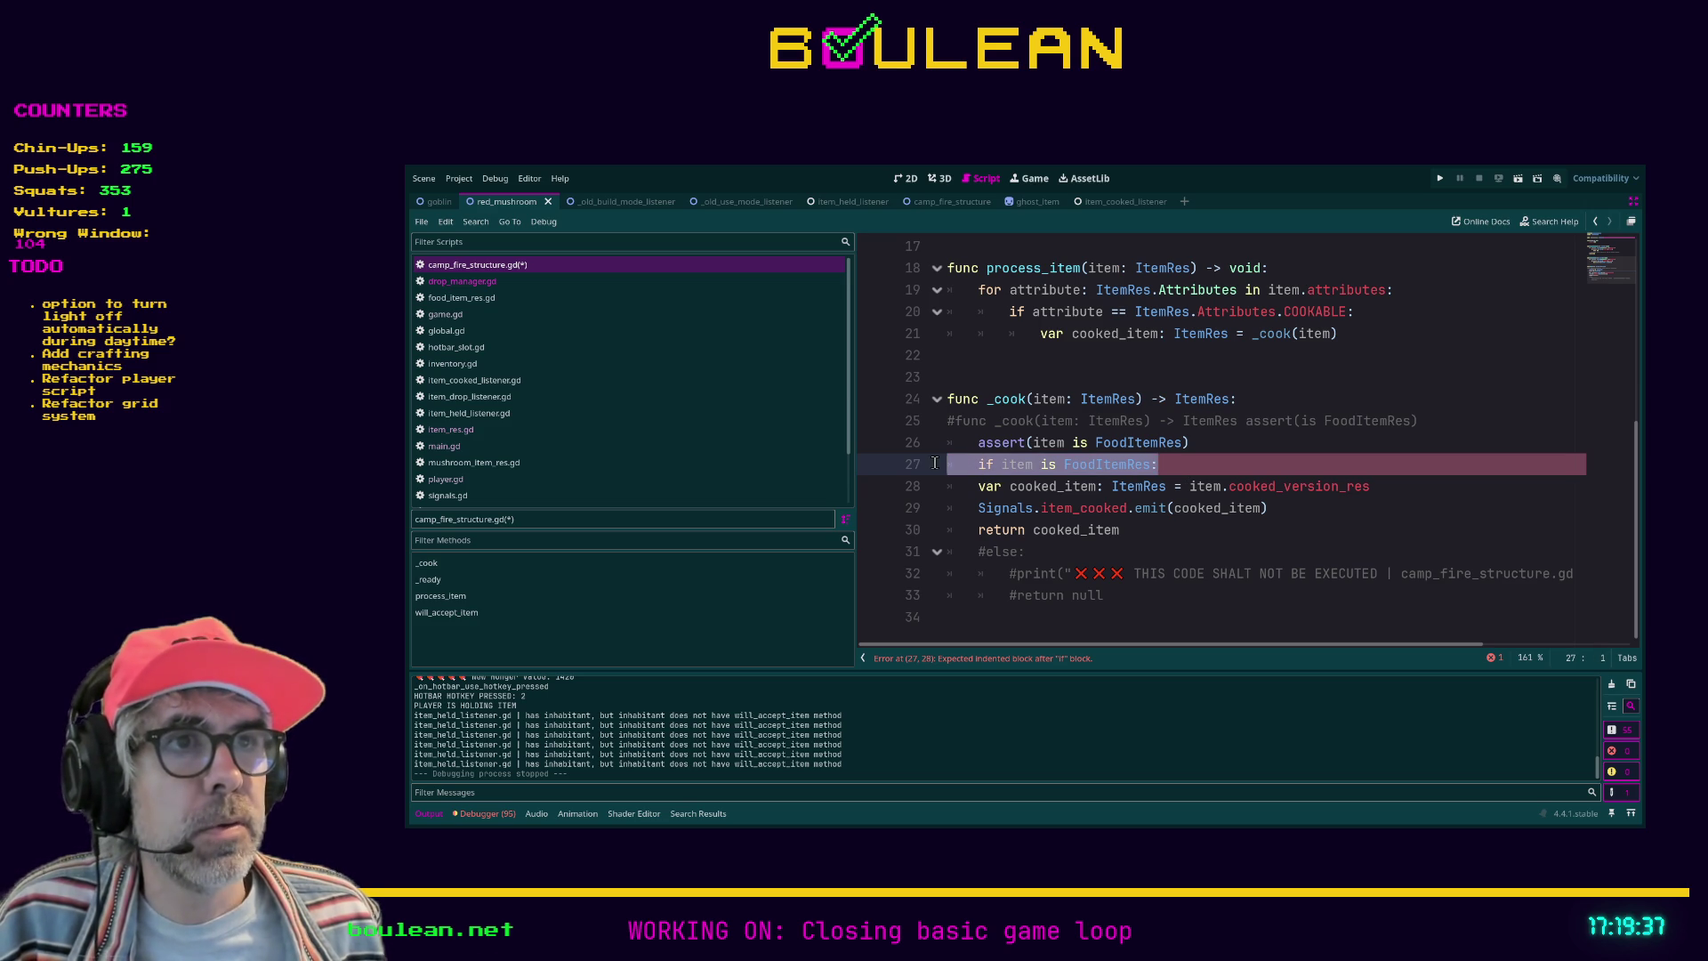
key(BackSpace)
key(BackSpace)
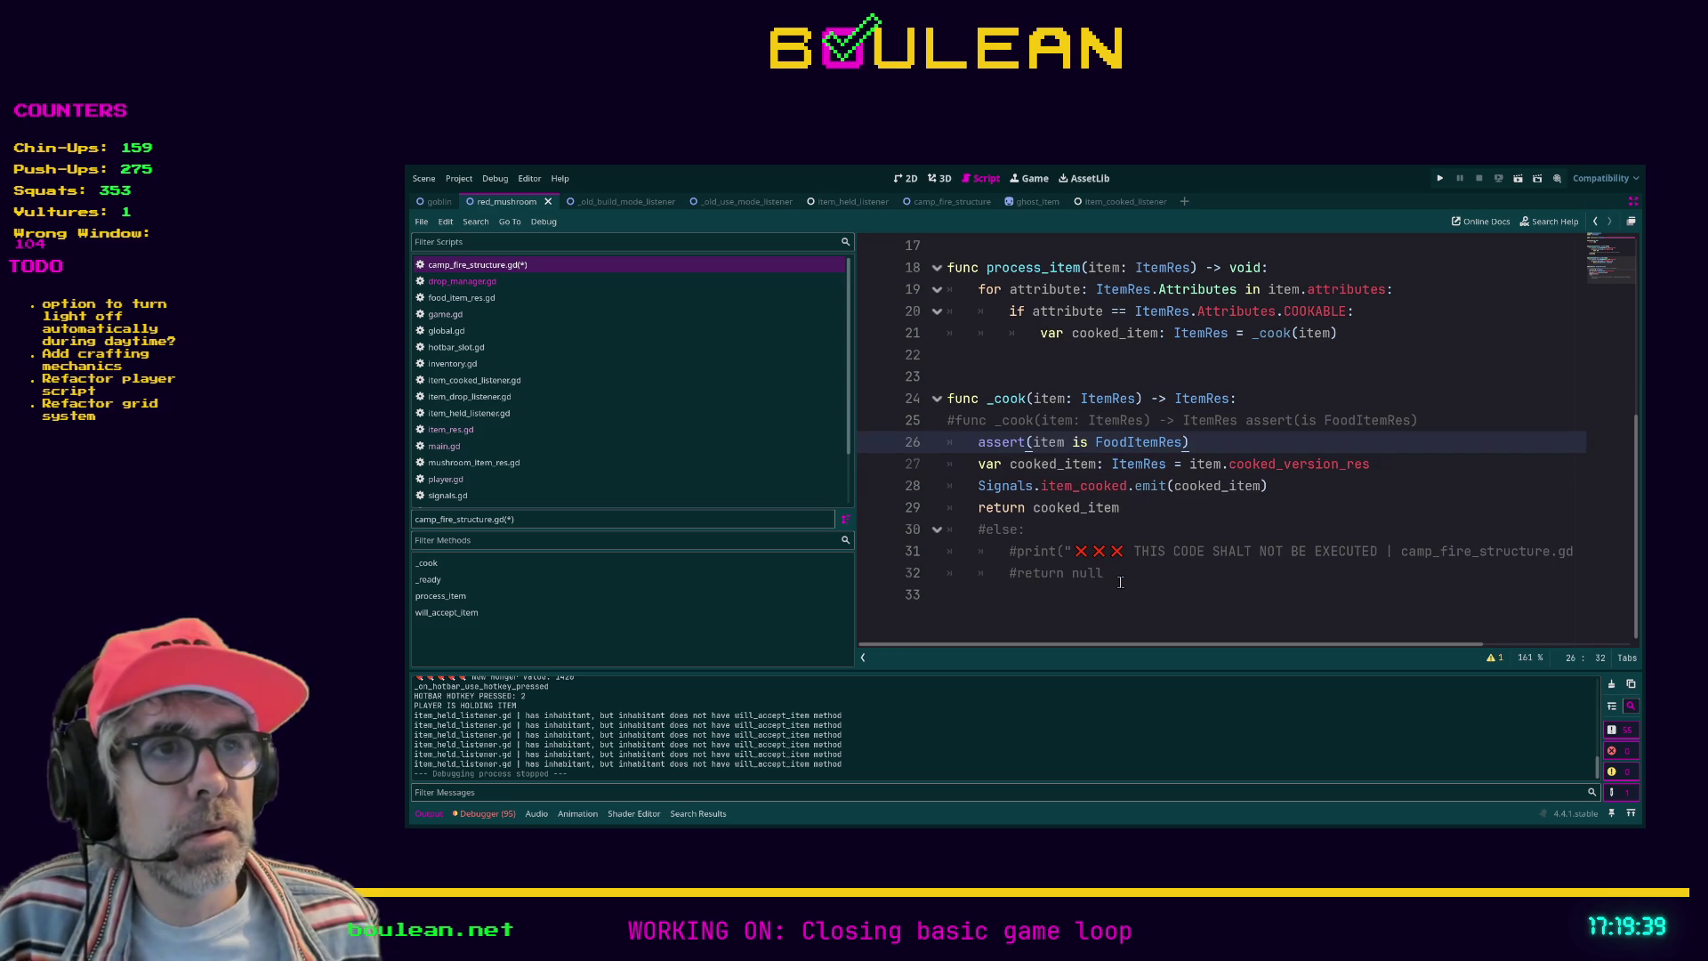
Step: Delete the commented else block and old #func signature line, then save
drag(1176, 573, 934, 534)
key(BackSpace)
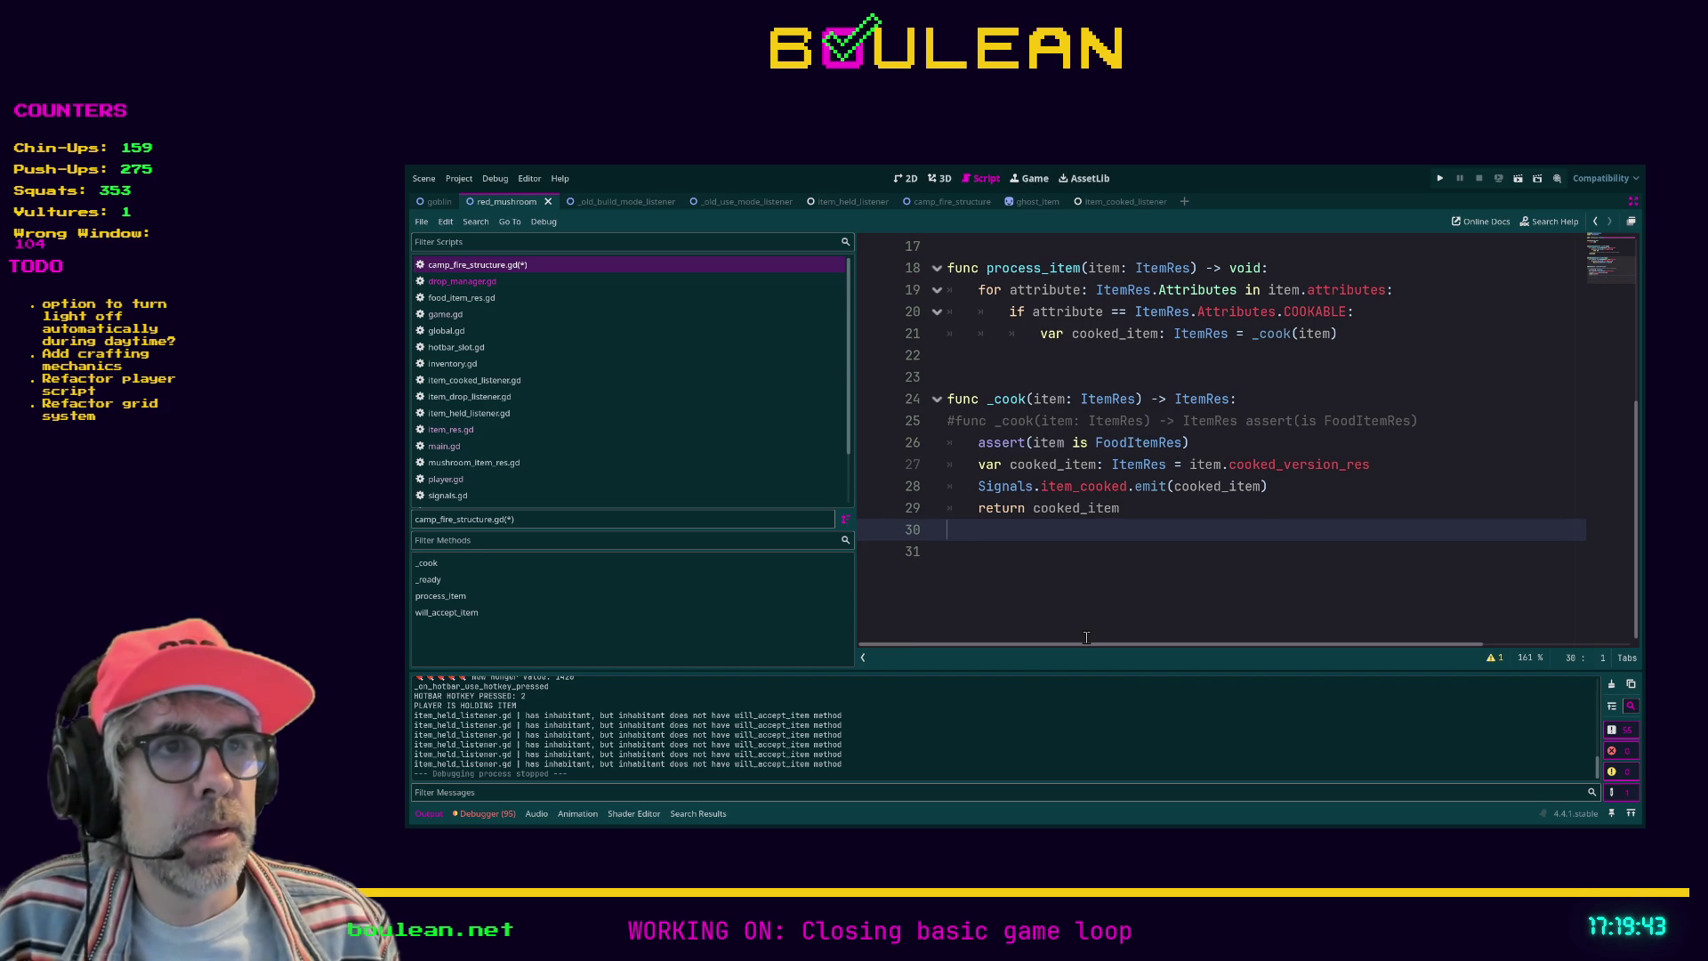
key(BackSpace)
key(Down)
key(BackSpace)
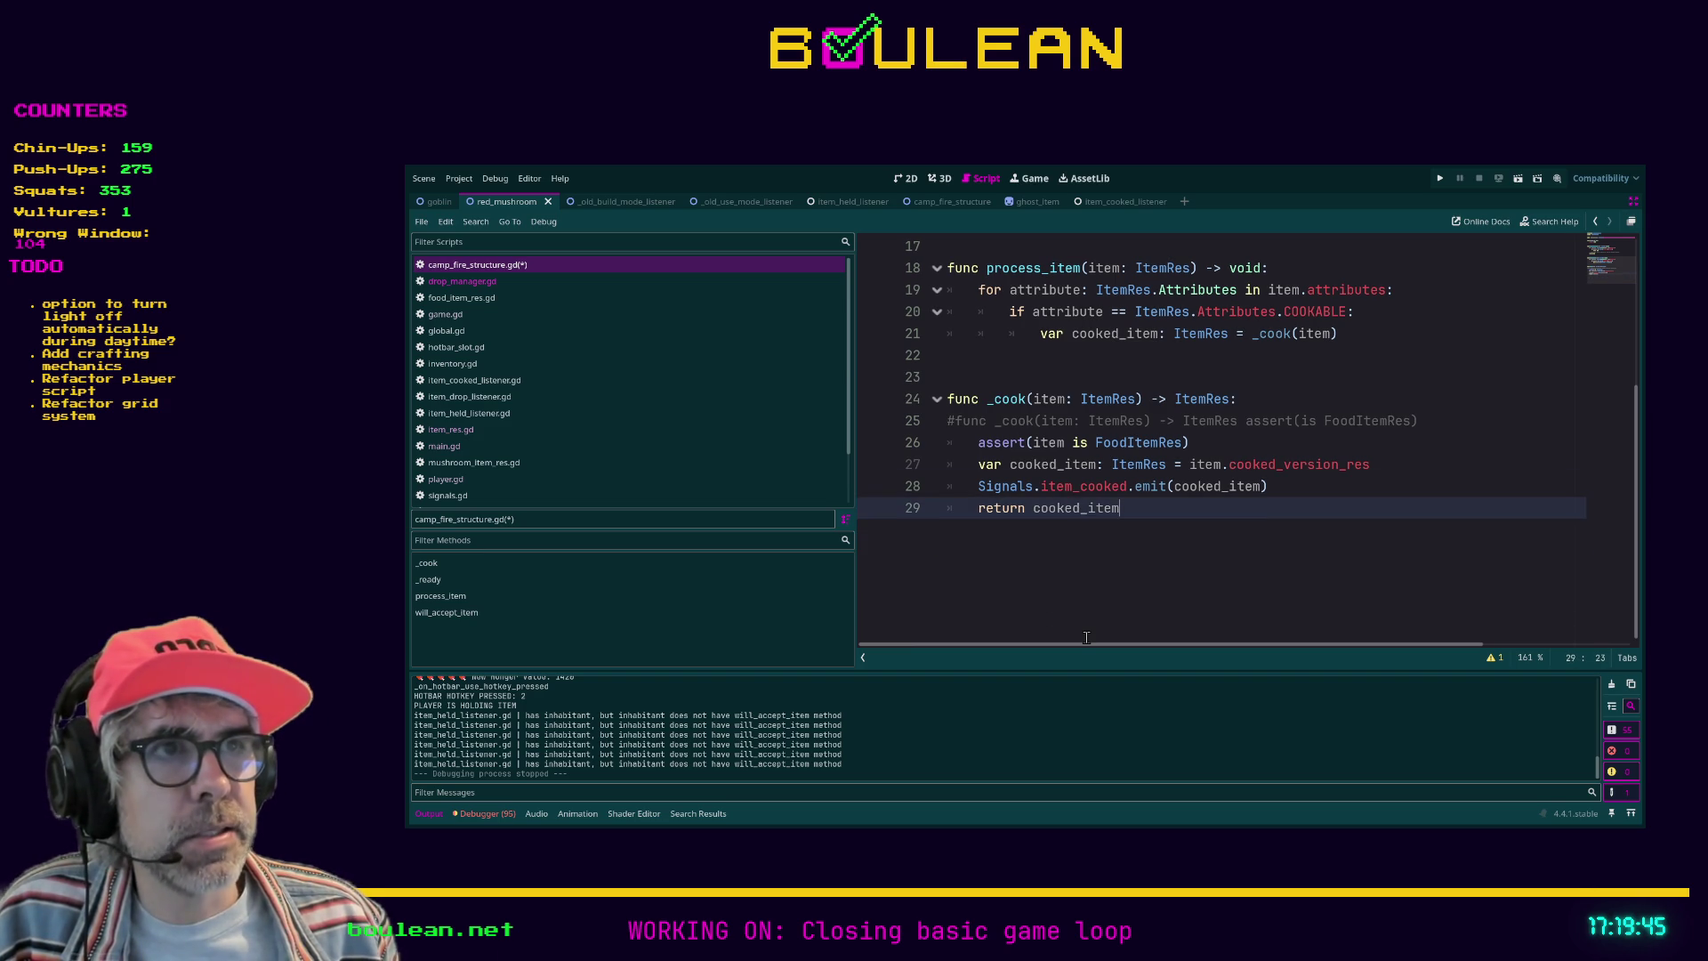
key(Up)
key(Up)
key(Up)
key(shift+Home)
key(BackSpace)
key(BackSpace)
key(ctrl+s)
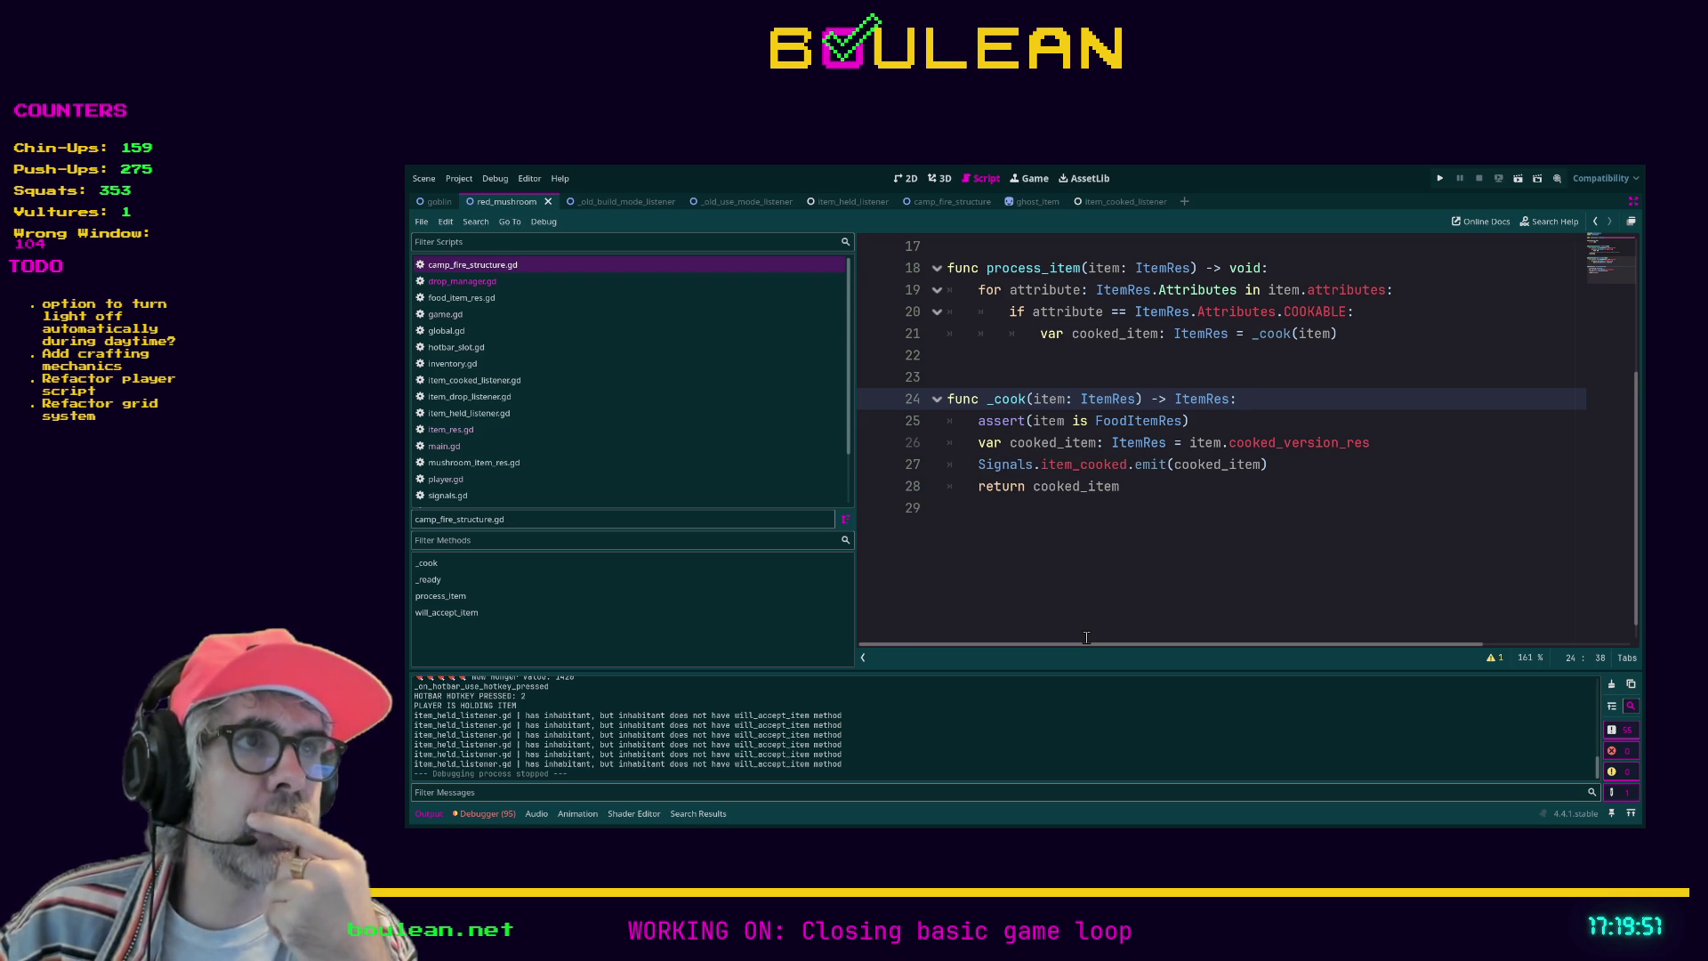
click(1209, 590)
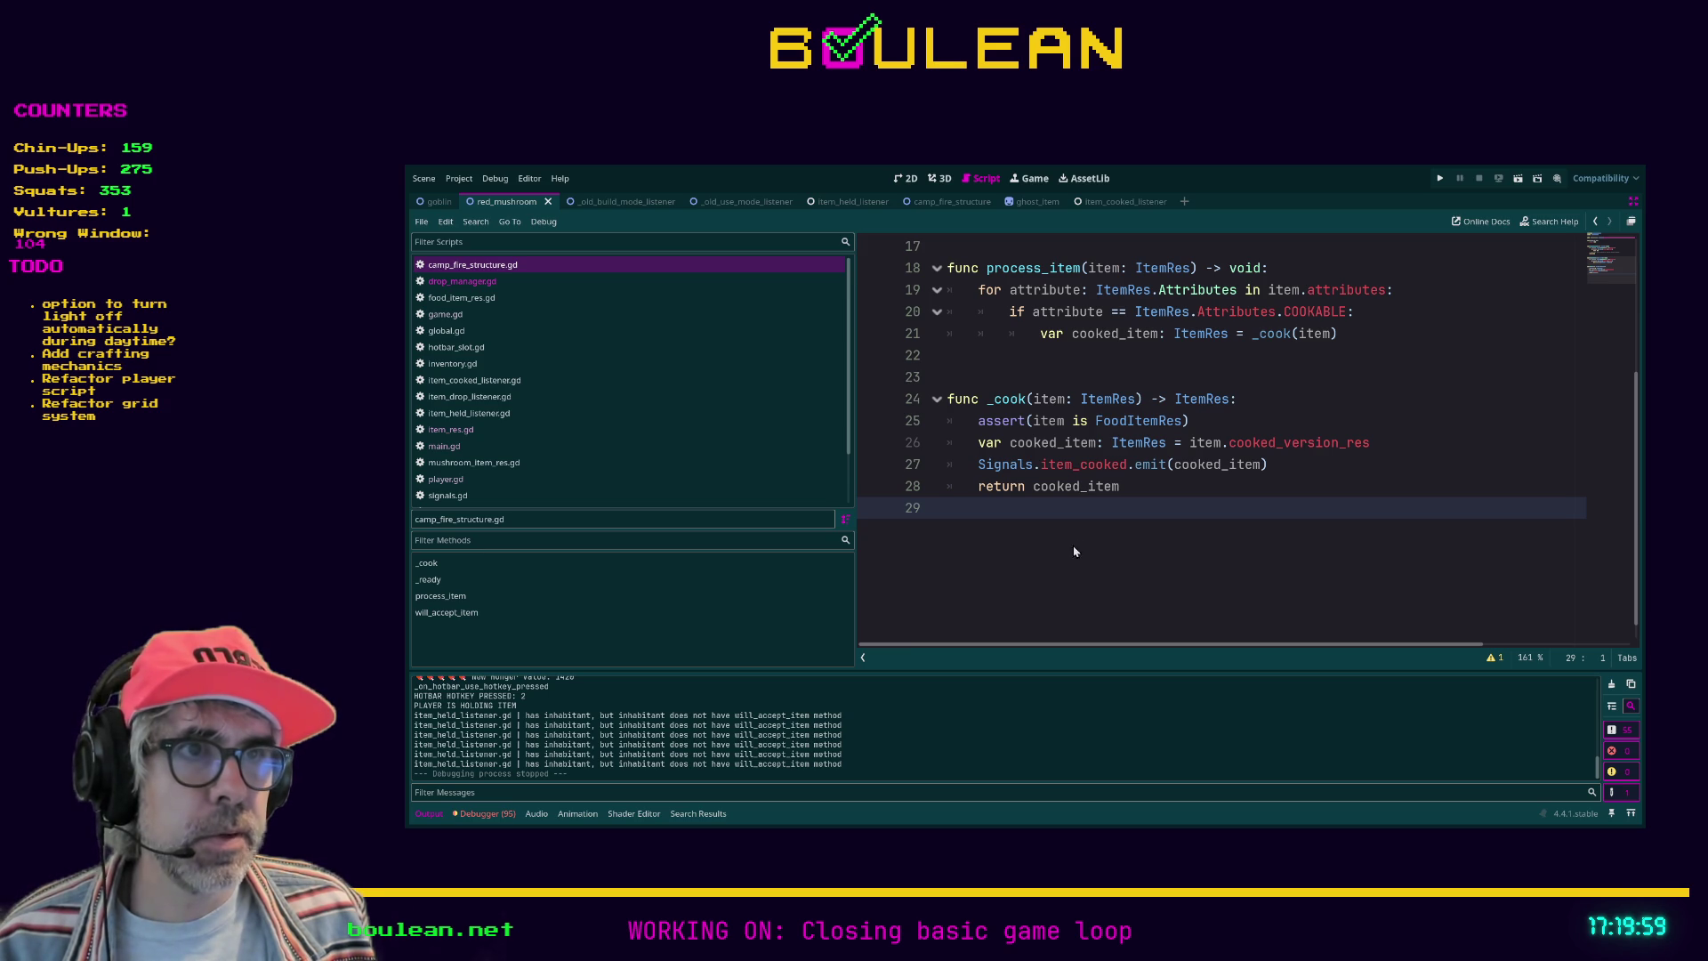
Step: Show the 32 project-wide ✗ search matches and jump to the first ai_movement.gd match
key(alt+f)
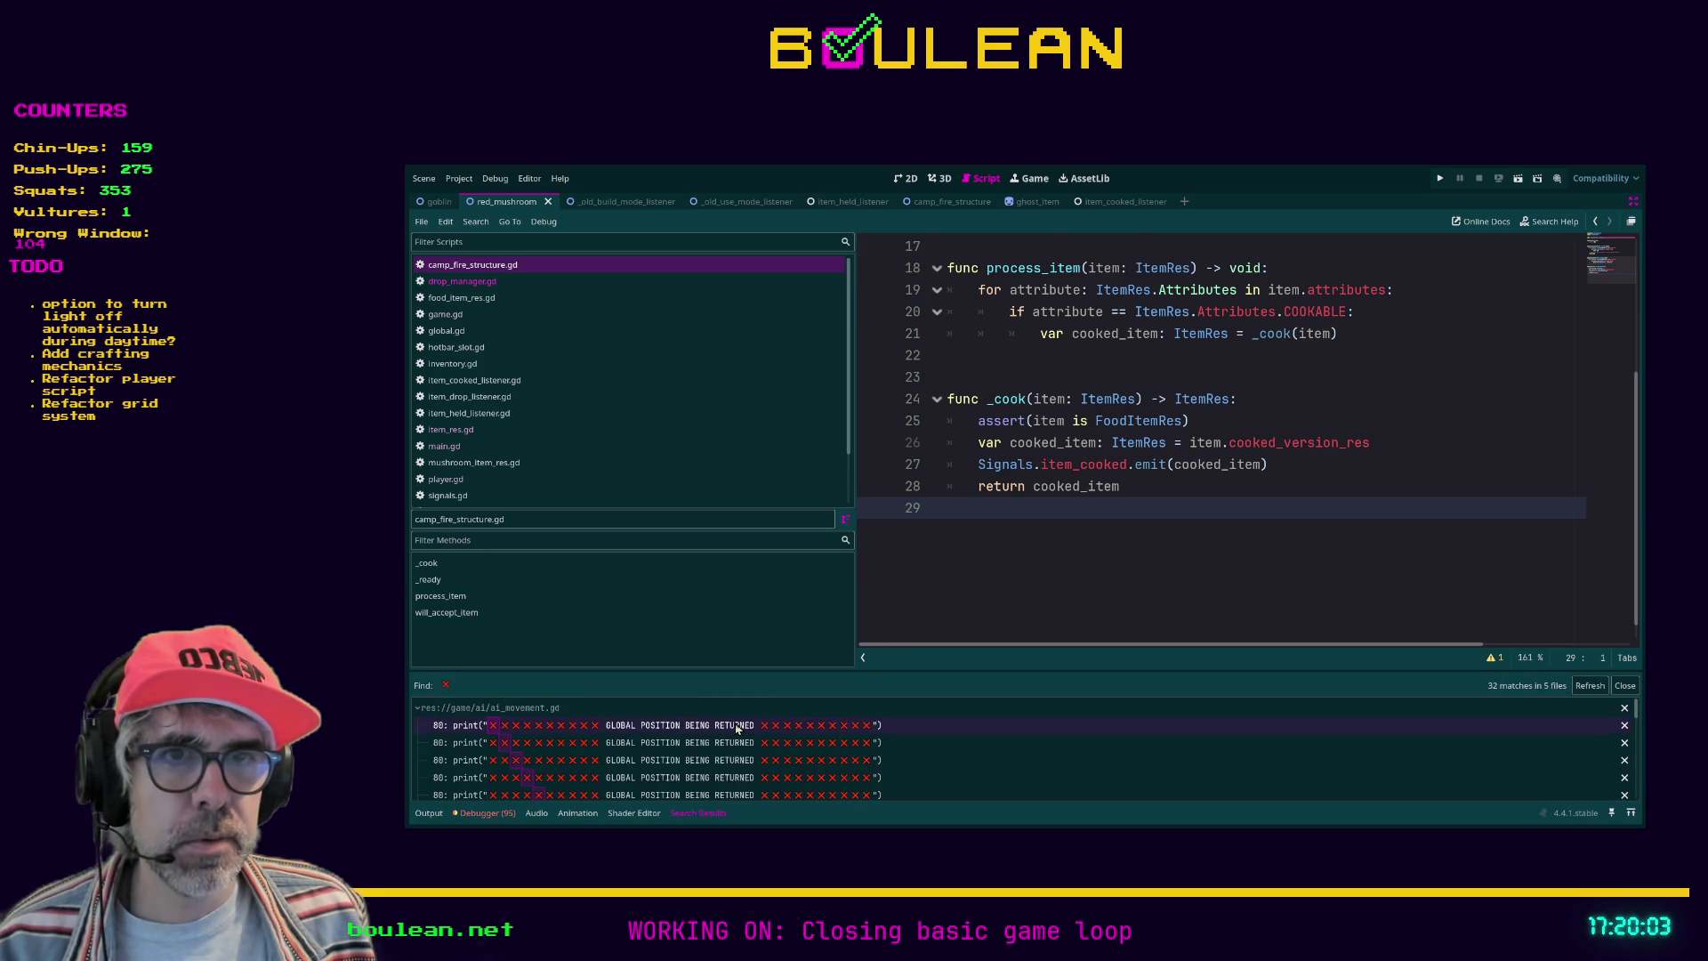
click(737, 728)
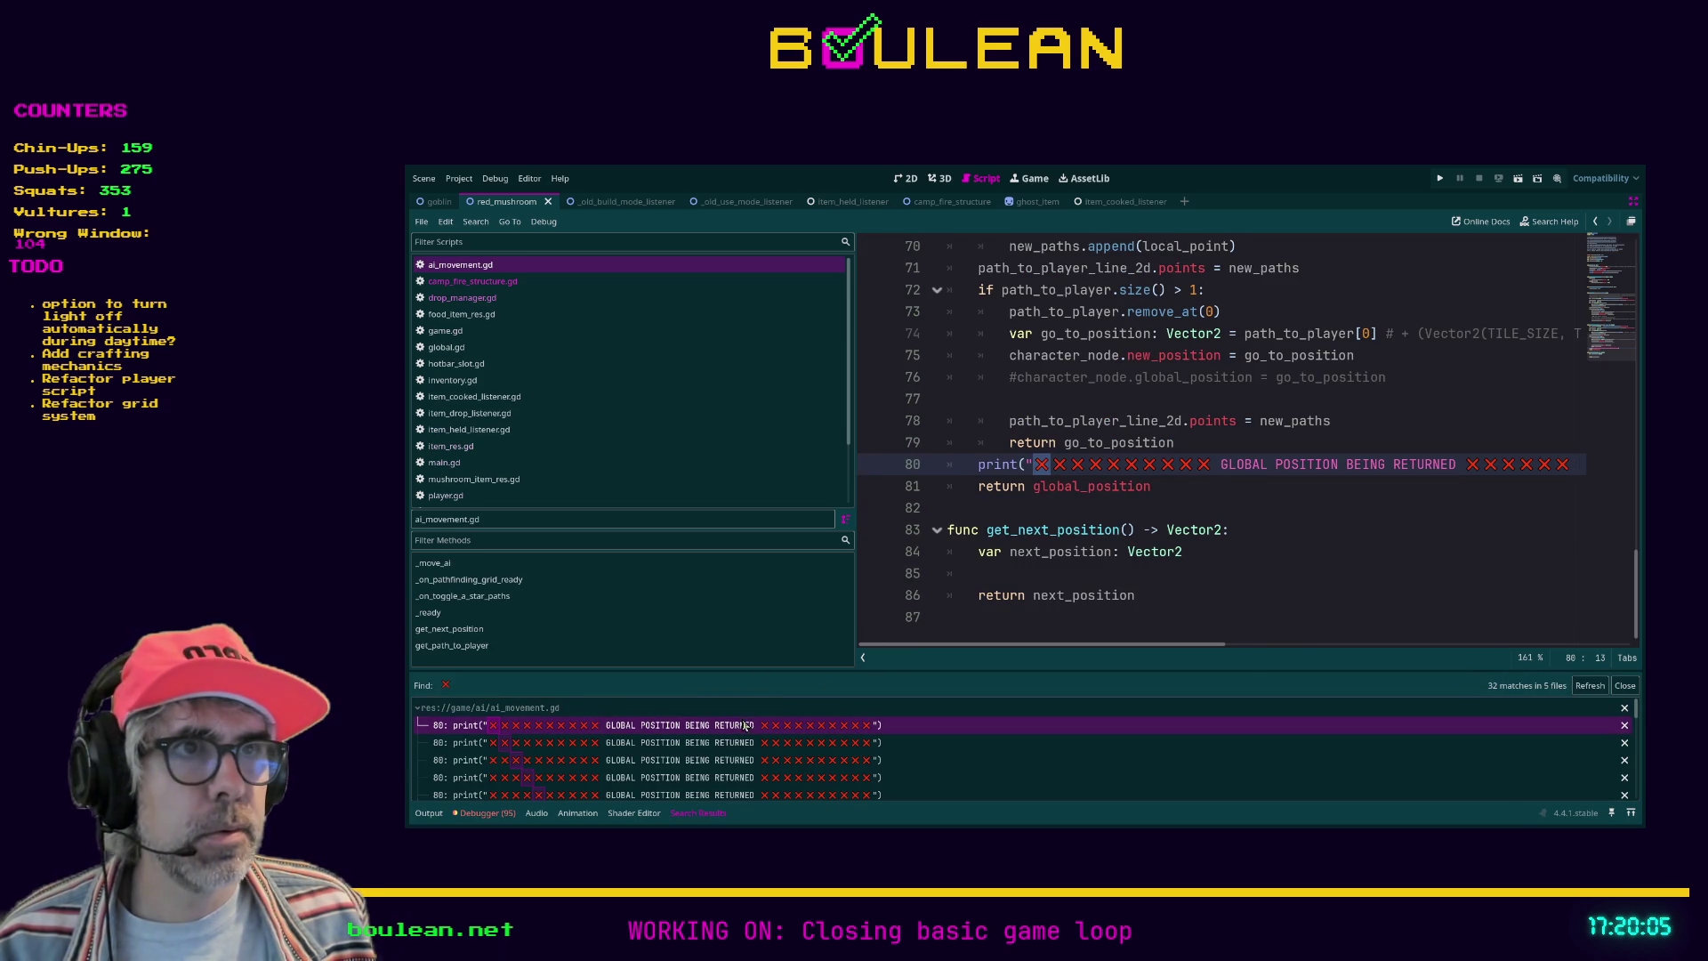
scroll(1177, 557, up, 1)
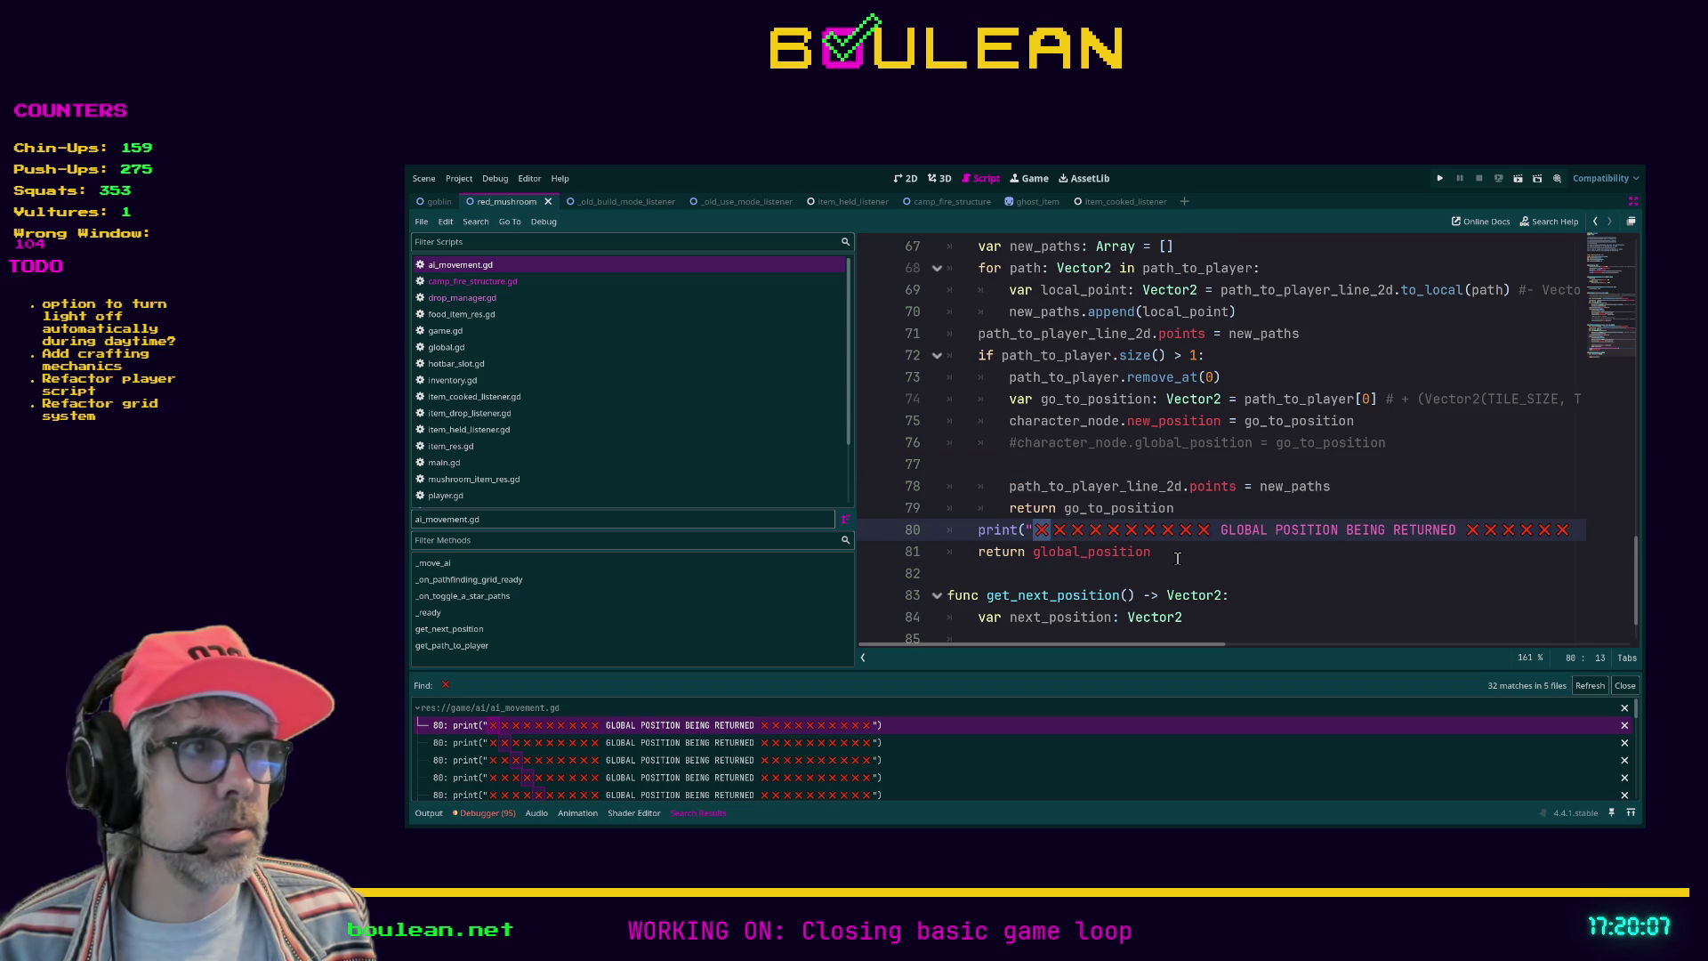
scroll(1177, 558, up, 1)
scroll(1177, 557, up, 1)
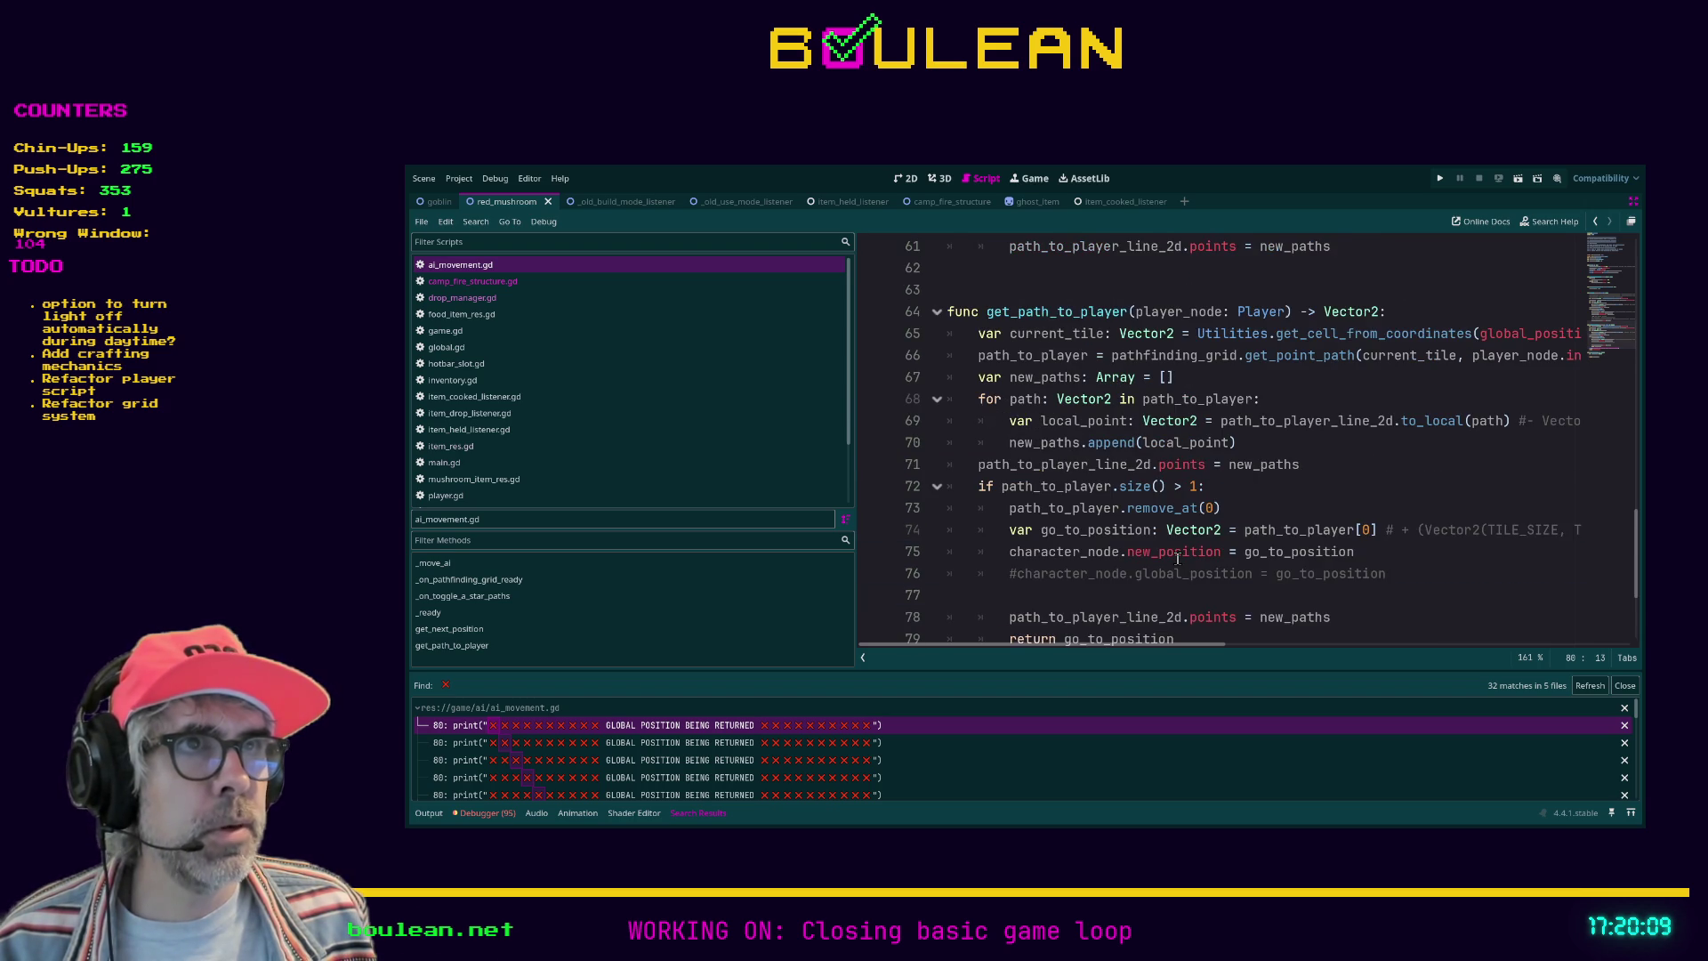
scroll(1177, 558, down, 2)
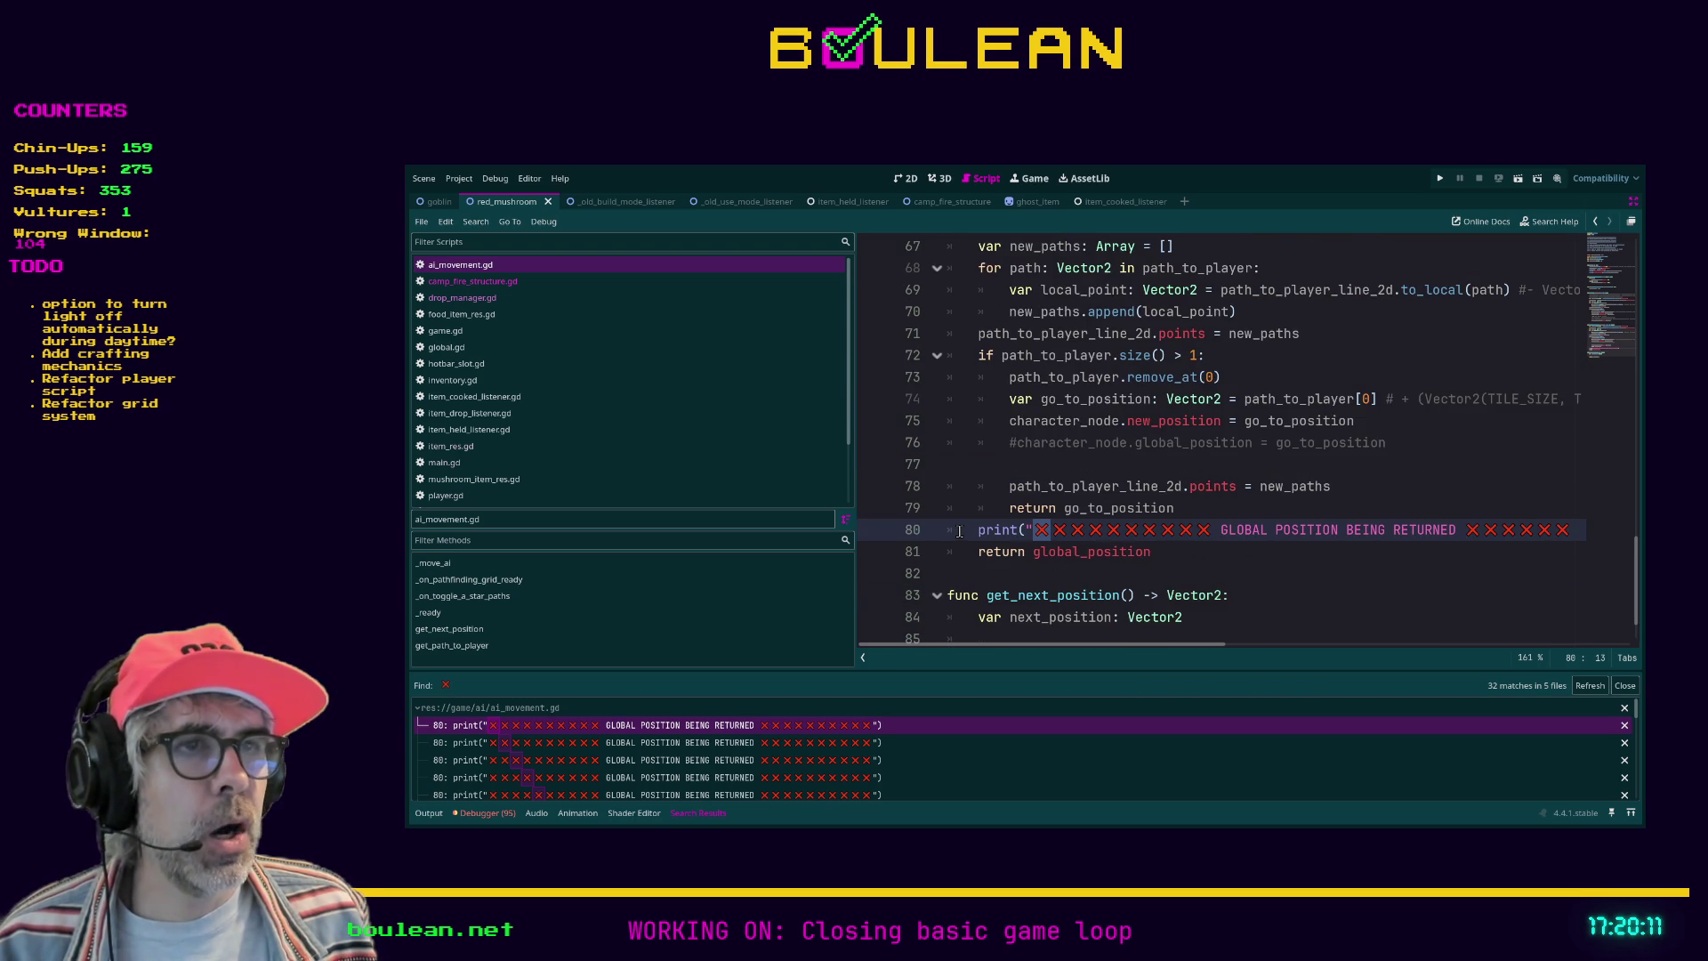
drag(978, 530, 1268, 531)
Step: Step through the line-80 matches and open item_held_listener.gd at its line-72 else print
scroll(654, 750, down, 1)
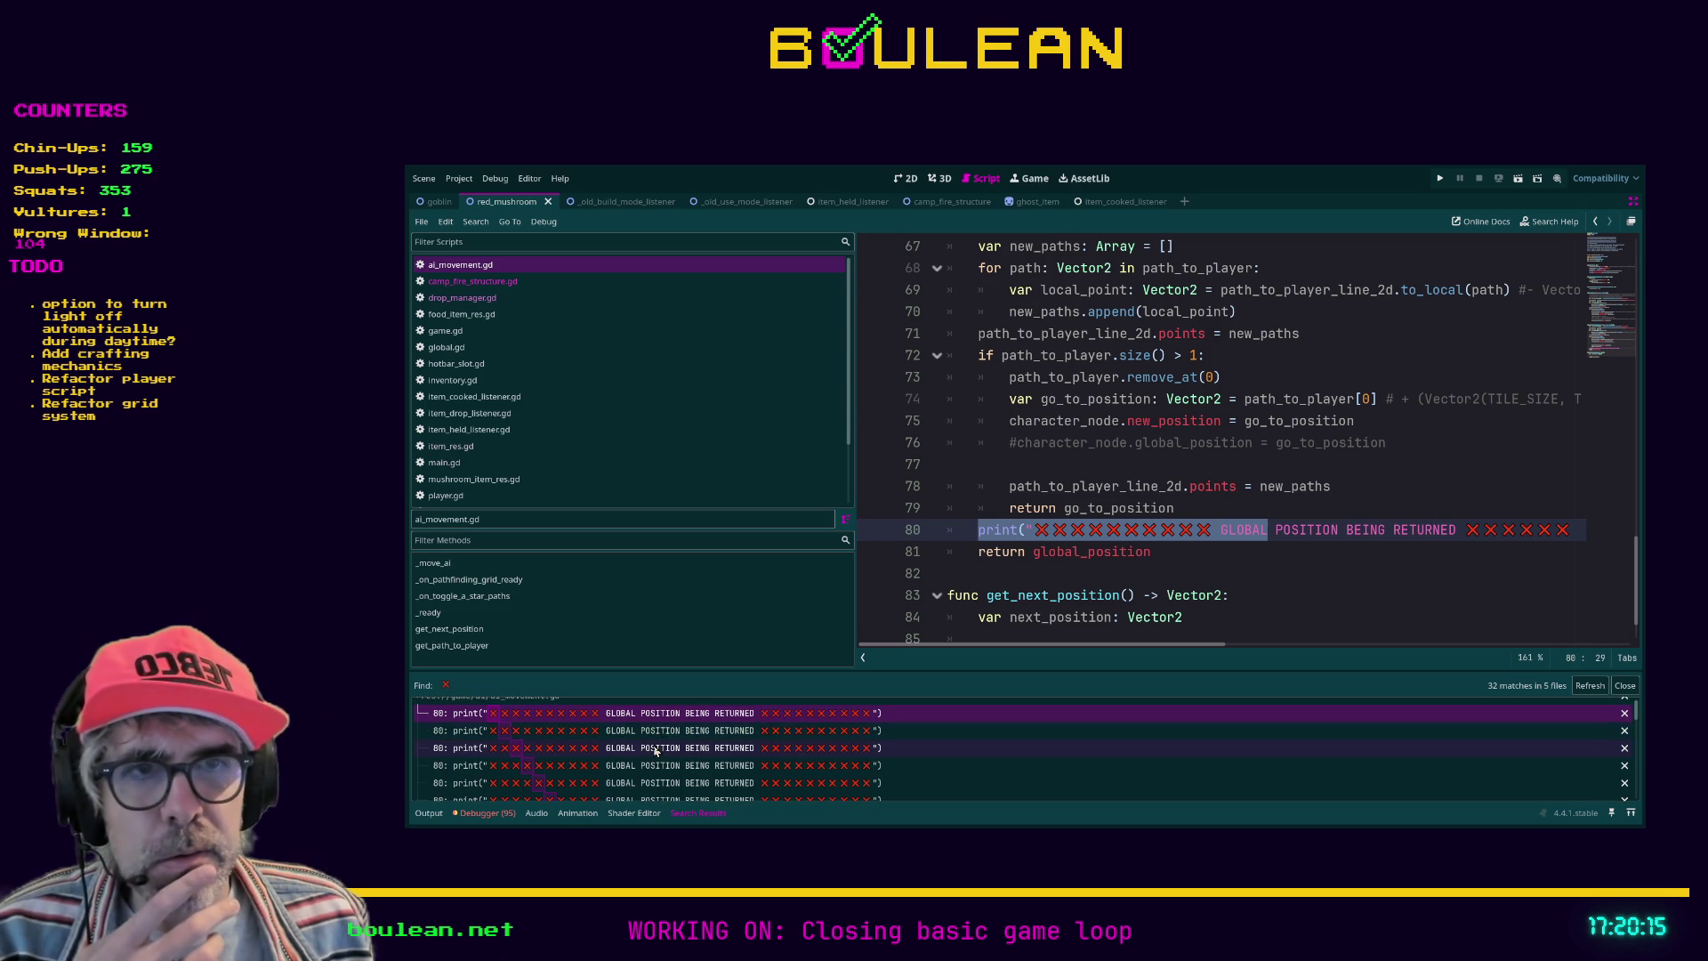
click(658, 736)
click(659, 752)
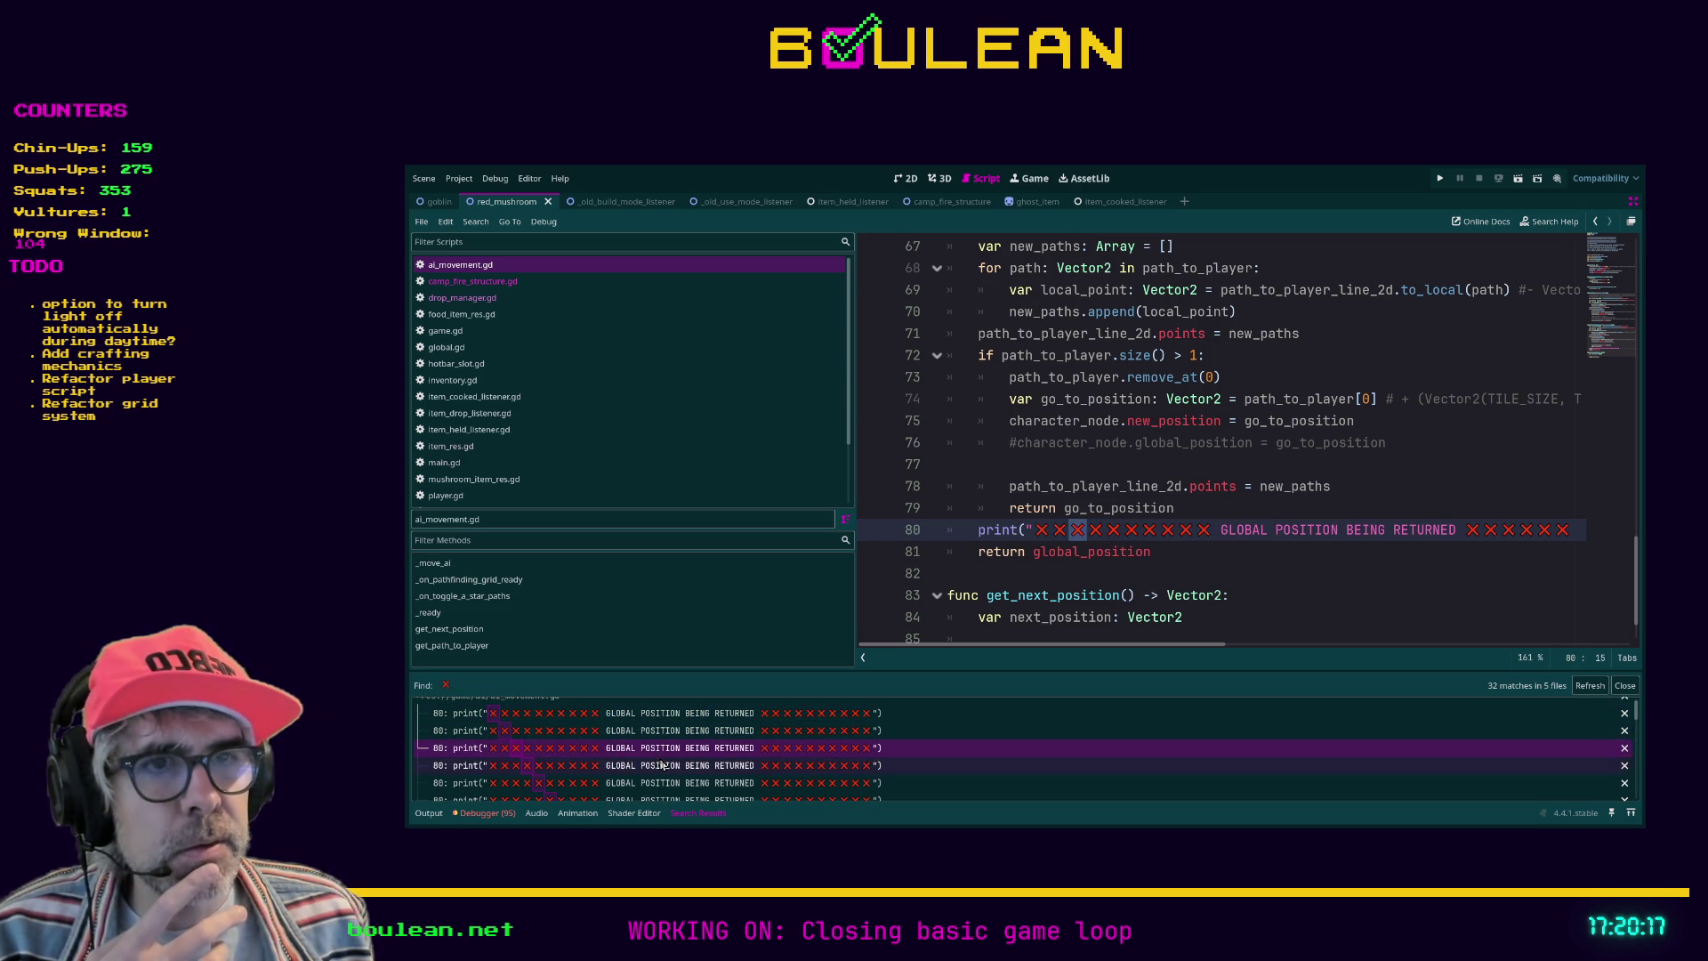
scroll(665, 752, down, 2)
scroll(669, 748, down, 5)
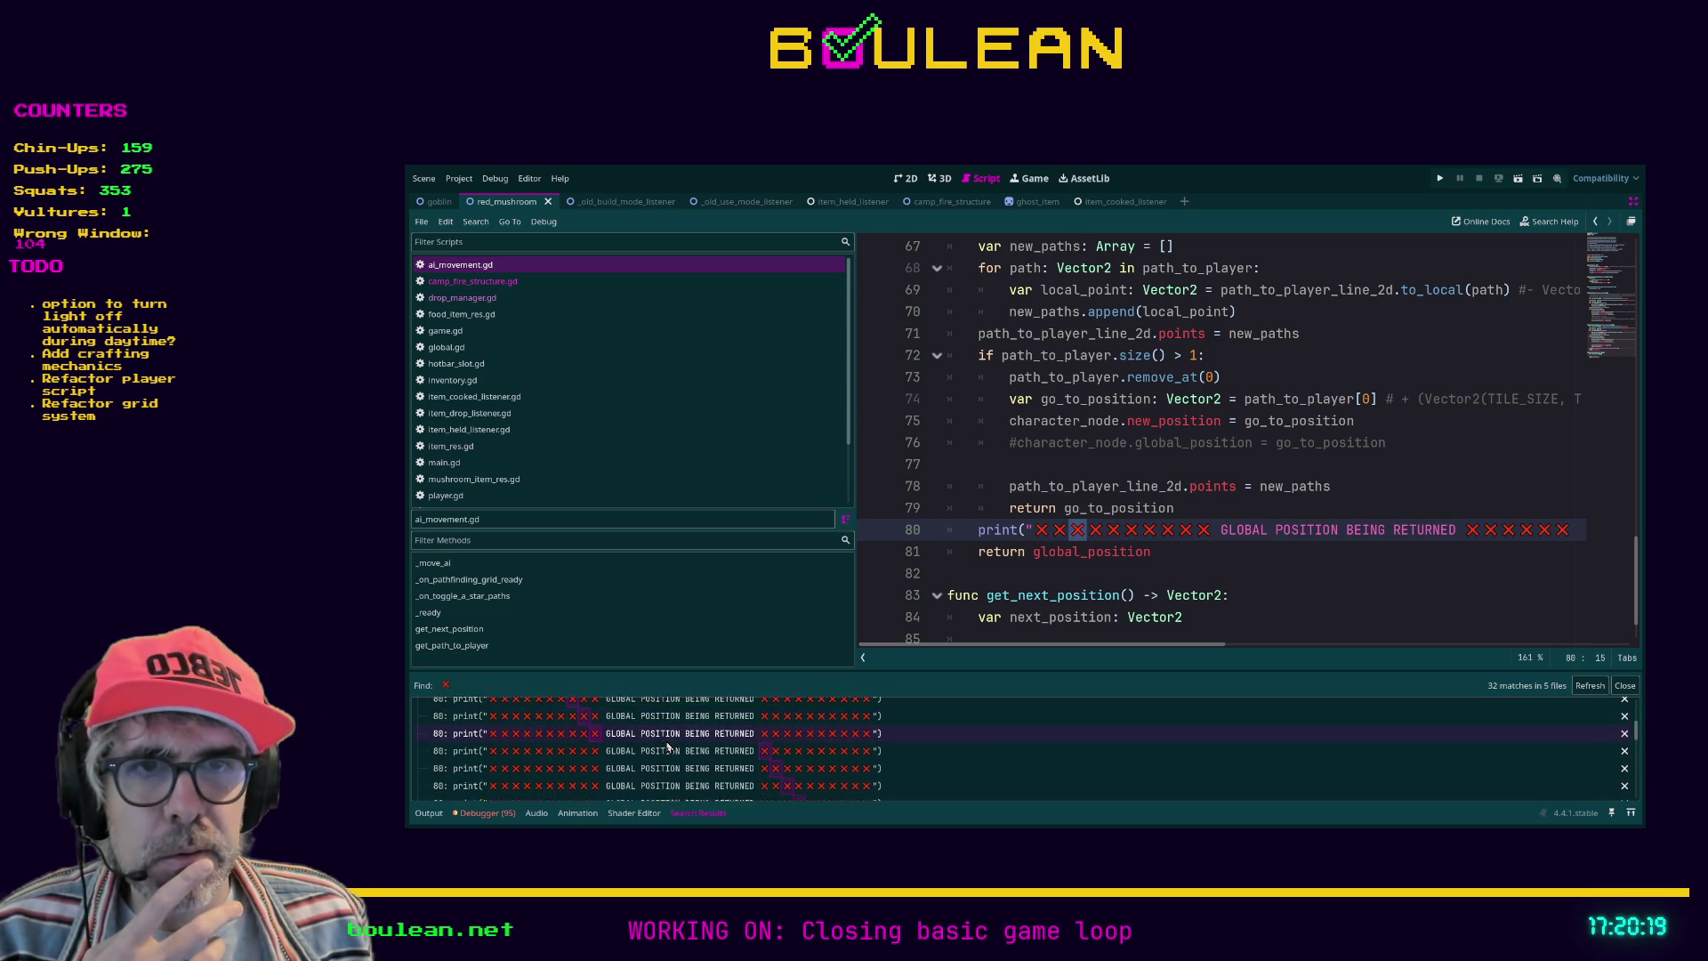
scroll(669, 747, down, 1)
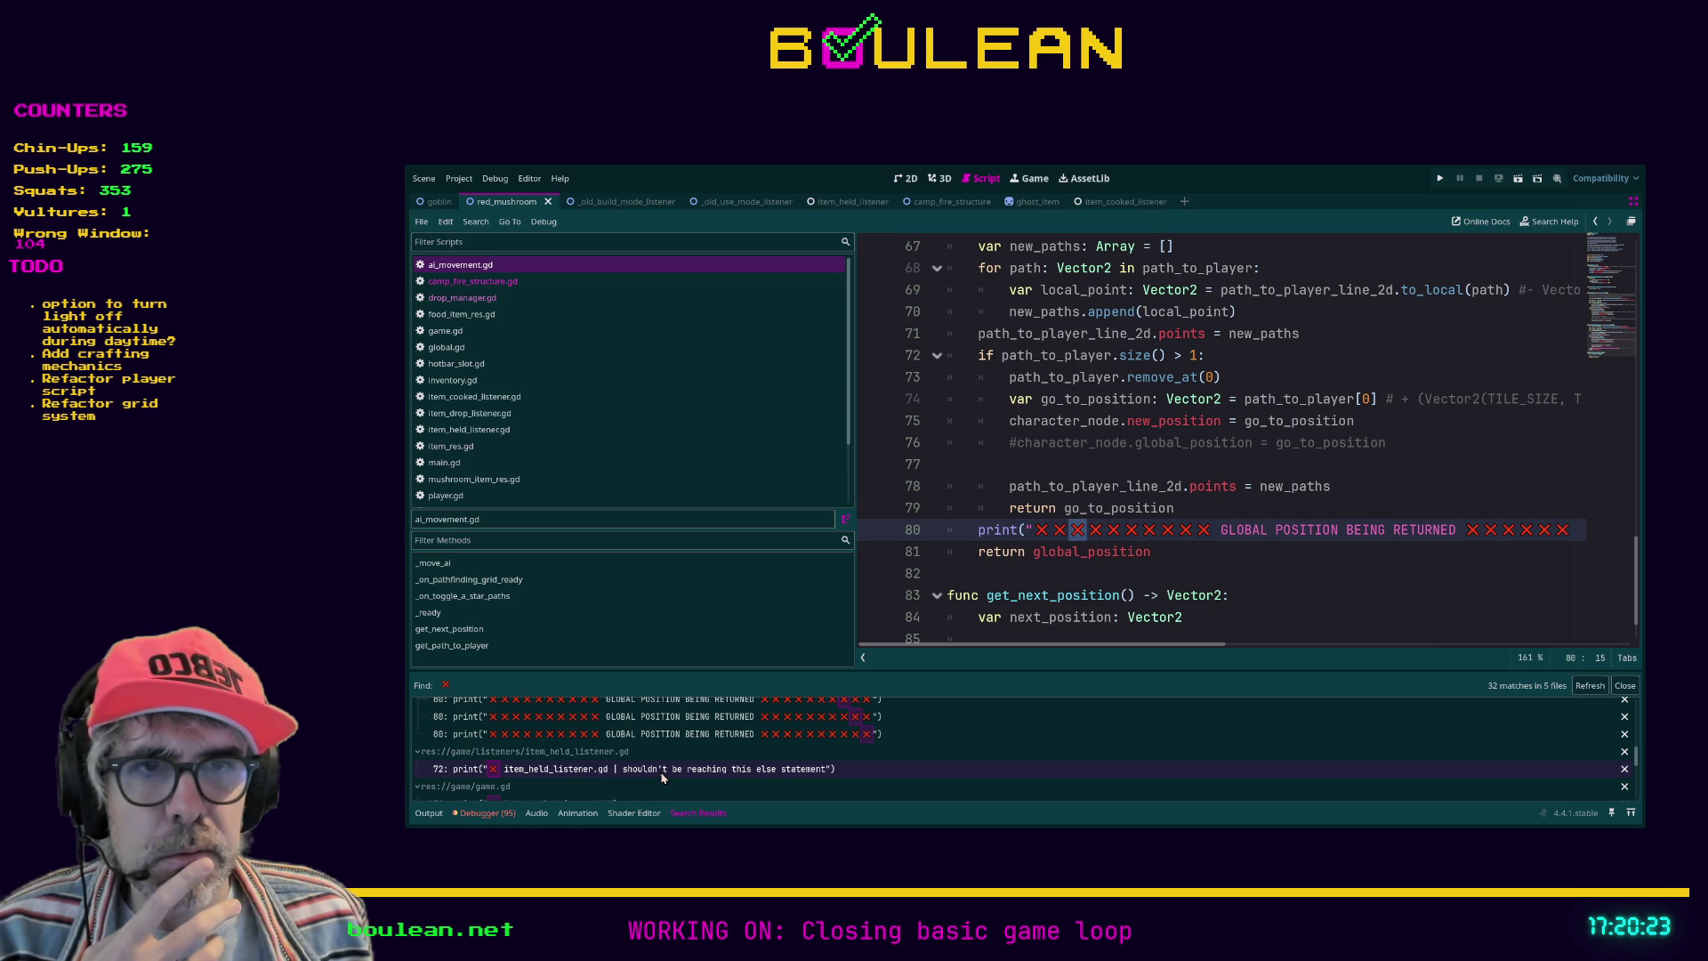
click(659, 771)
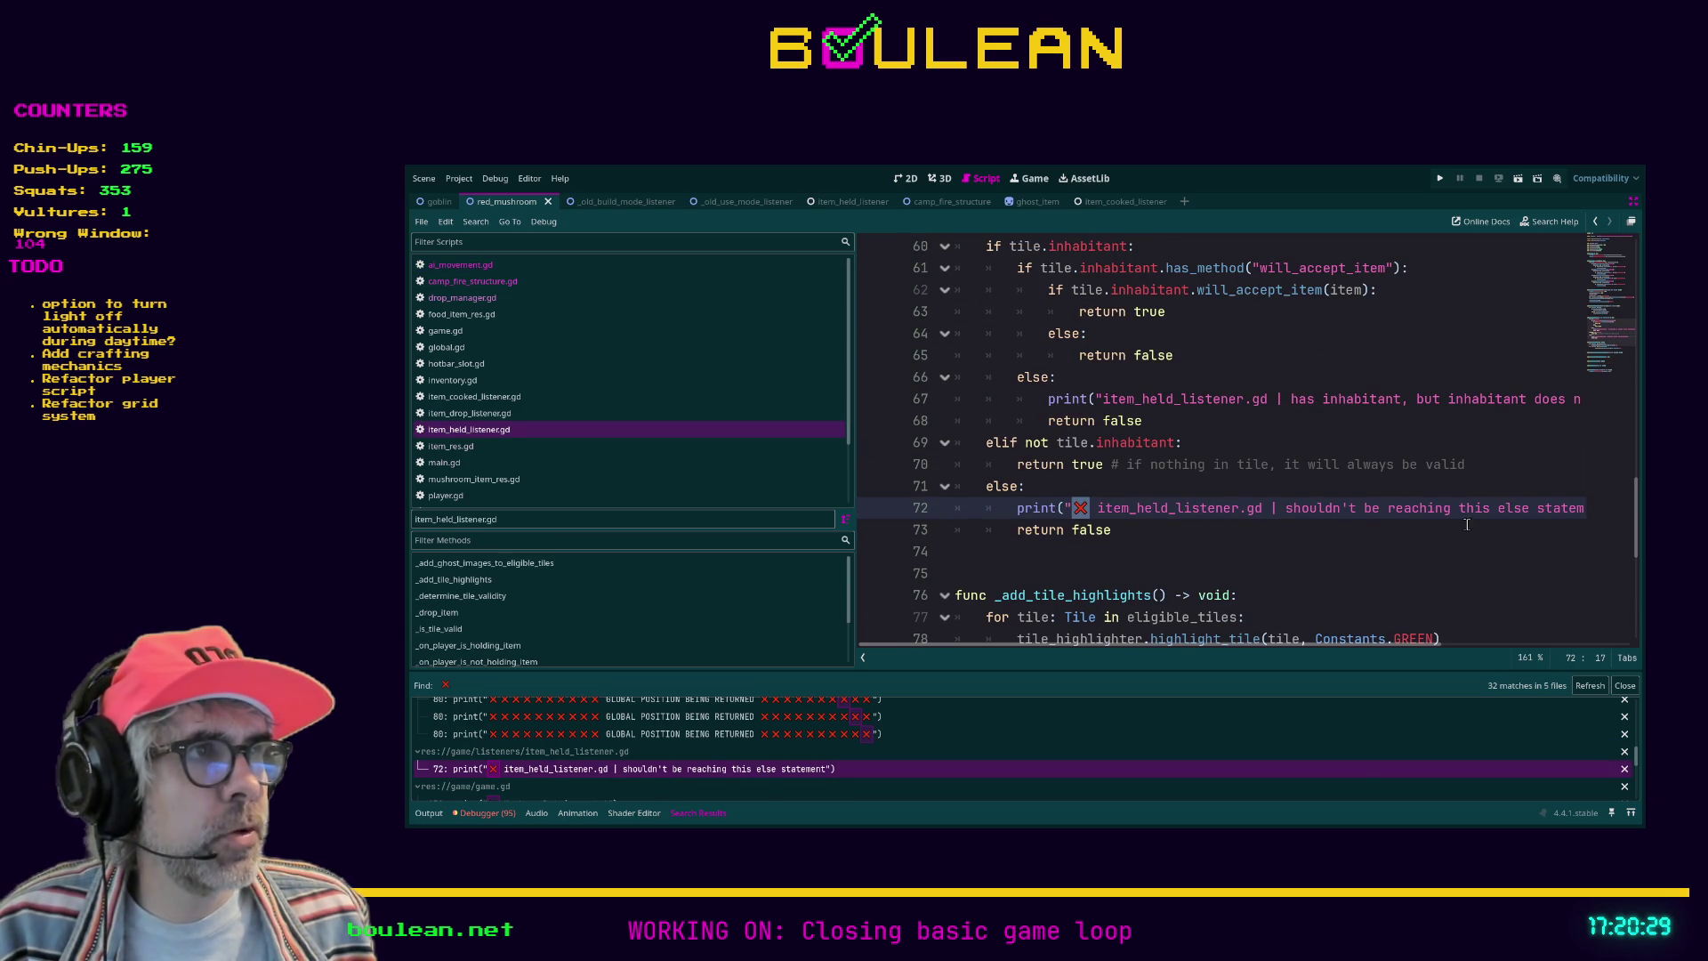
mouse_move(1258, 644)
mouse_down()
mouse_move(1320, 646)
mouse_move(1259, 647)
mouse_up()
click(1161, 525)
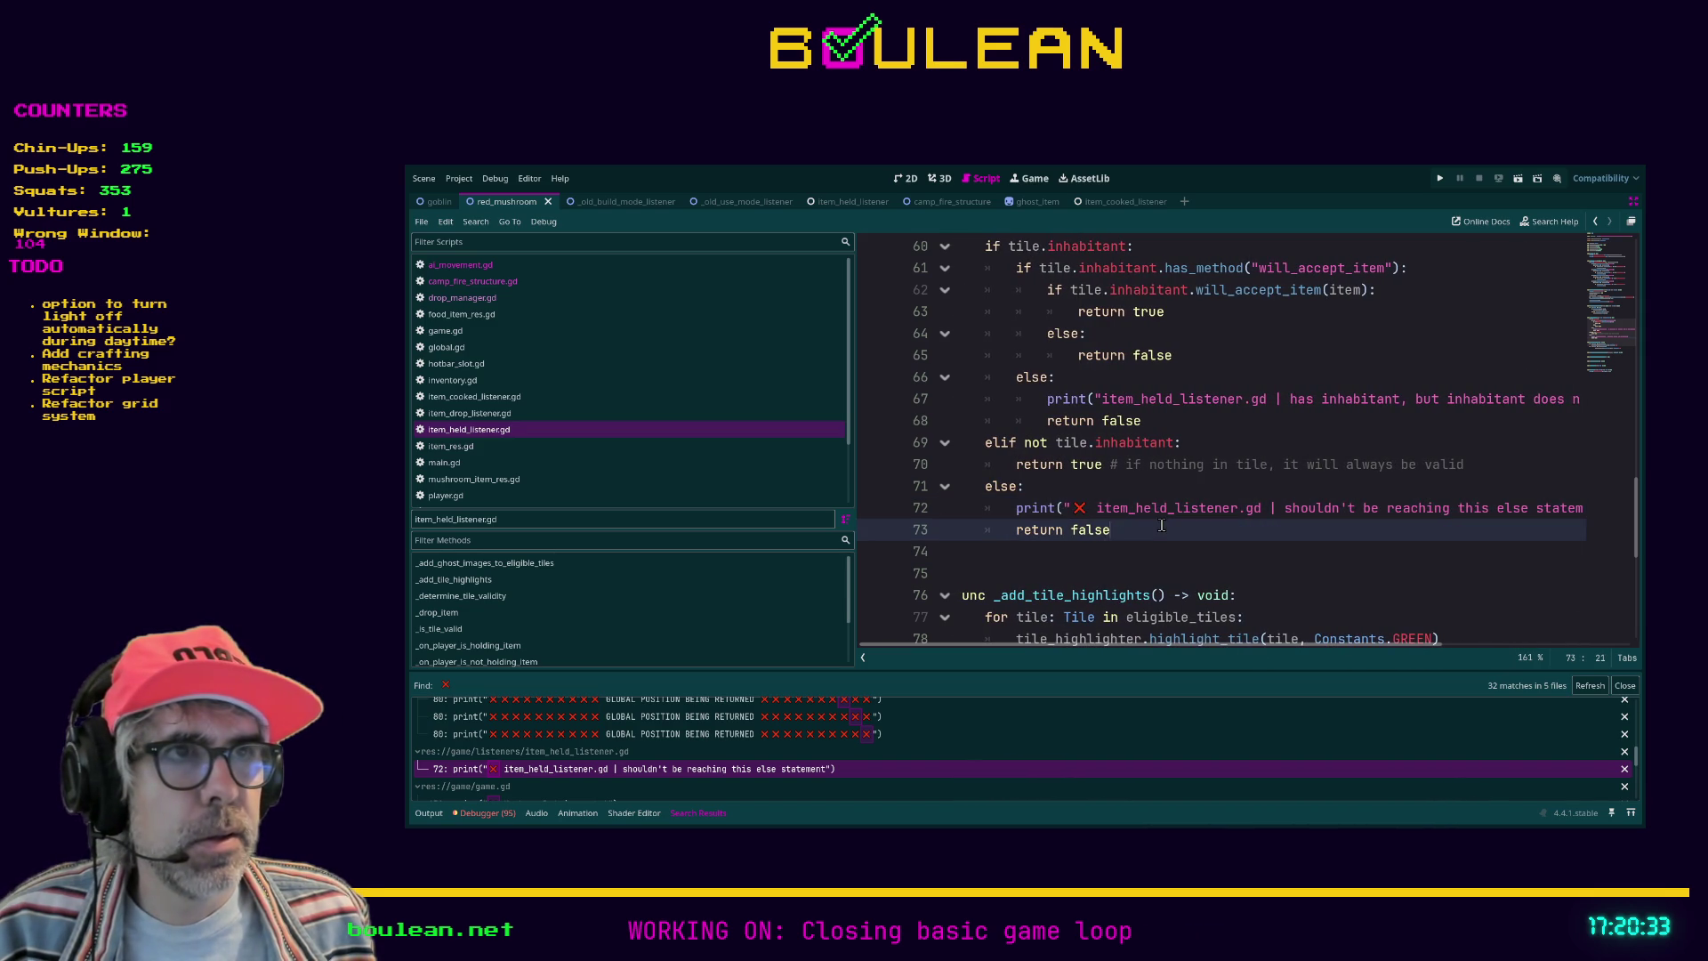
scroll(1162, 530, up, 1)
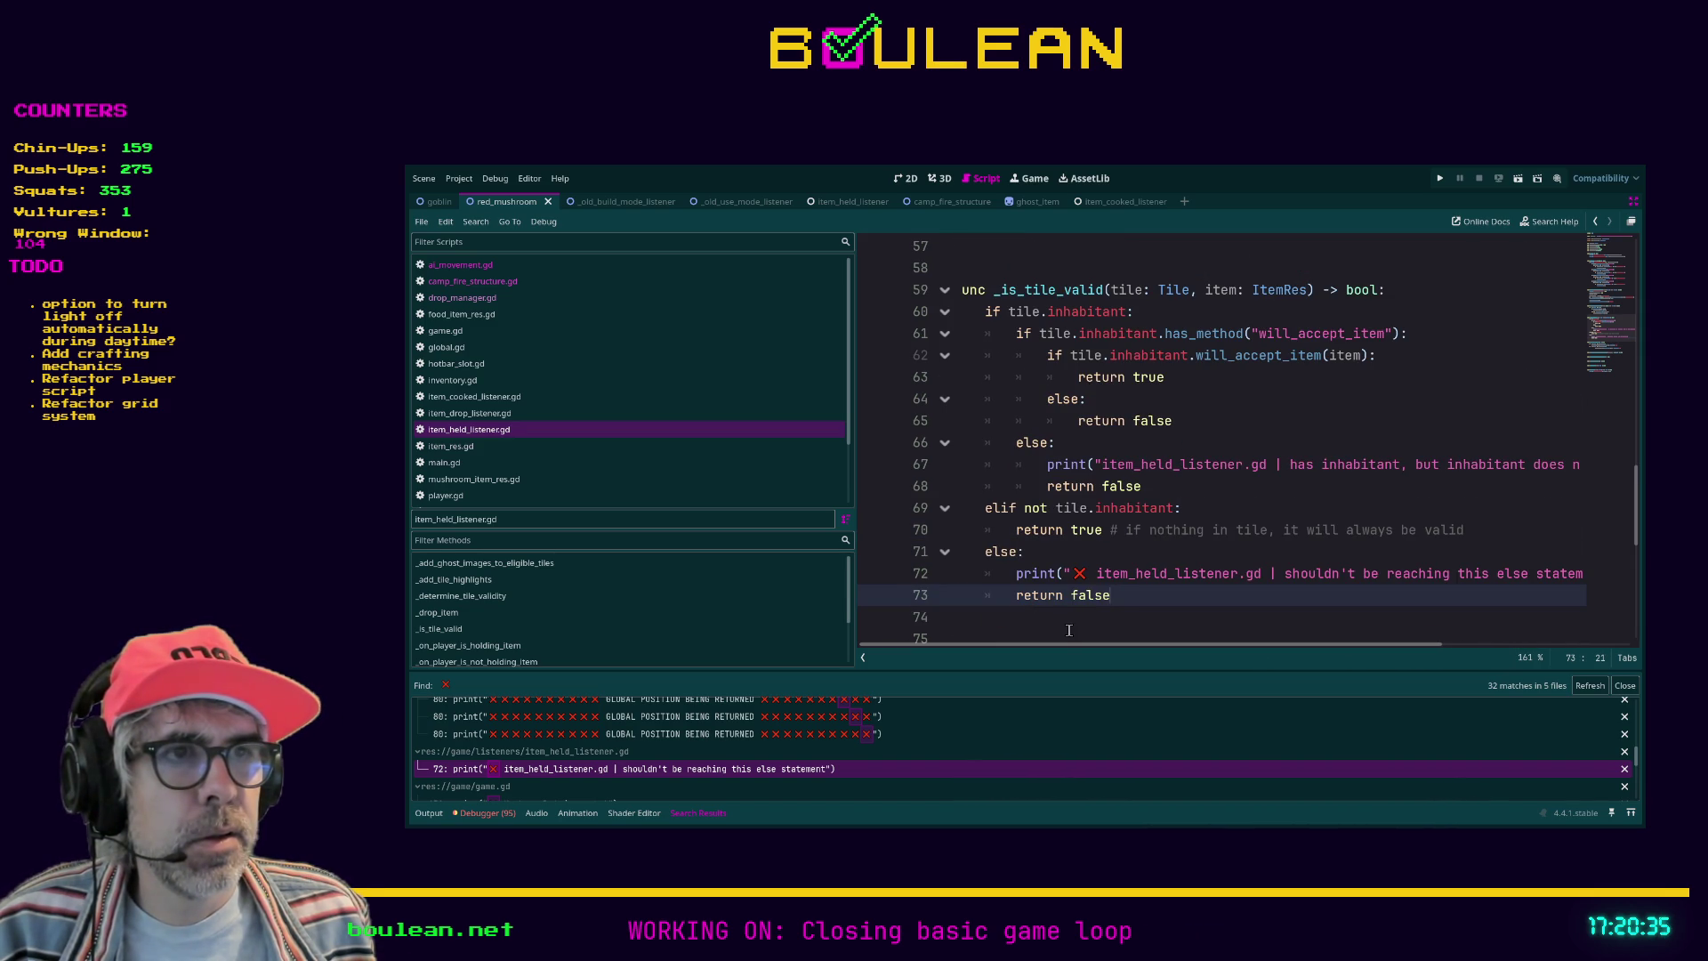
drag(1045, 649, 1042, 649)
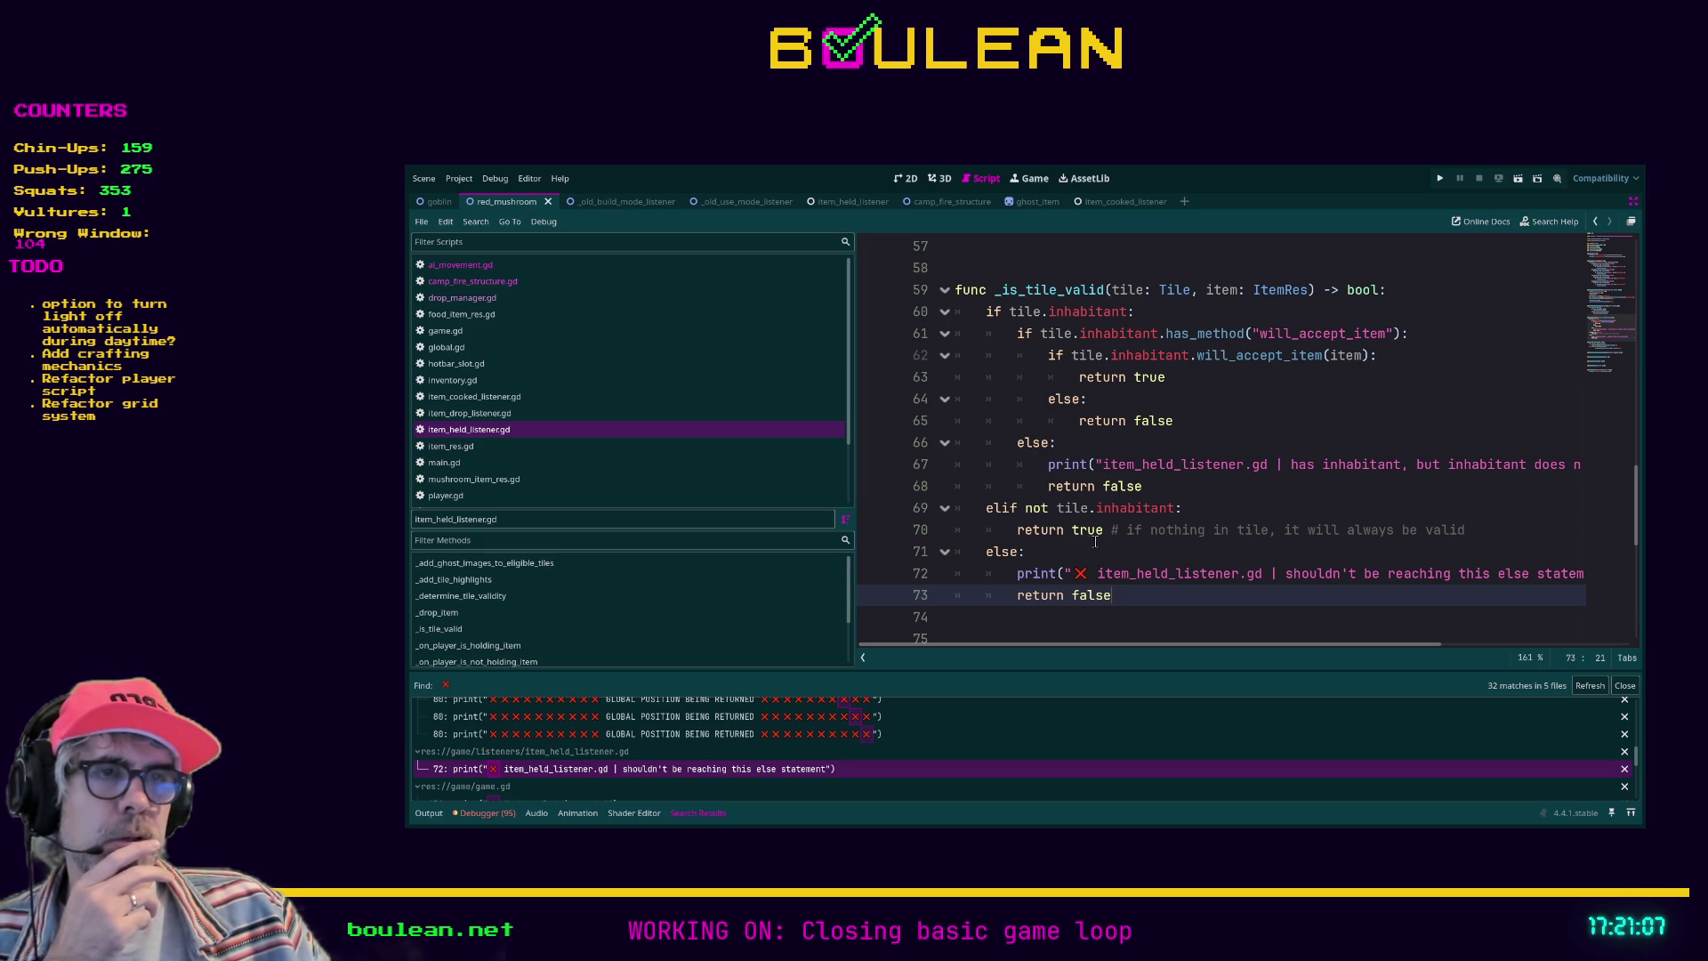
click(1009, 508)
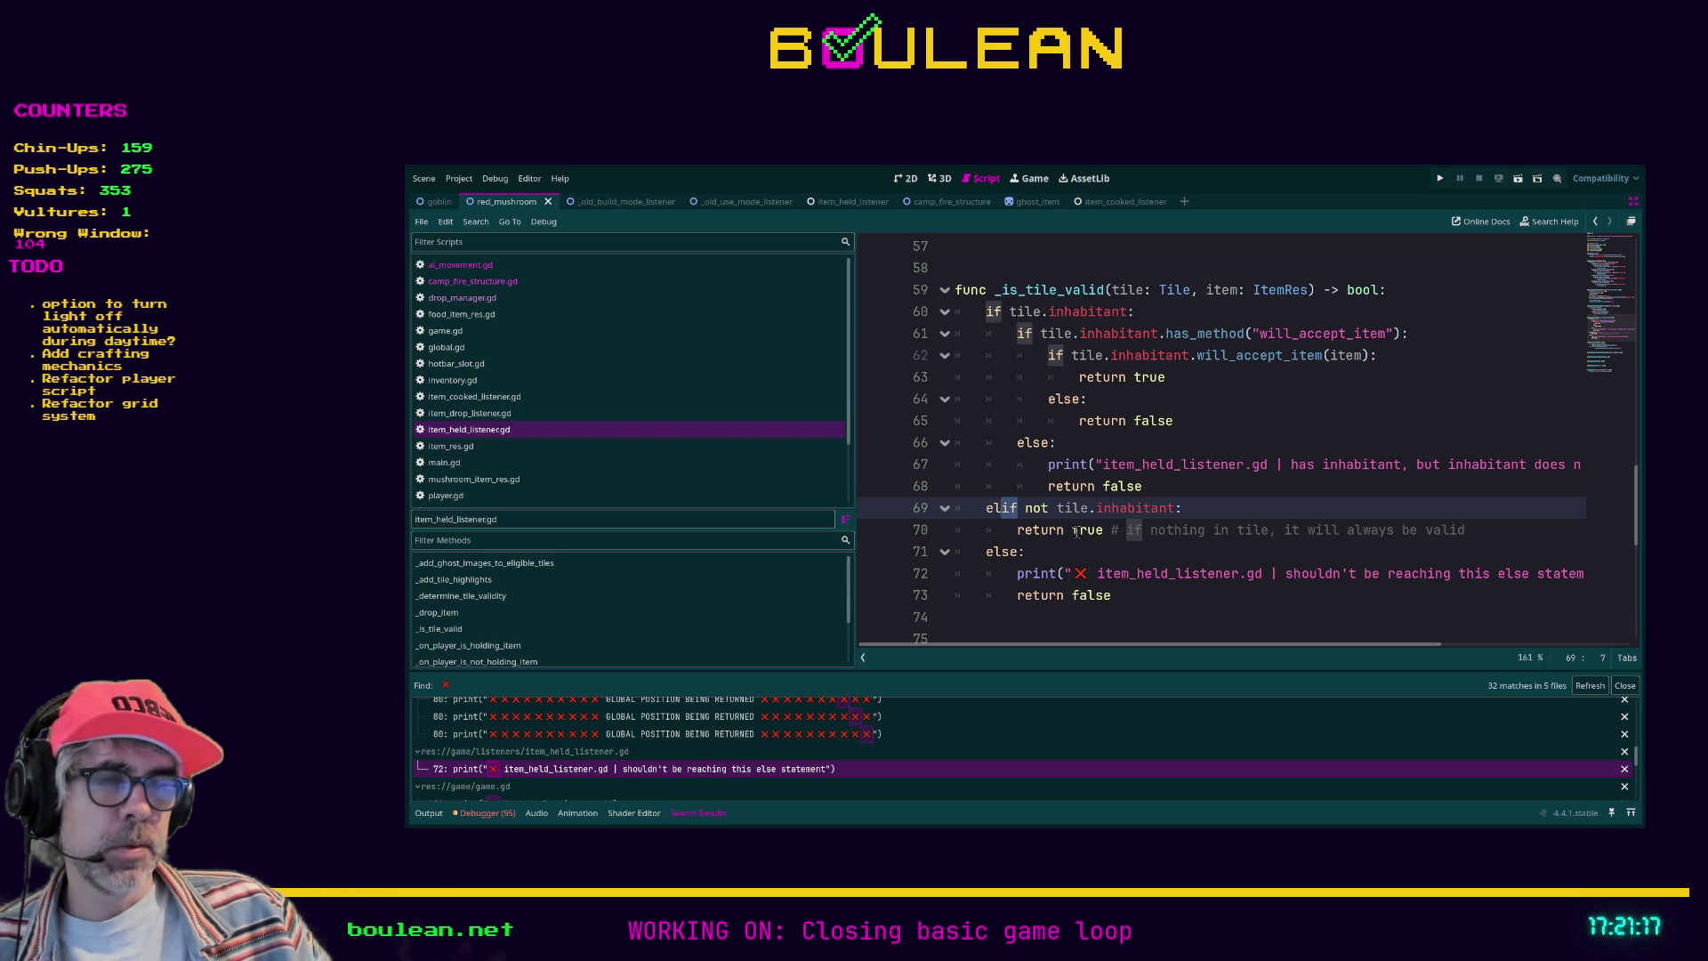
click(1080, 545)
drag(1127, 589, 936, 562)
key(ctrl+k)
key(Up)
key(Up)
key(ctrl+k)
key(Down)
key(Return)
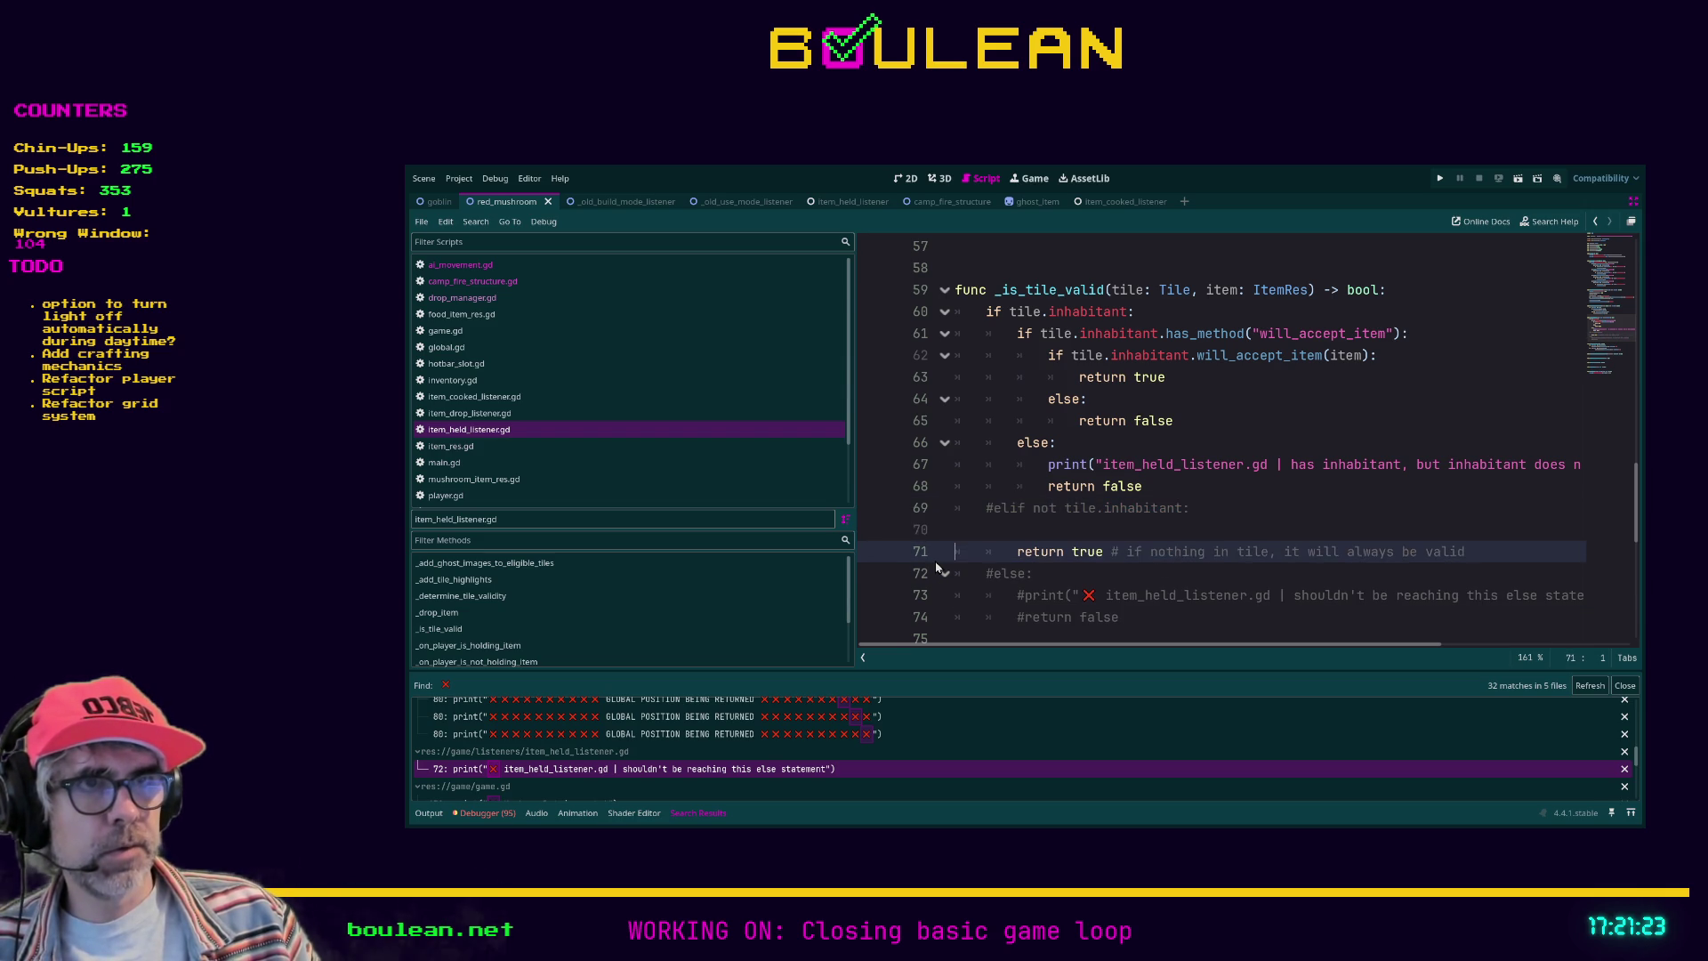
key(Up)
text(else)
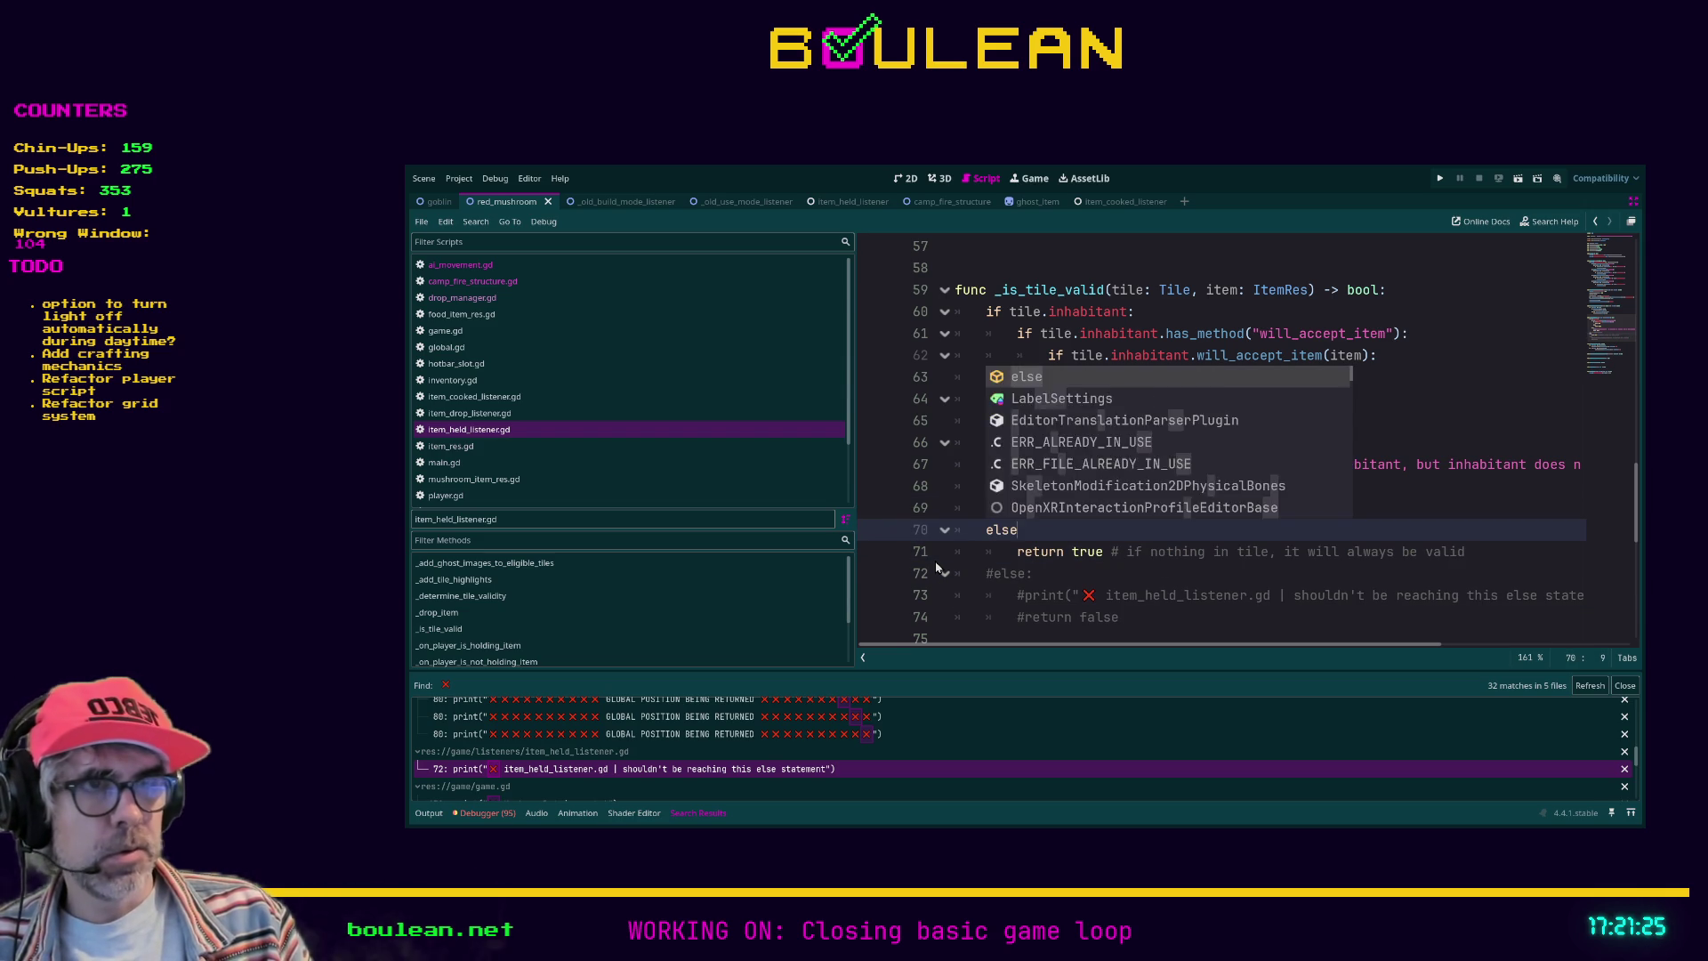
text(:)
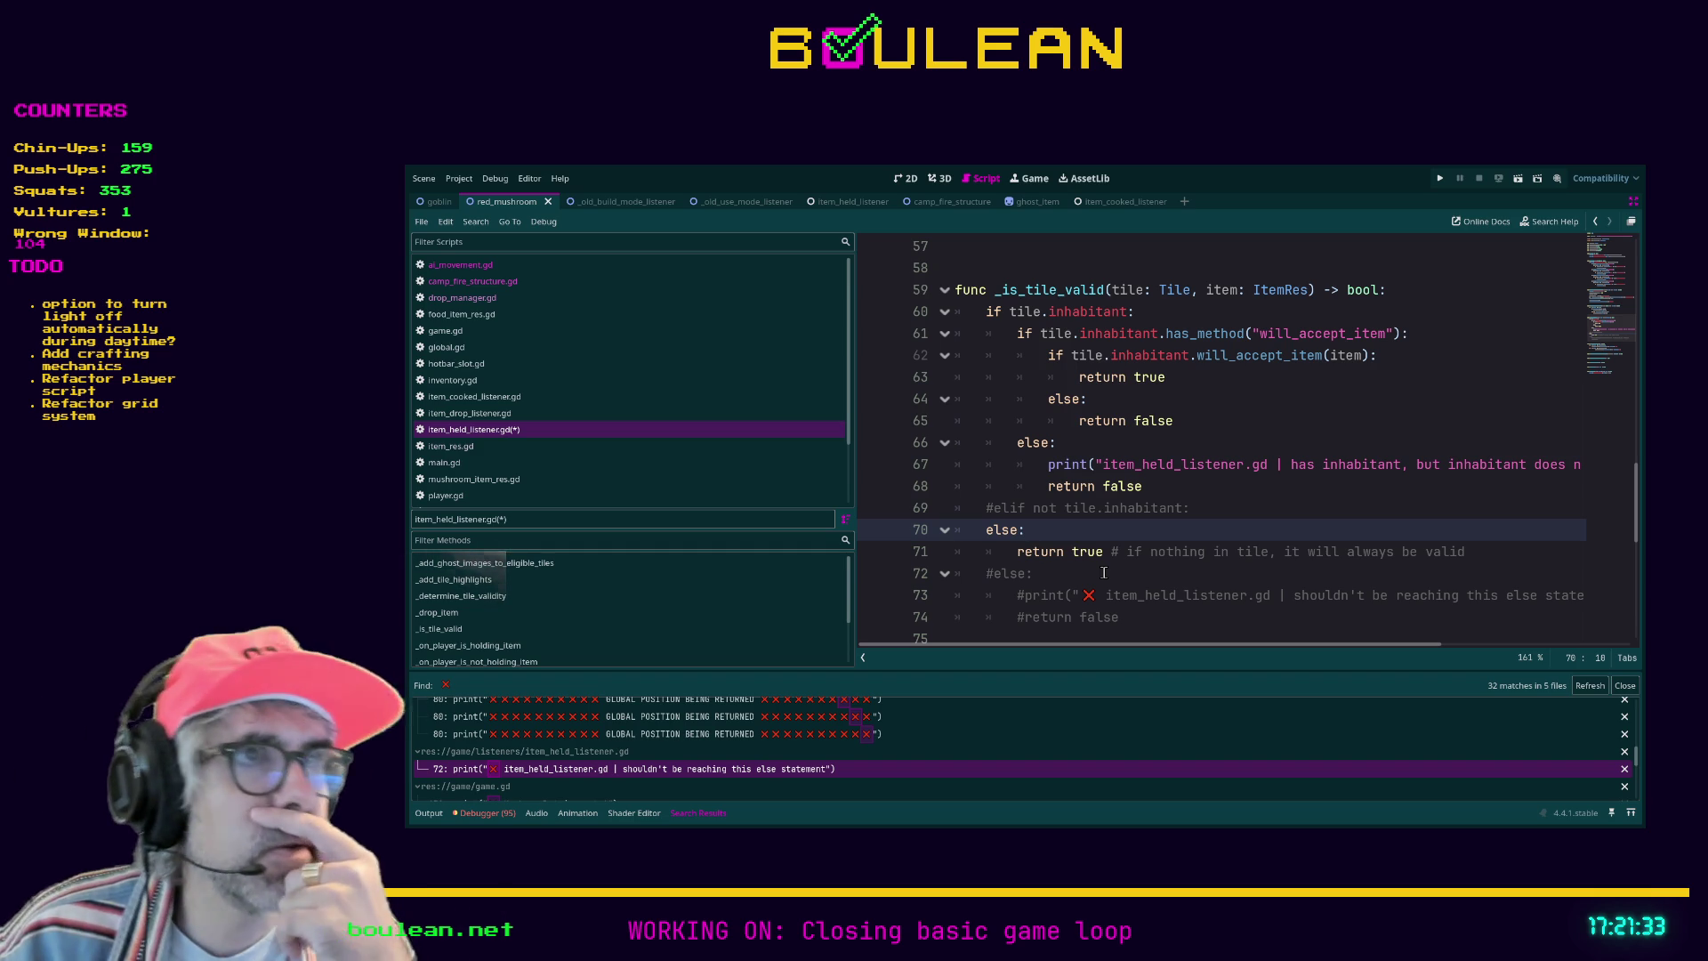
key(ctrl+z)
key(ctrl+z)
key(ctrl+z)
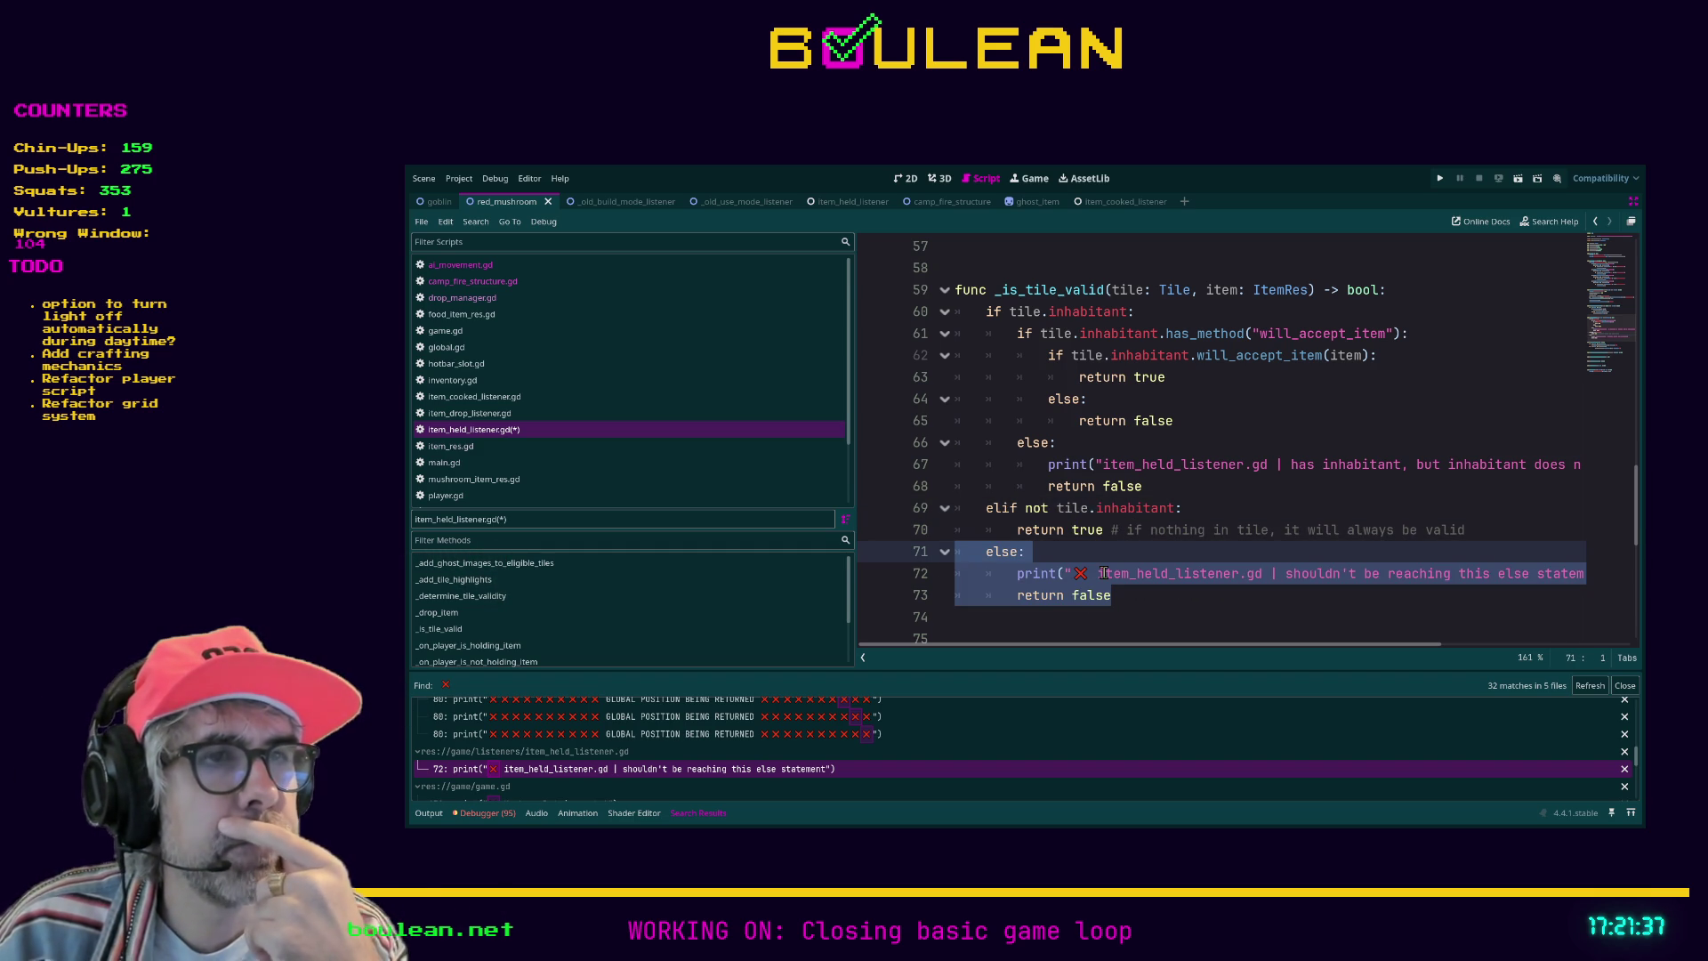
click(1097, 553)
key(ctrl+s)
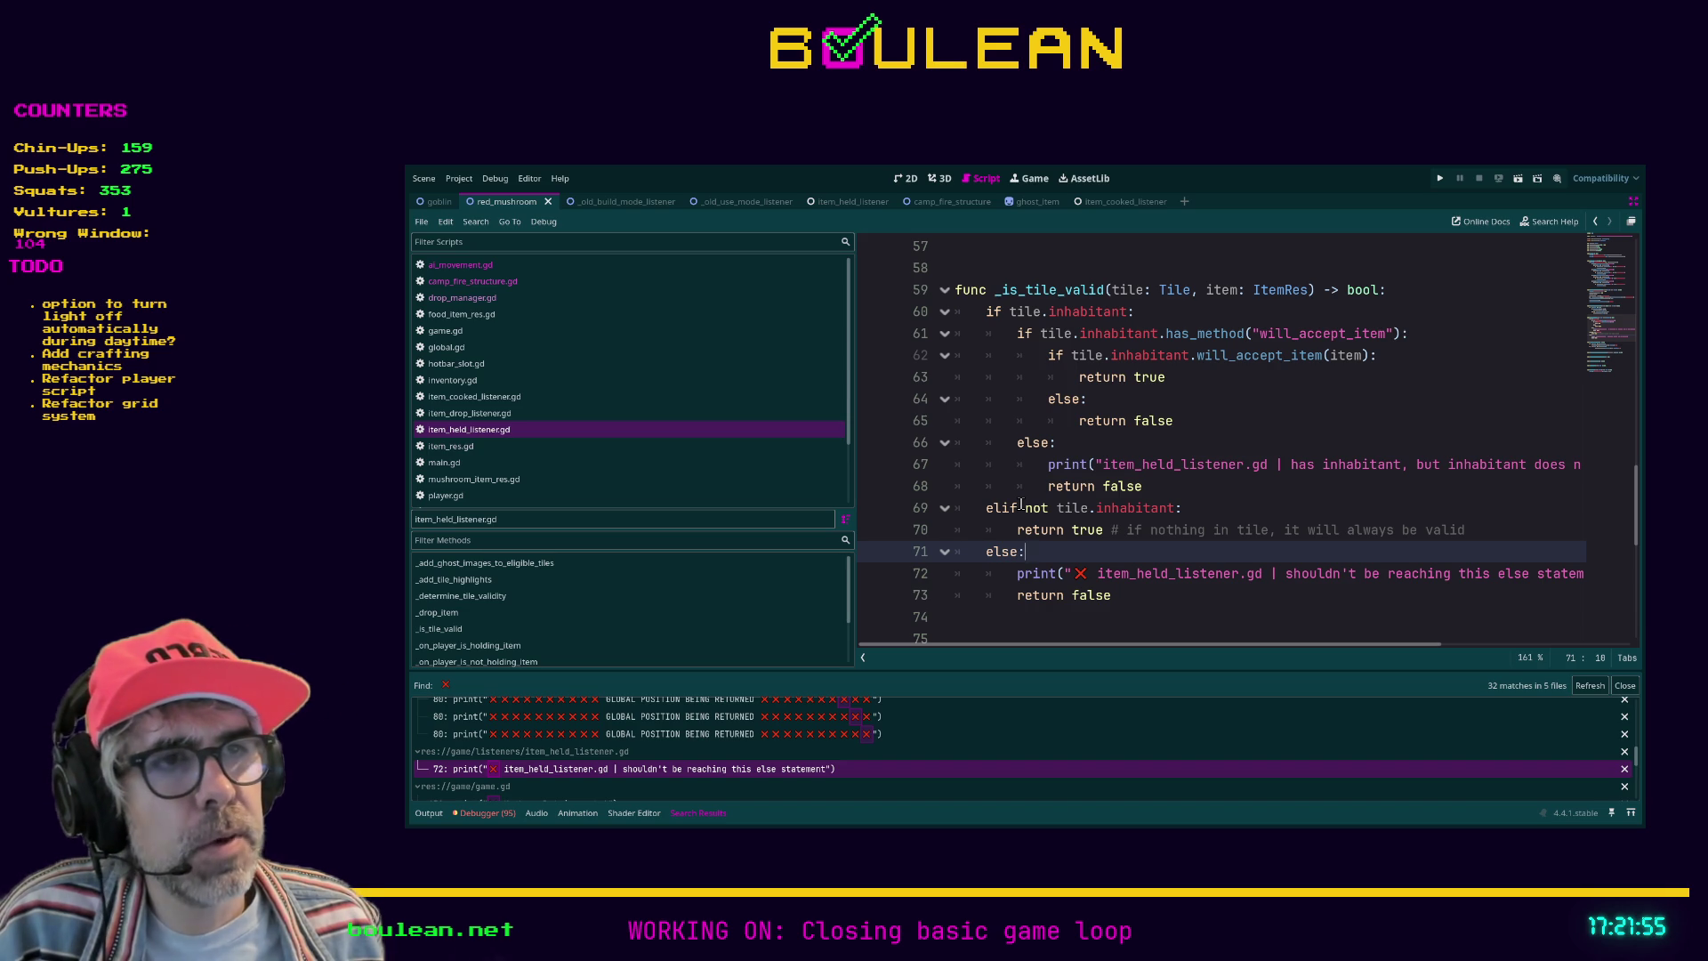
click(1144, 604)
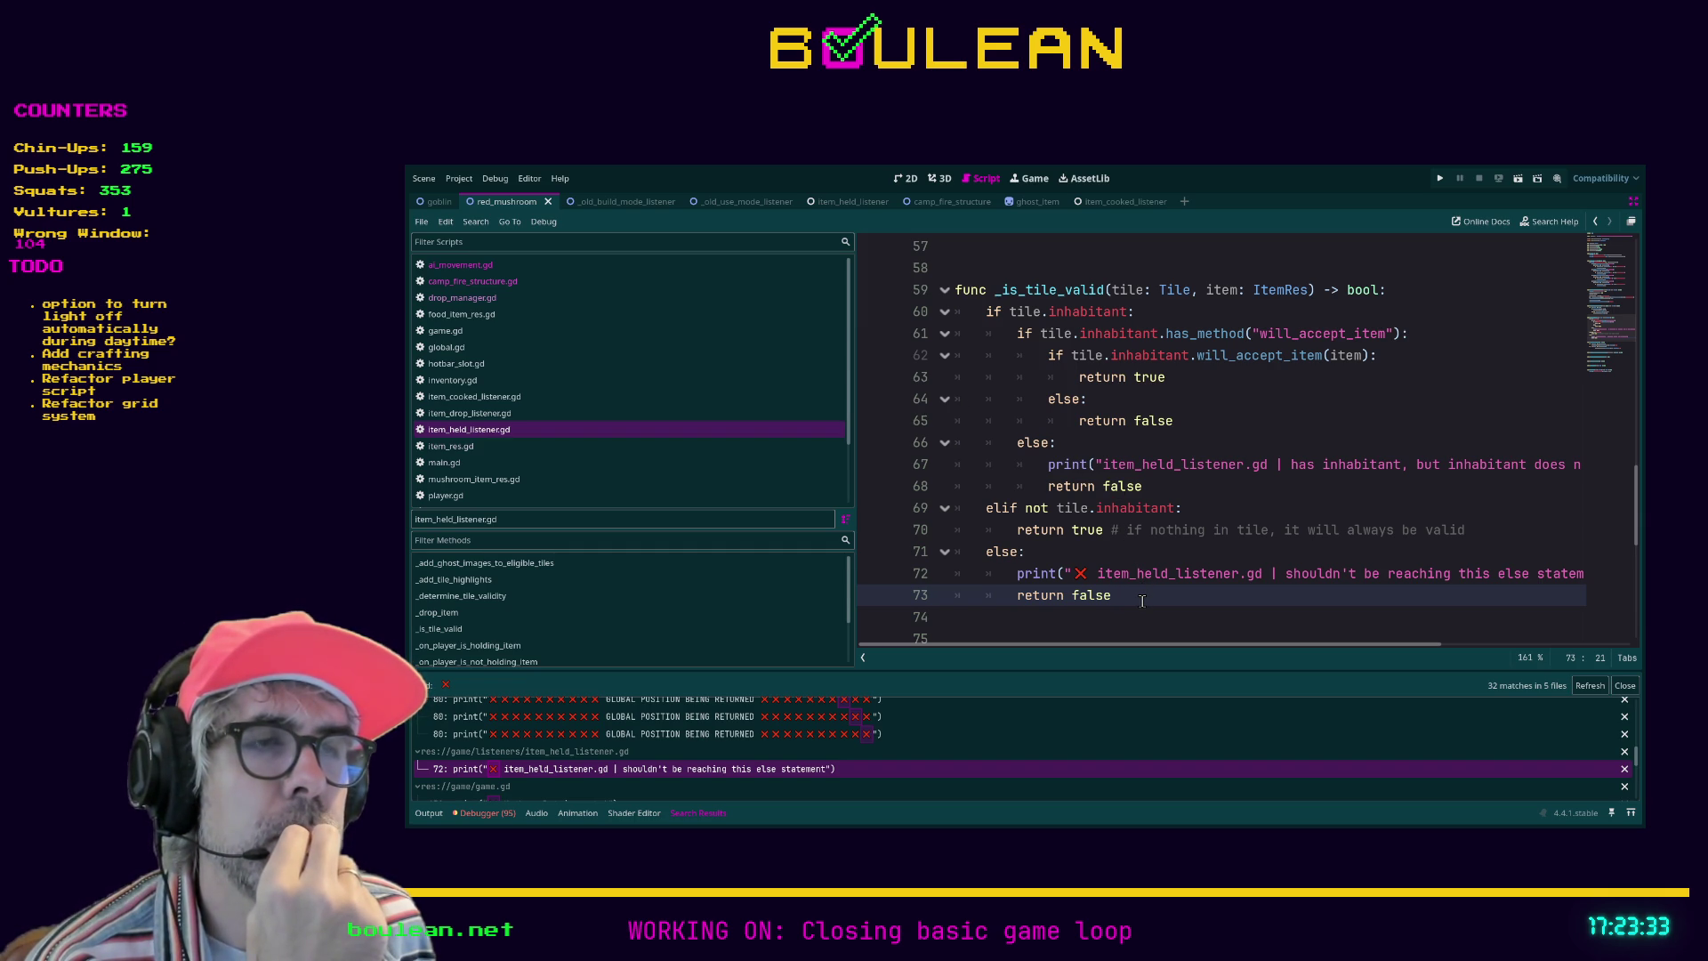
drag(1142, 600, 943, 556)
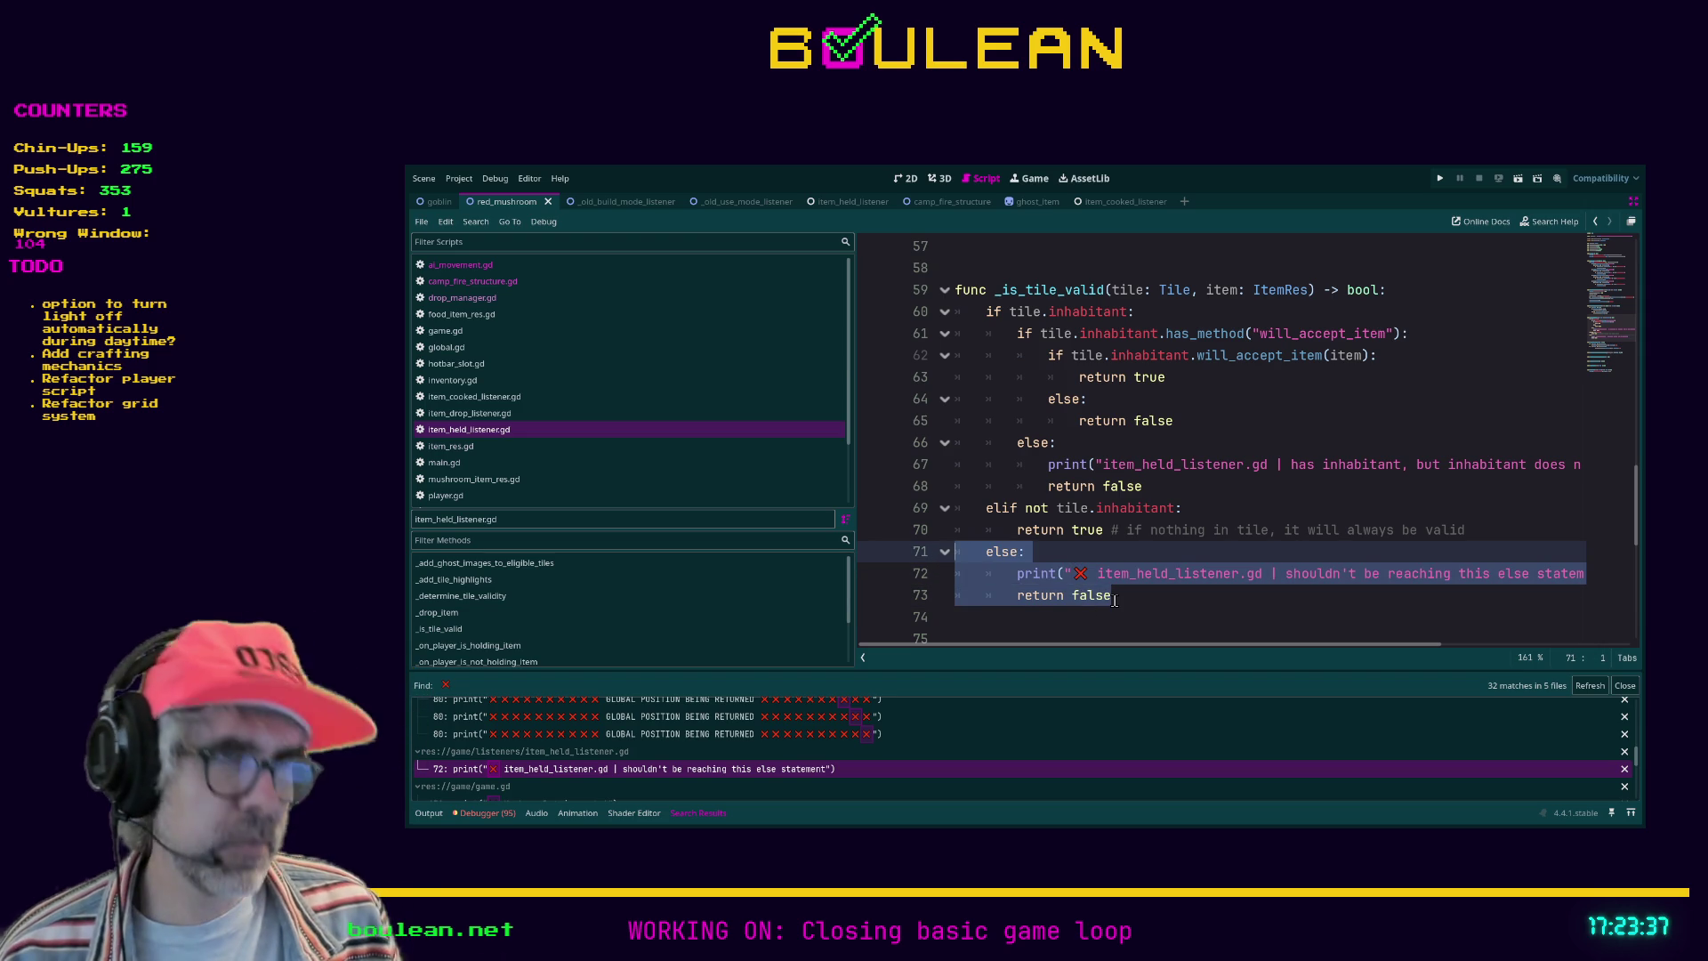
Step: Comment out the else branch and type asser(false) on a new line above it
key(ctrl+k)
key(Escape)
key(Return)
key(Up)
text(asser()
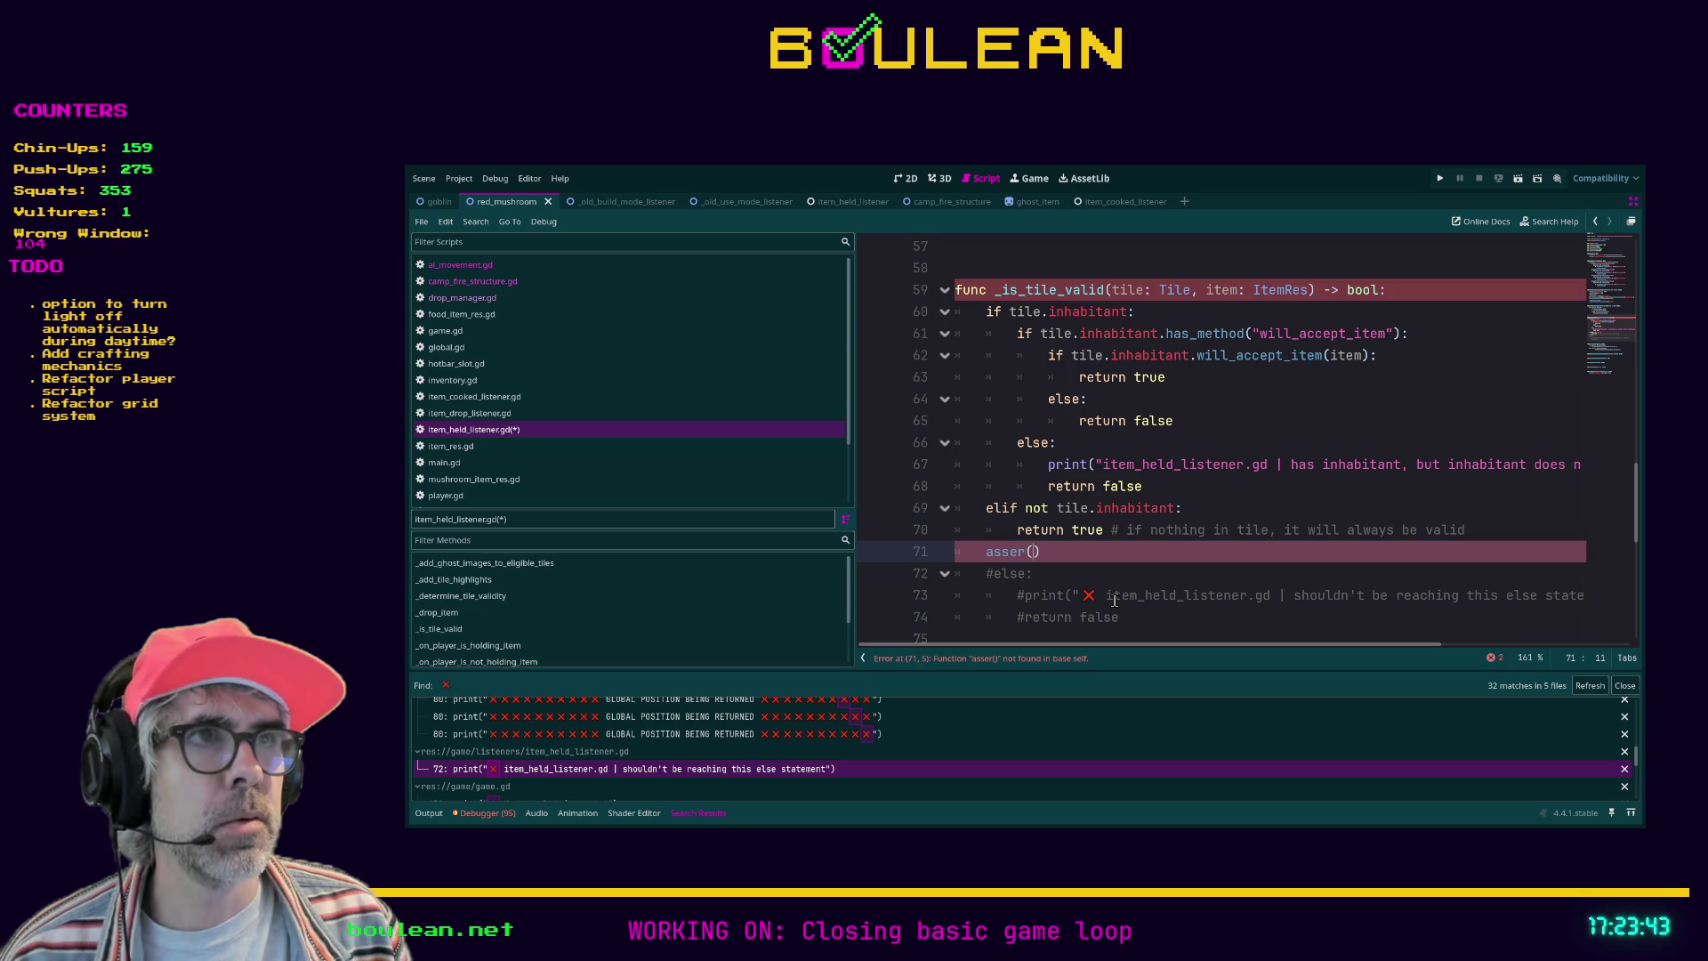
text(false)
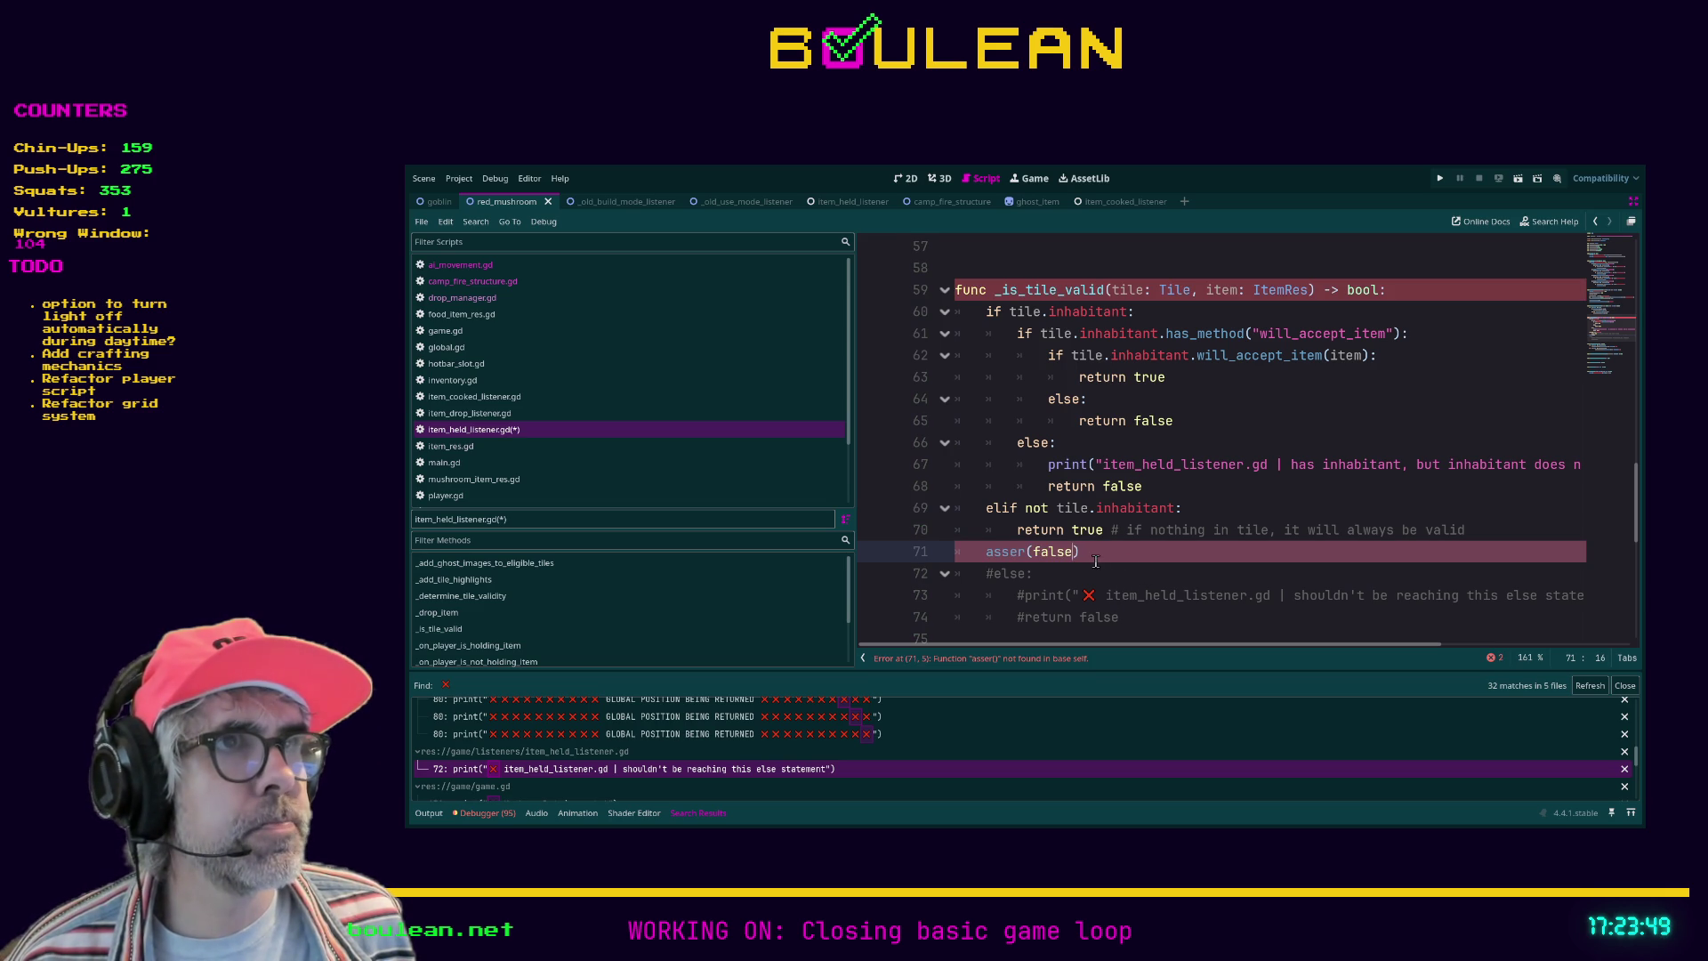
Step: Correct line 71 to assert(false) via autocomplete, fixing the 'fakse' typo
double_click(1057, 553)
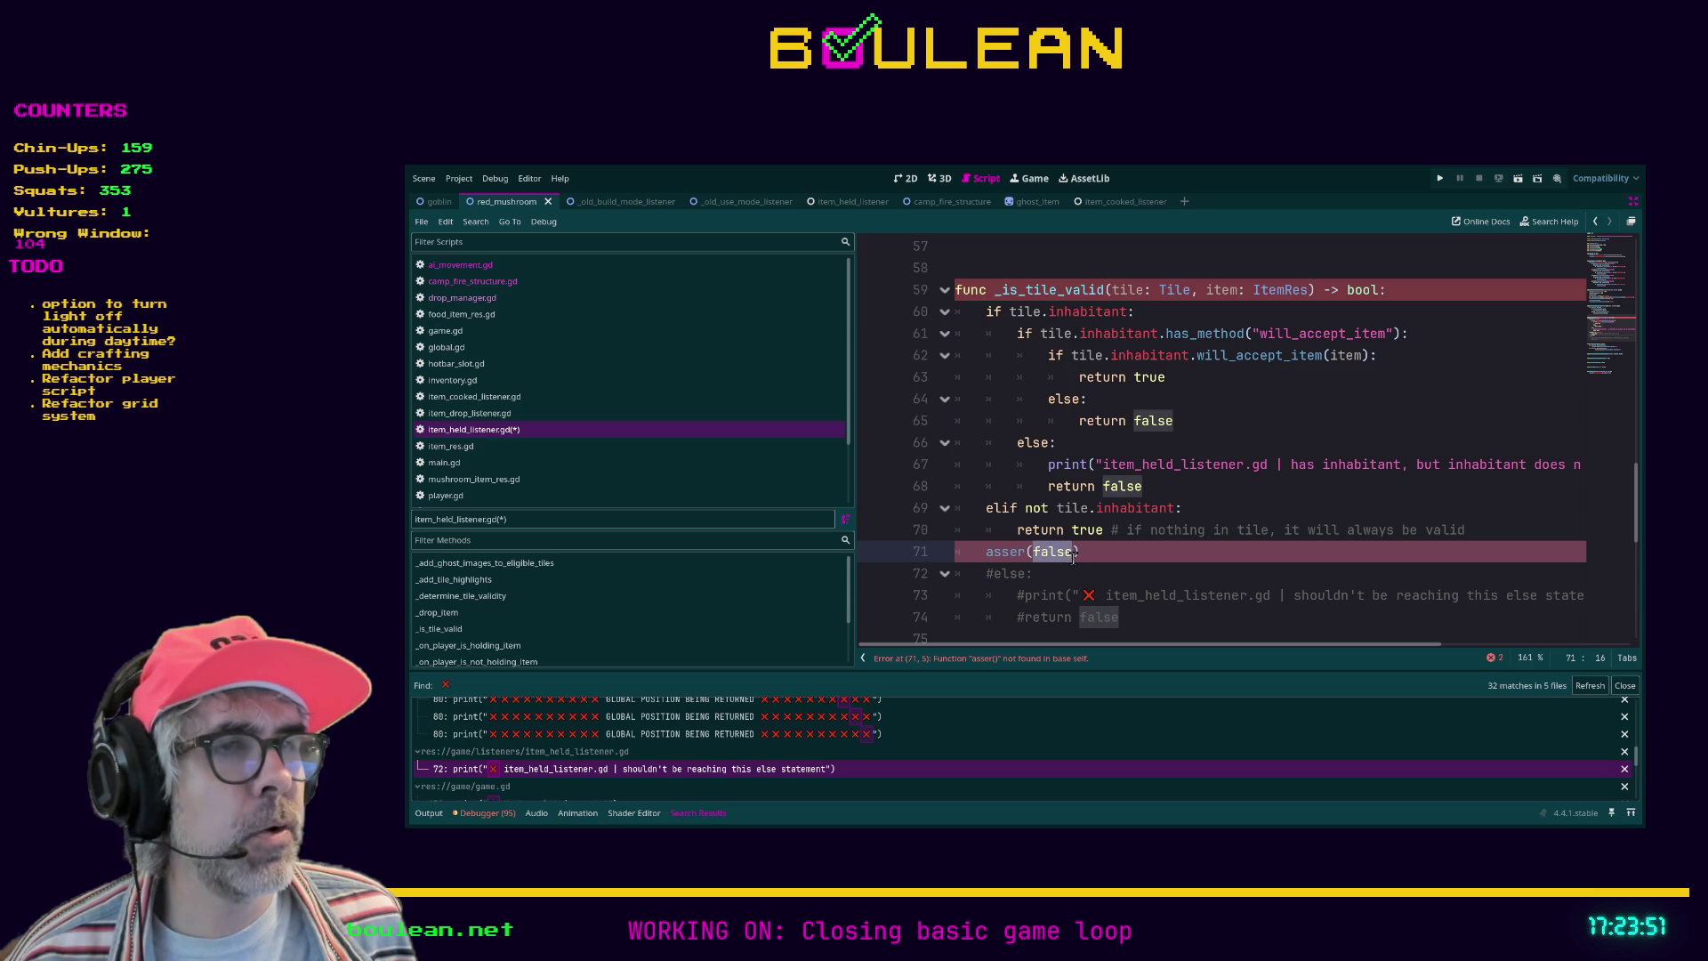
key(BackSpace)
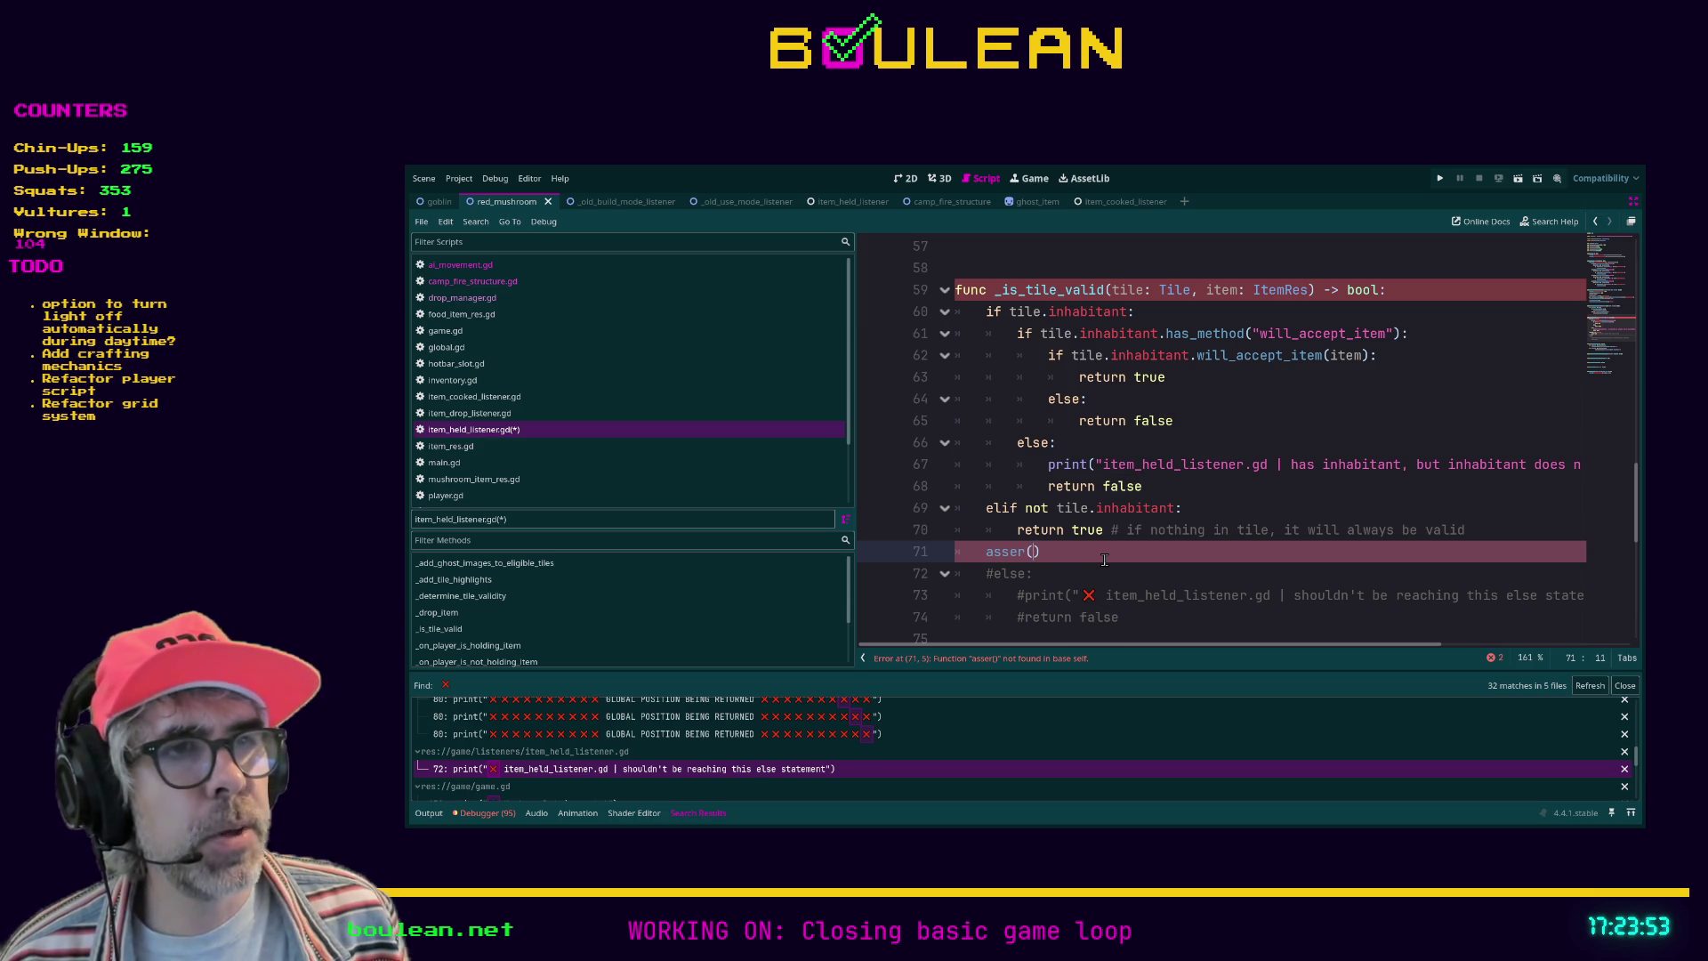
key(BackSpace)
key(BackSpace)
text(t)
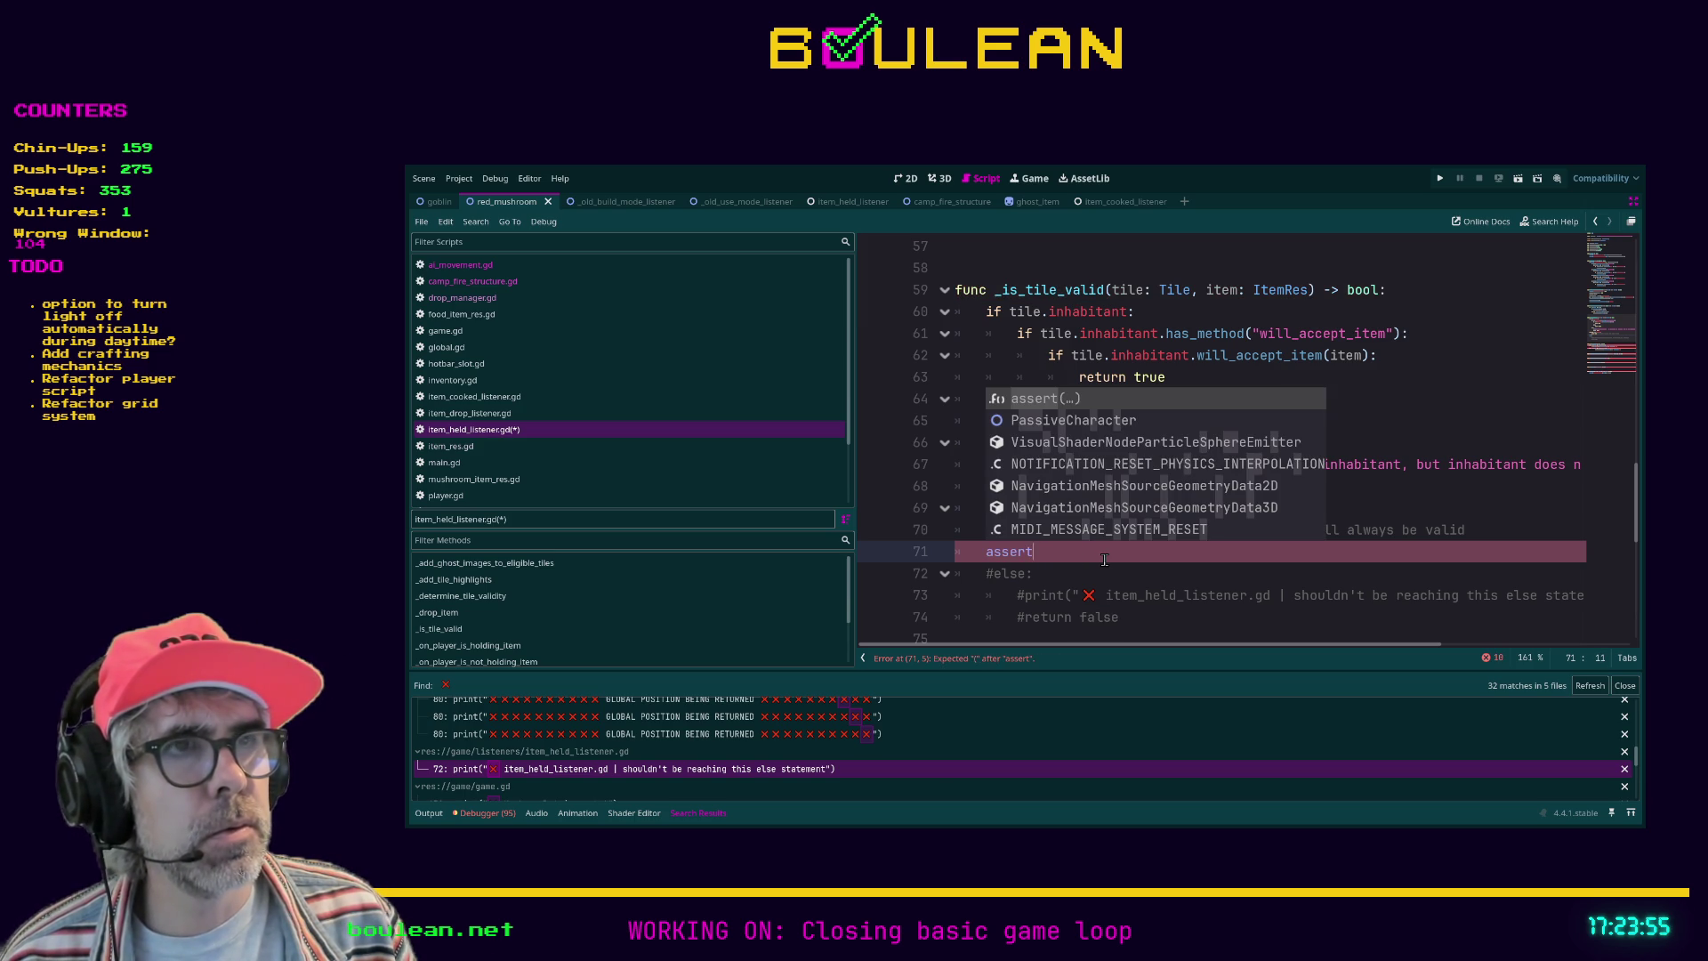
key(Return)
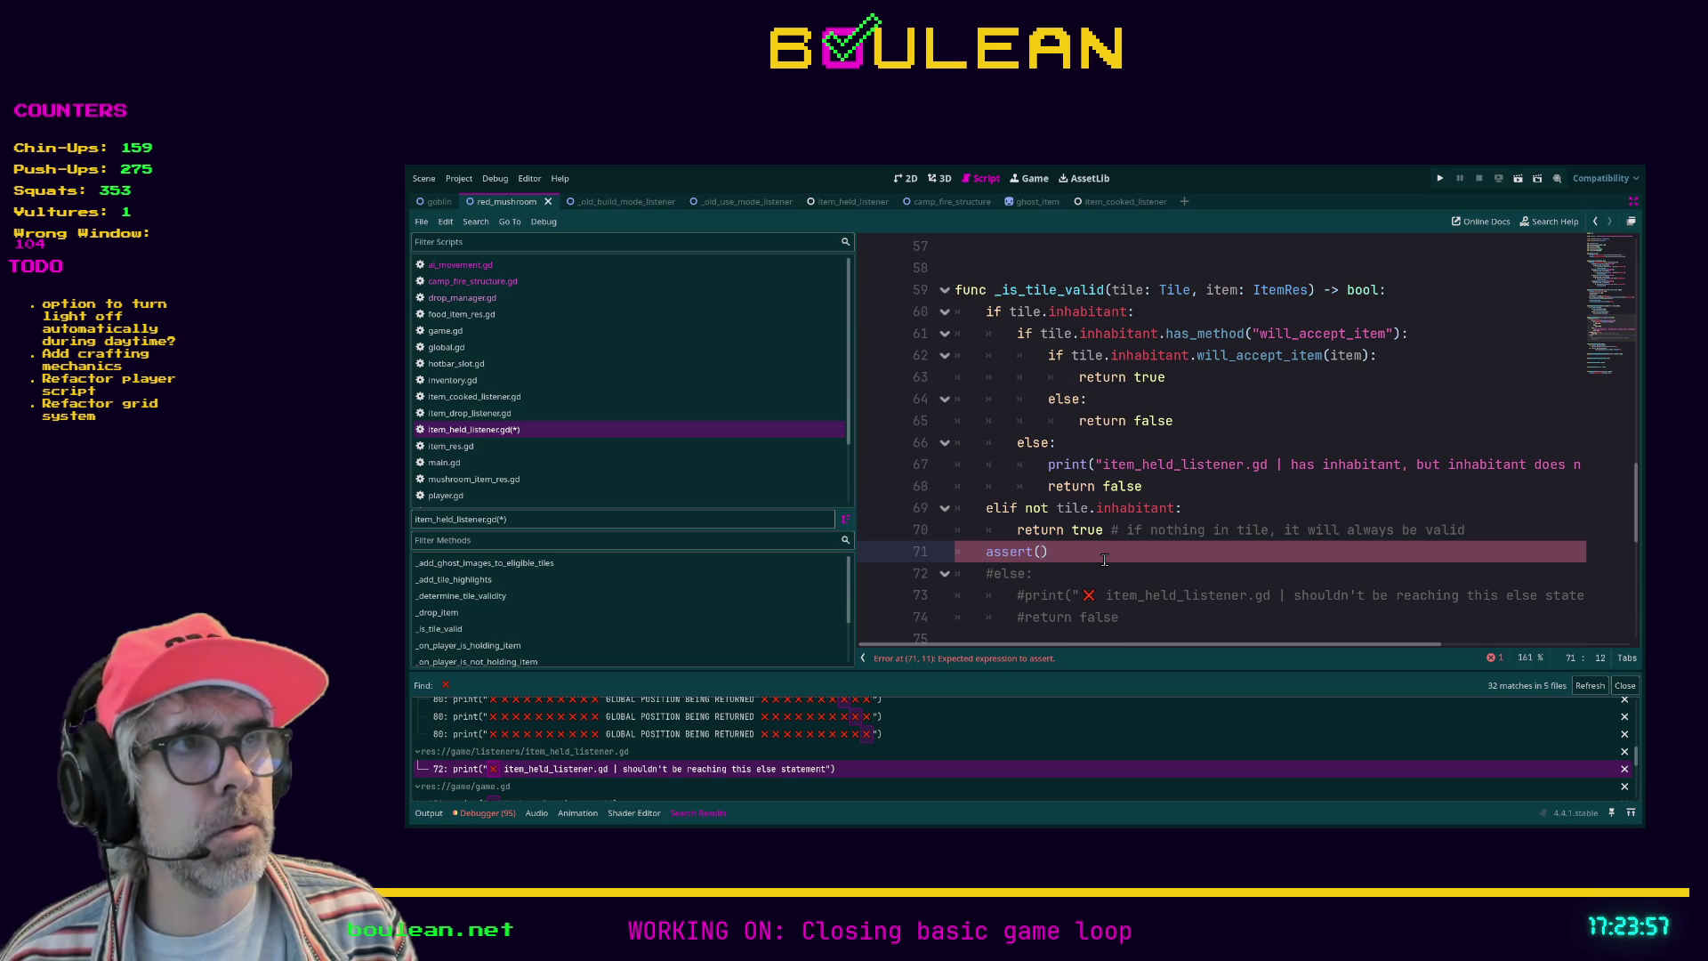
text(fakse)
key(BackSpace)
key(BackSpace)
key(BackSpace)
text(lse)
click(1123, 562)
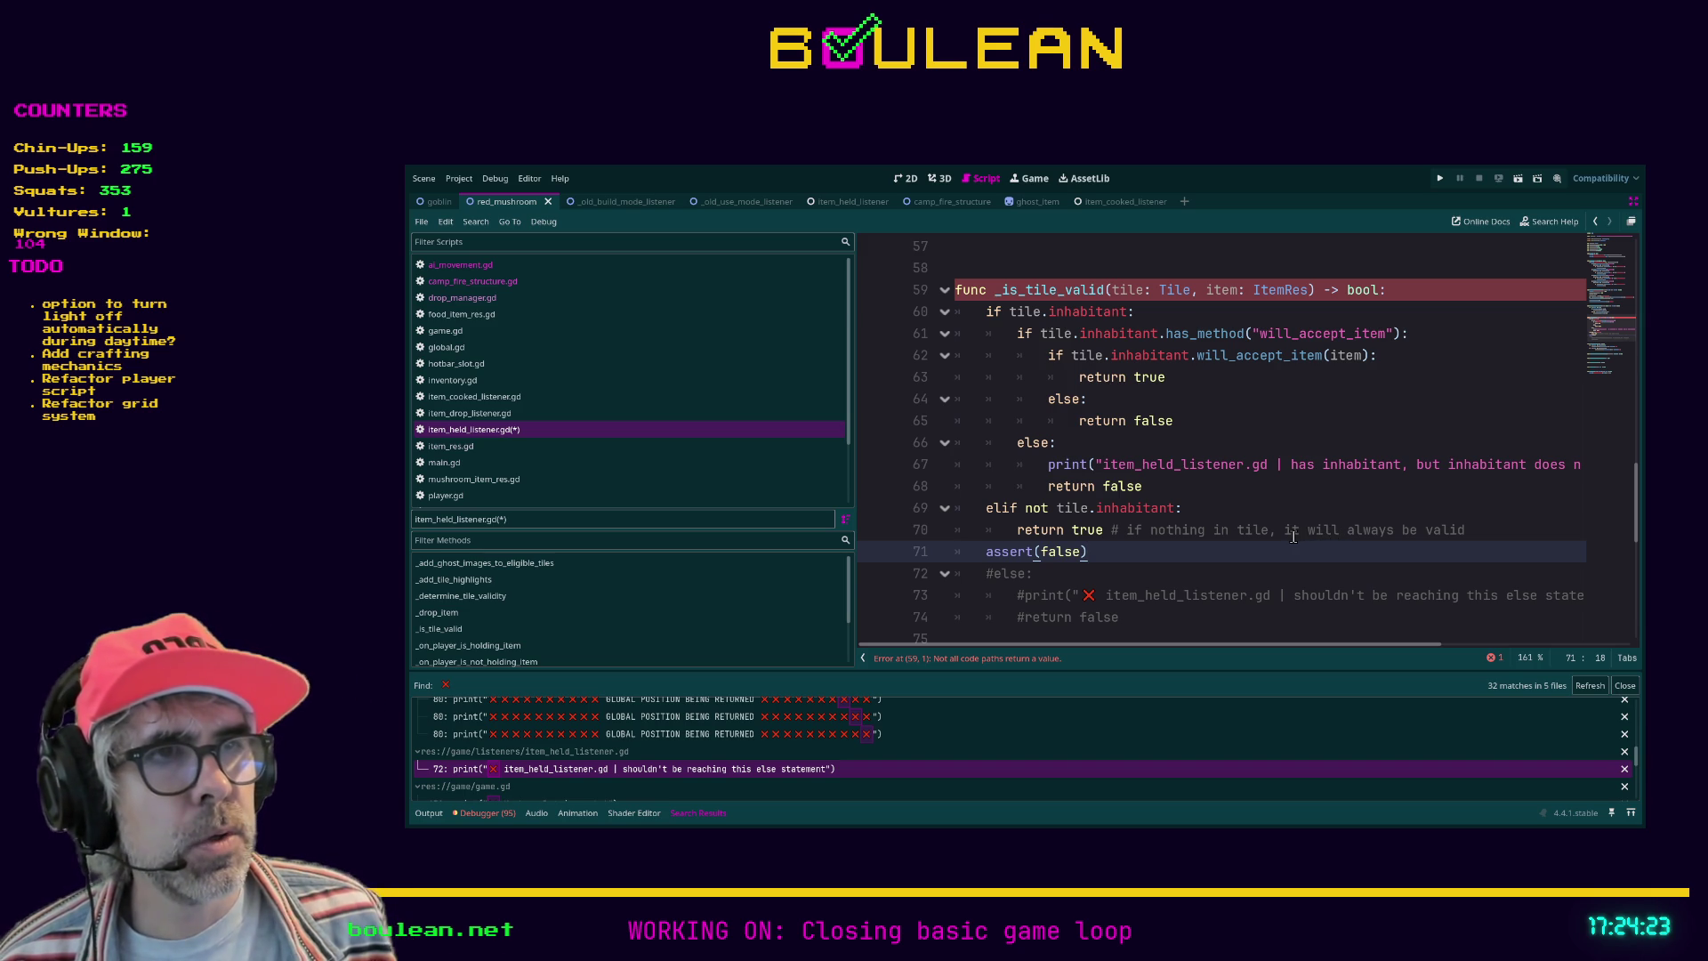
key(Up)
key(Up)
key(Down)
key(Down)
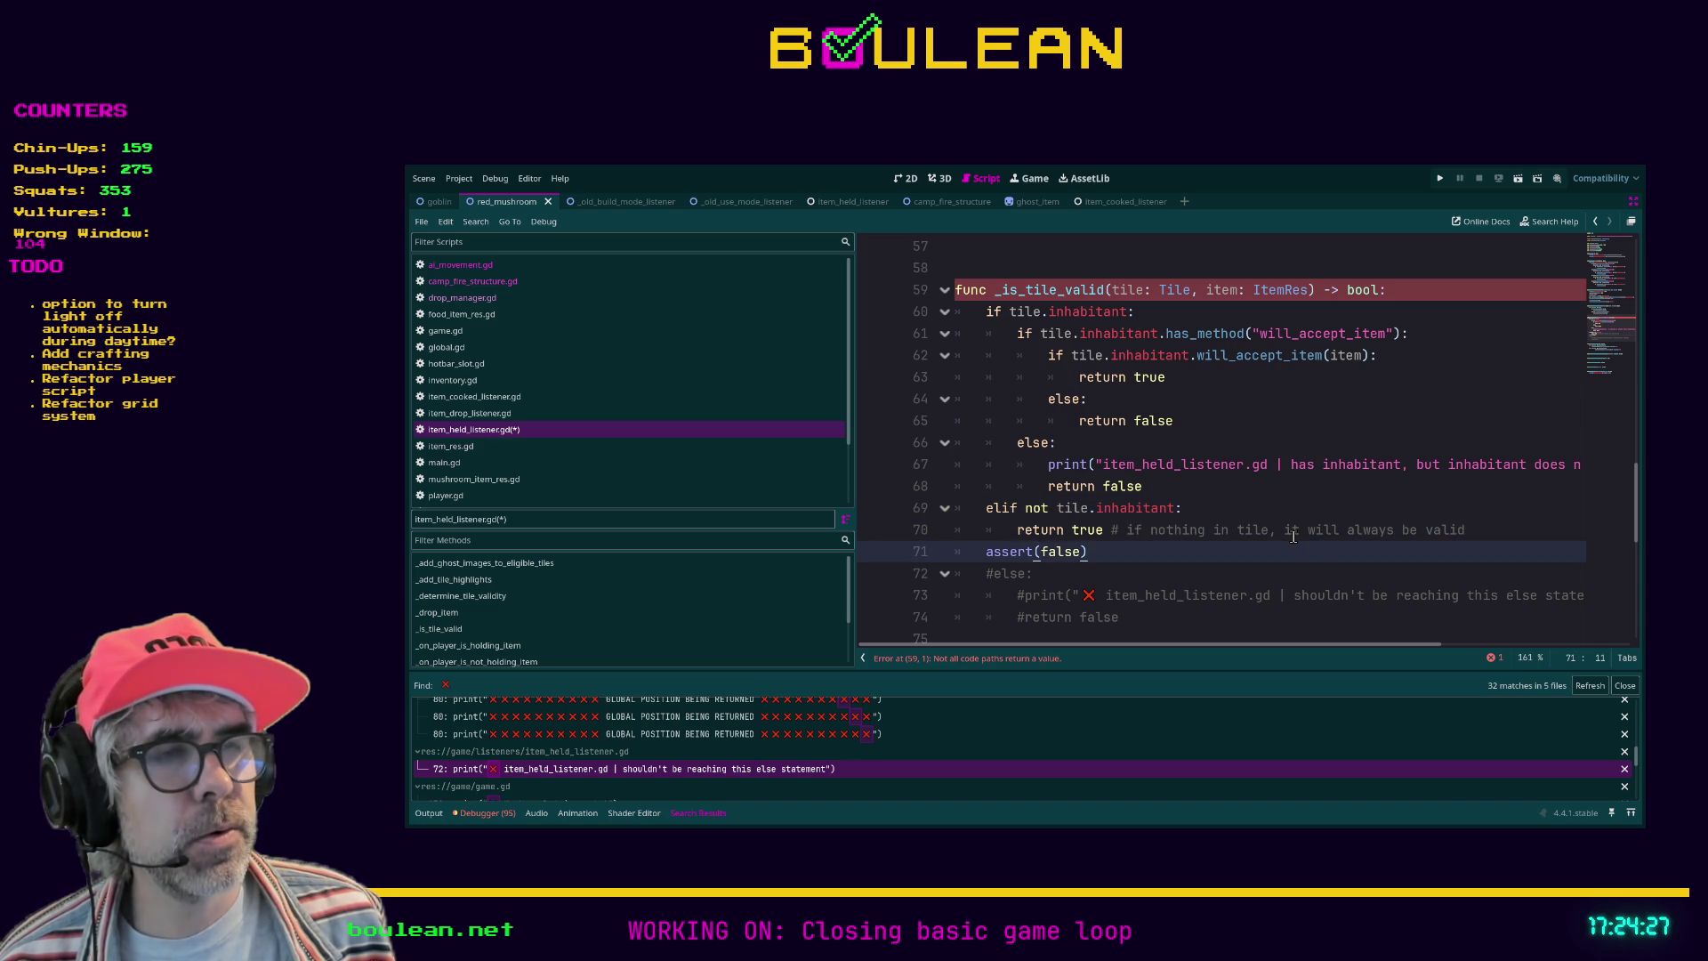
key(Left)
key(Left)
key(Left)
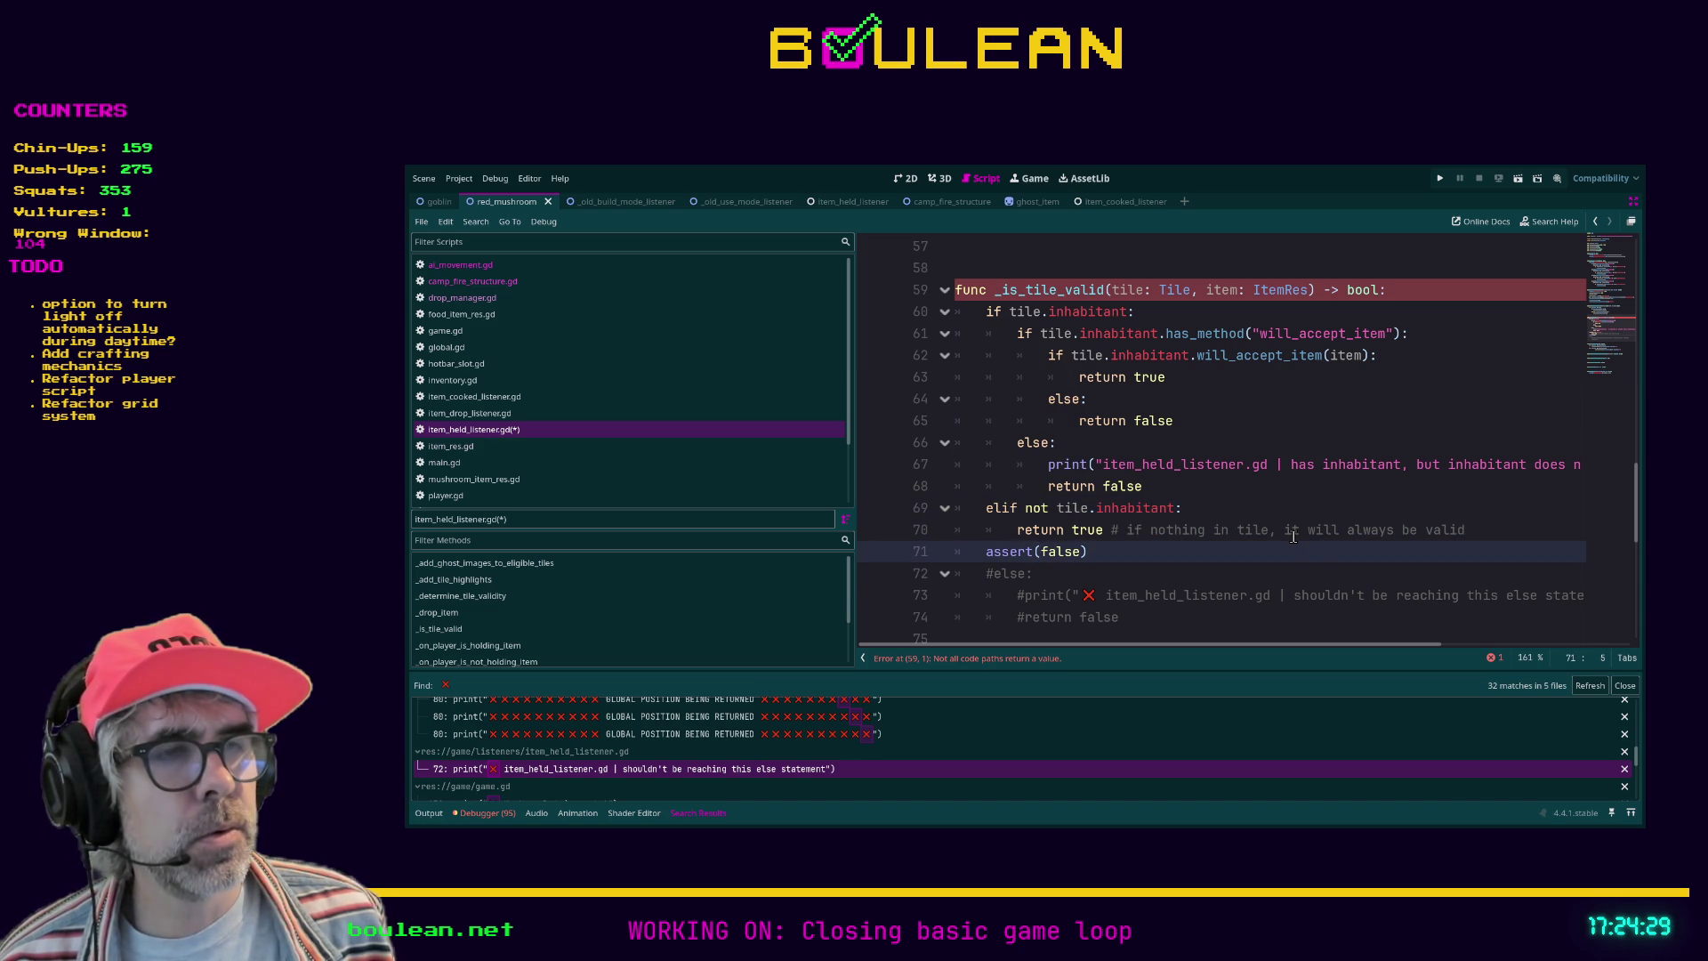
Step: Add 'return false' on a new line 72 after assert(false)
key(End)
key(Return)
text(re)
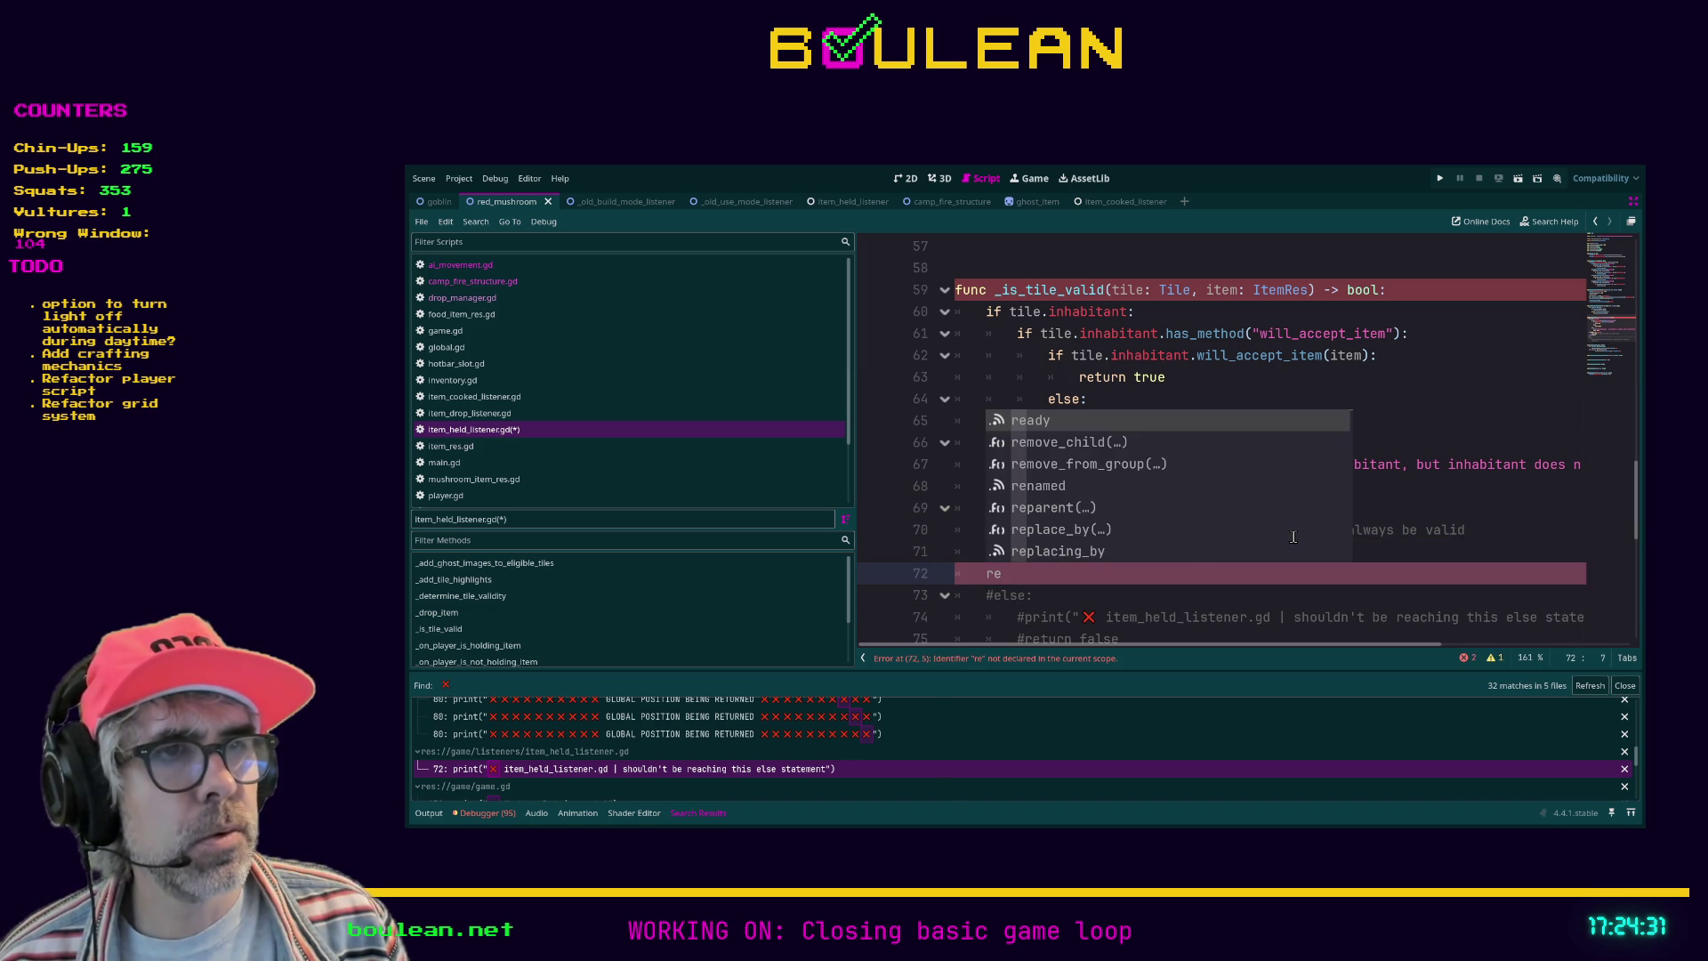
text(turn false)
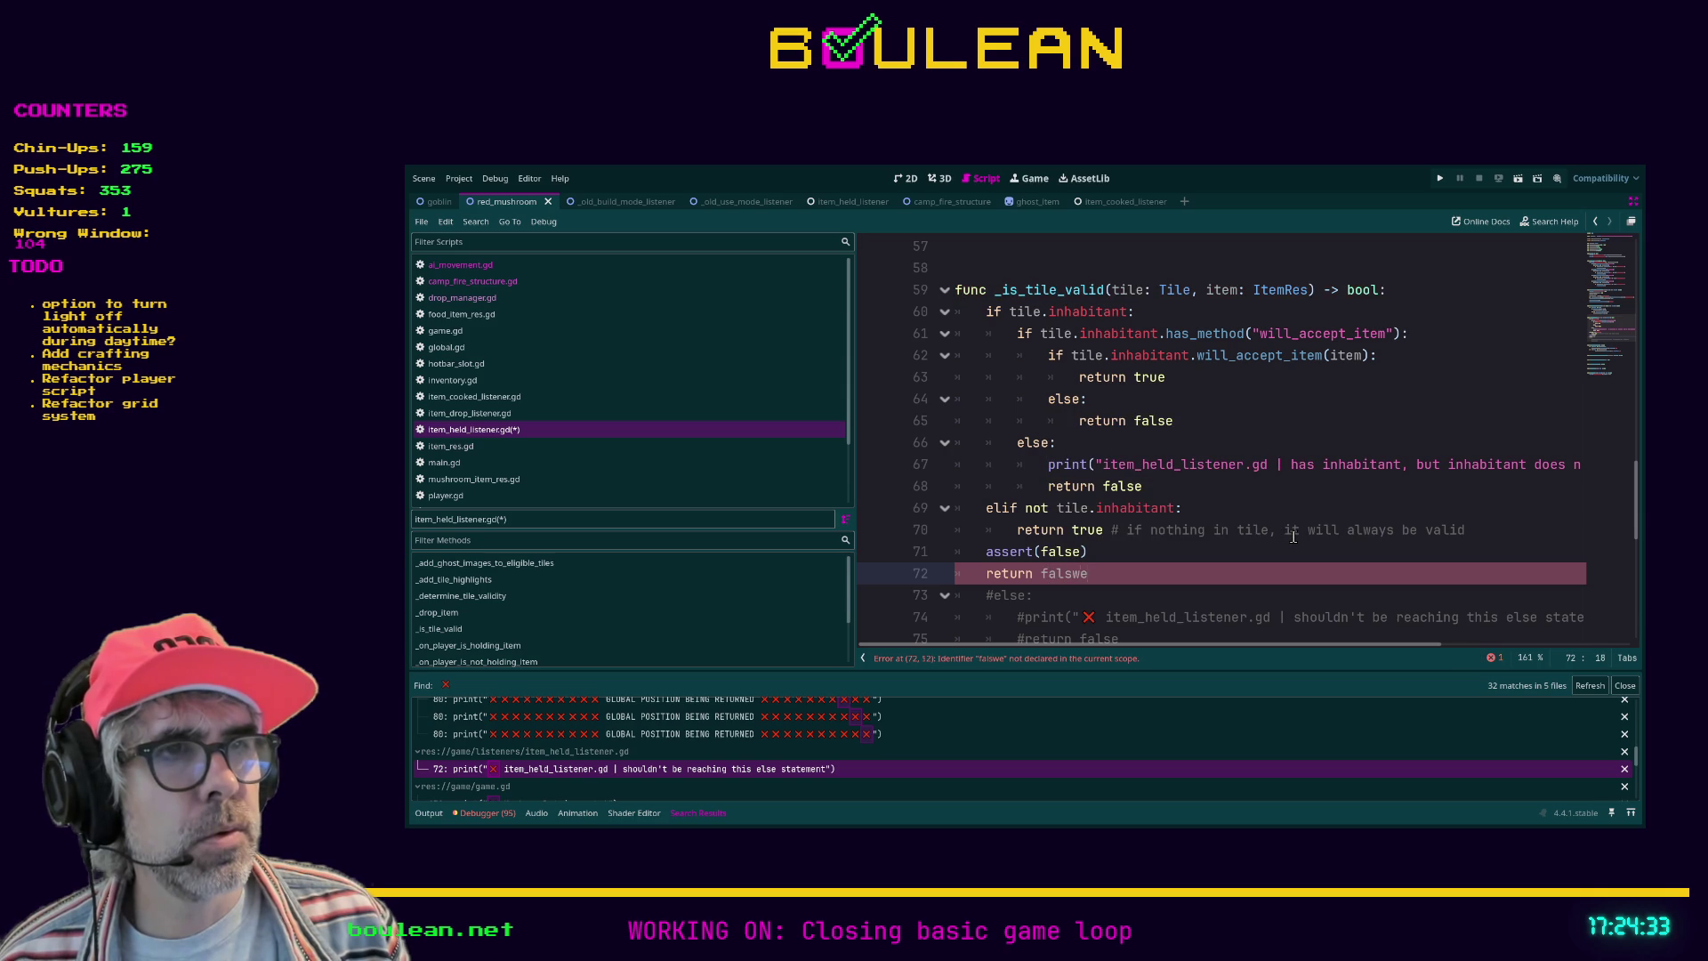
scroll(1292, 535, down, 1)
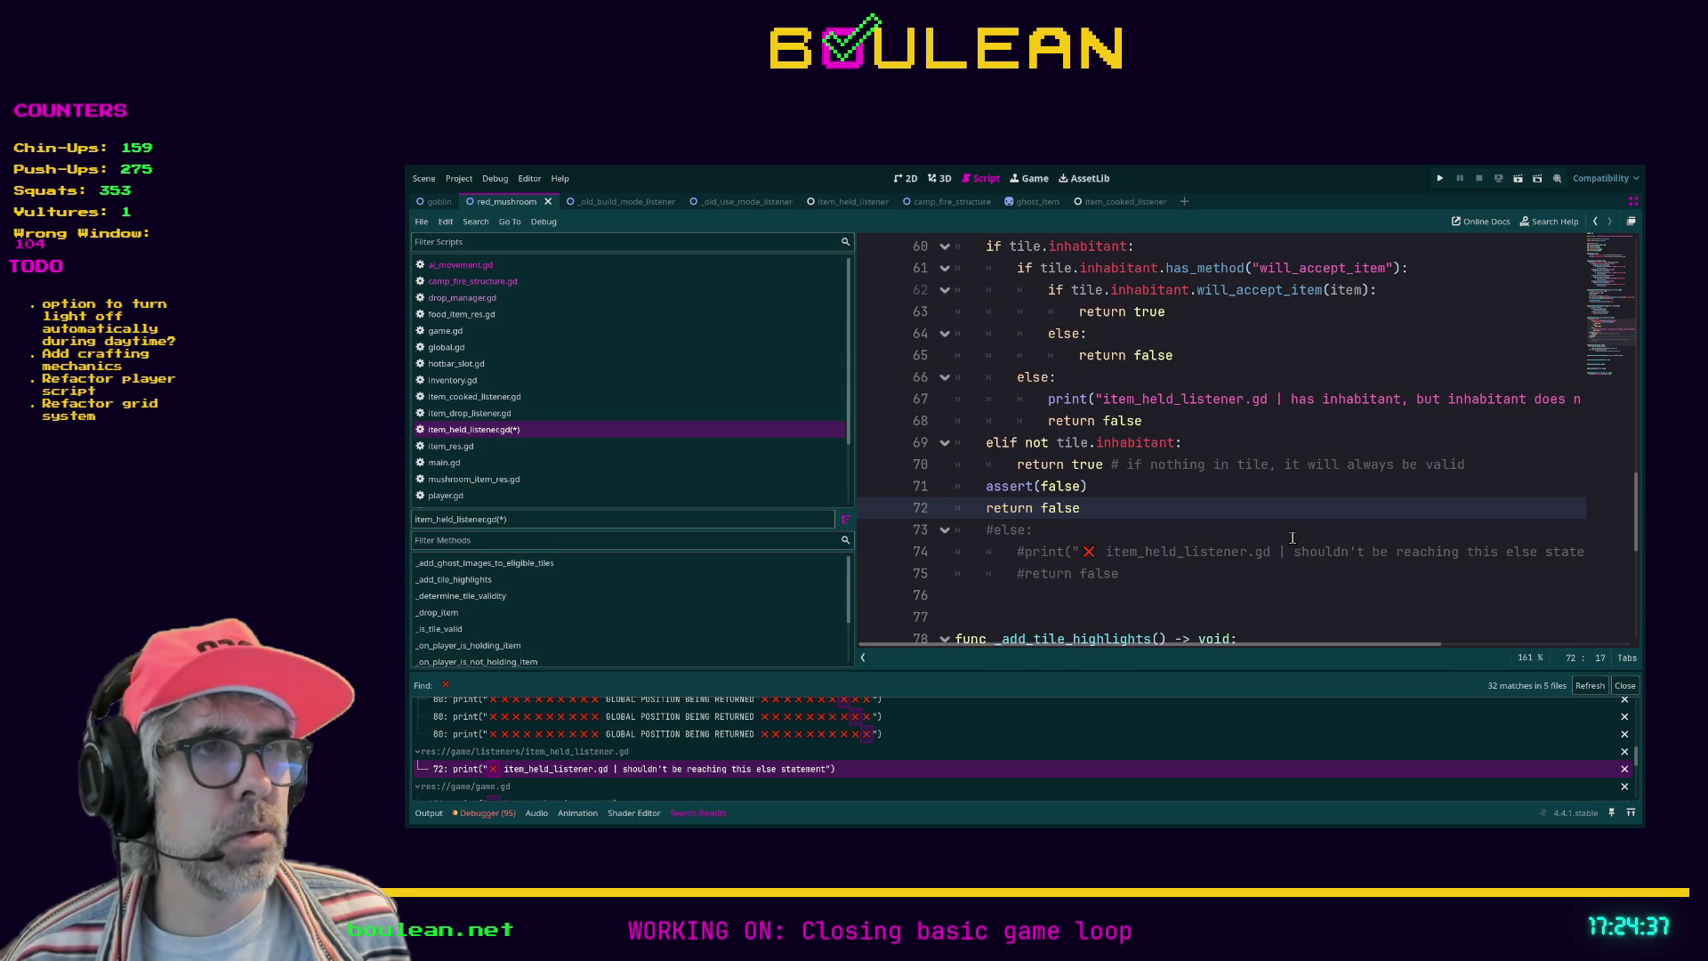
scroll(1264, 544, up, 1)
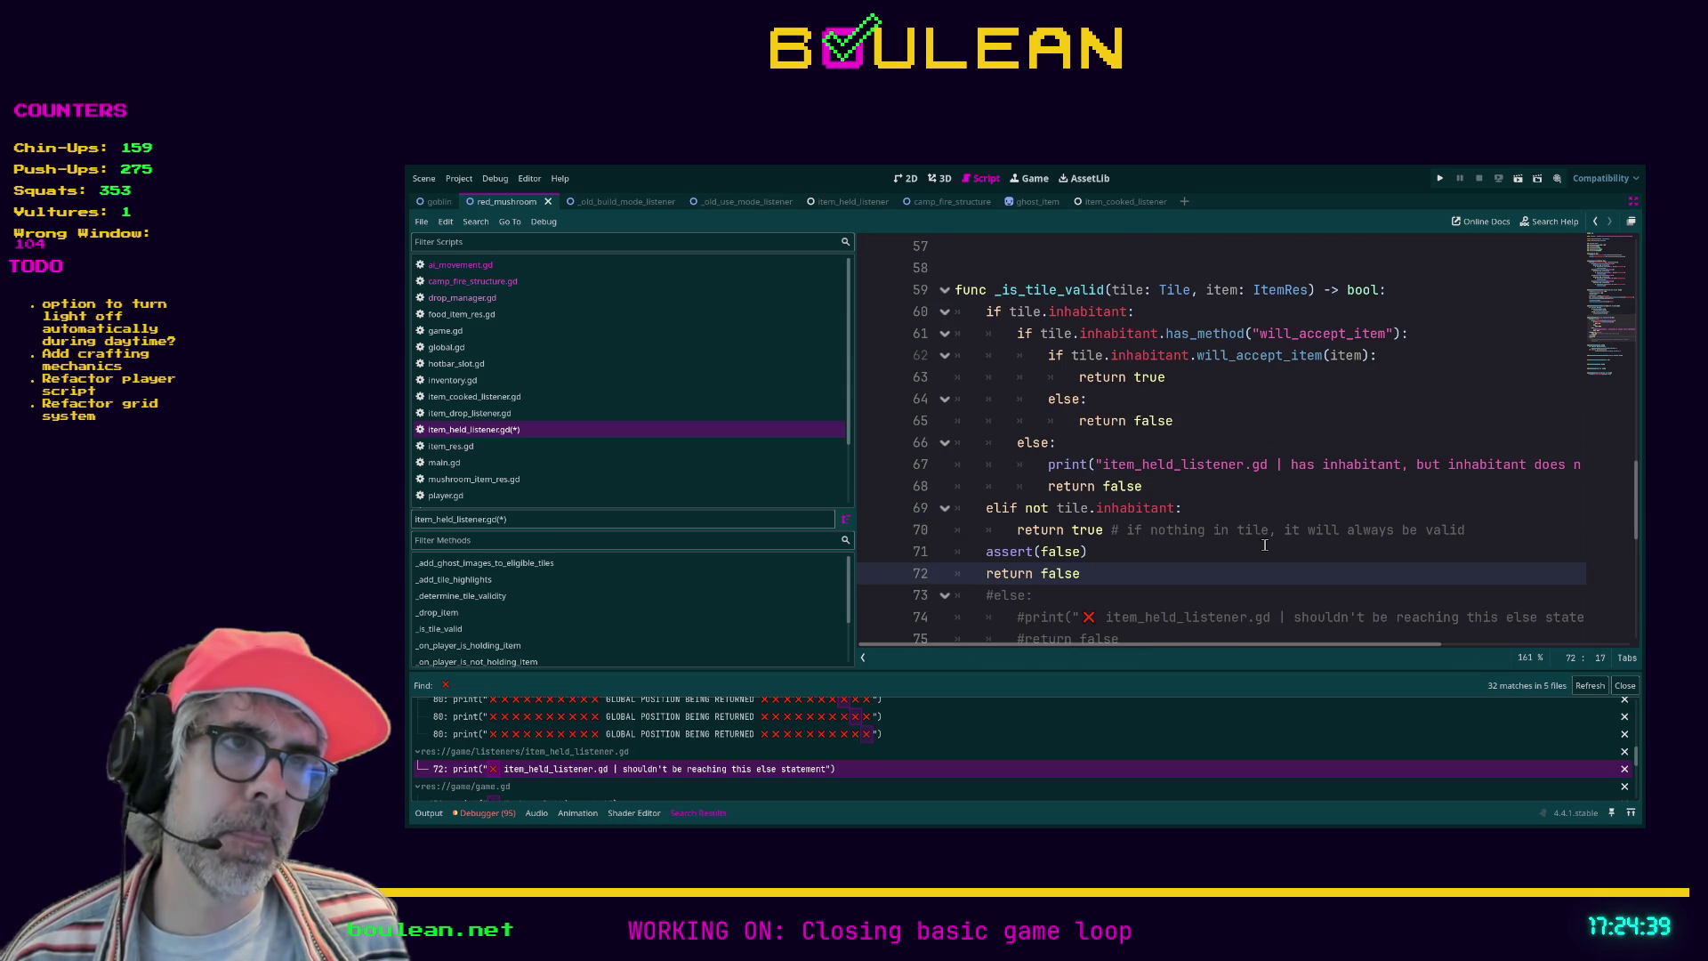
scroll(1264, 545, down, 1)
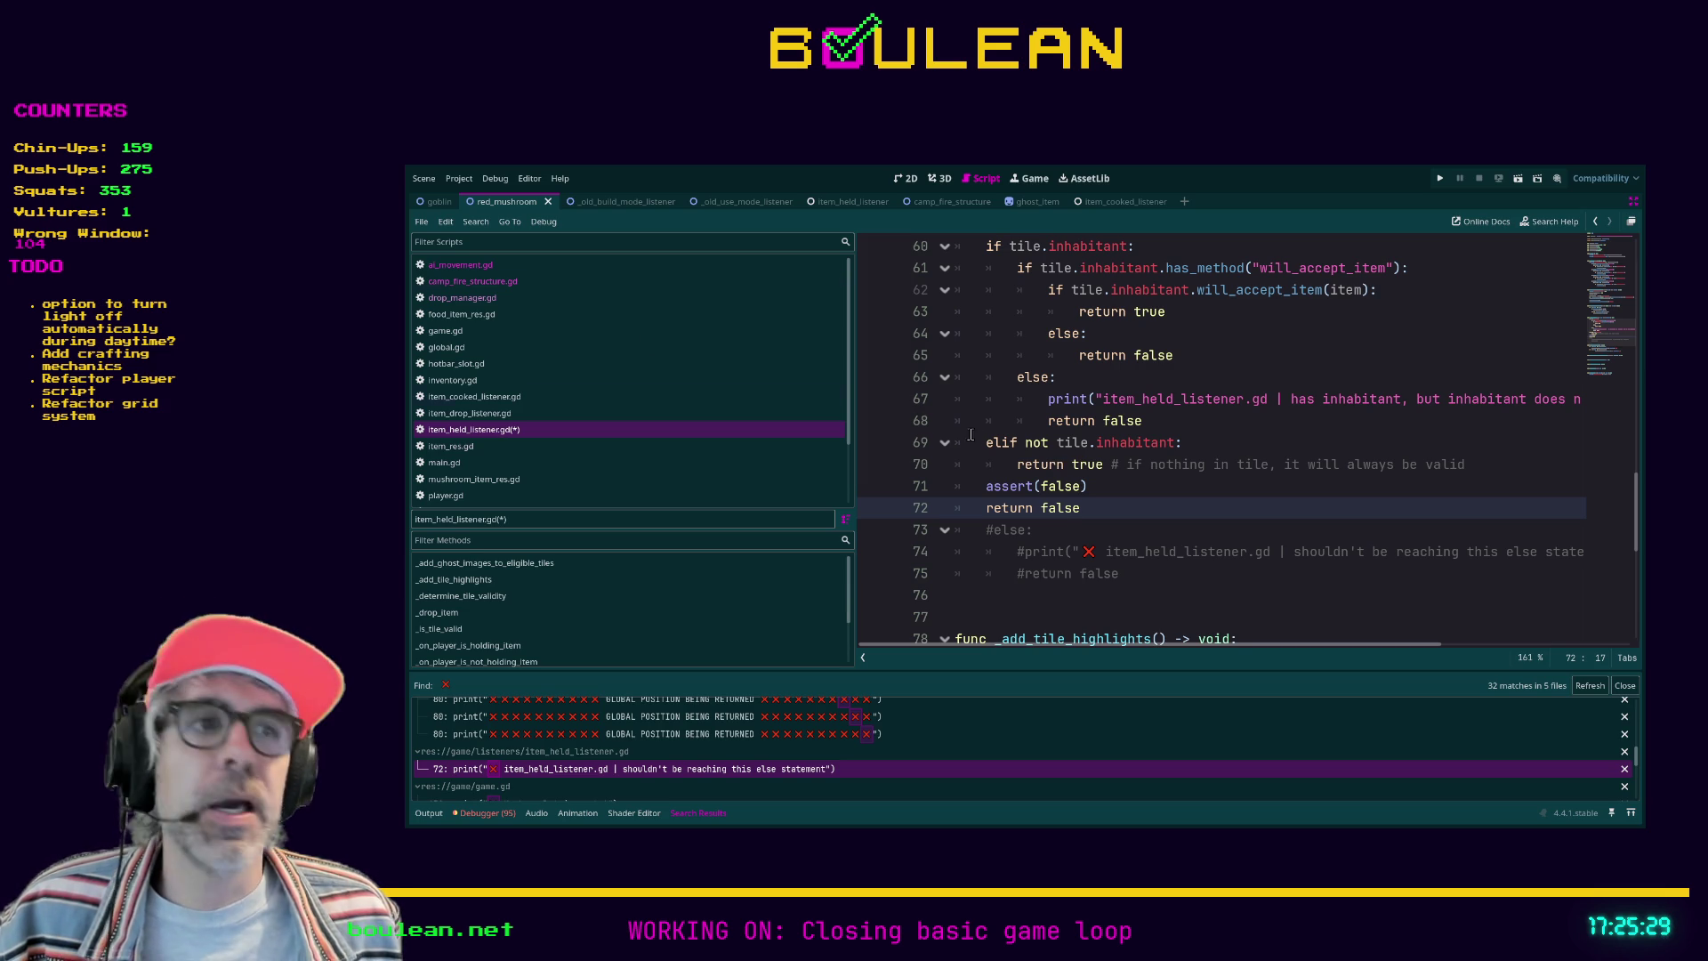
drag(1087, 486, 989, 486)
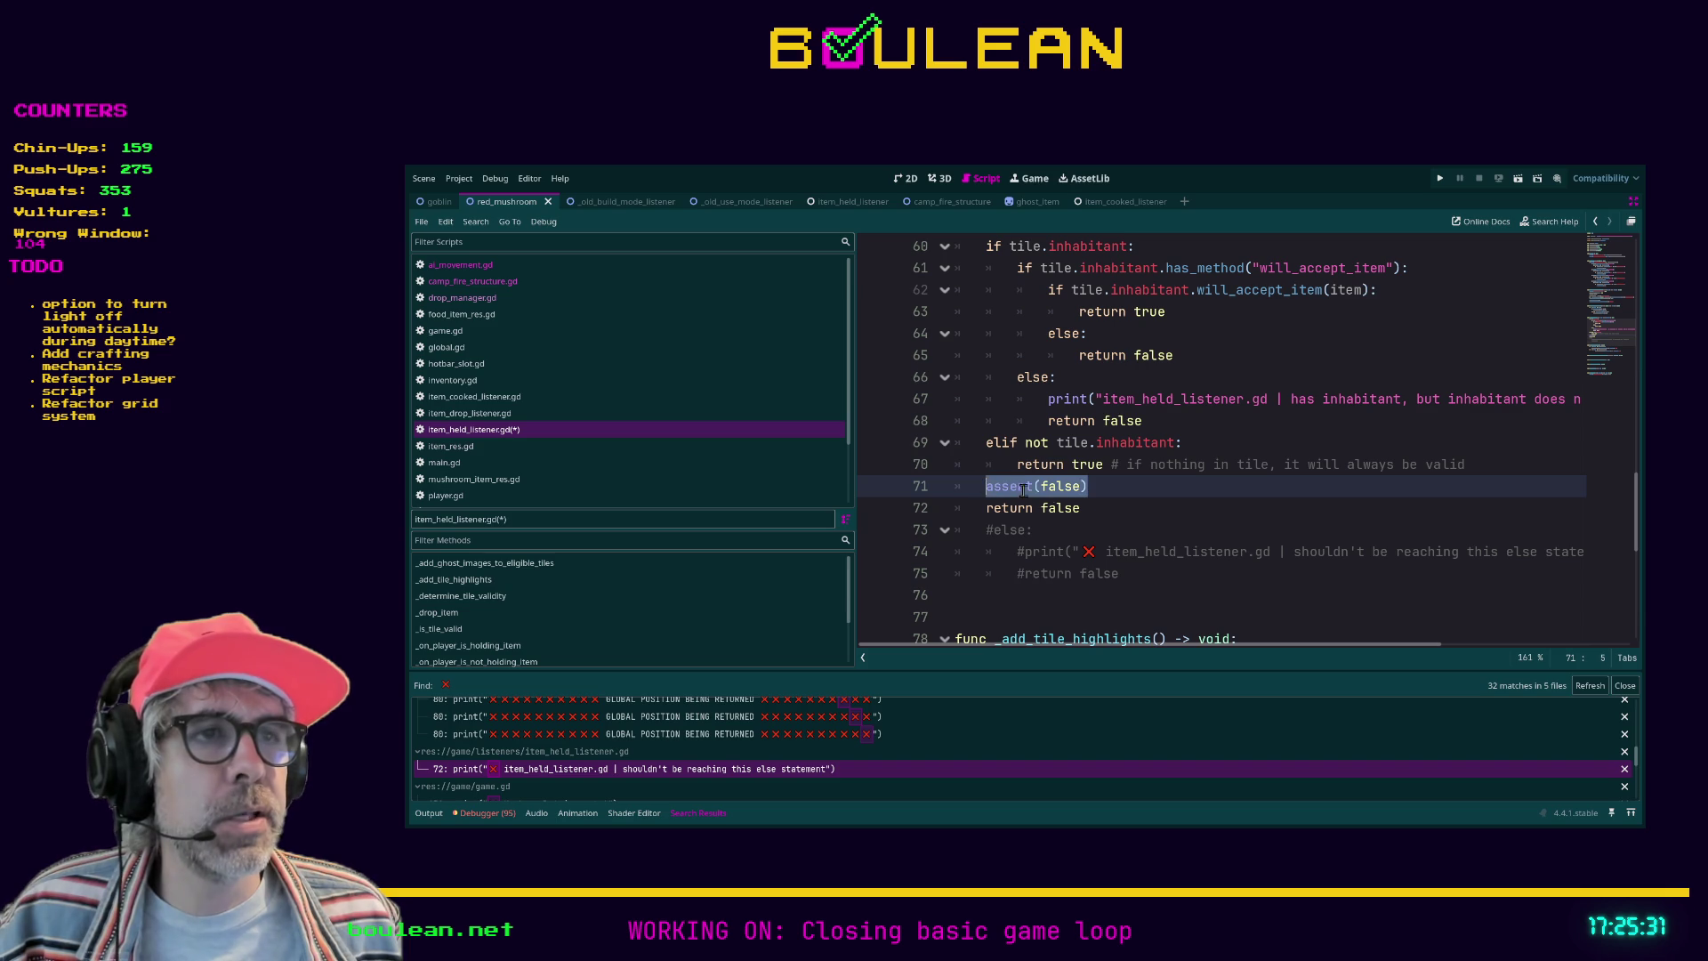
click(1112, 509)
shift+click(965, 485)
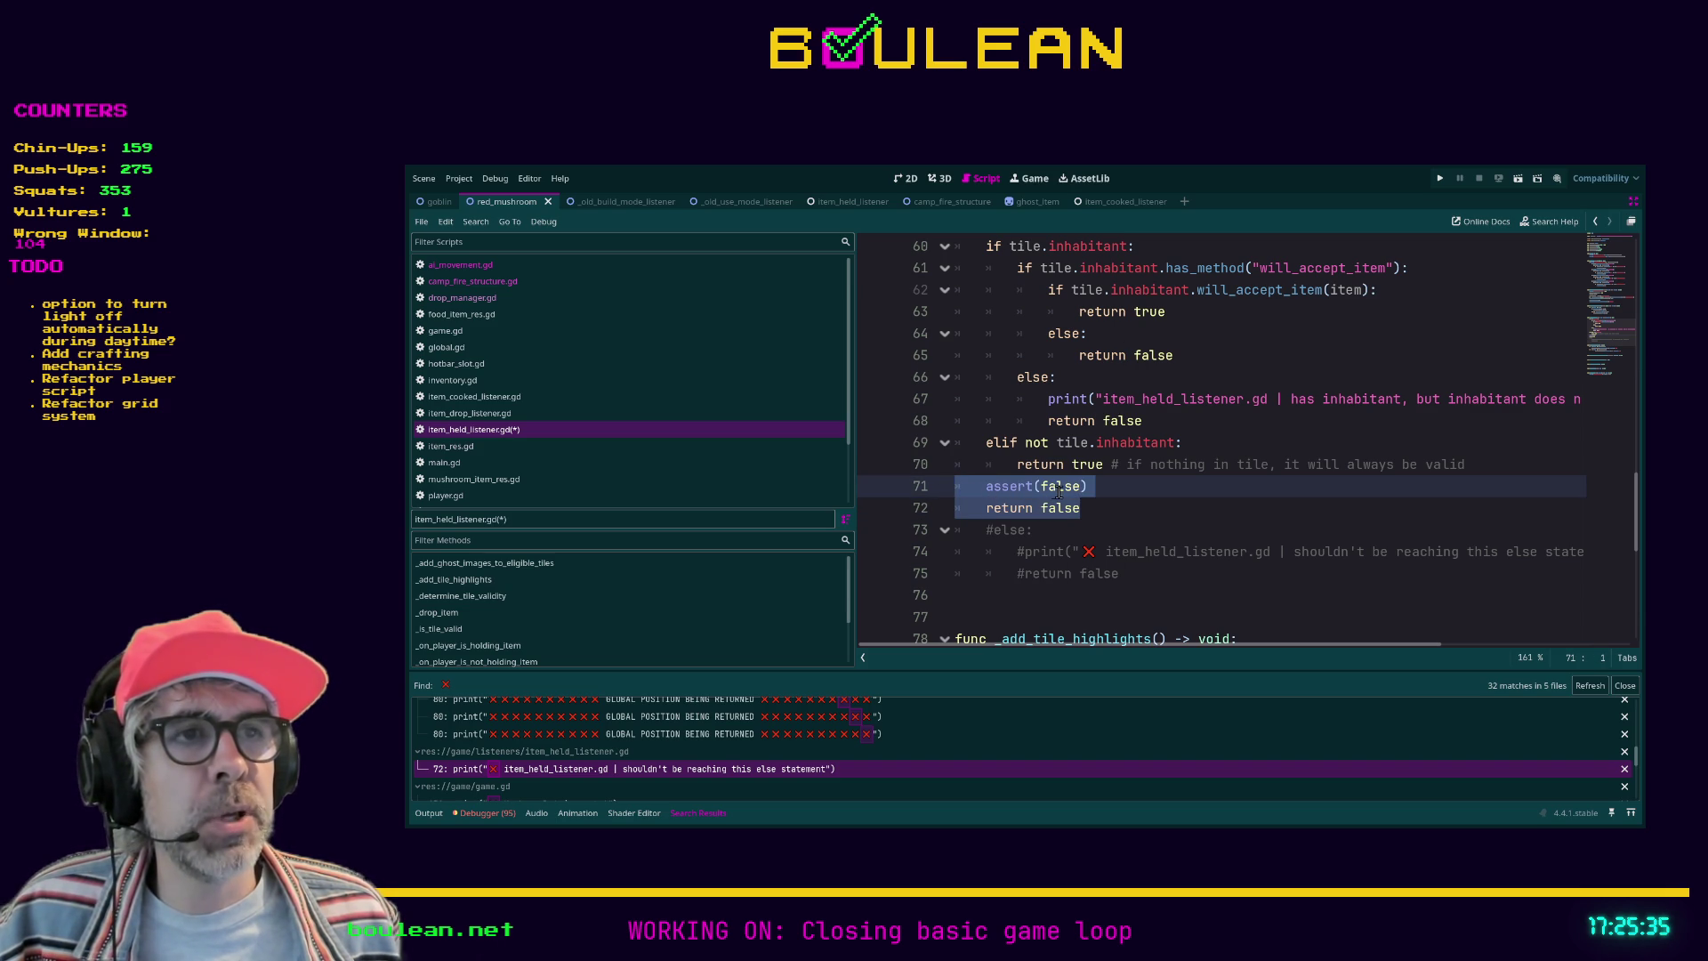
drag(1137, 574, 998, 557)
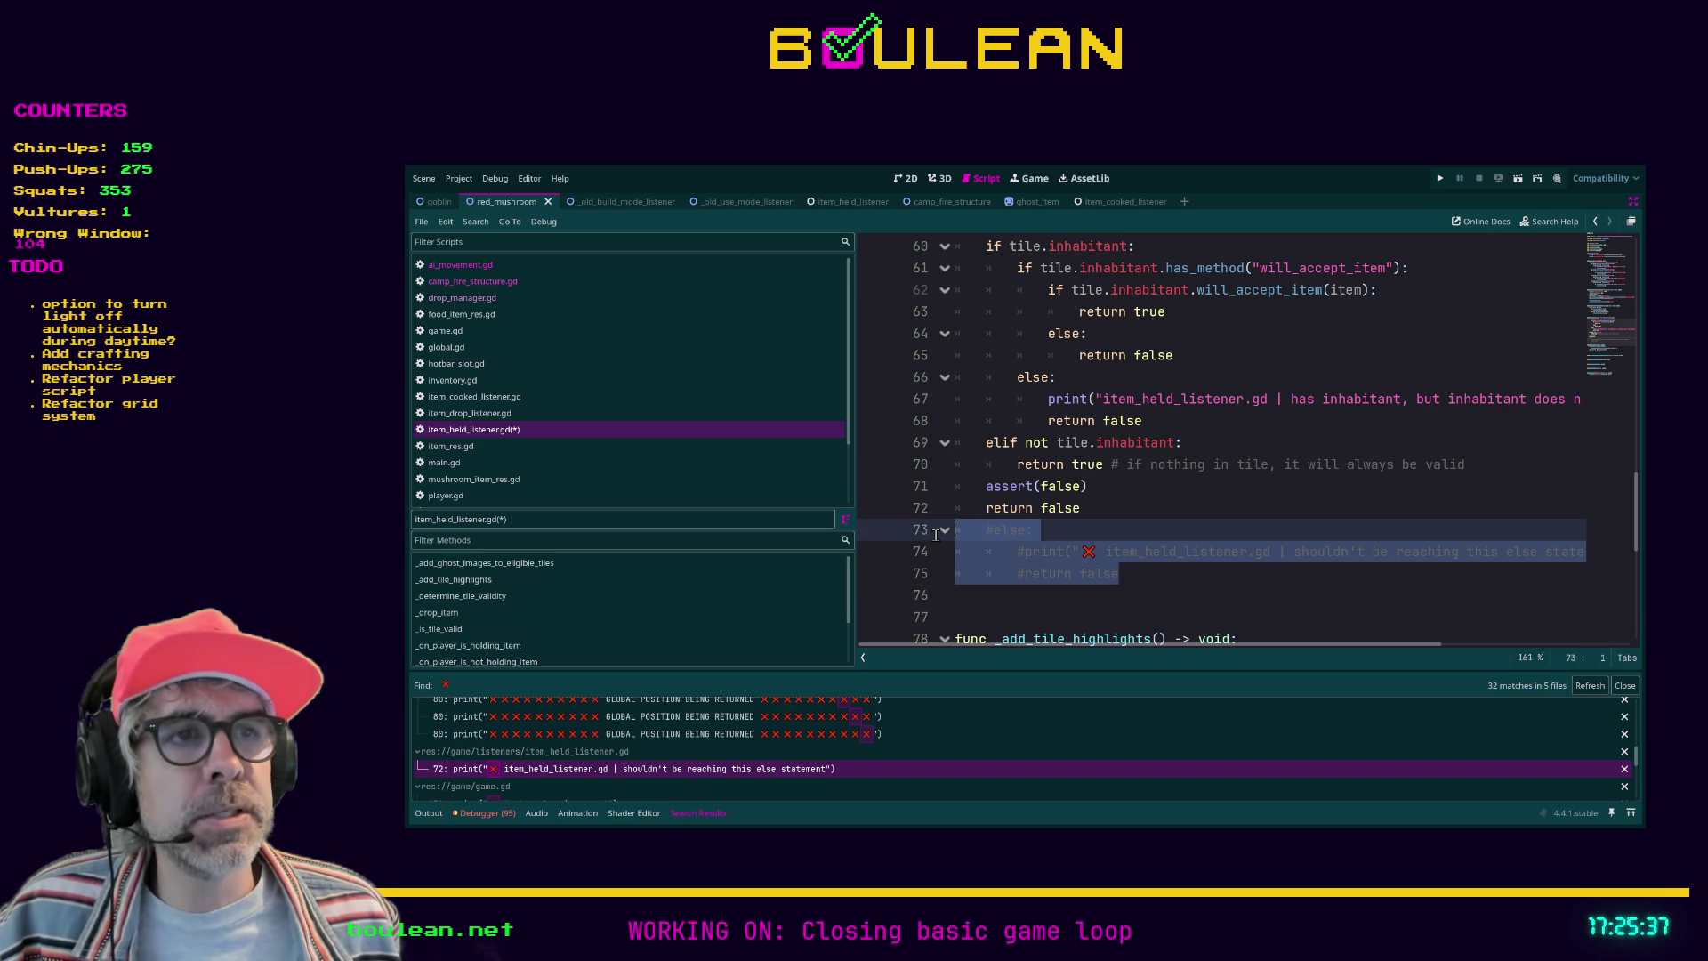
click(1093, 508)
drag(1093, 508, 987, 508)
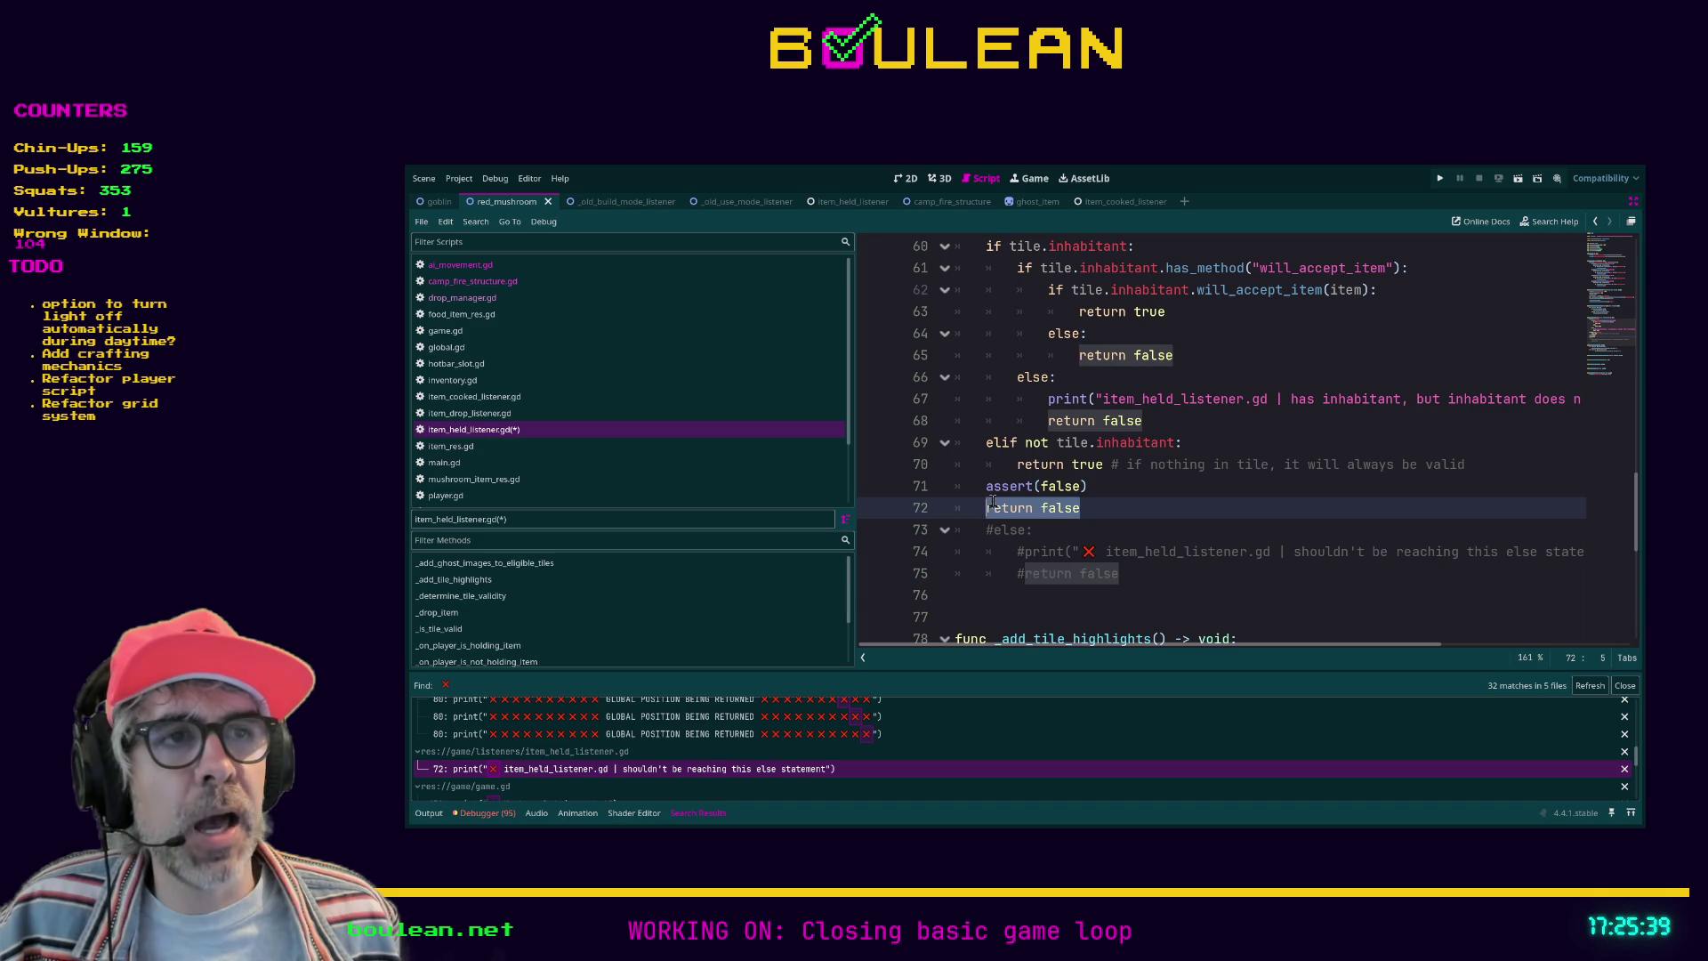
double_click(996, 485)
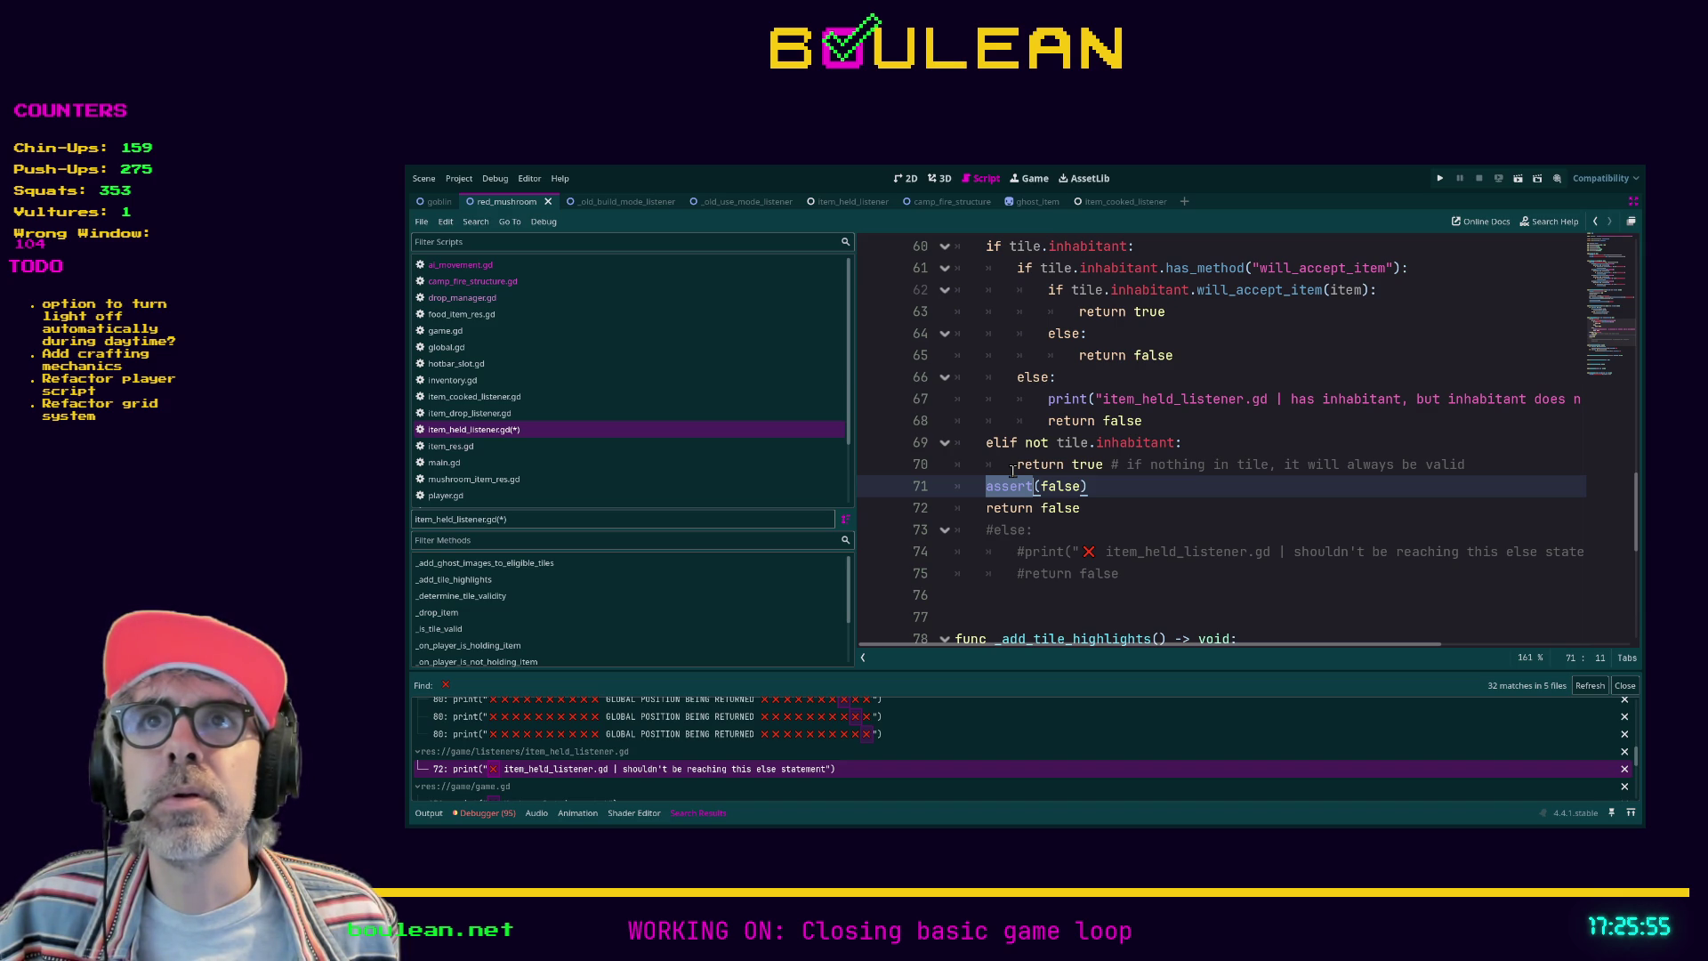
click(1161, 480)
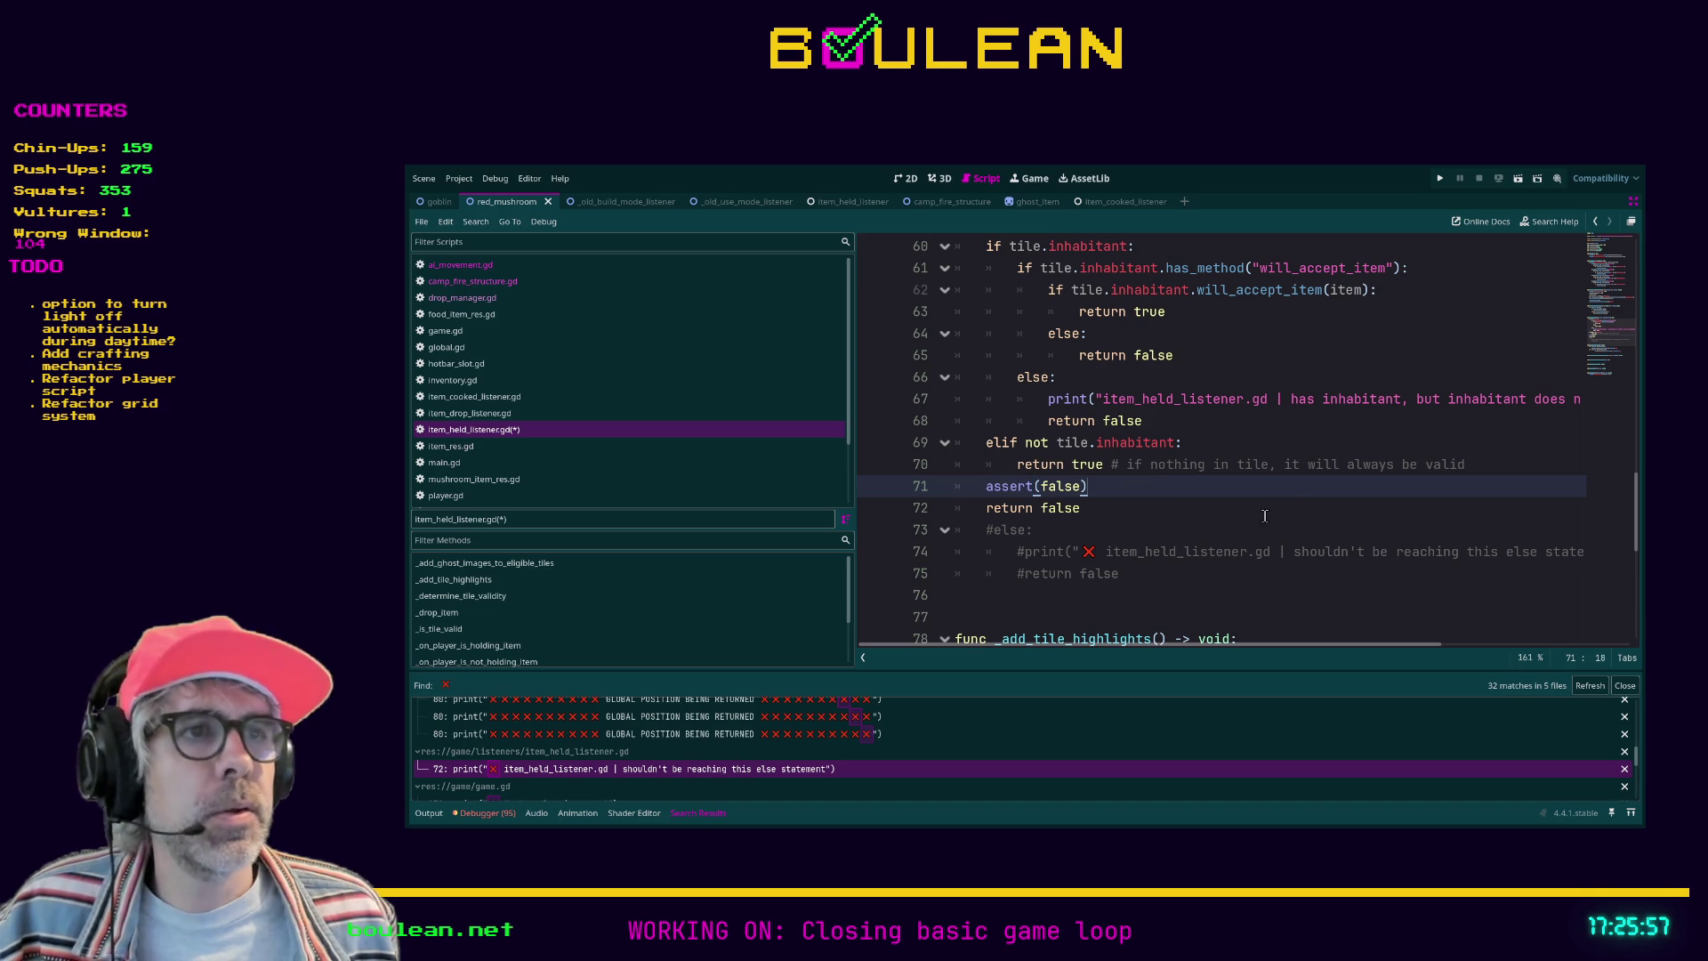
Step: Comment assert(false) with '# ✗ code should never reach this point /', pasting the ✗ symbol
text( # th)
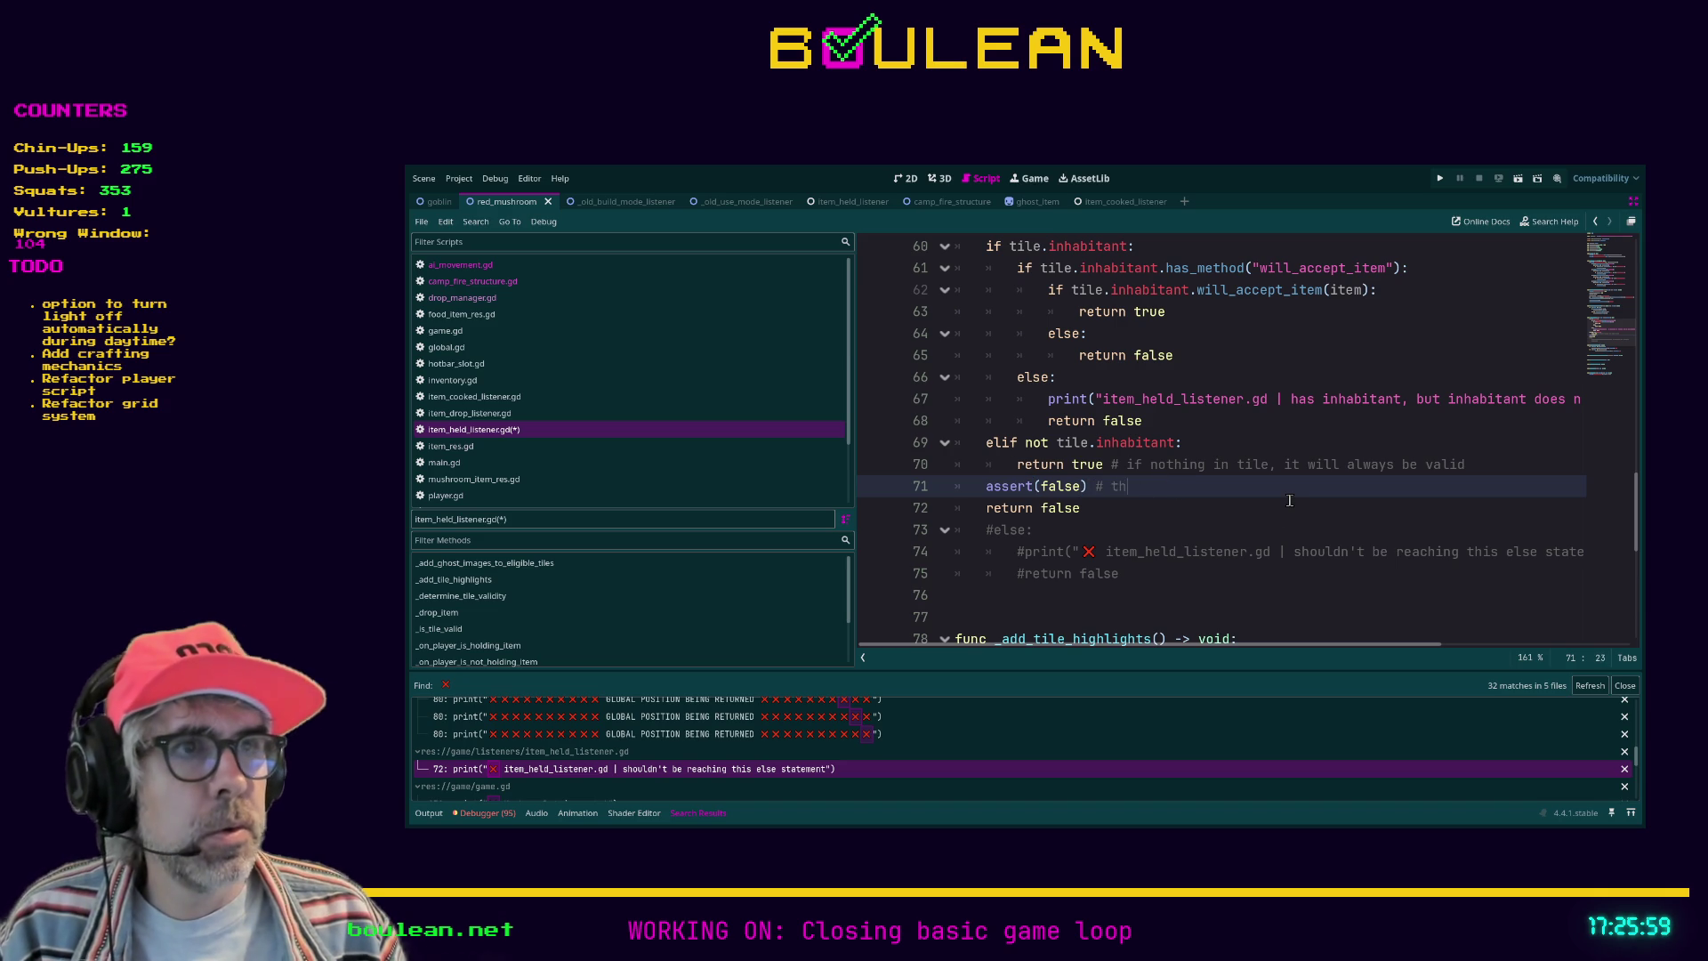
text(is should never happen)
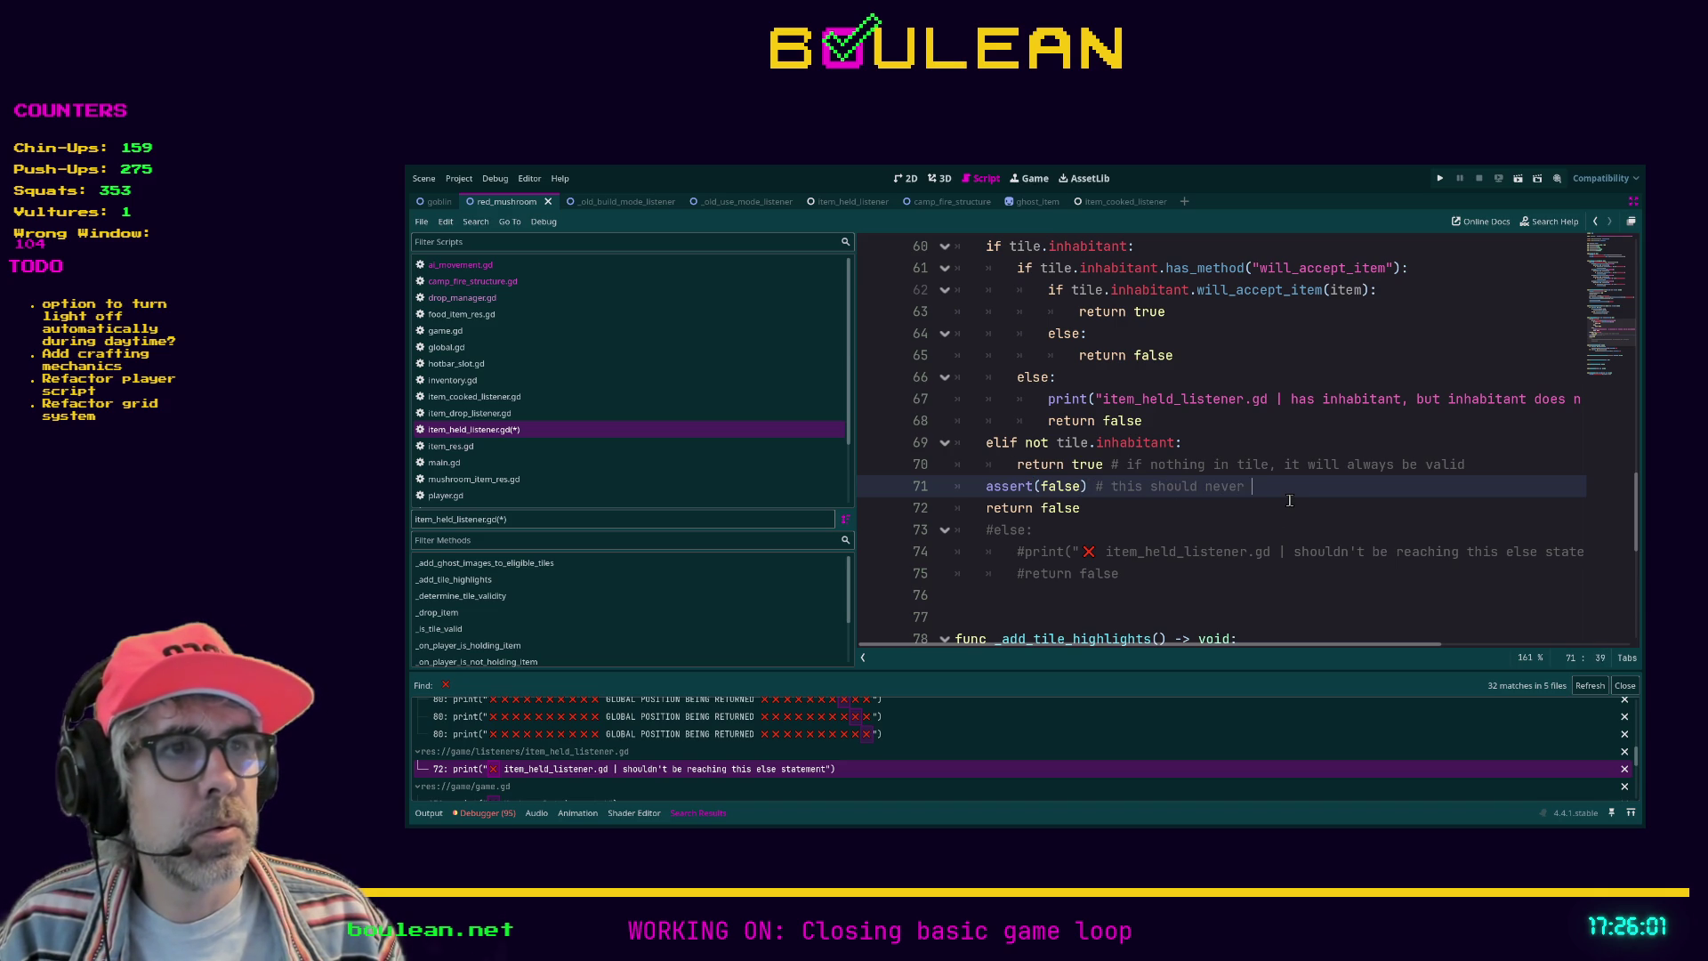
click(1098, 554)
click(1108, 486)
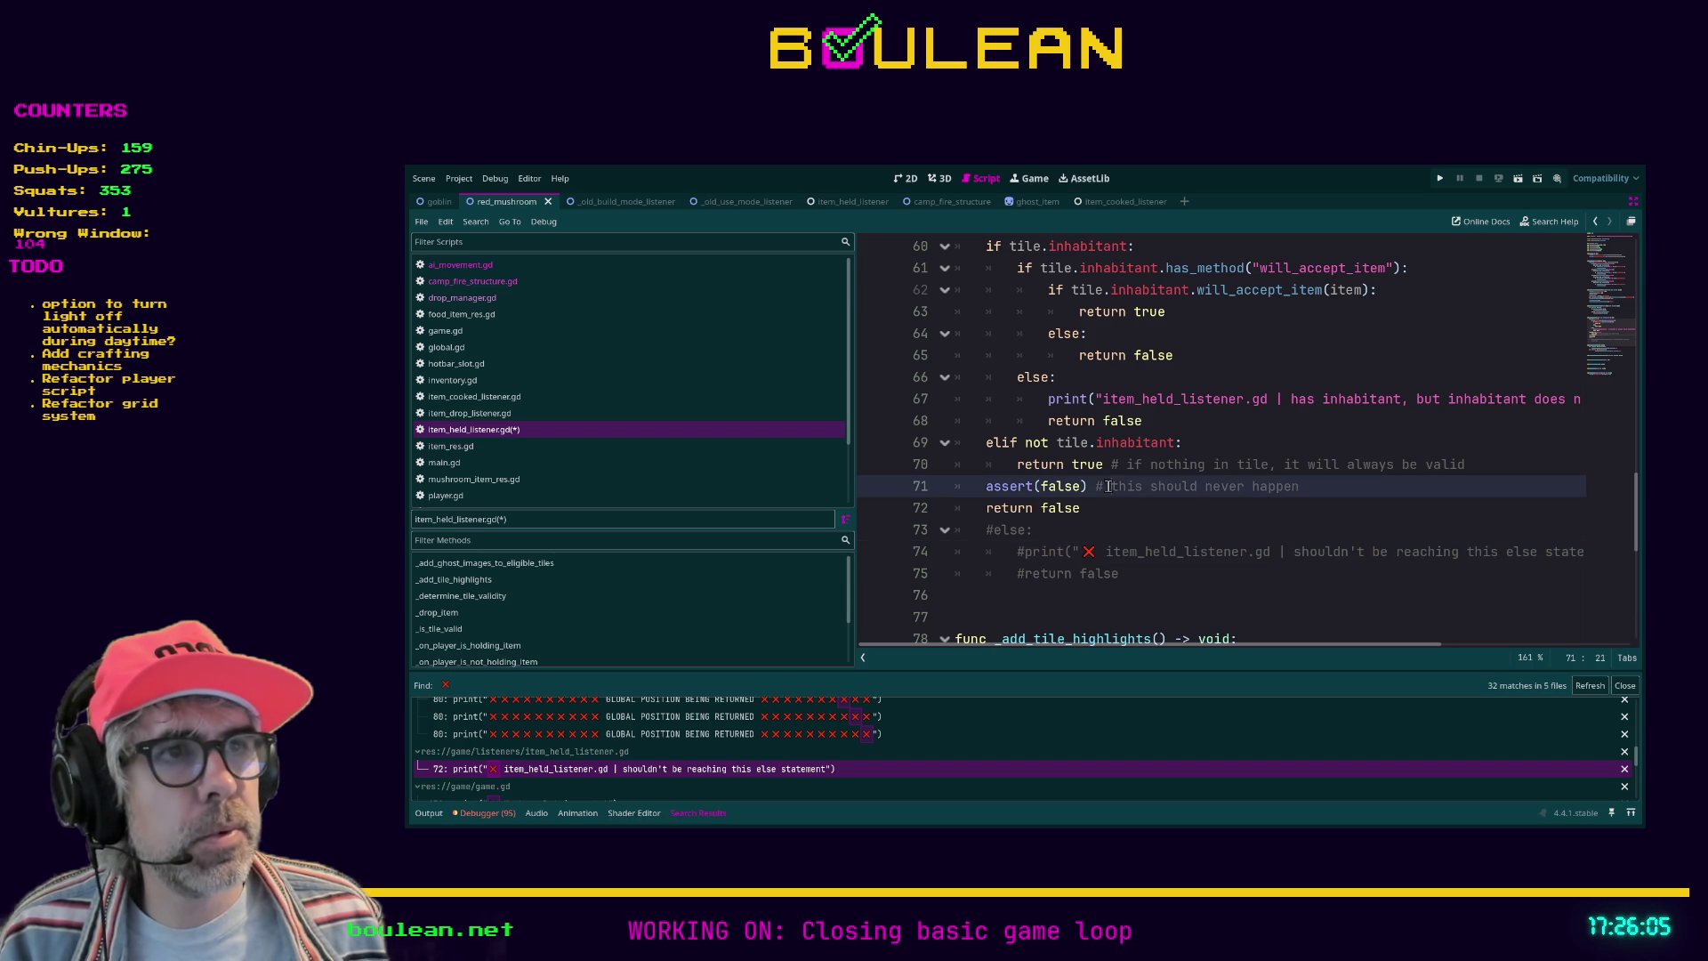
text(❌)
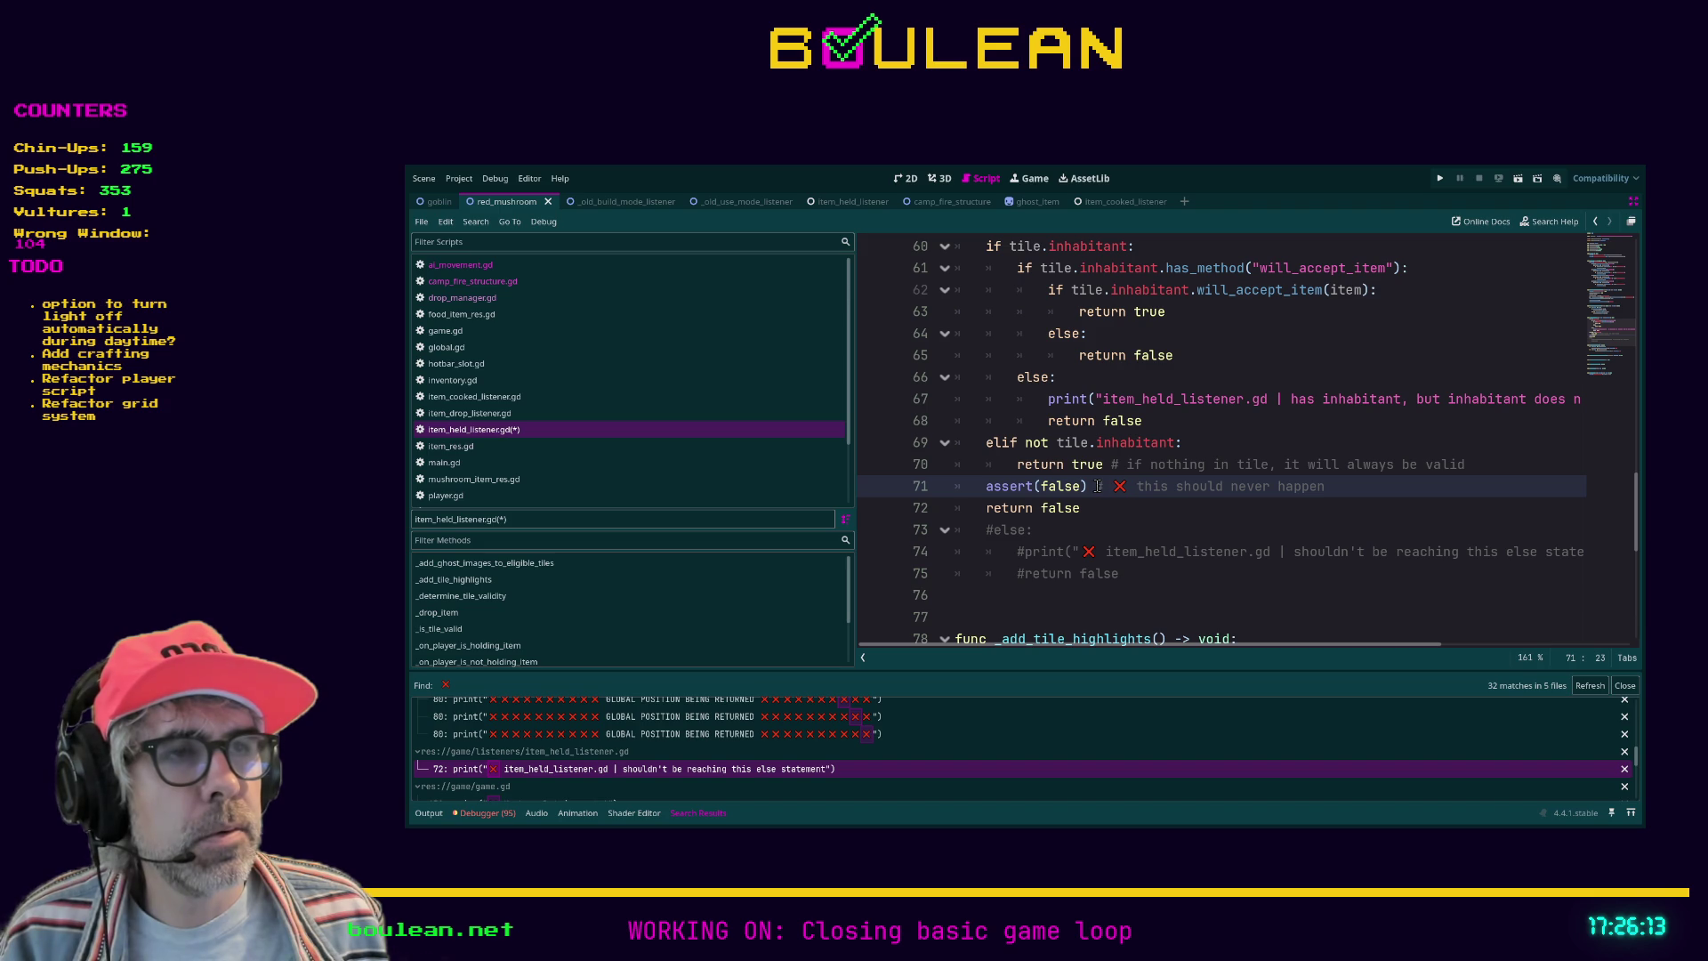
text(code should neve)
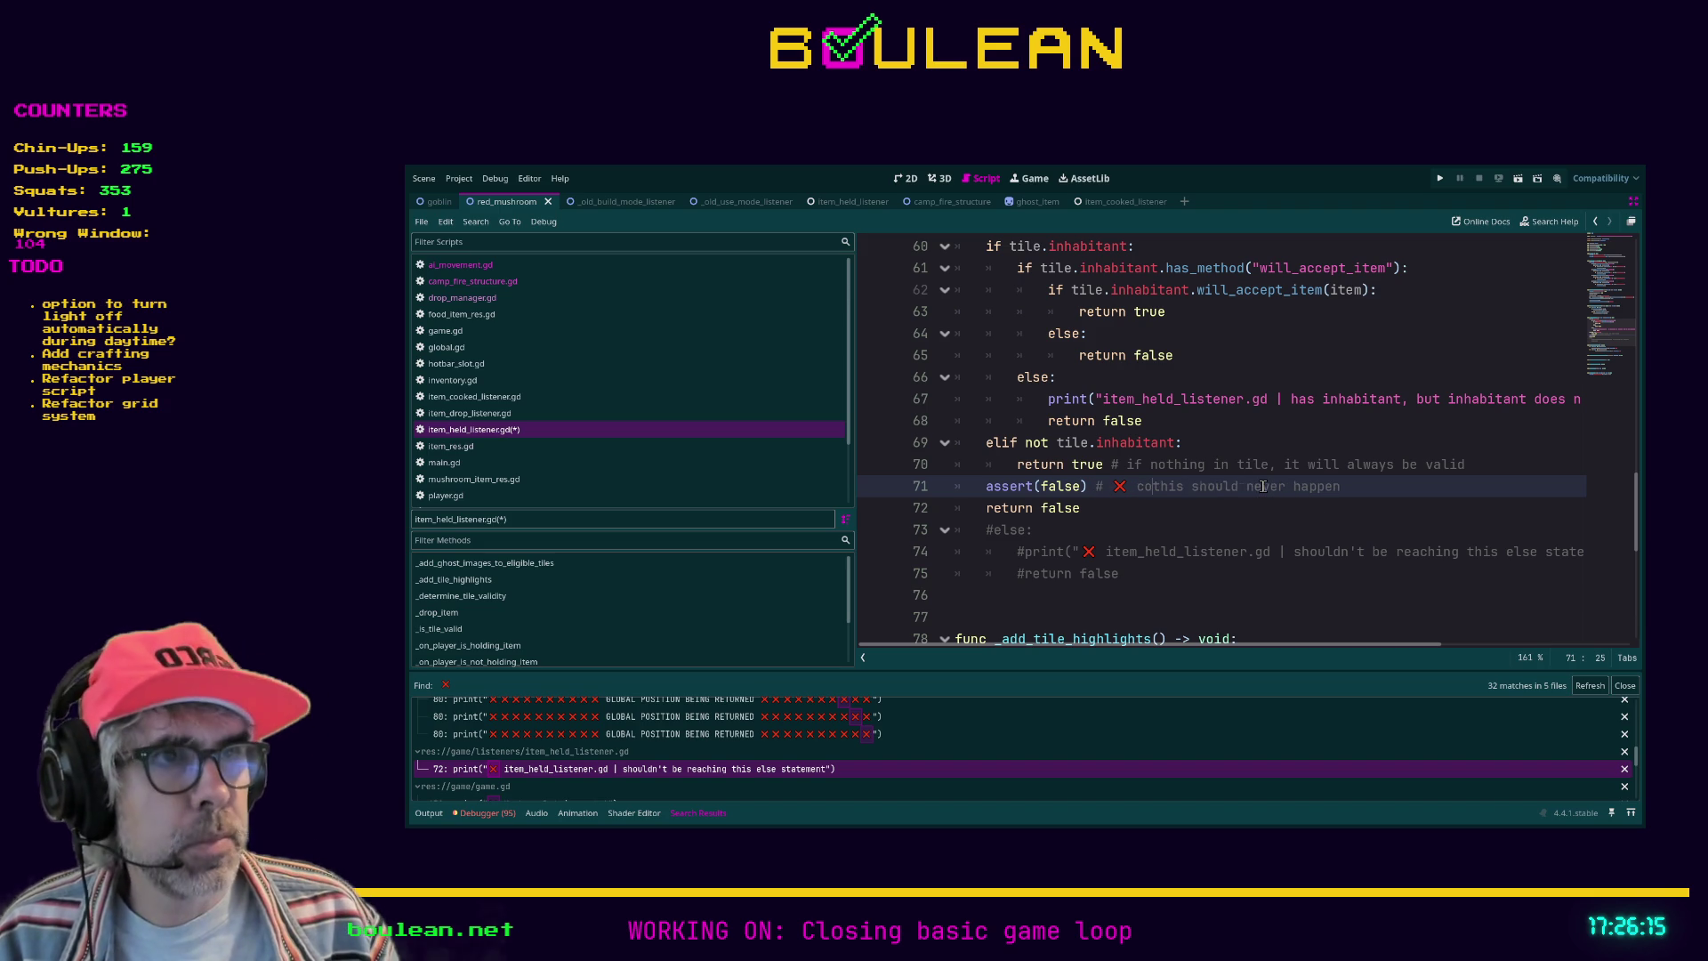
text(r reach this point)
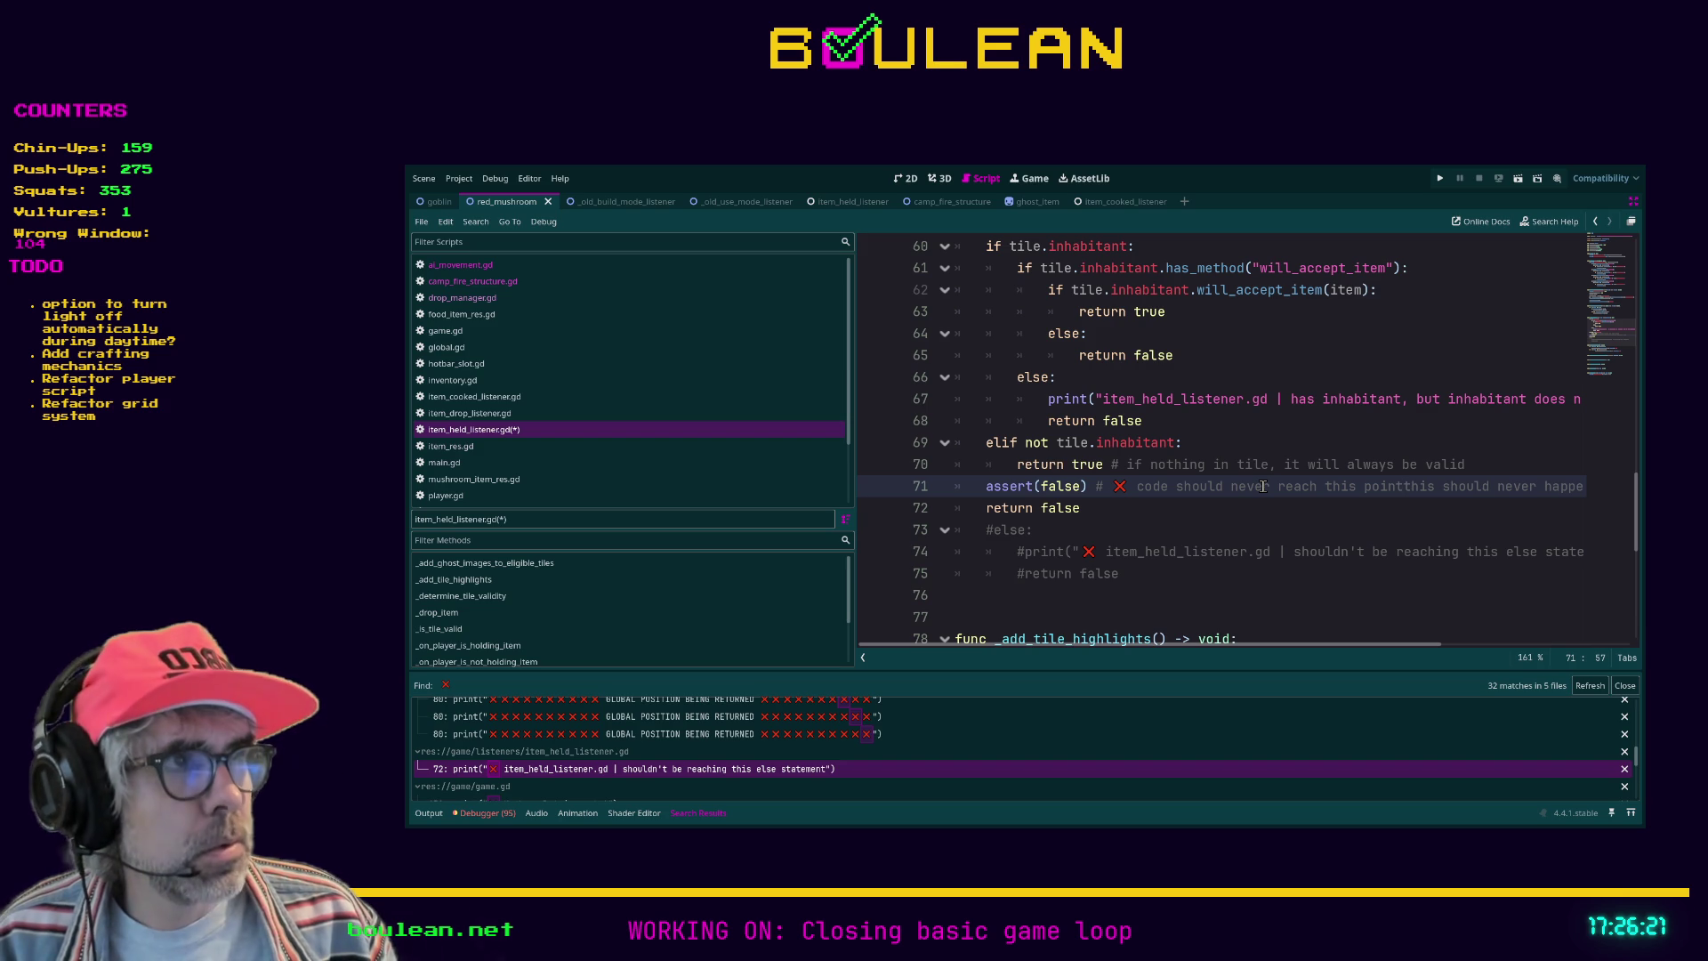
text( /)
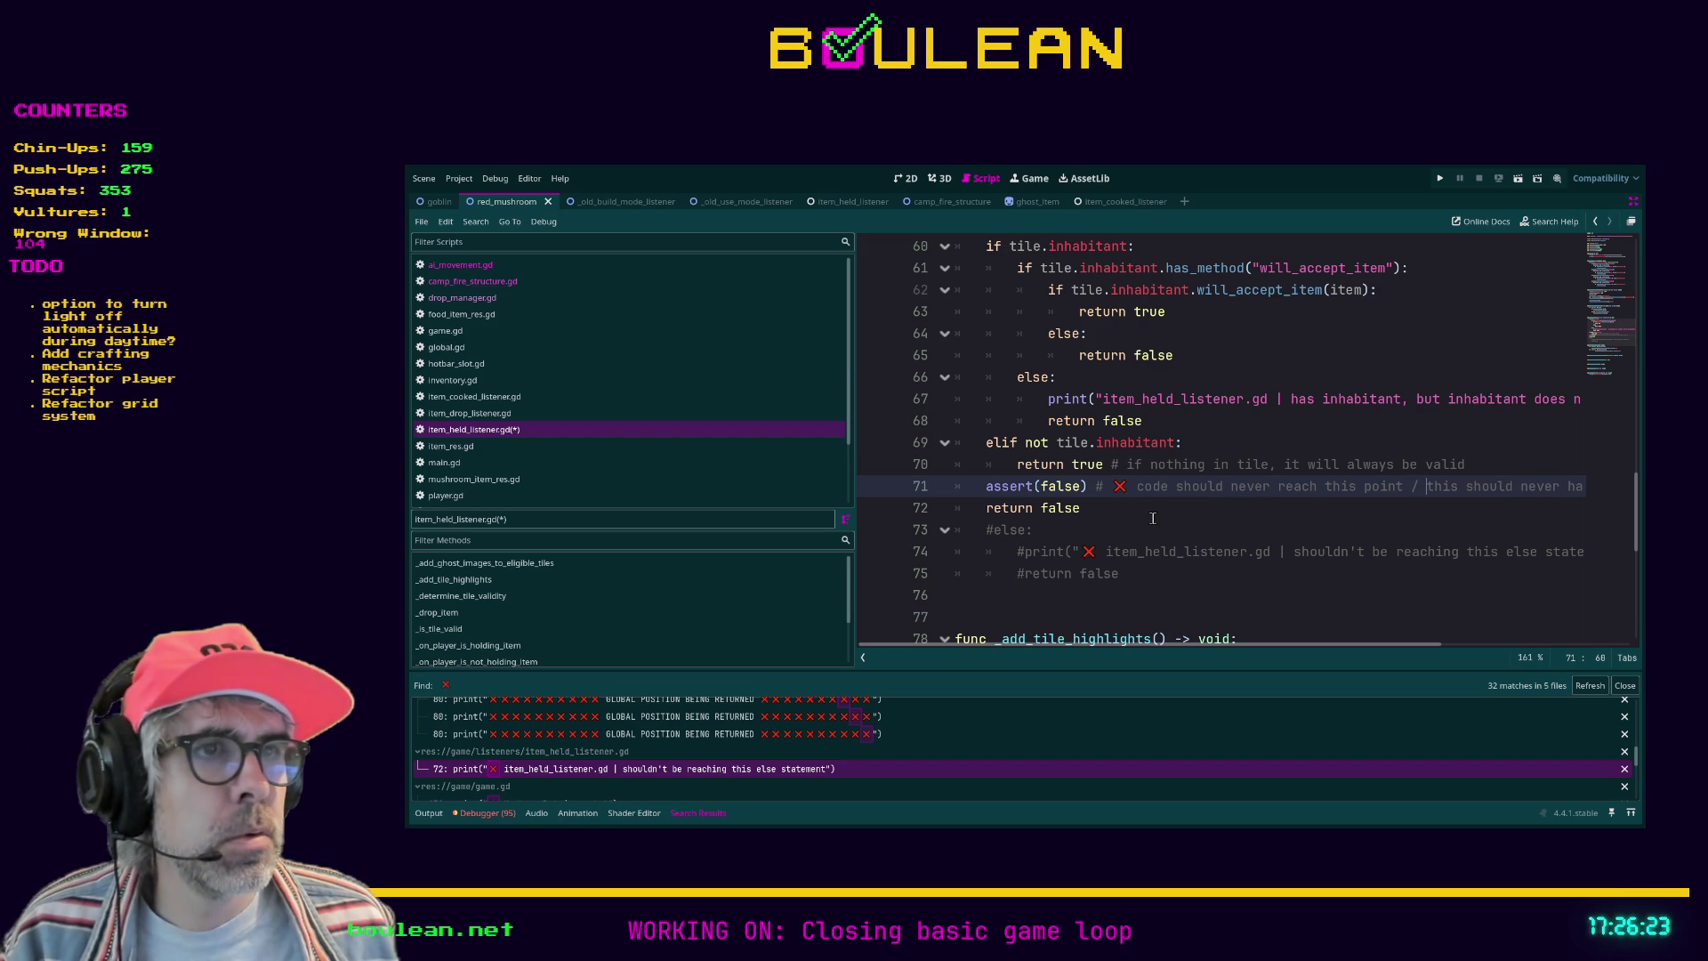
click(1152, 509)
drag(1122, 573, 957, 530)
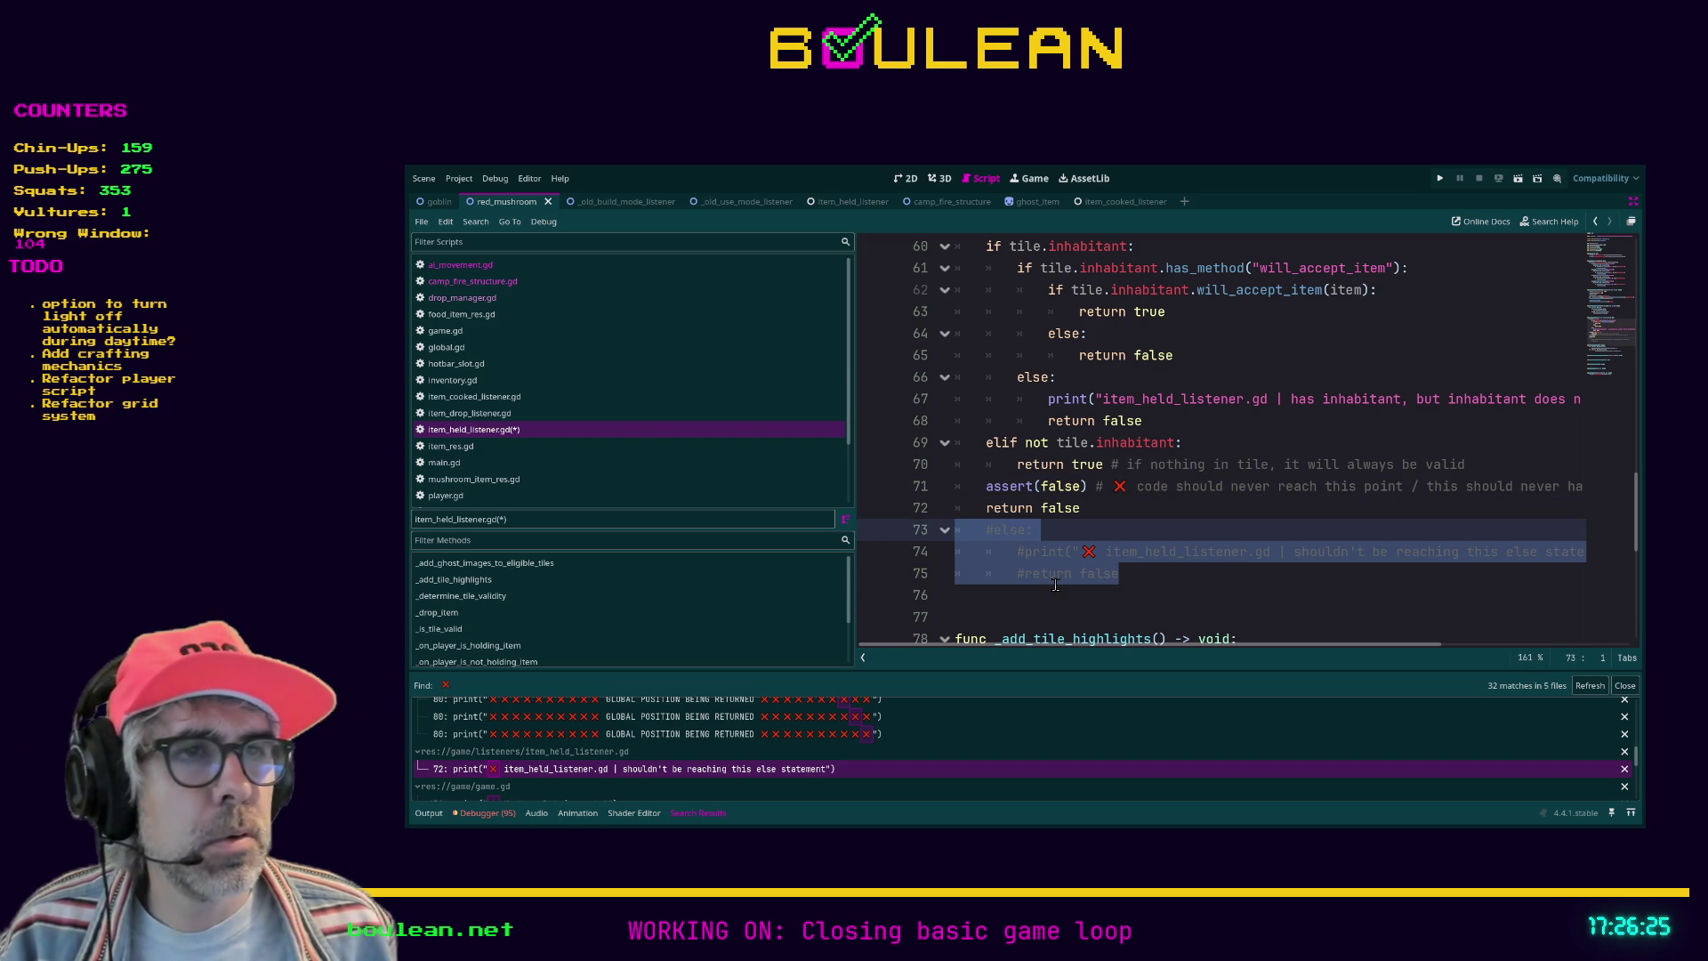
click(1100, 532)
Step: Save item_held_listener.gd and switch from Godot to the browser's assert documentation
key(ctrl+s)
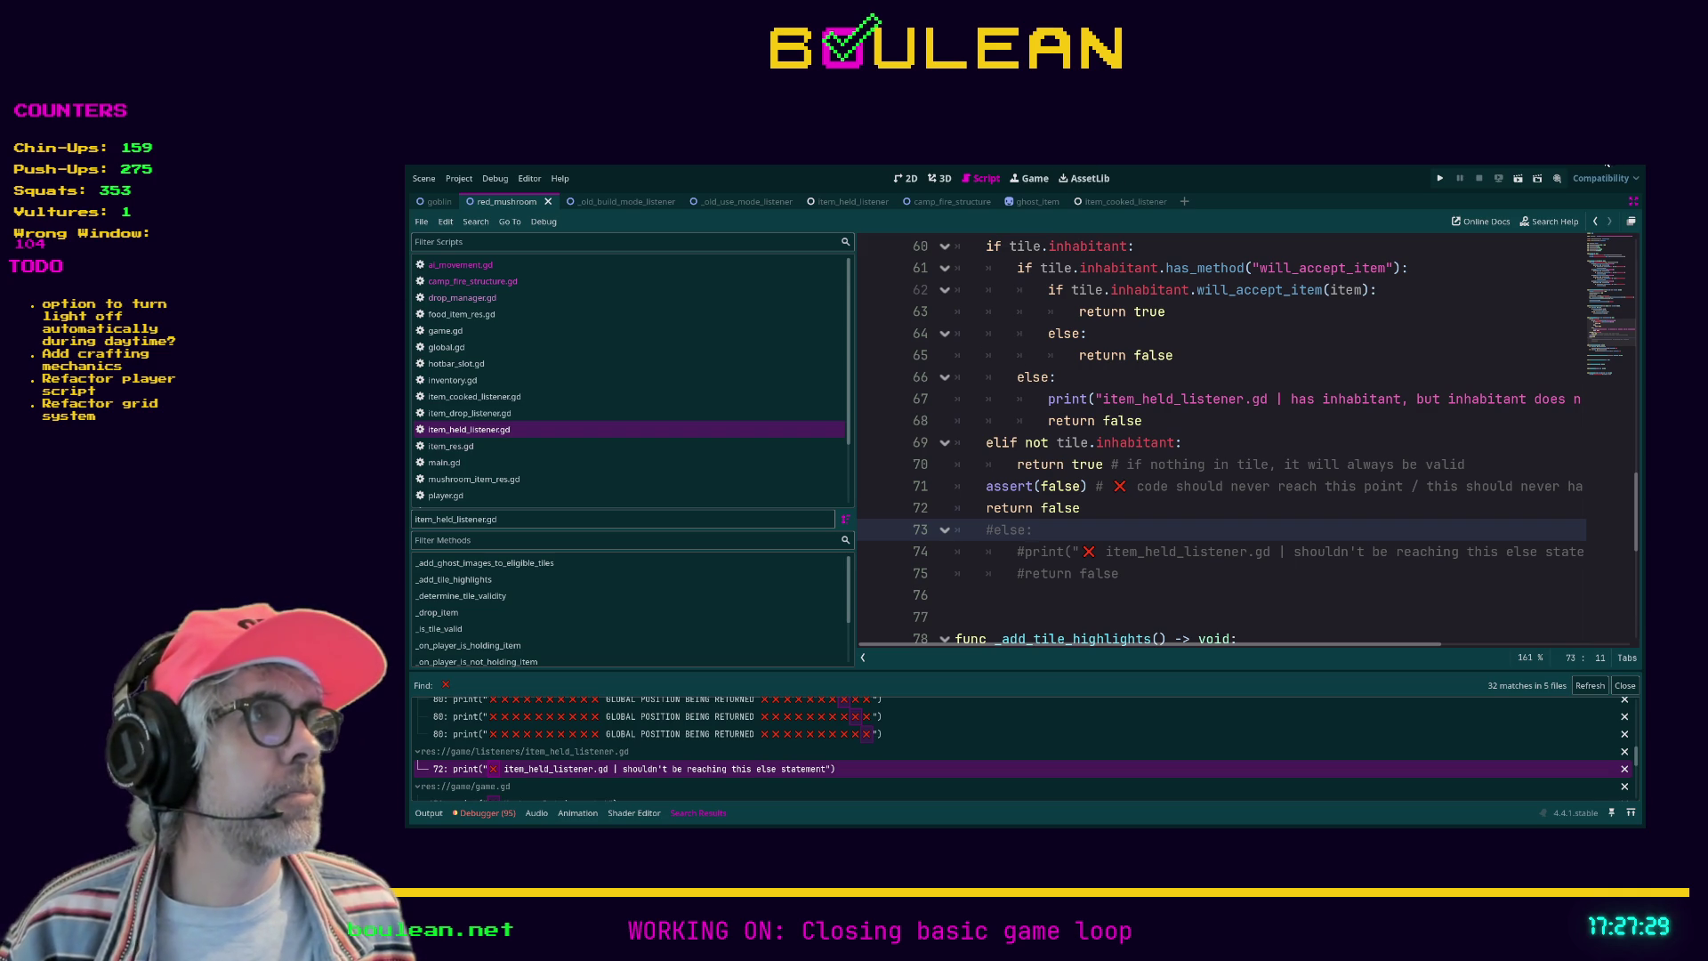
click(1593, 165)
key(alt+Tab)
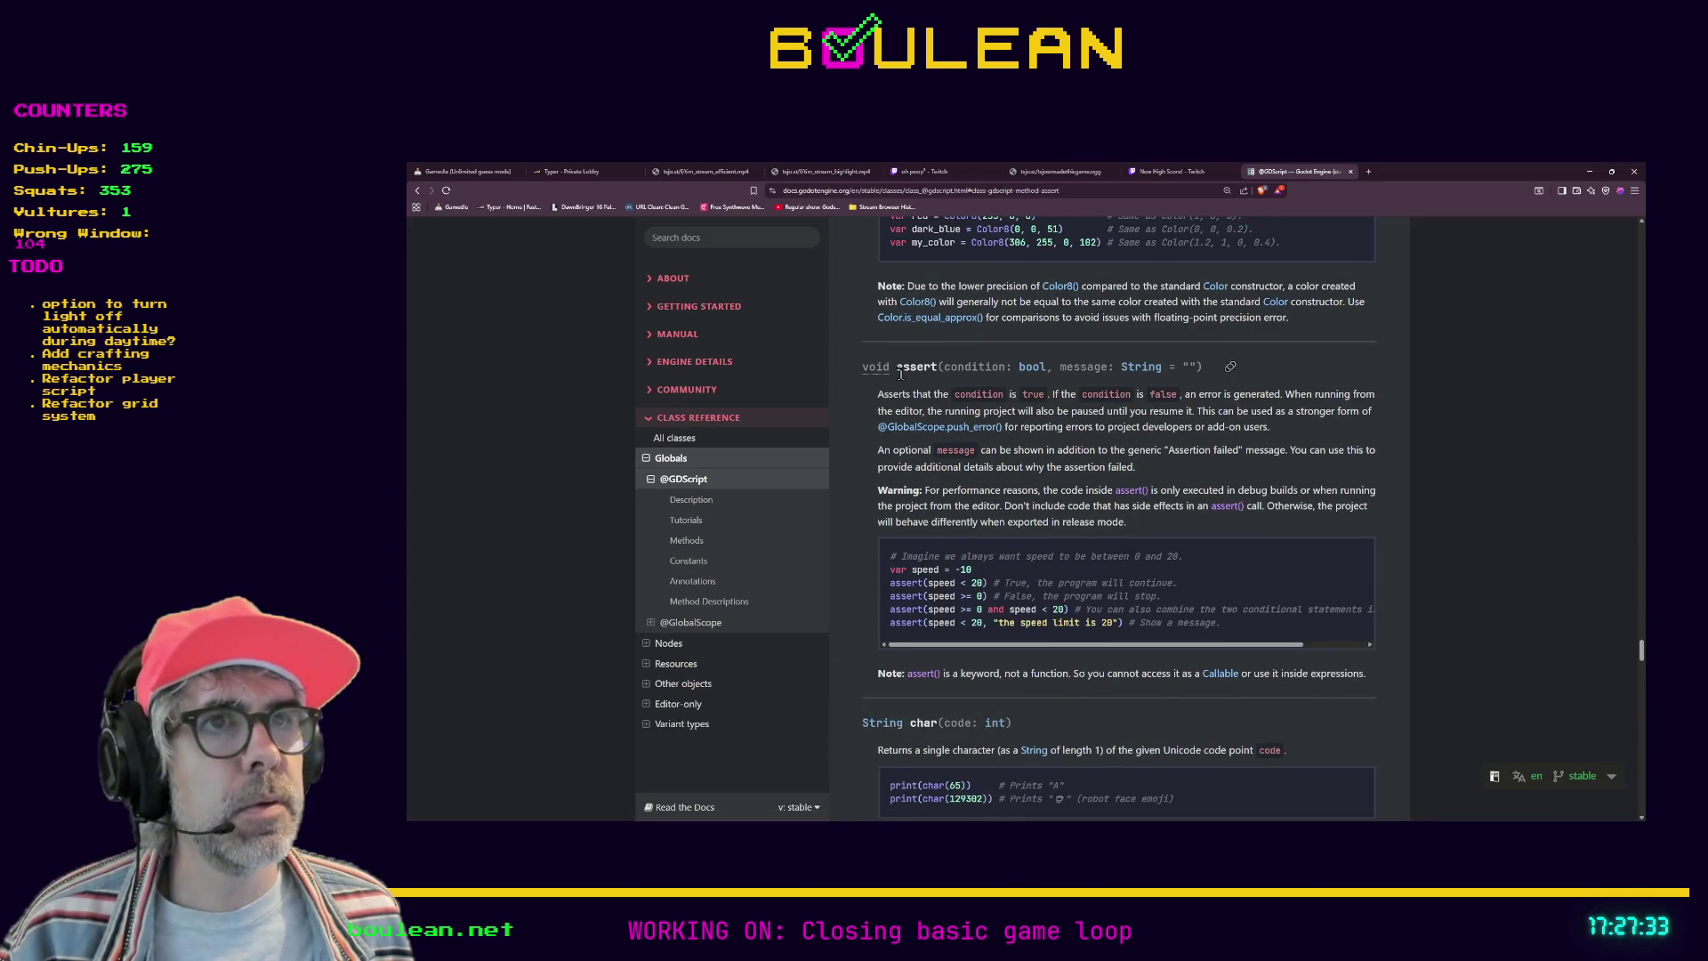
scroll(899, 373, up, 3)
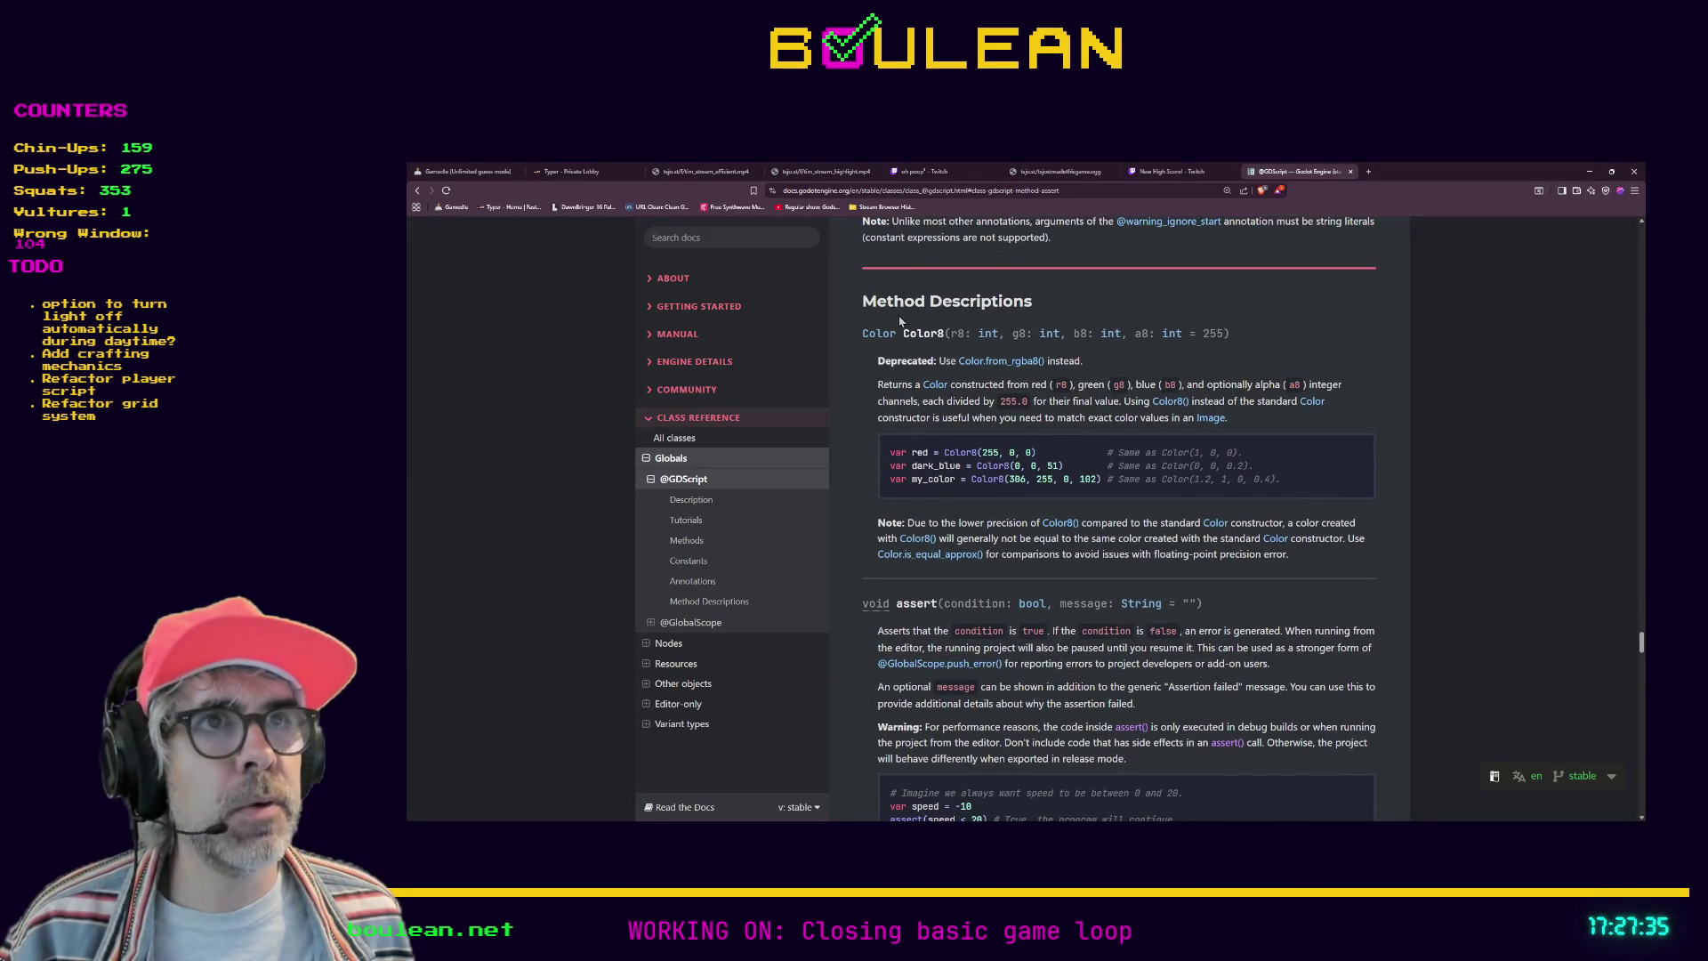
scroll(928, 333, down, 4)
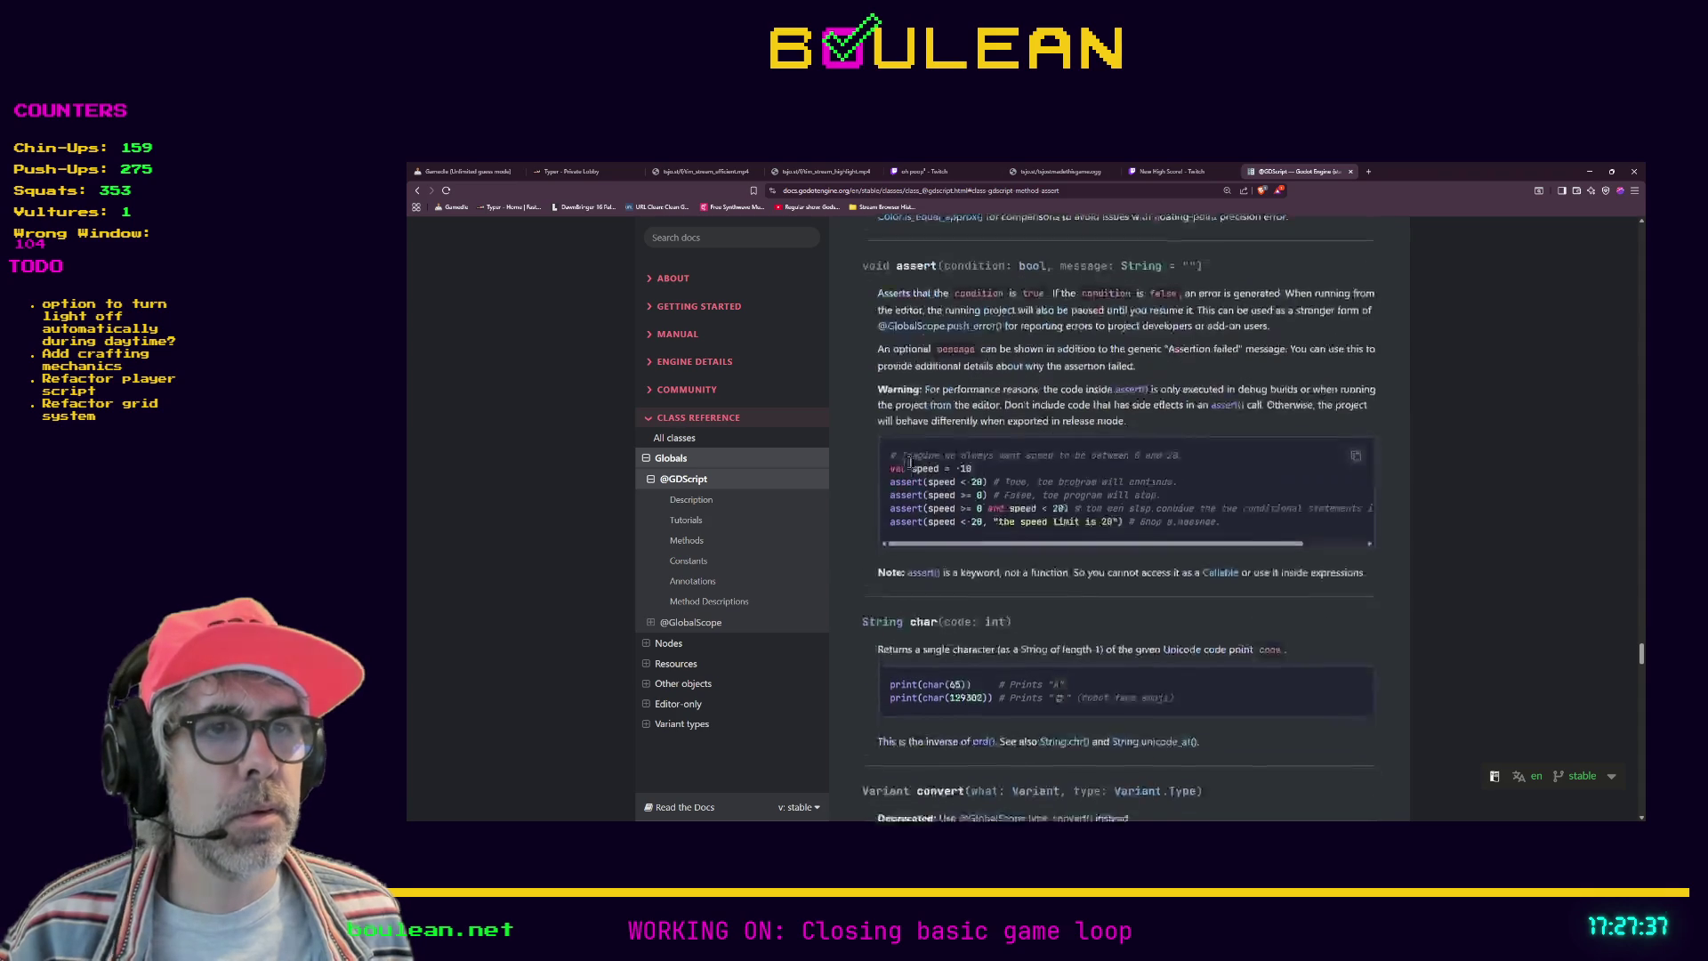
scroll(929, 564, down, 4)
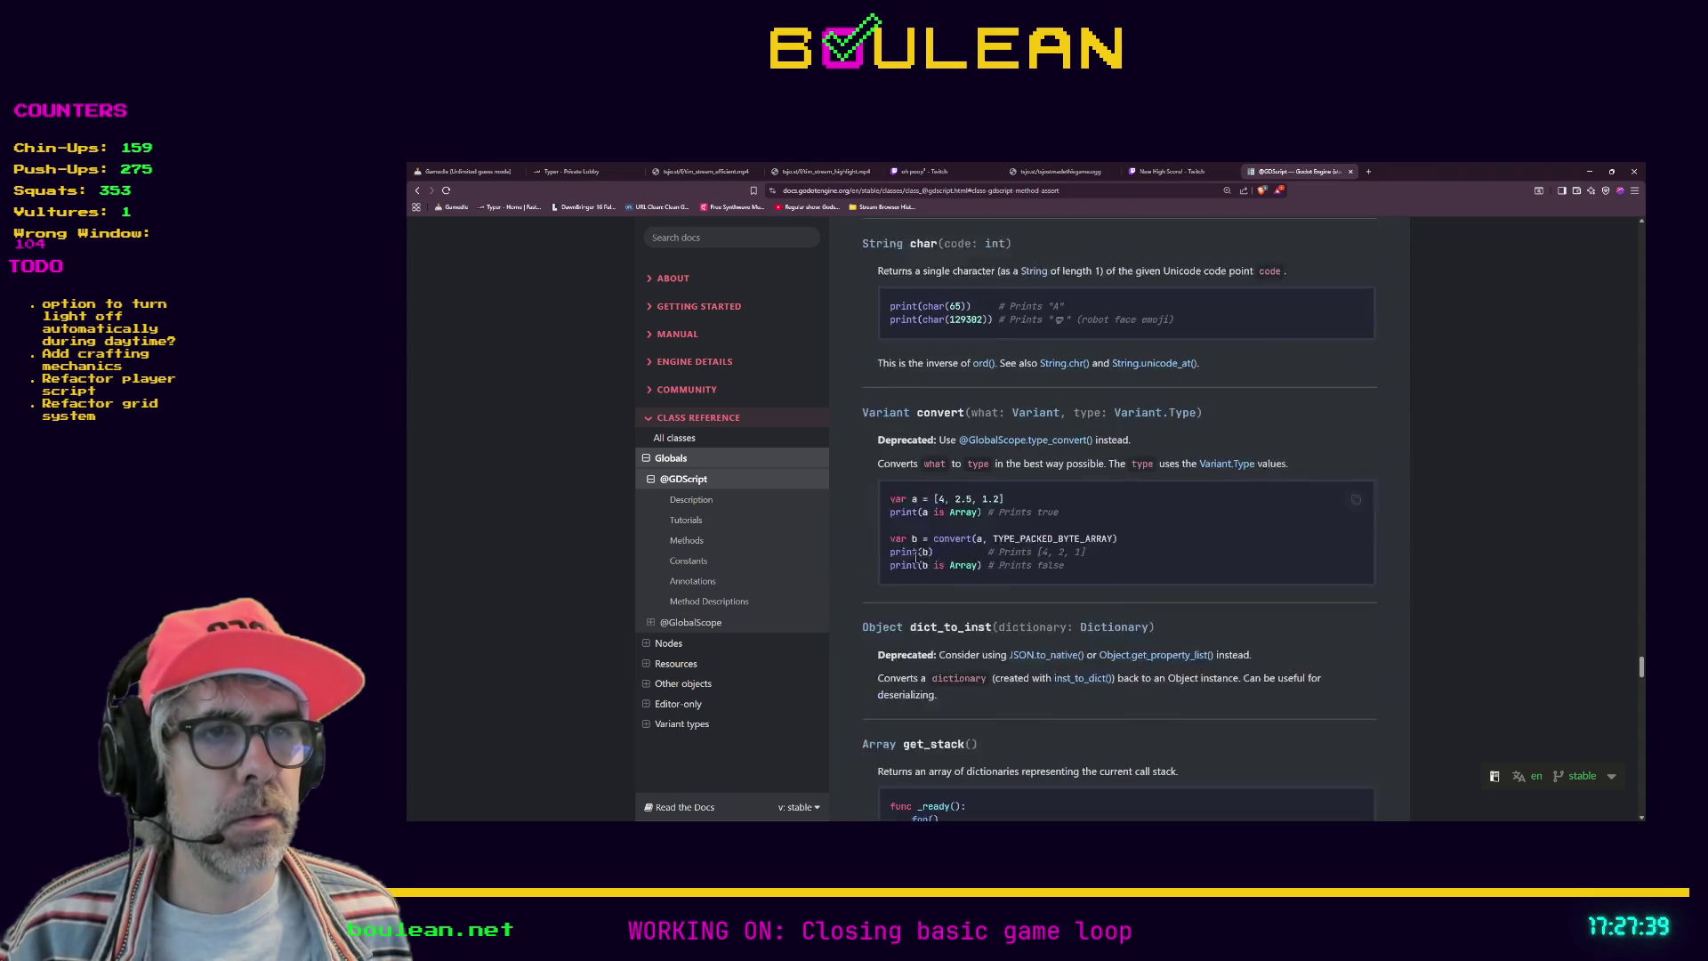
scroll(959, 571, down, 5)
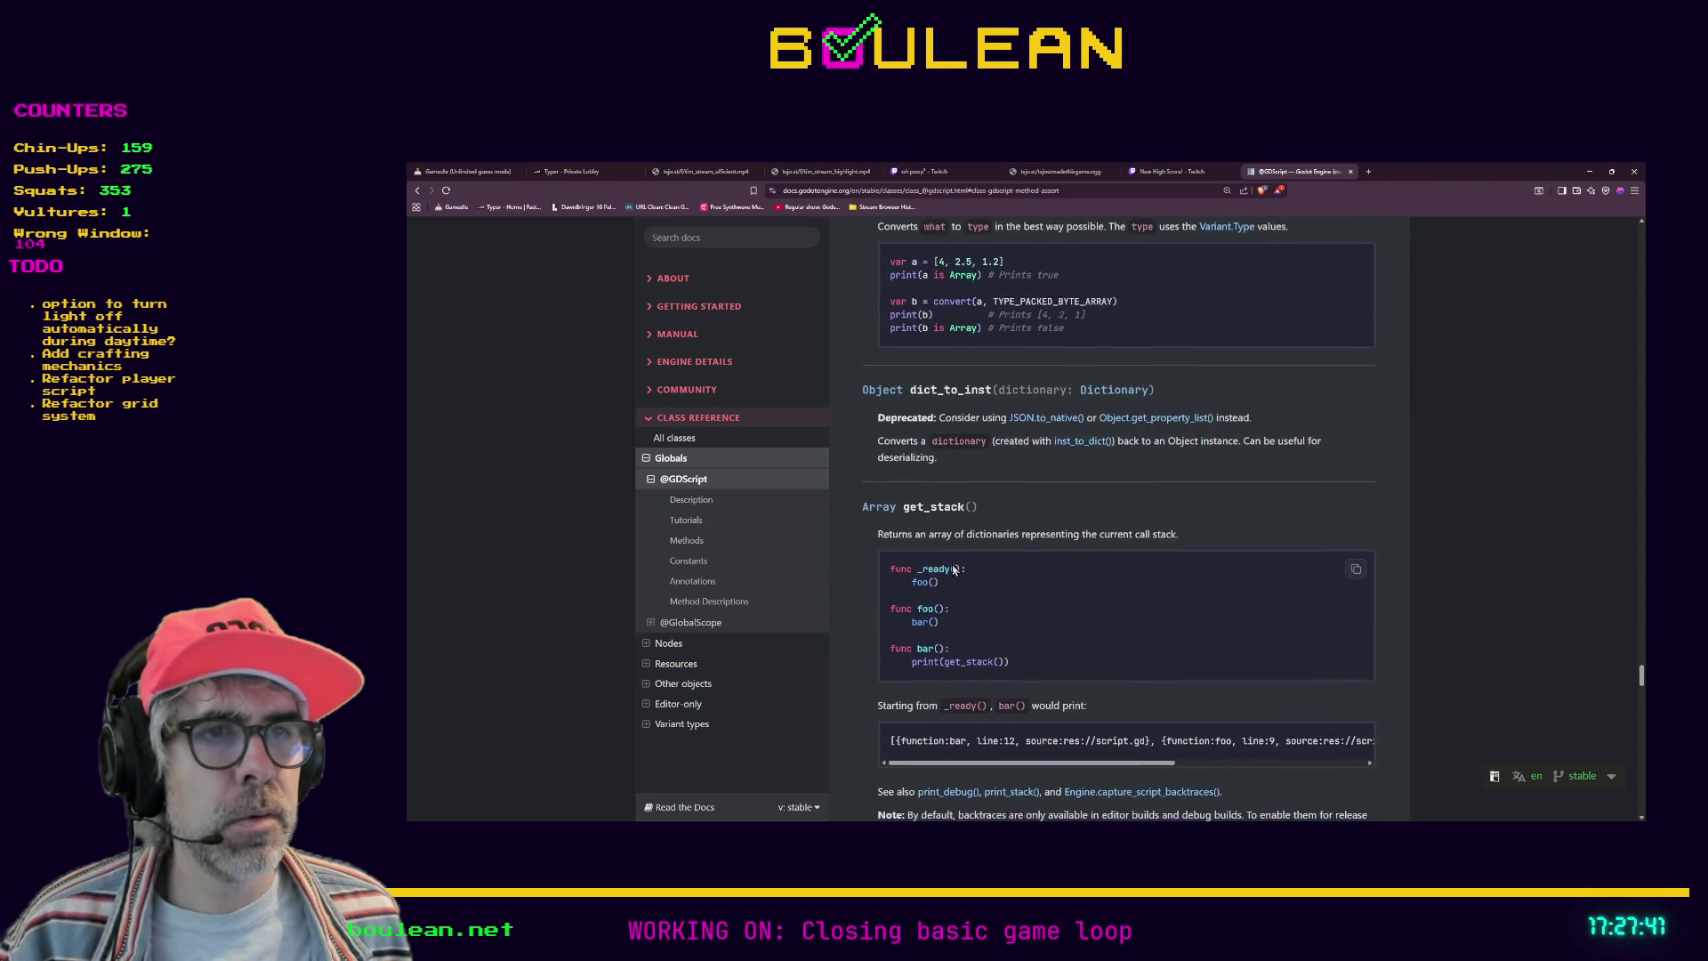
scroll(949, 564, down, 3)
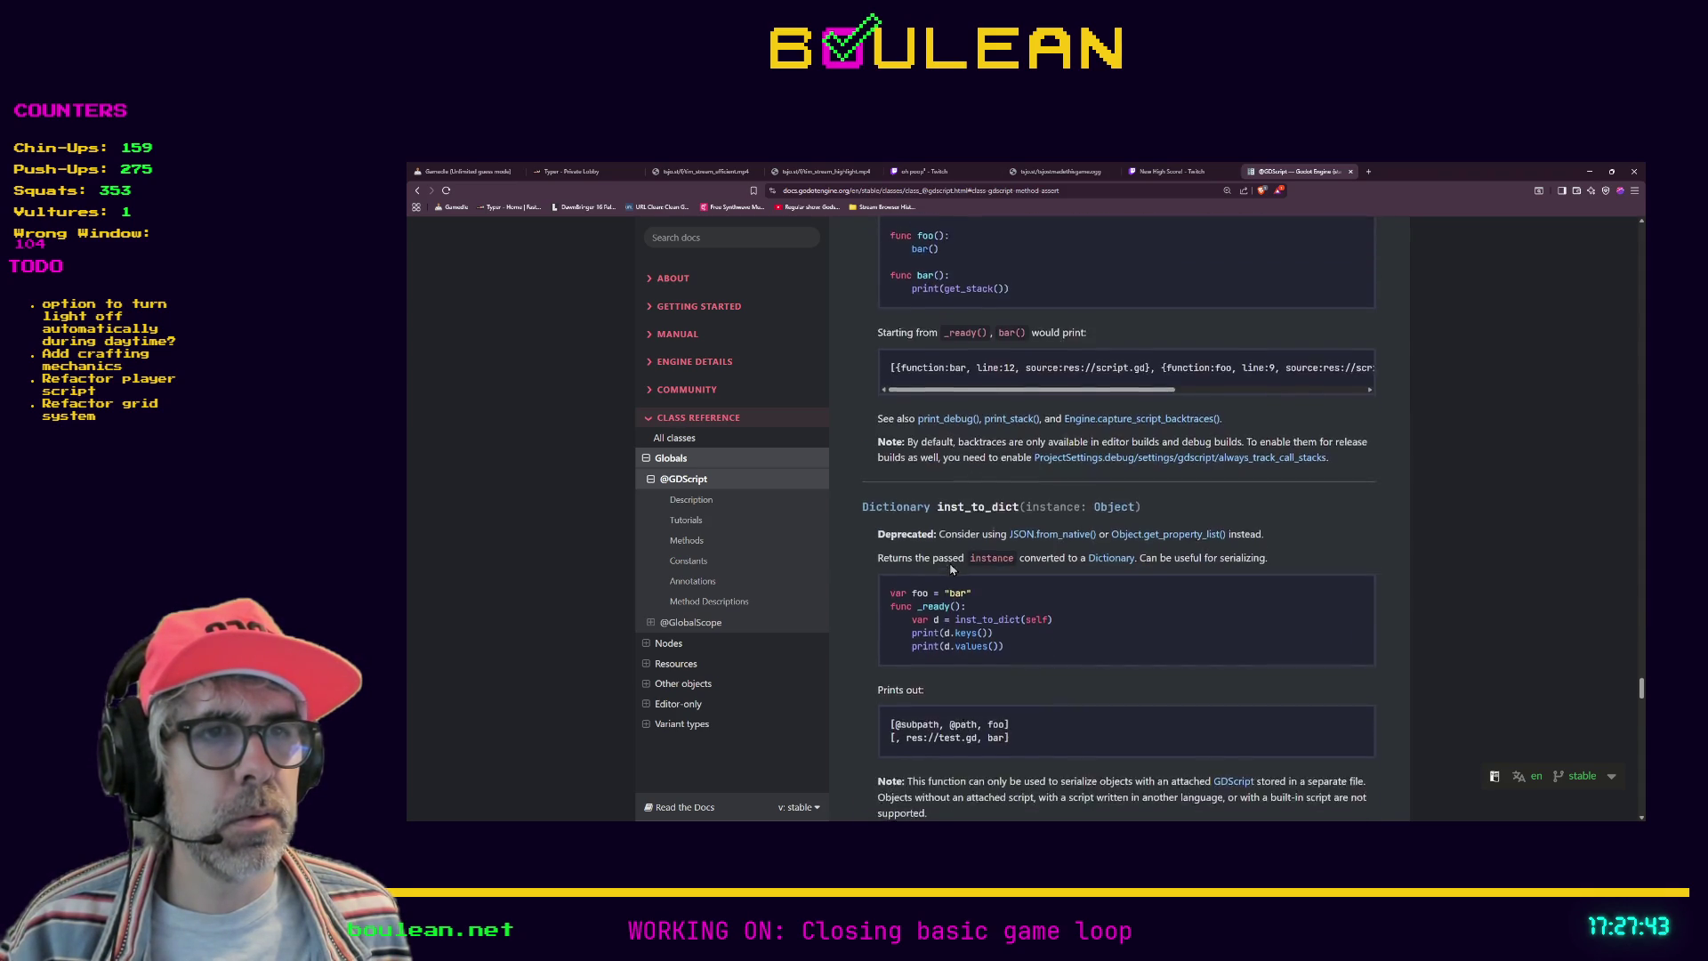
scroll(1200, 561, up, 4)
scroll(1199, 560, up, 6)
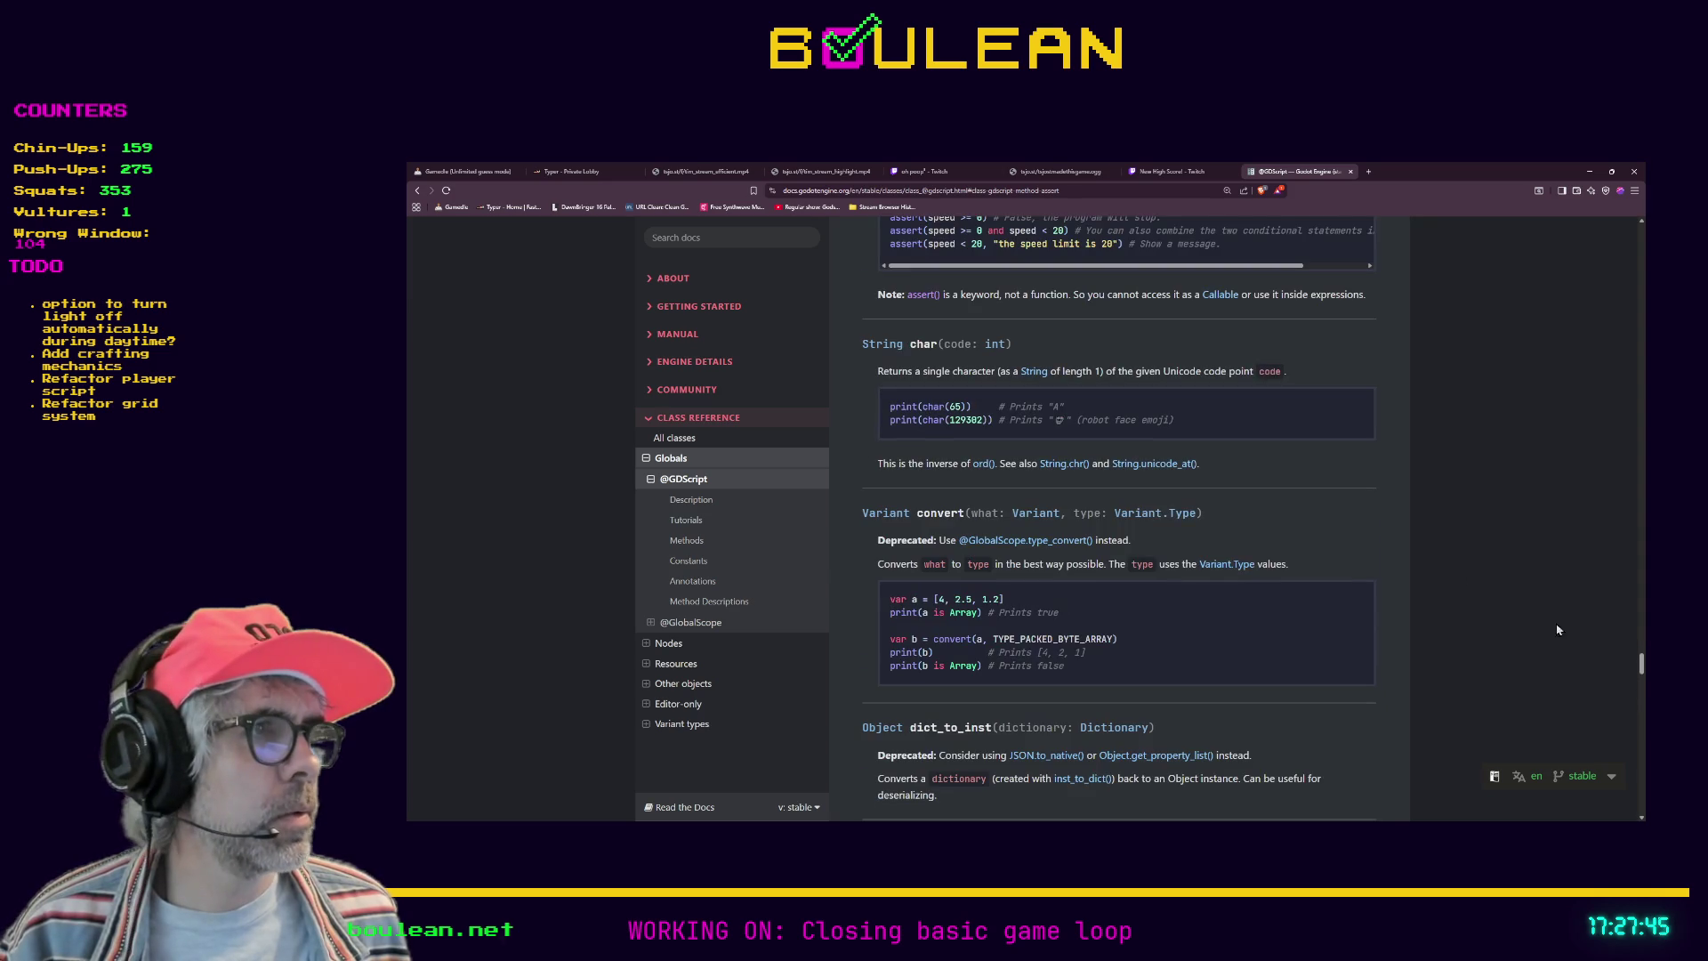
mouse_move(1641, 660)
mouse_down()
mouse_move(1592, 425)
mouse_move(1642, 235)
mouse_move(1619, 253)
mouse_up()
scroll(1617, 253, up, 2)
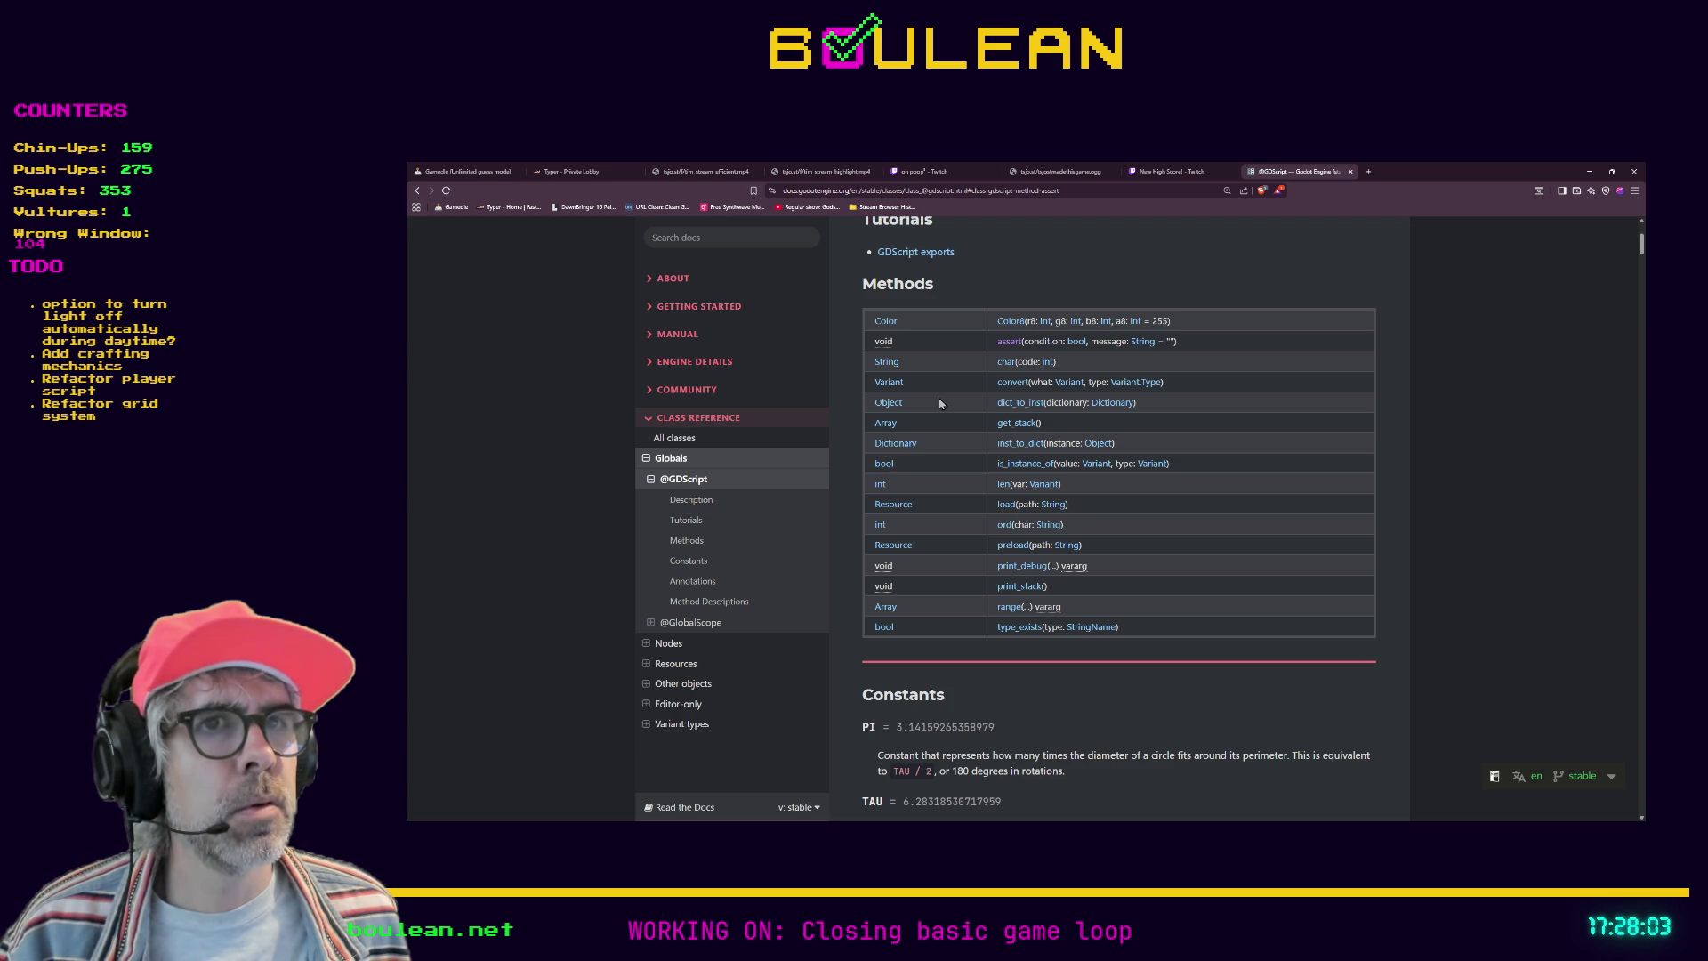
Step: Search the web for 'gdscript abort' in a new tab
key(ctrl+t)
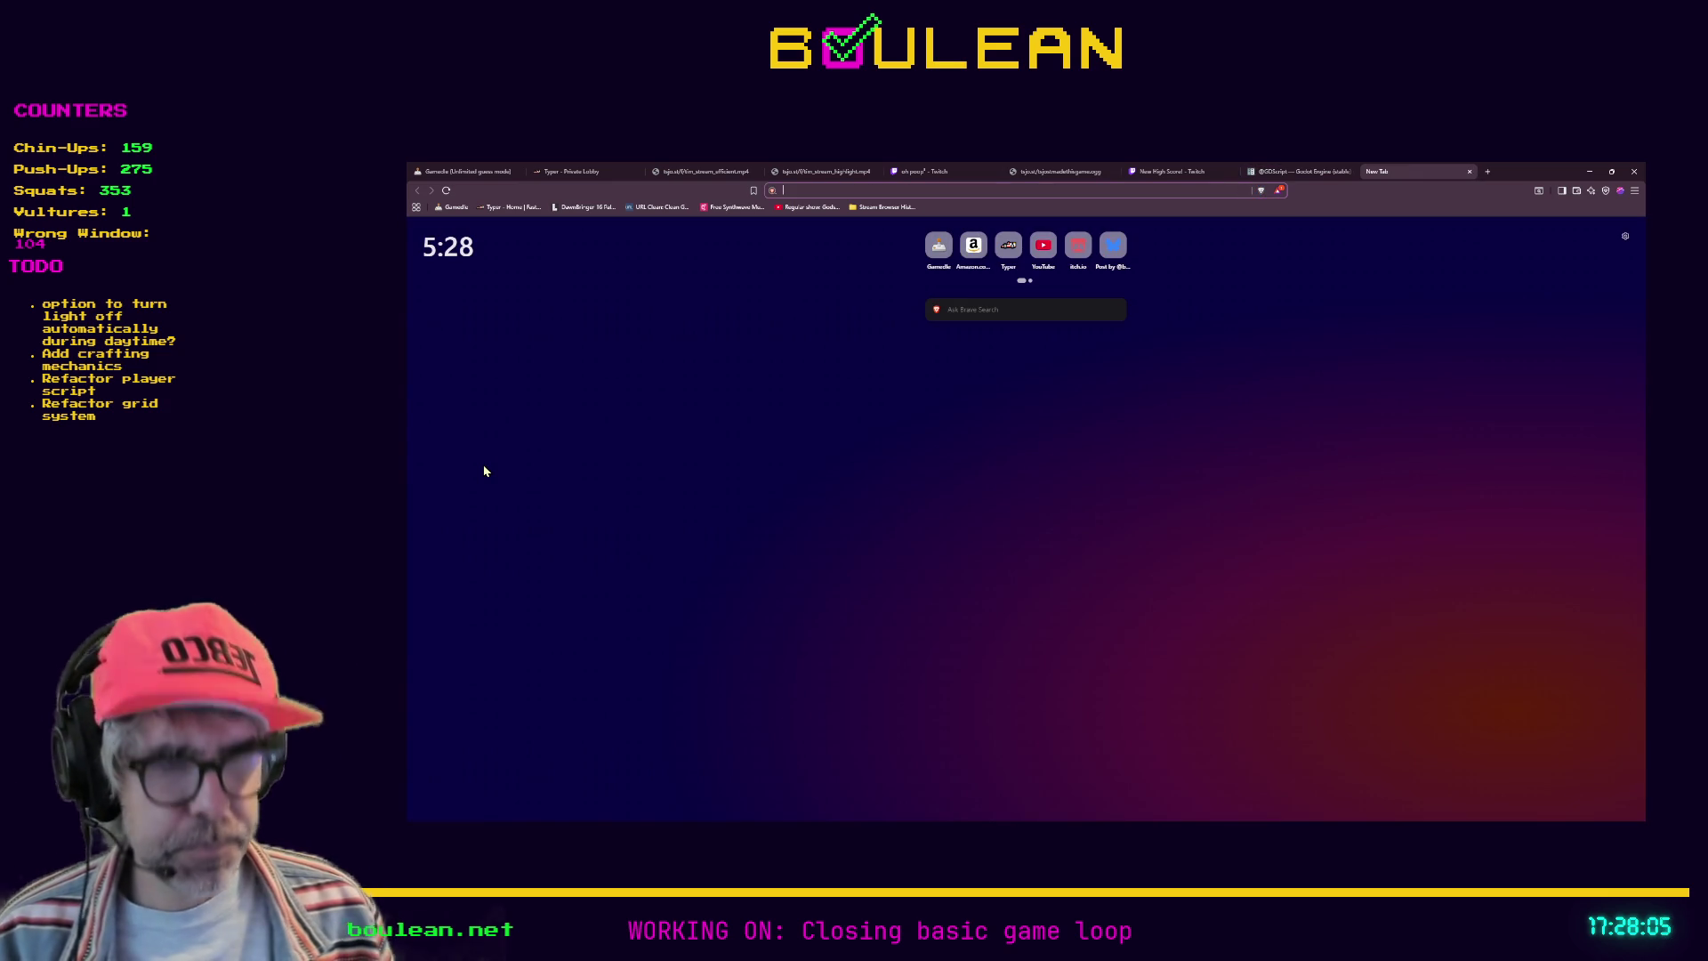
text(gdscr)
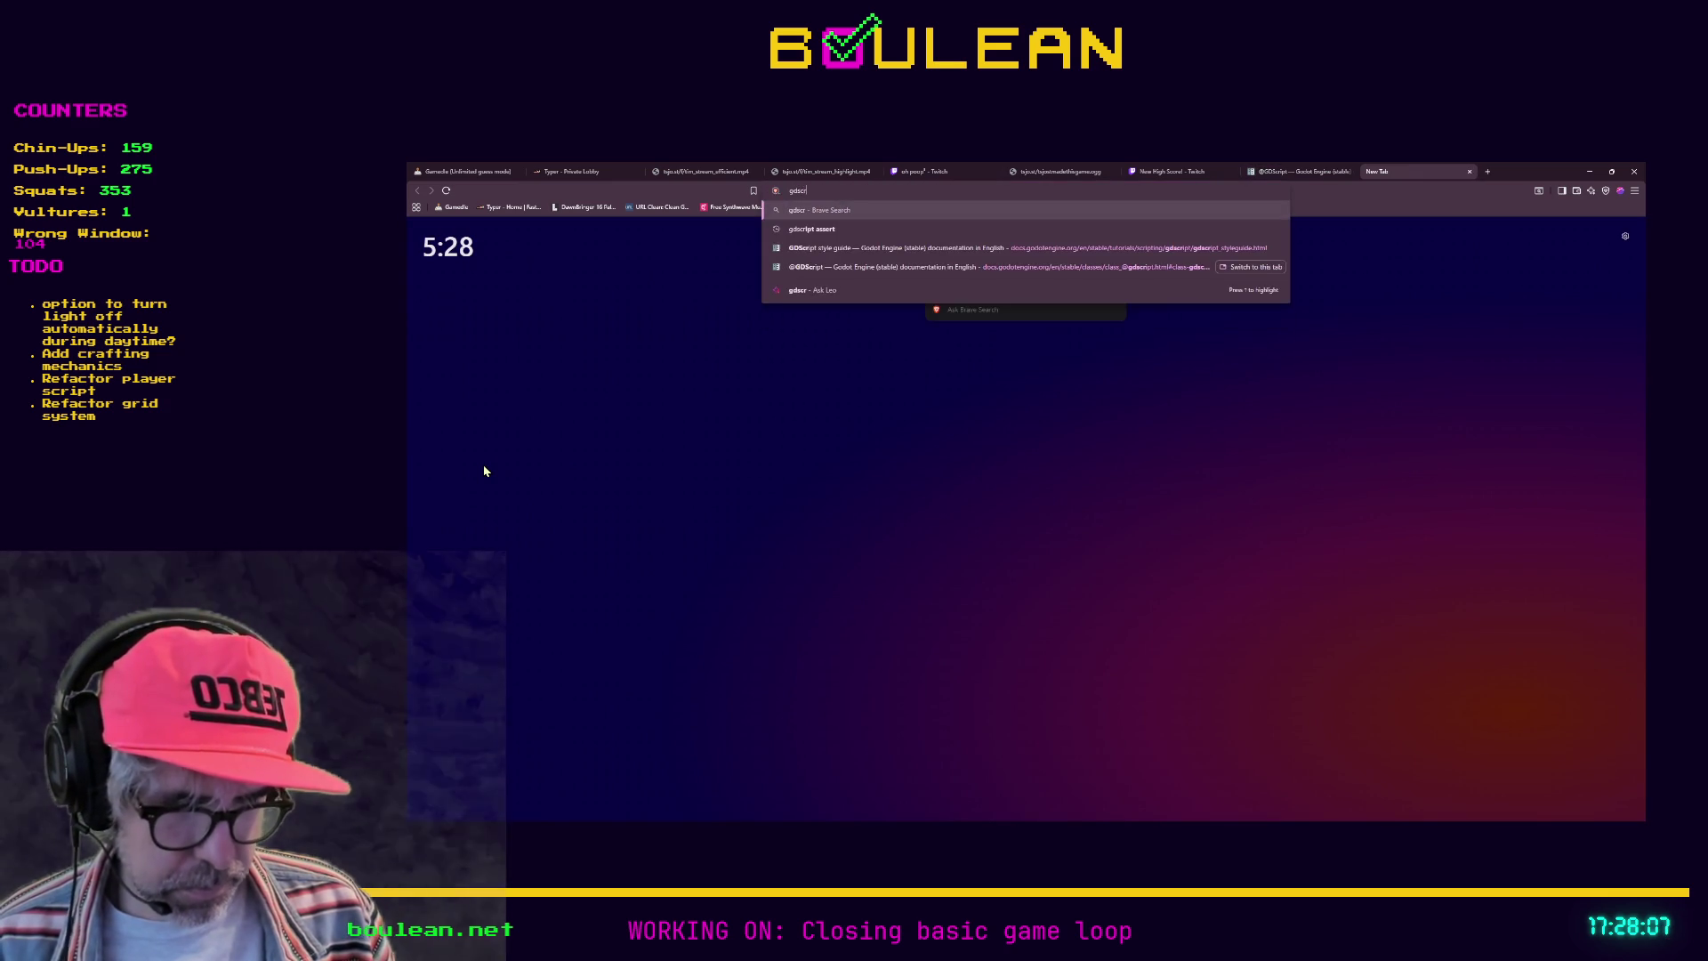
text(ipt abort)
key(Return)
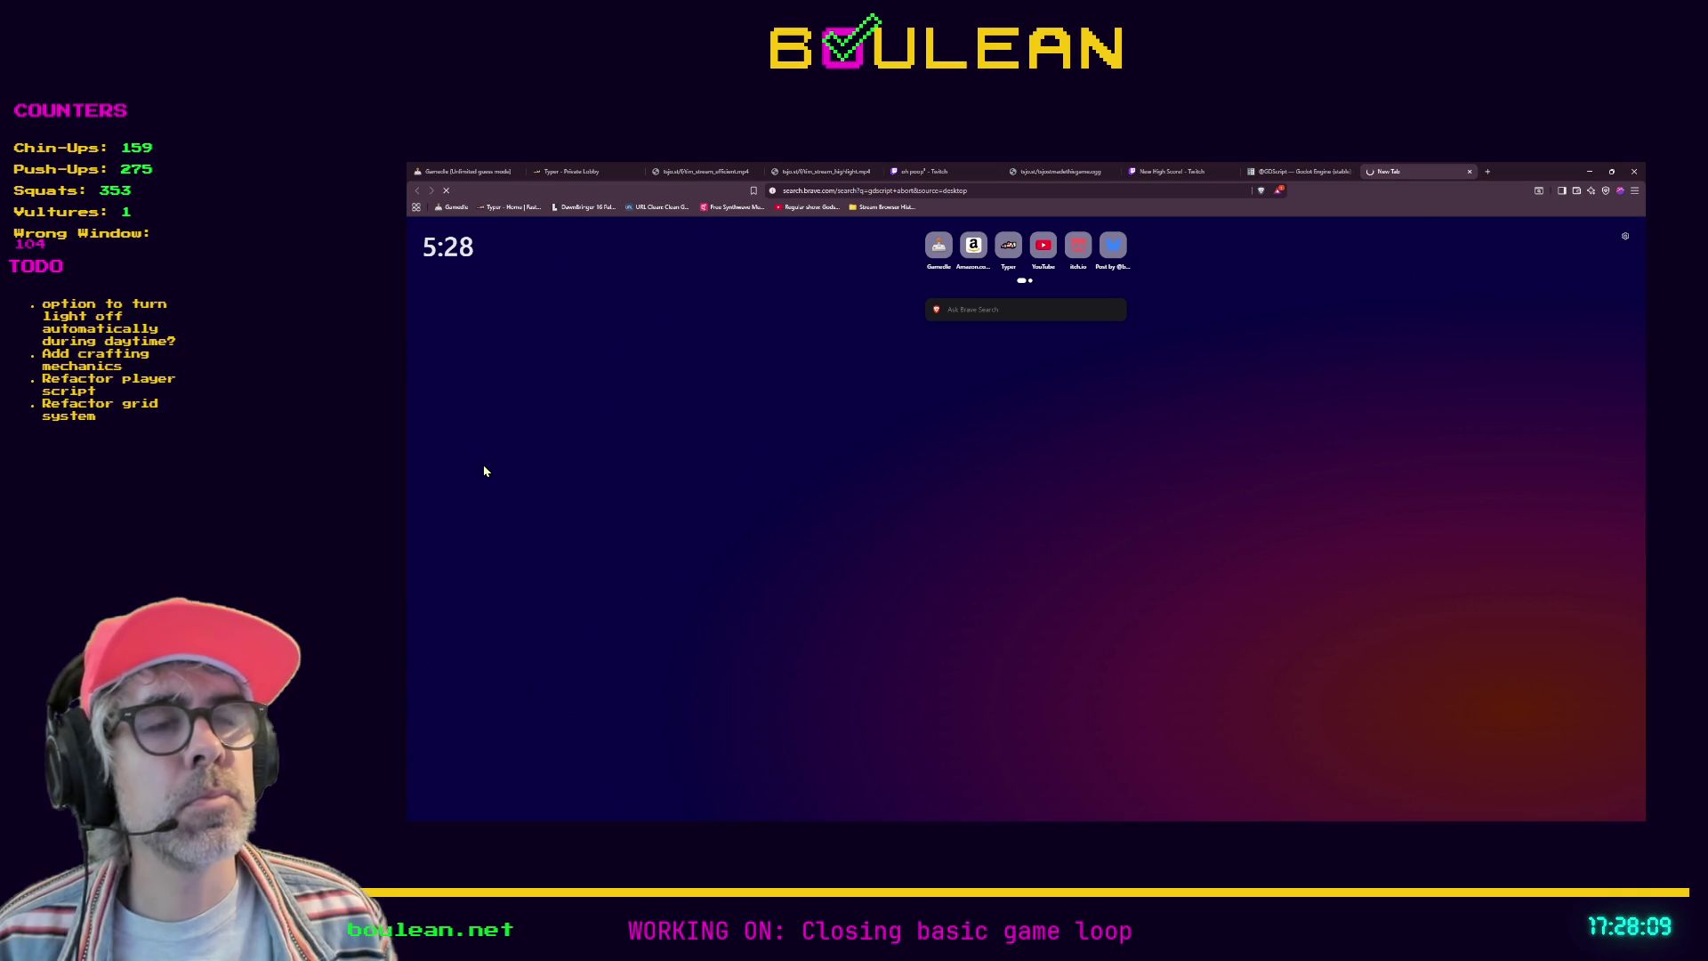
Step: Read the Stack Overflow answer on stopping an EditorScript, highlighting its OS.is_debug_build tip
scroll(503, 436, down, 1)
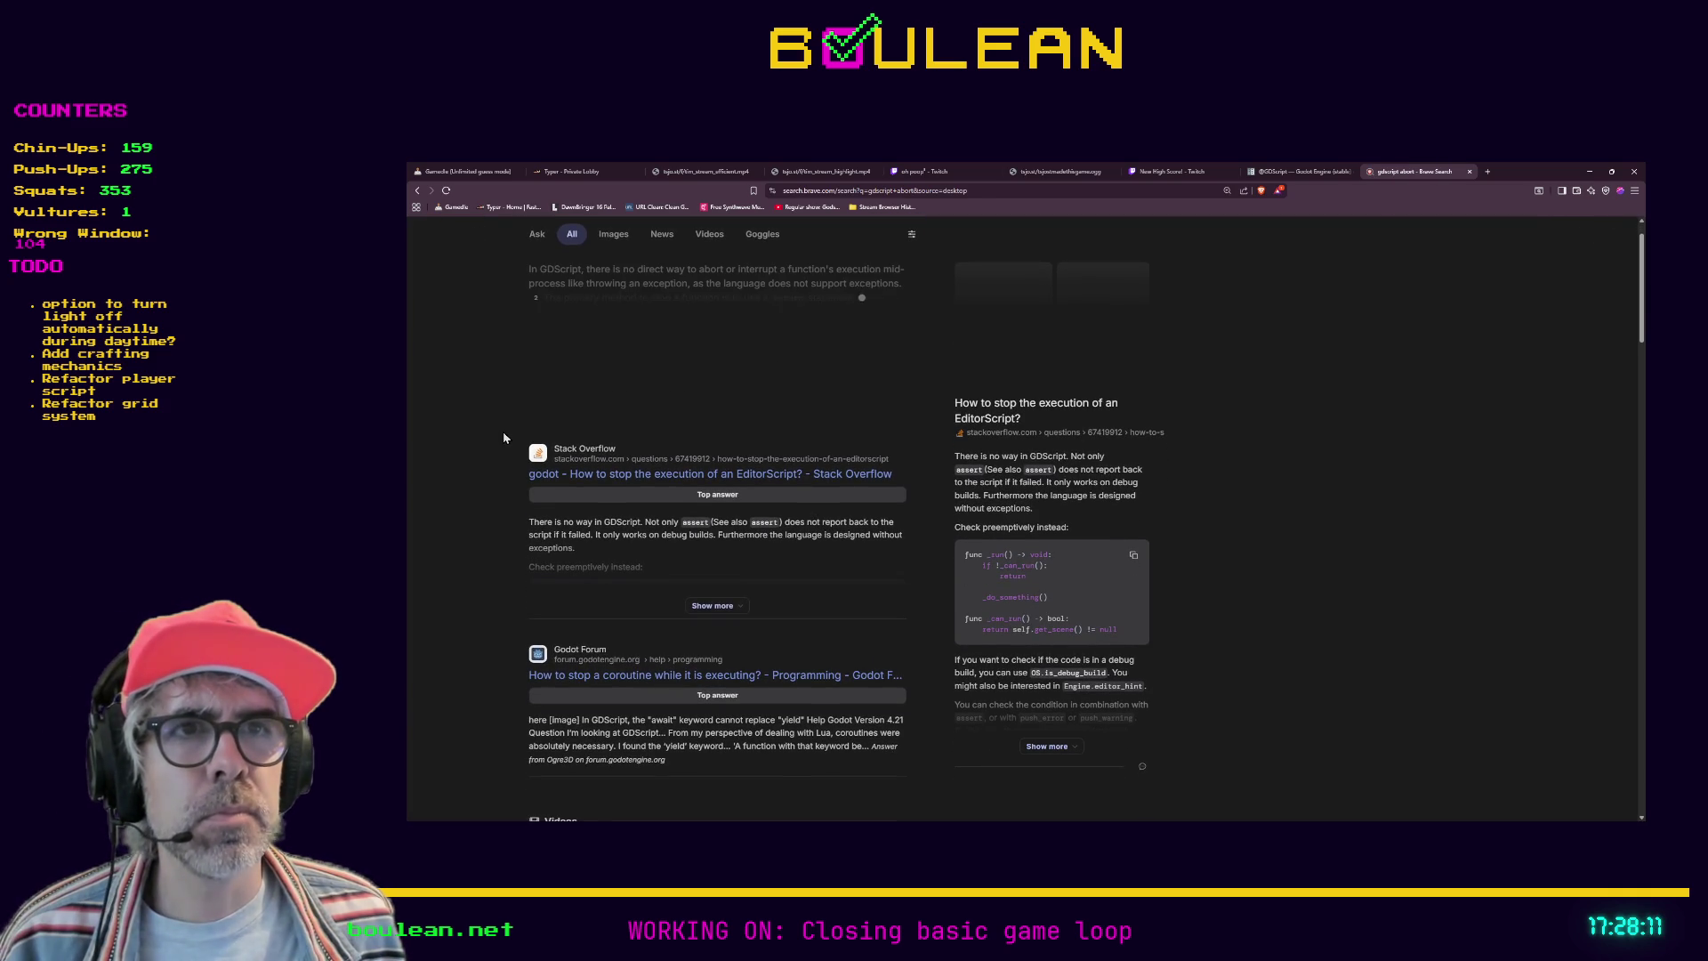
click(547, 481)
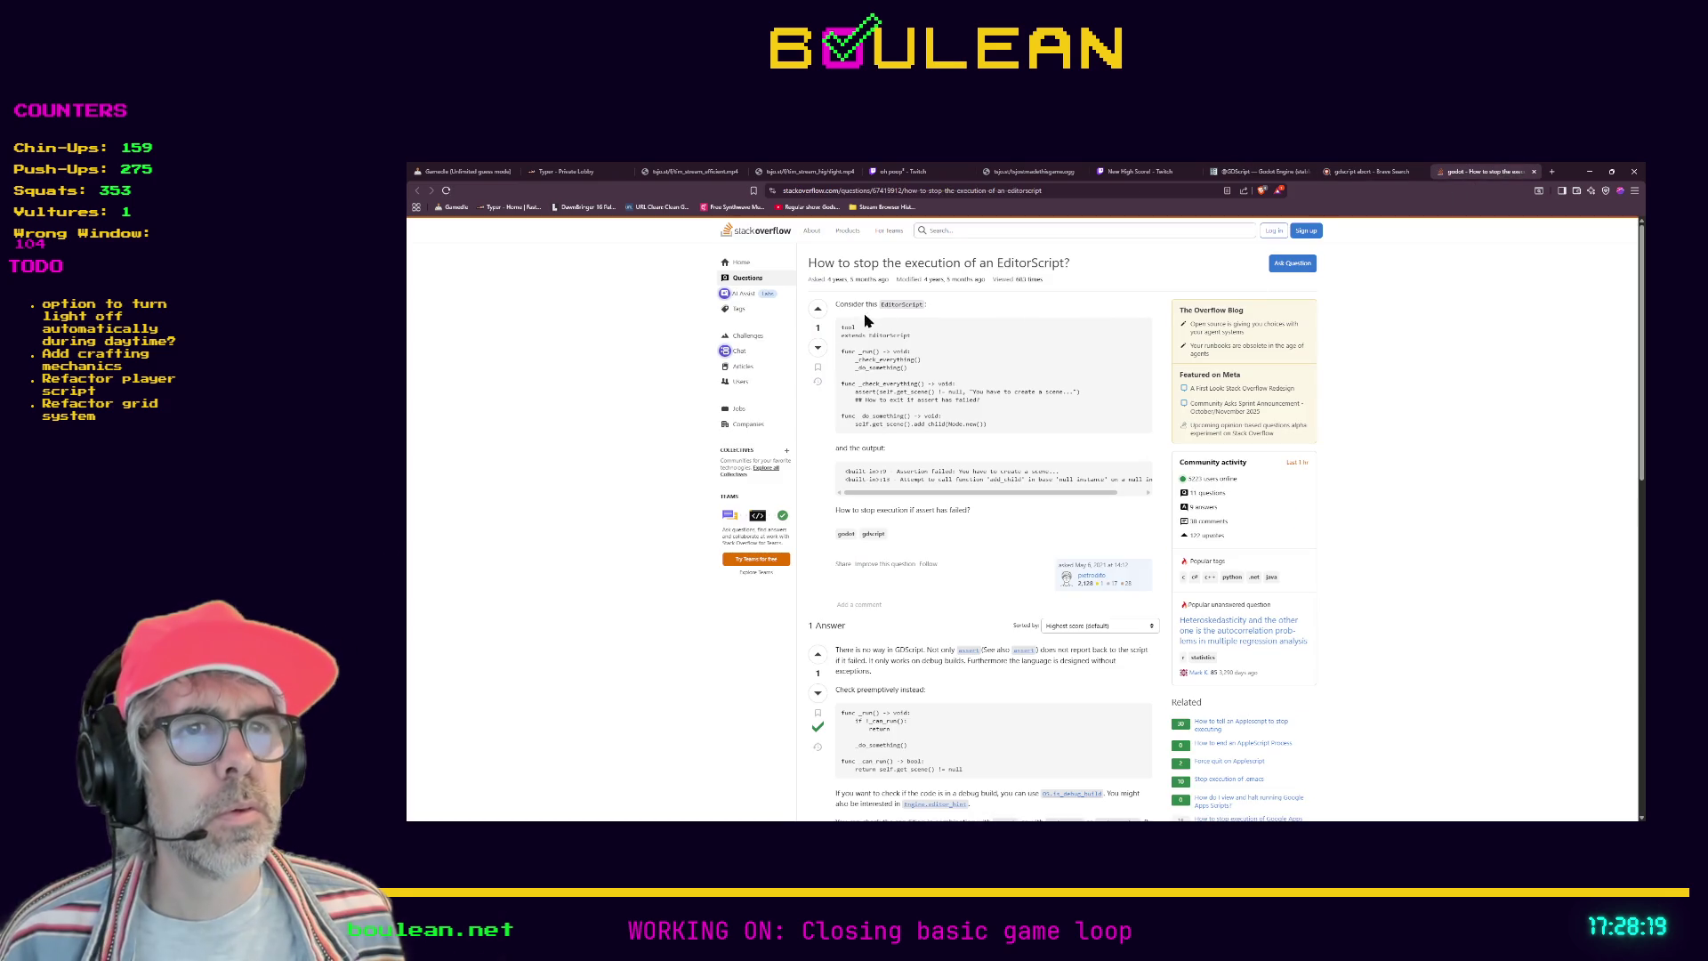
scroll(628, 372, down, 1)
scroll(627, 372, down, 1)
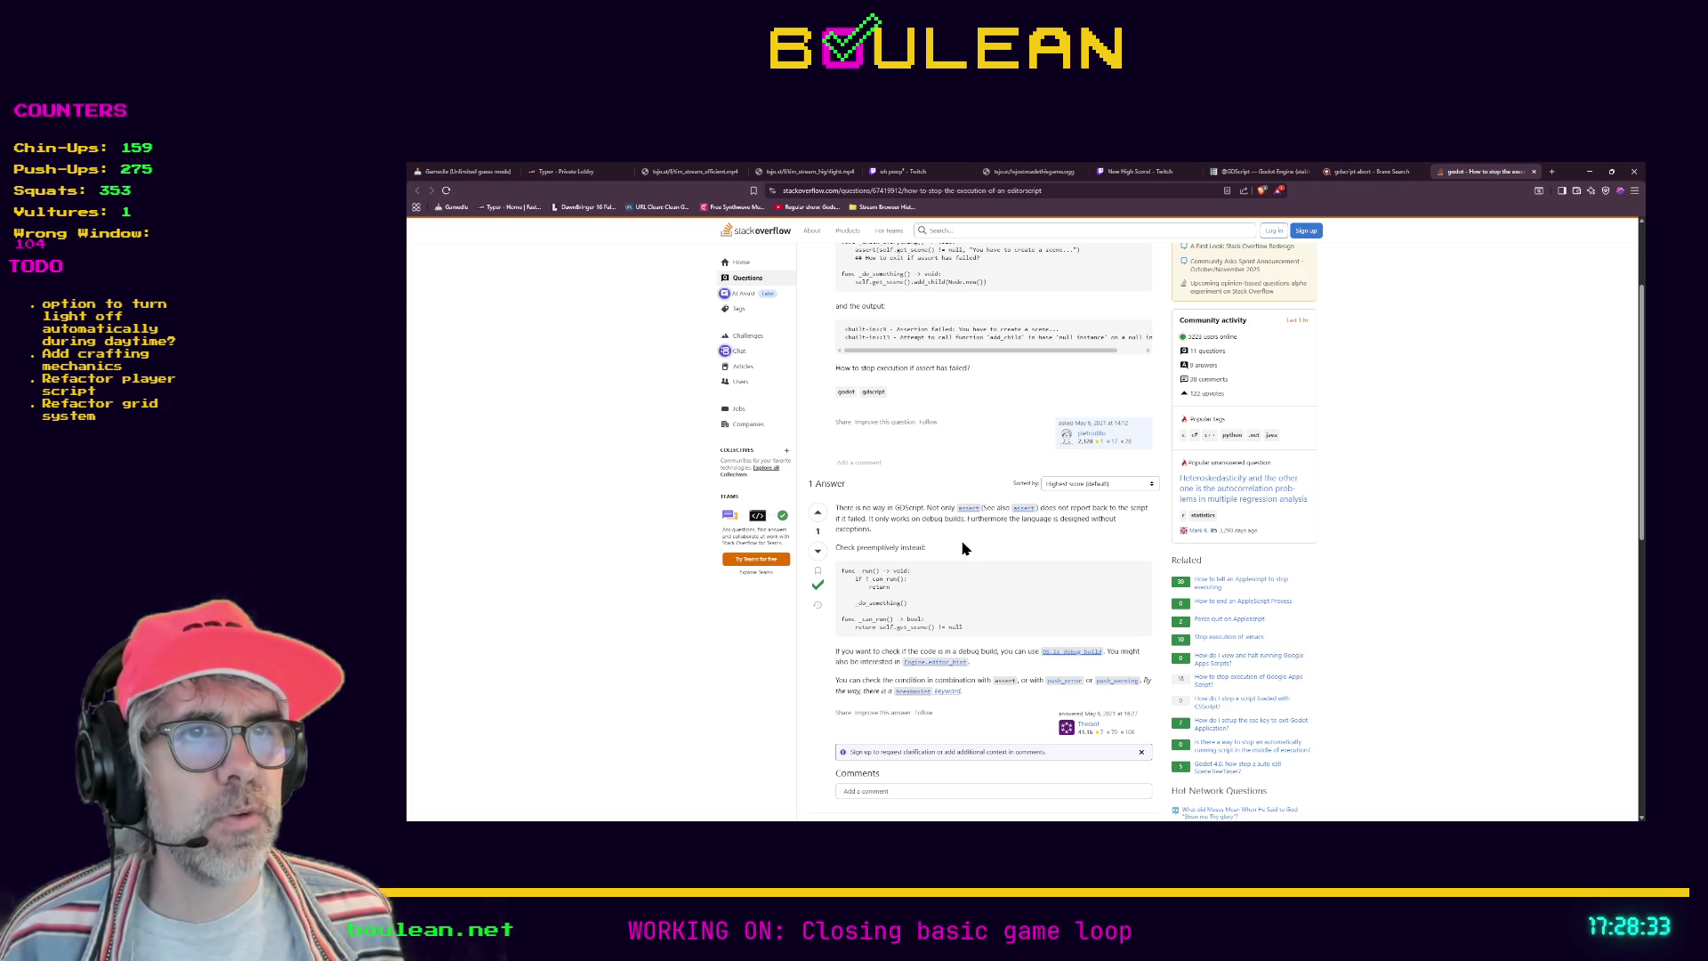
scroll(960, 542, down, 1)
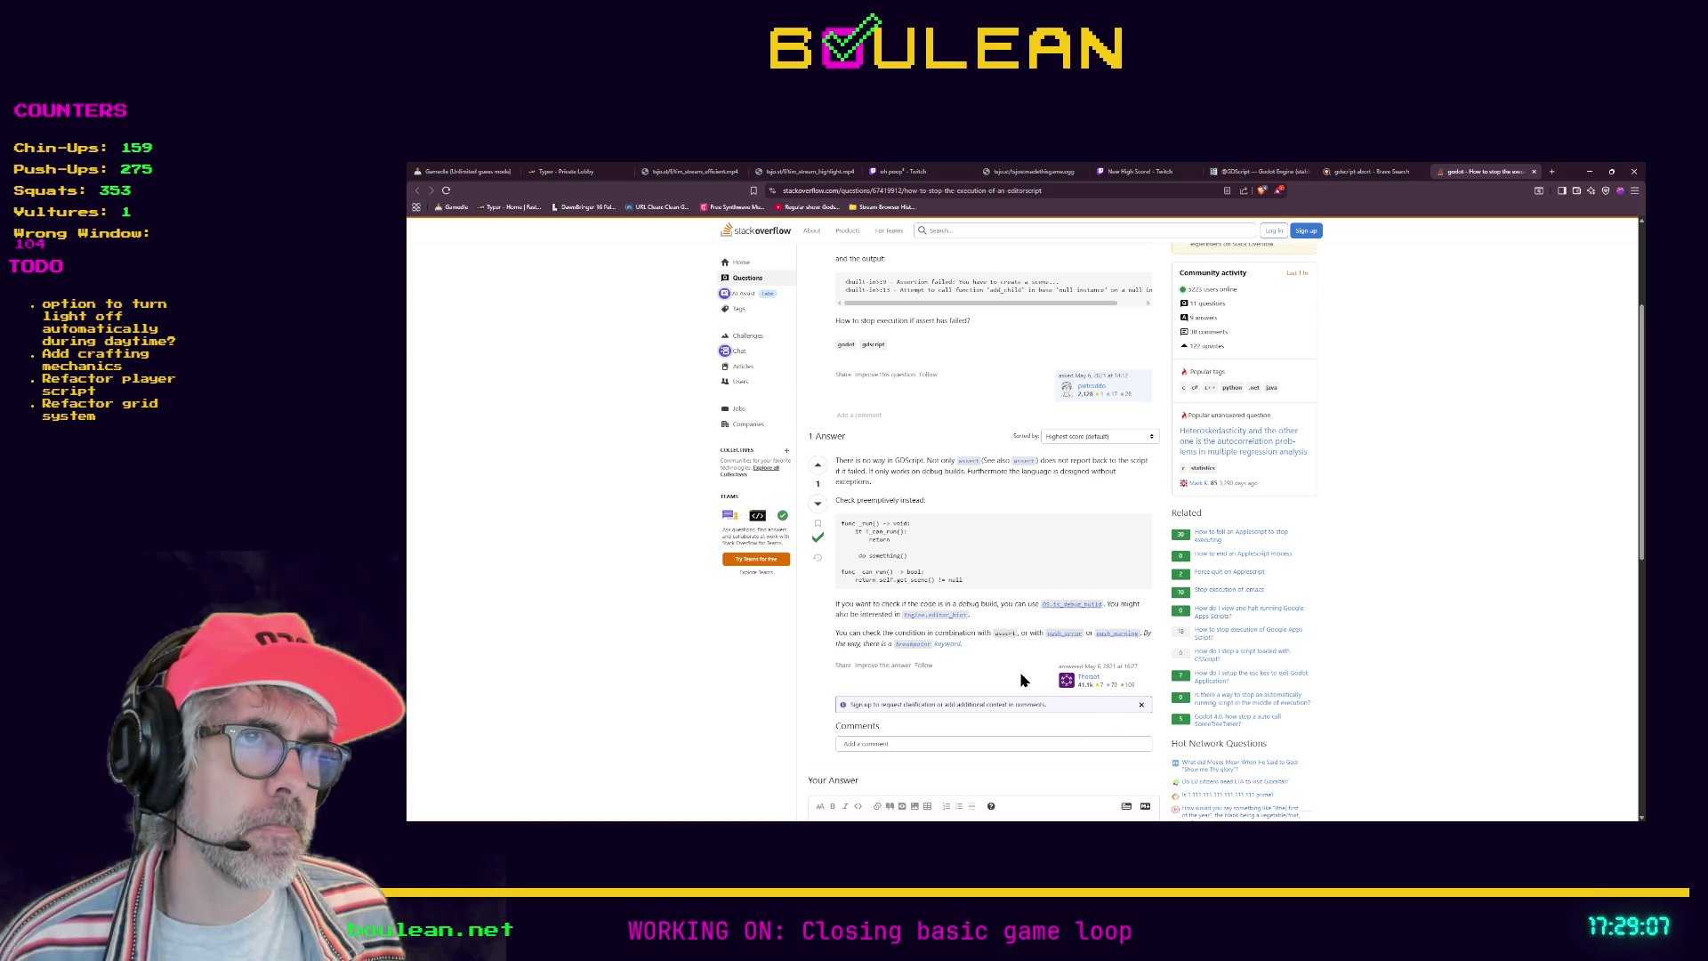
drag(1033, 607, 1104, 605)
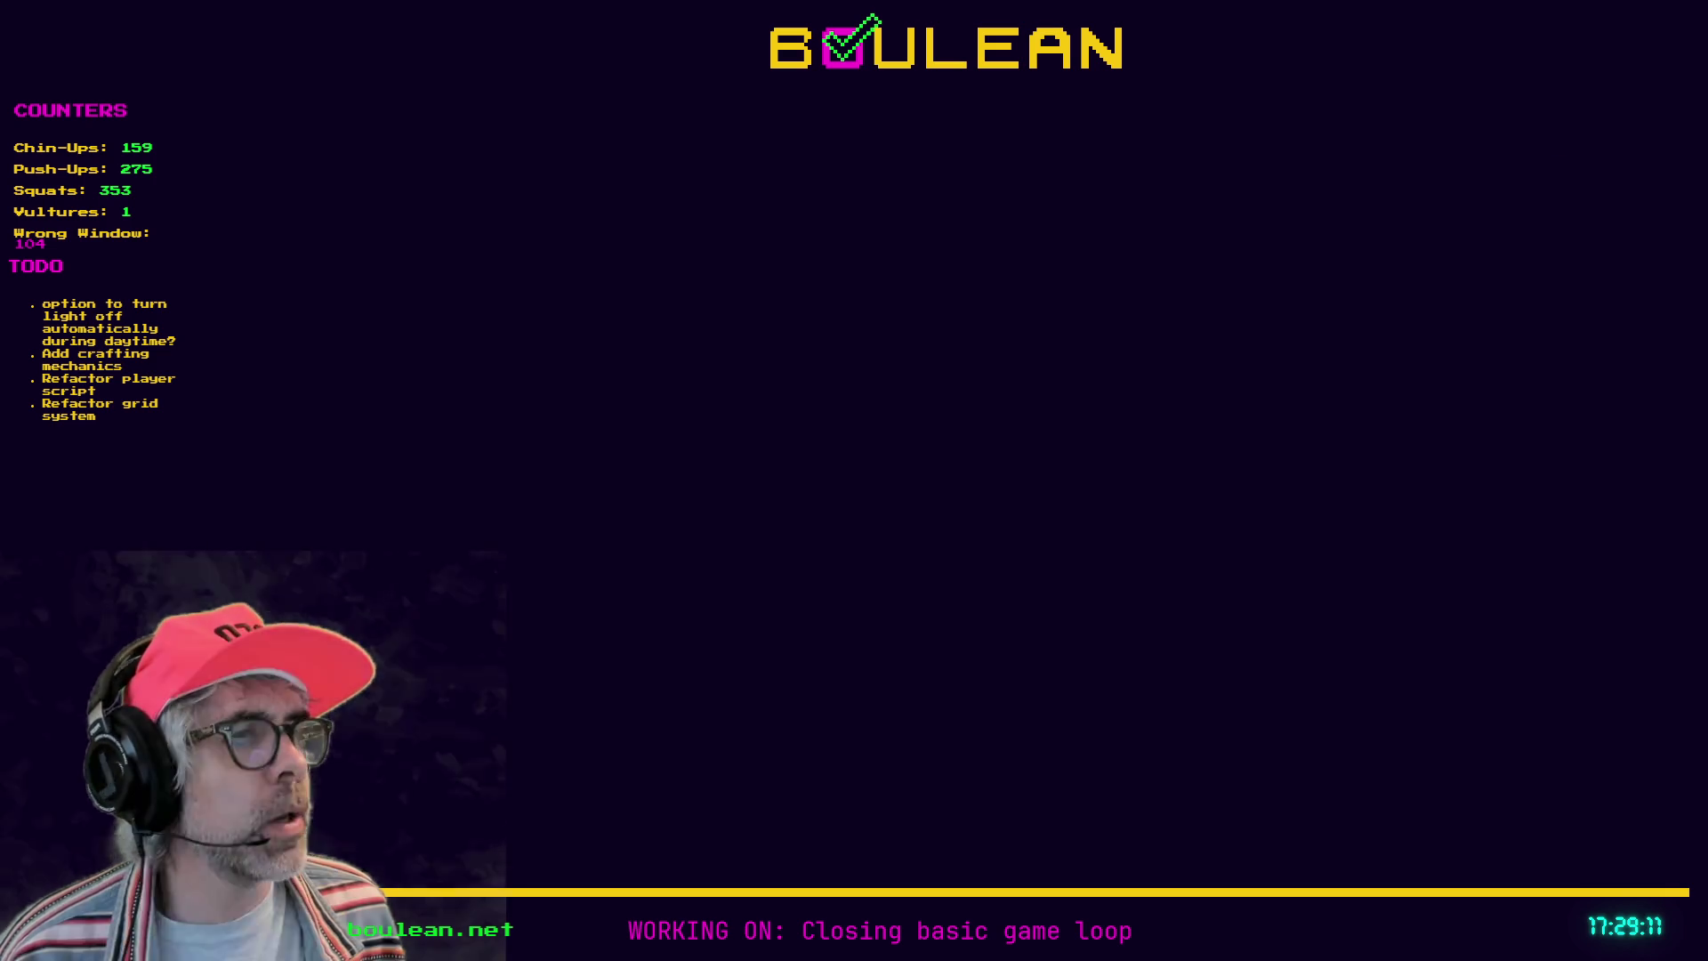
click(1590, 171)
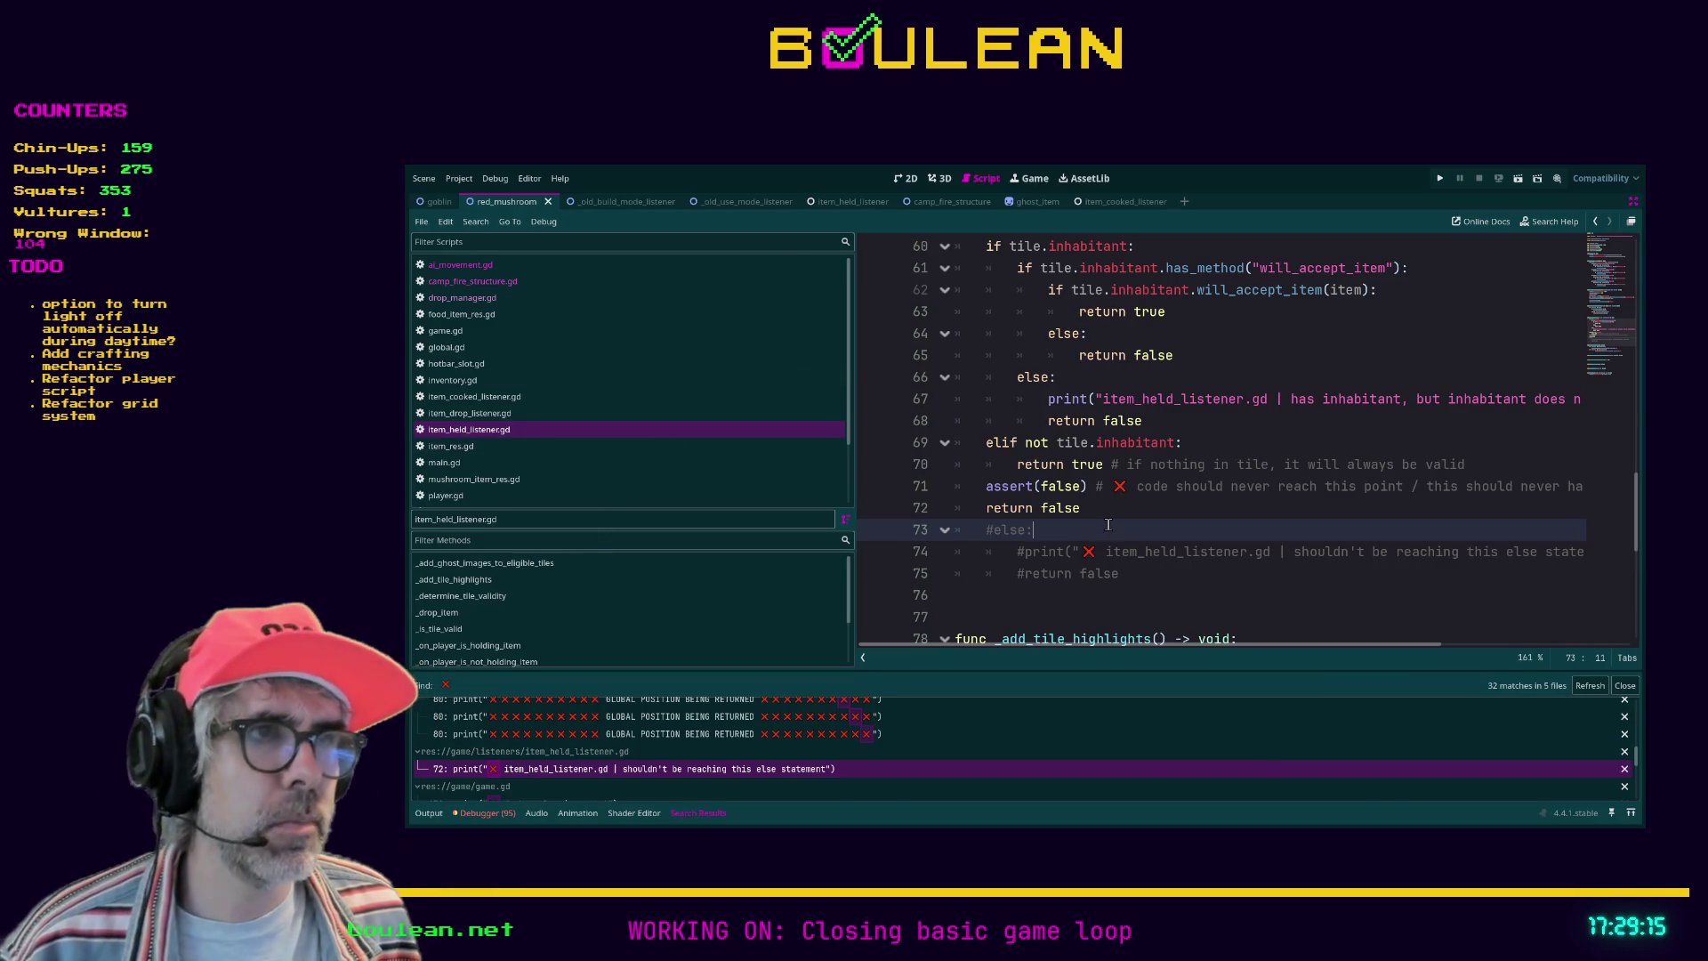
Step: Filter the project files for 'main' and open main.gd in the script editor
key(ctrl+shift+F11)
click(661, 530)
key(ctrl+a)
text(main)
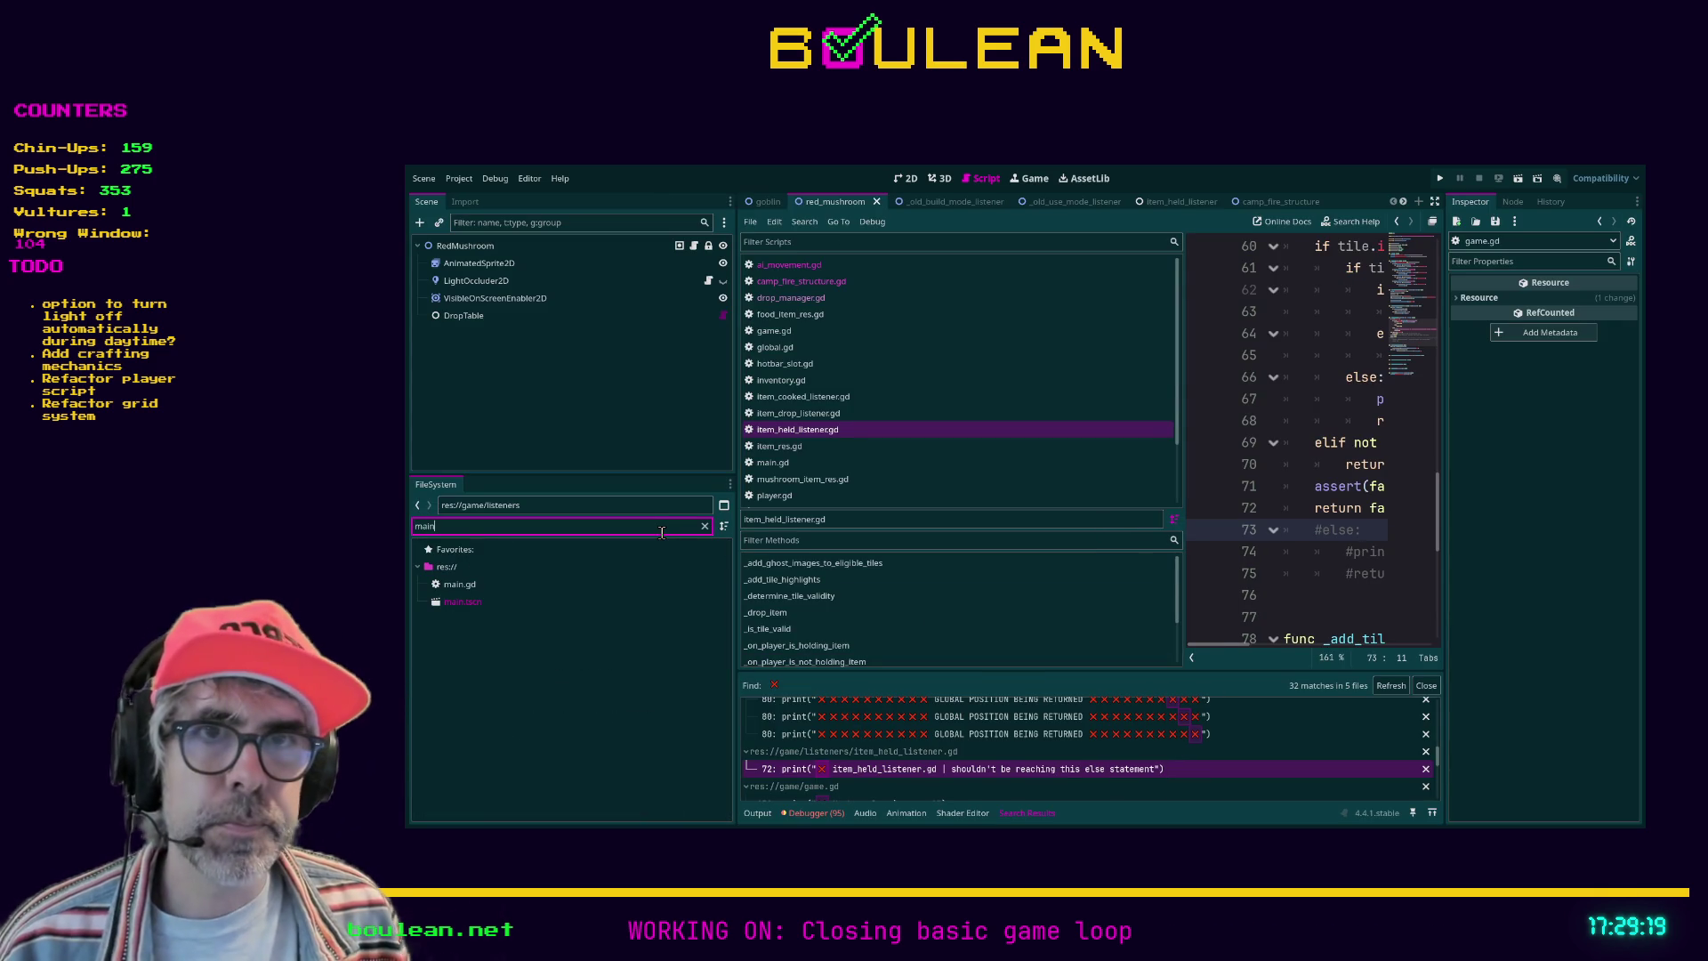
double_click(527, 585)
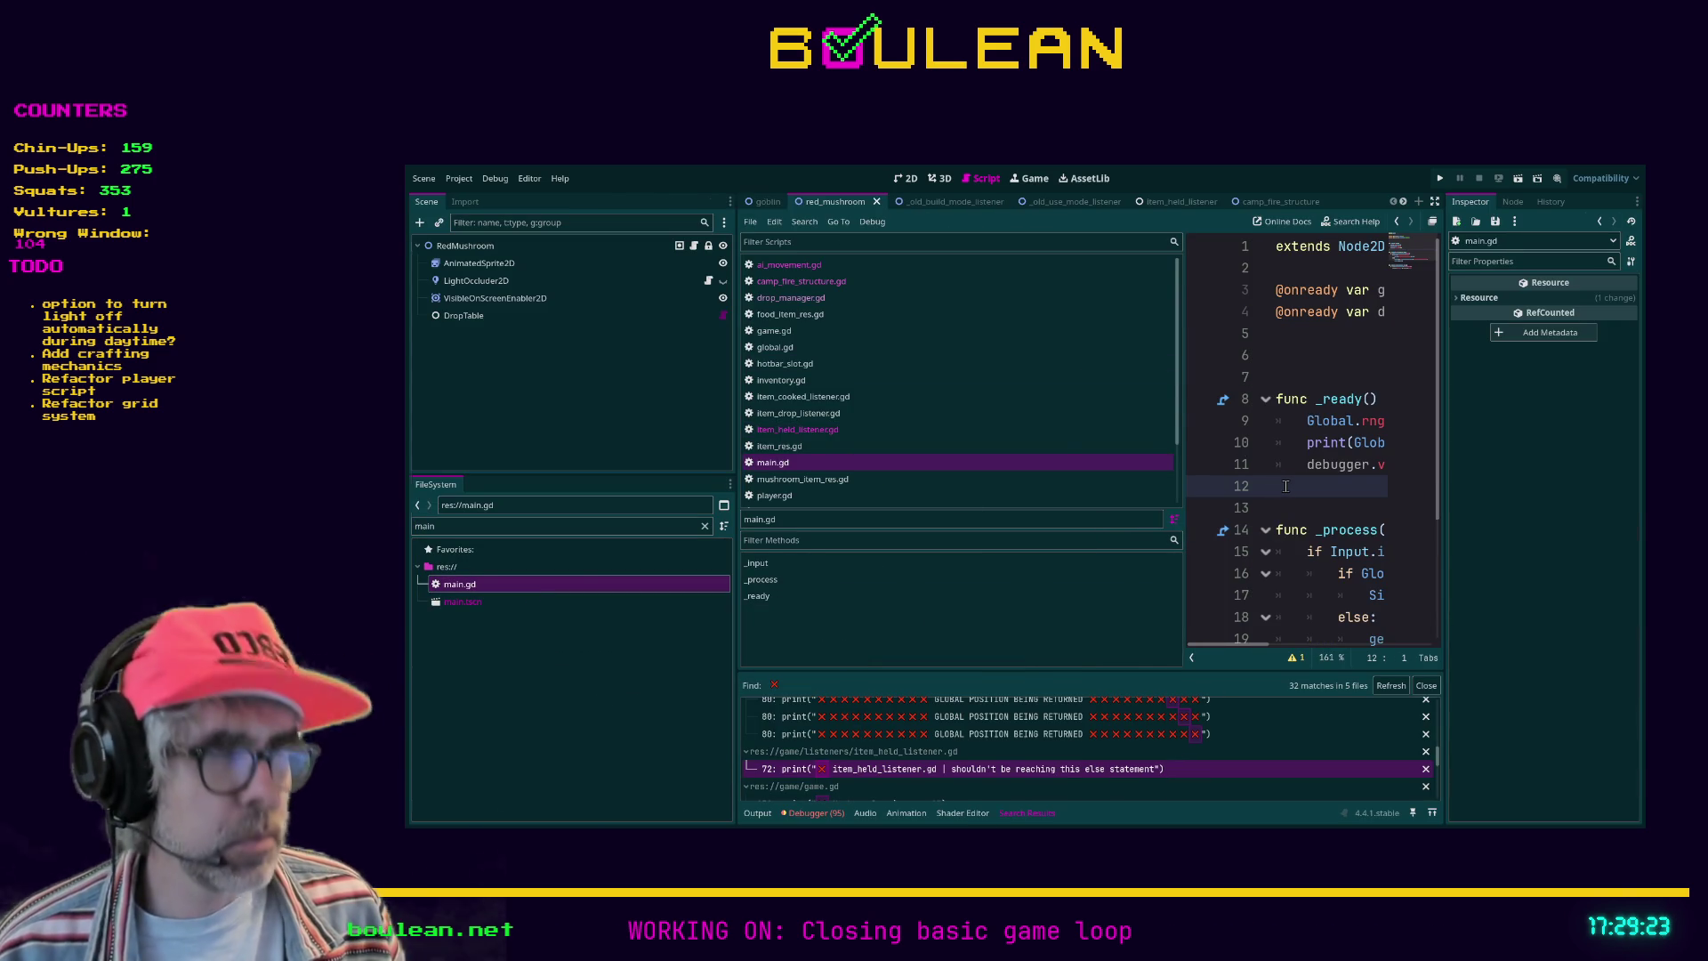
key(ctrl+shift+F11)
Step: In _ready, add an if OS.is_debug_build(): check that prints "THIS IS A DEBUG BUILD"
scroll(1153, 411, down, 1)
key(Tab)
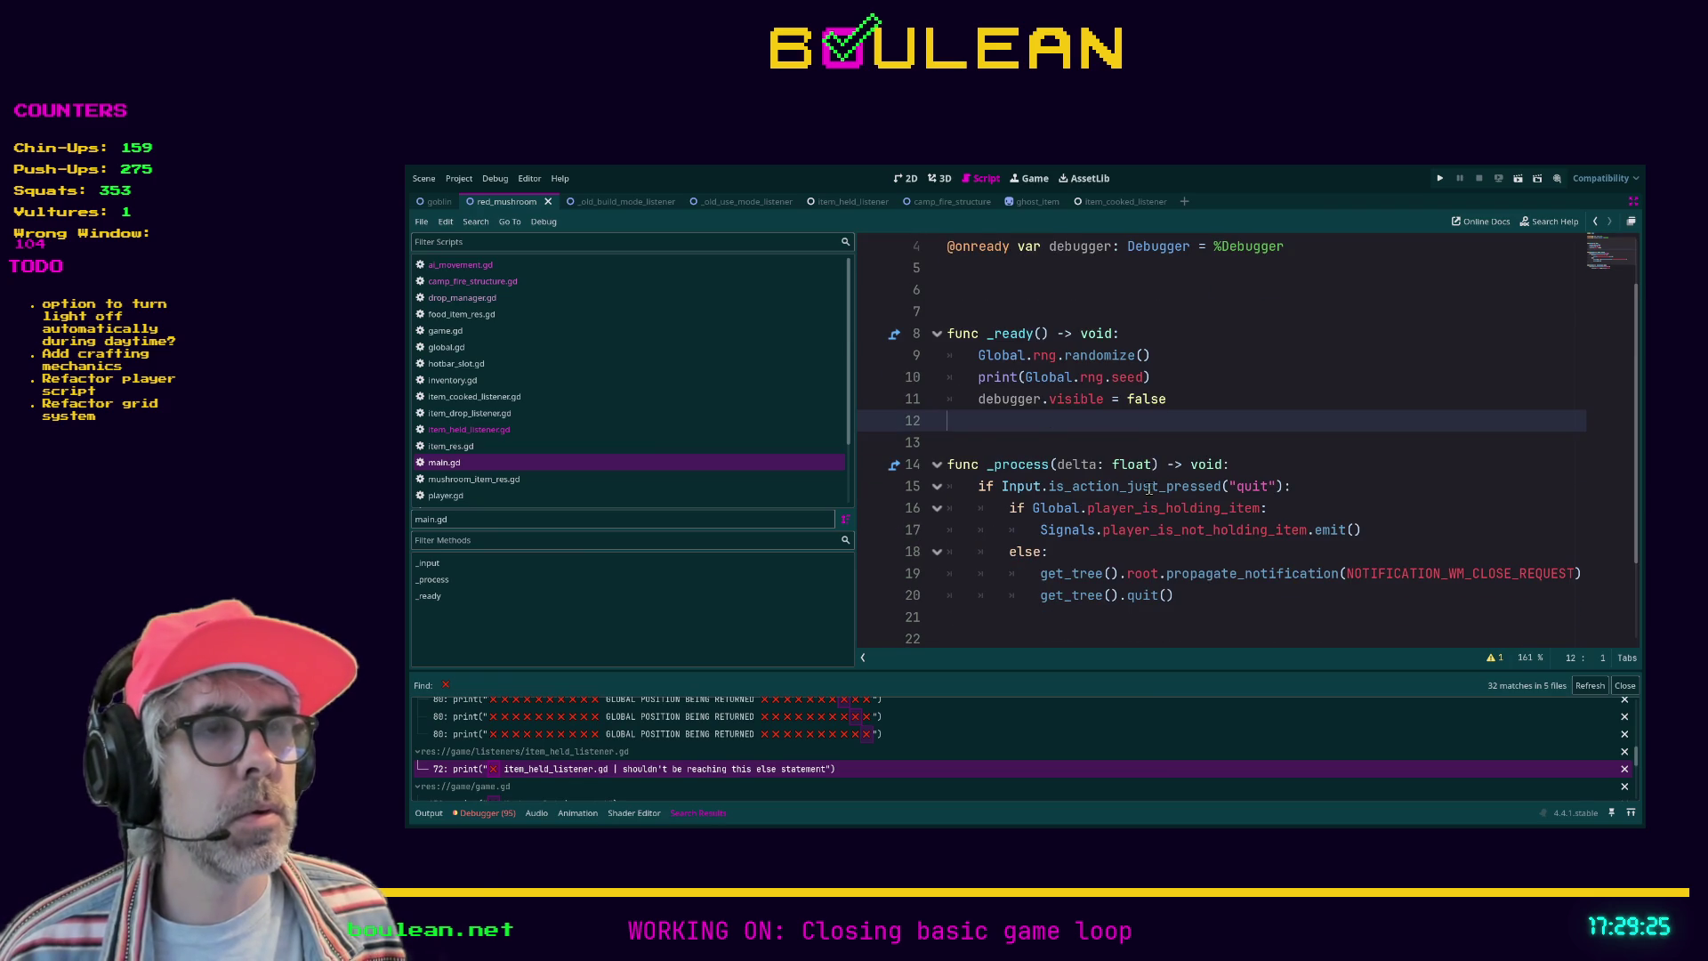
text(if o)
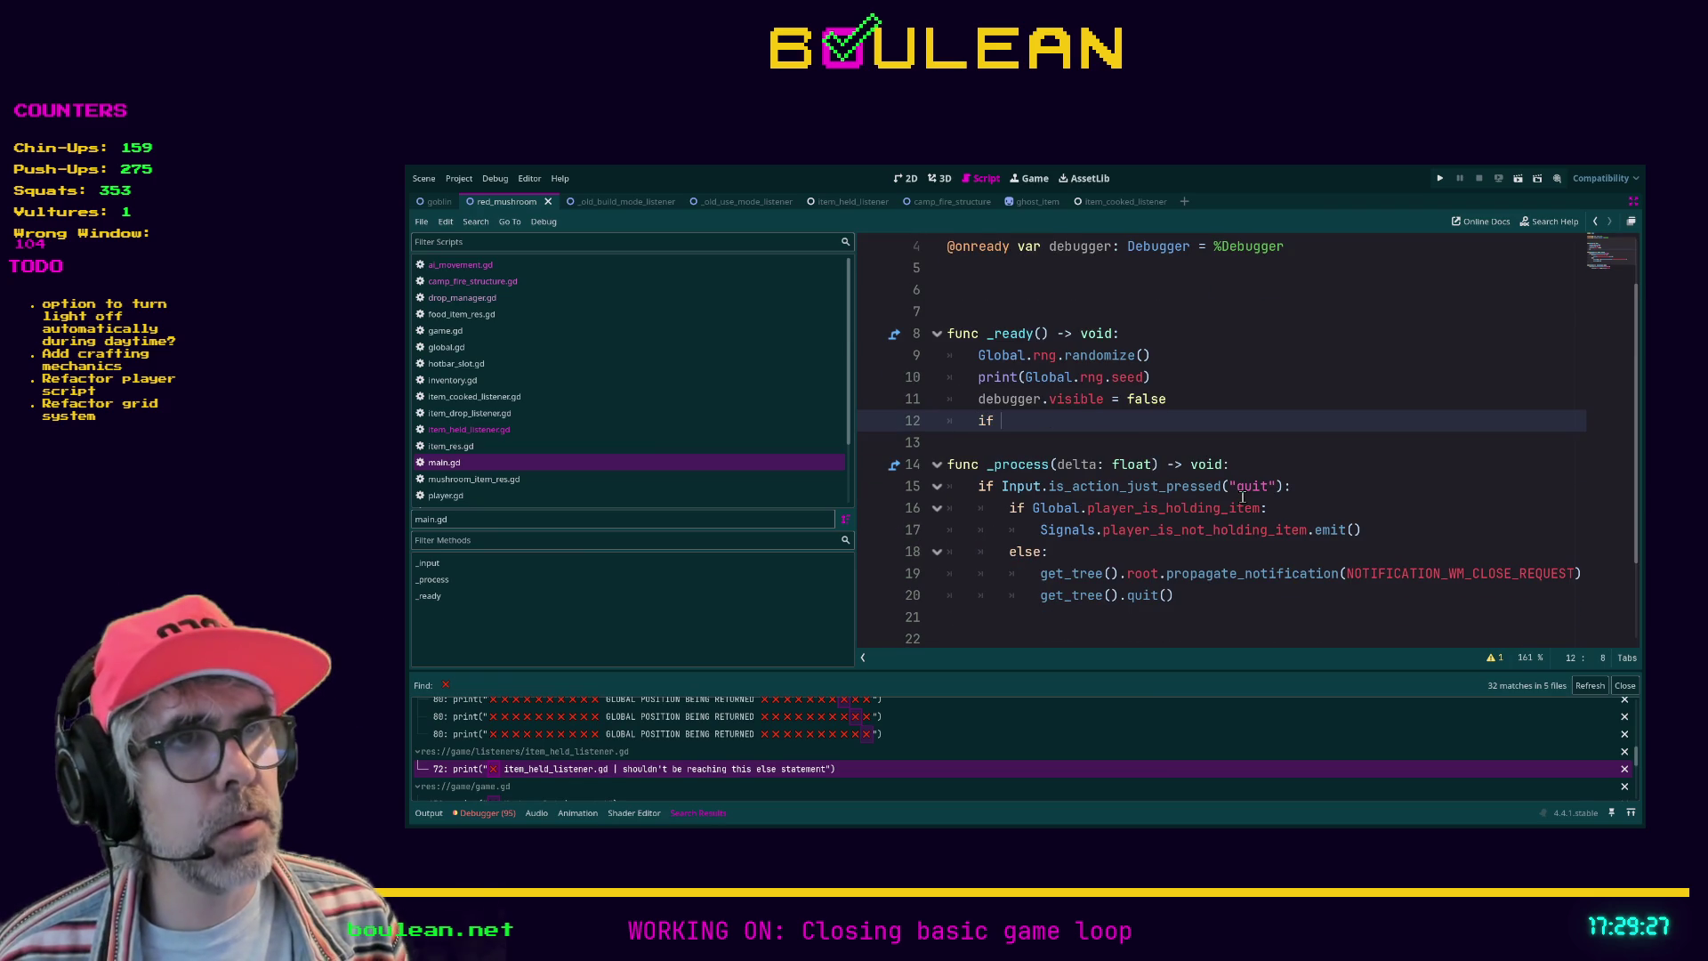
key(BackSpace)
text(OS.iu)
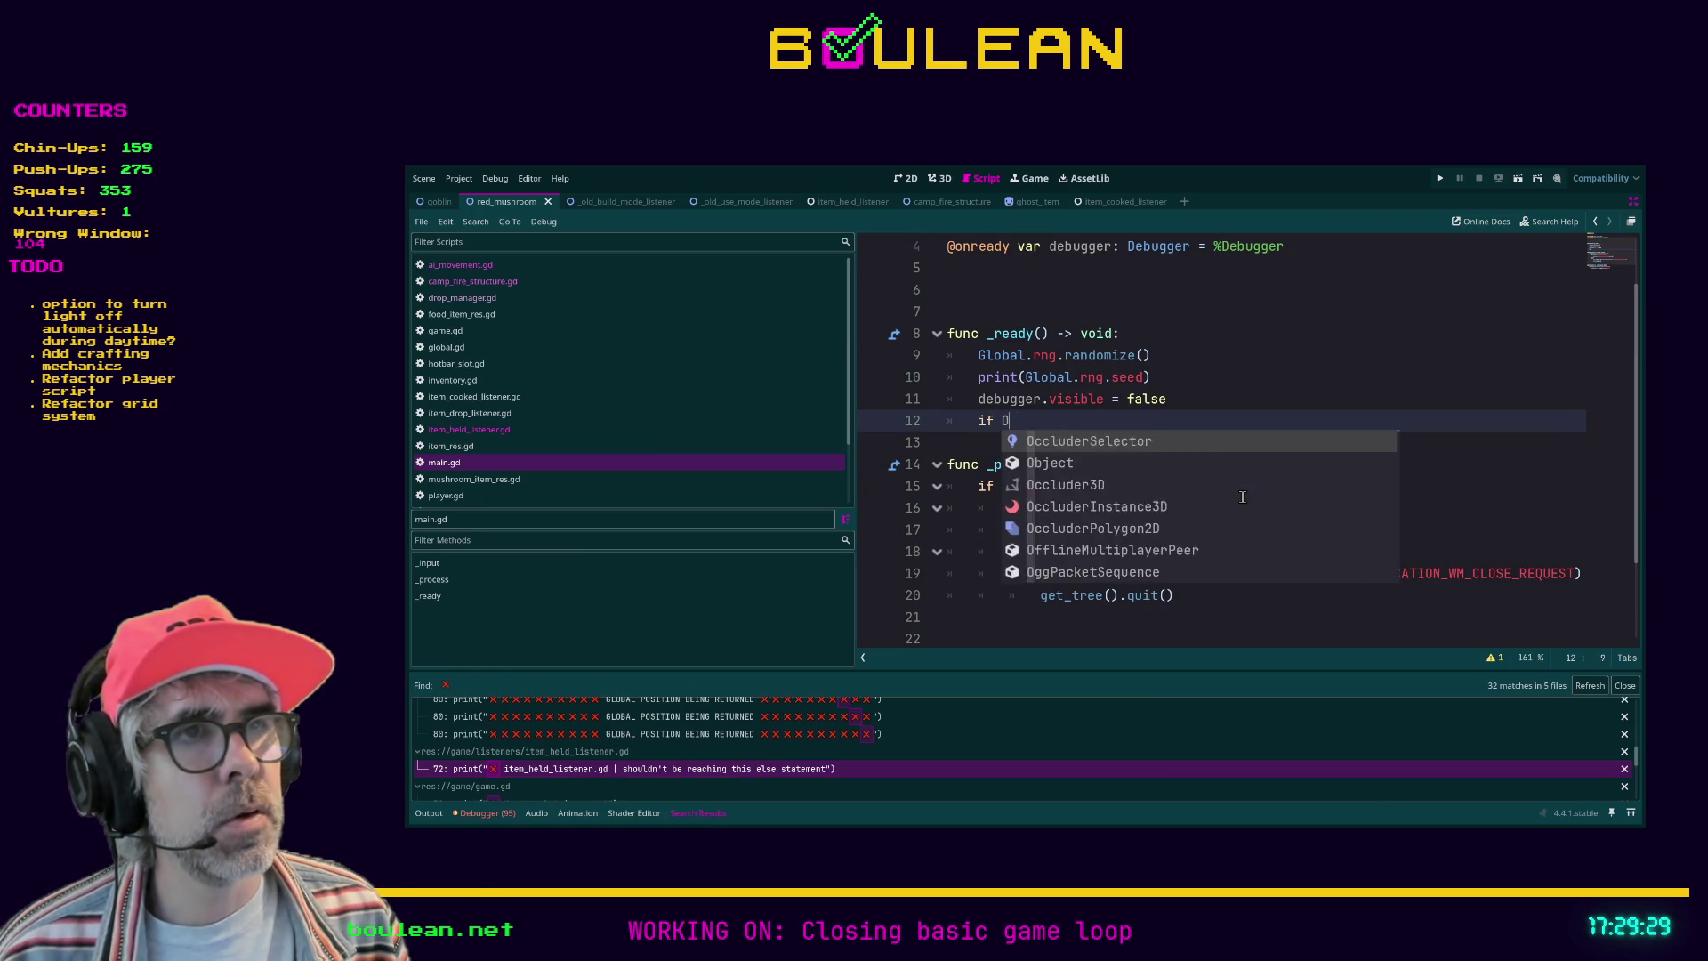
key(BackSpace)
text(s)
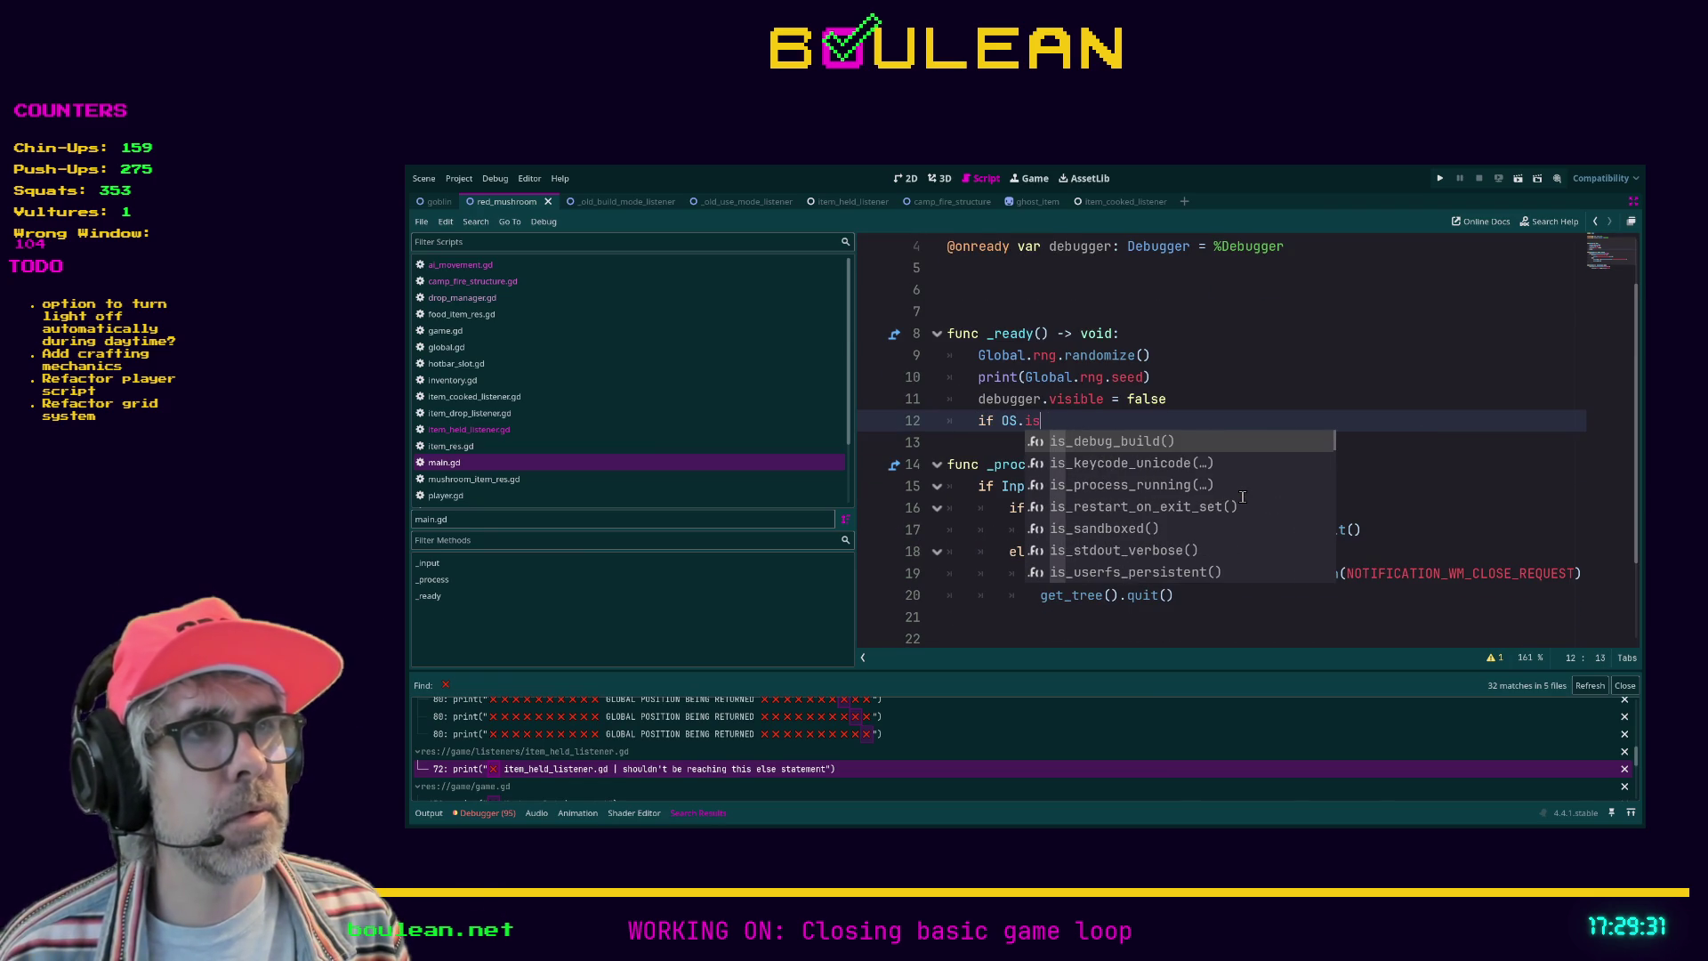
key(Return)
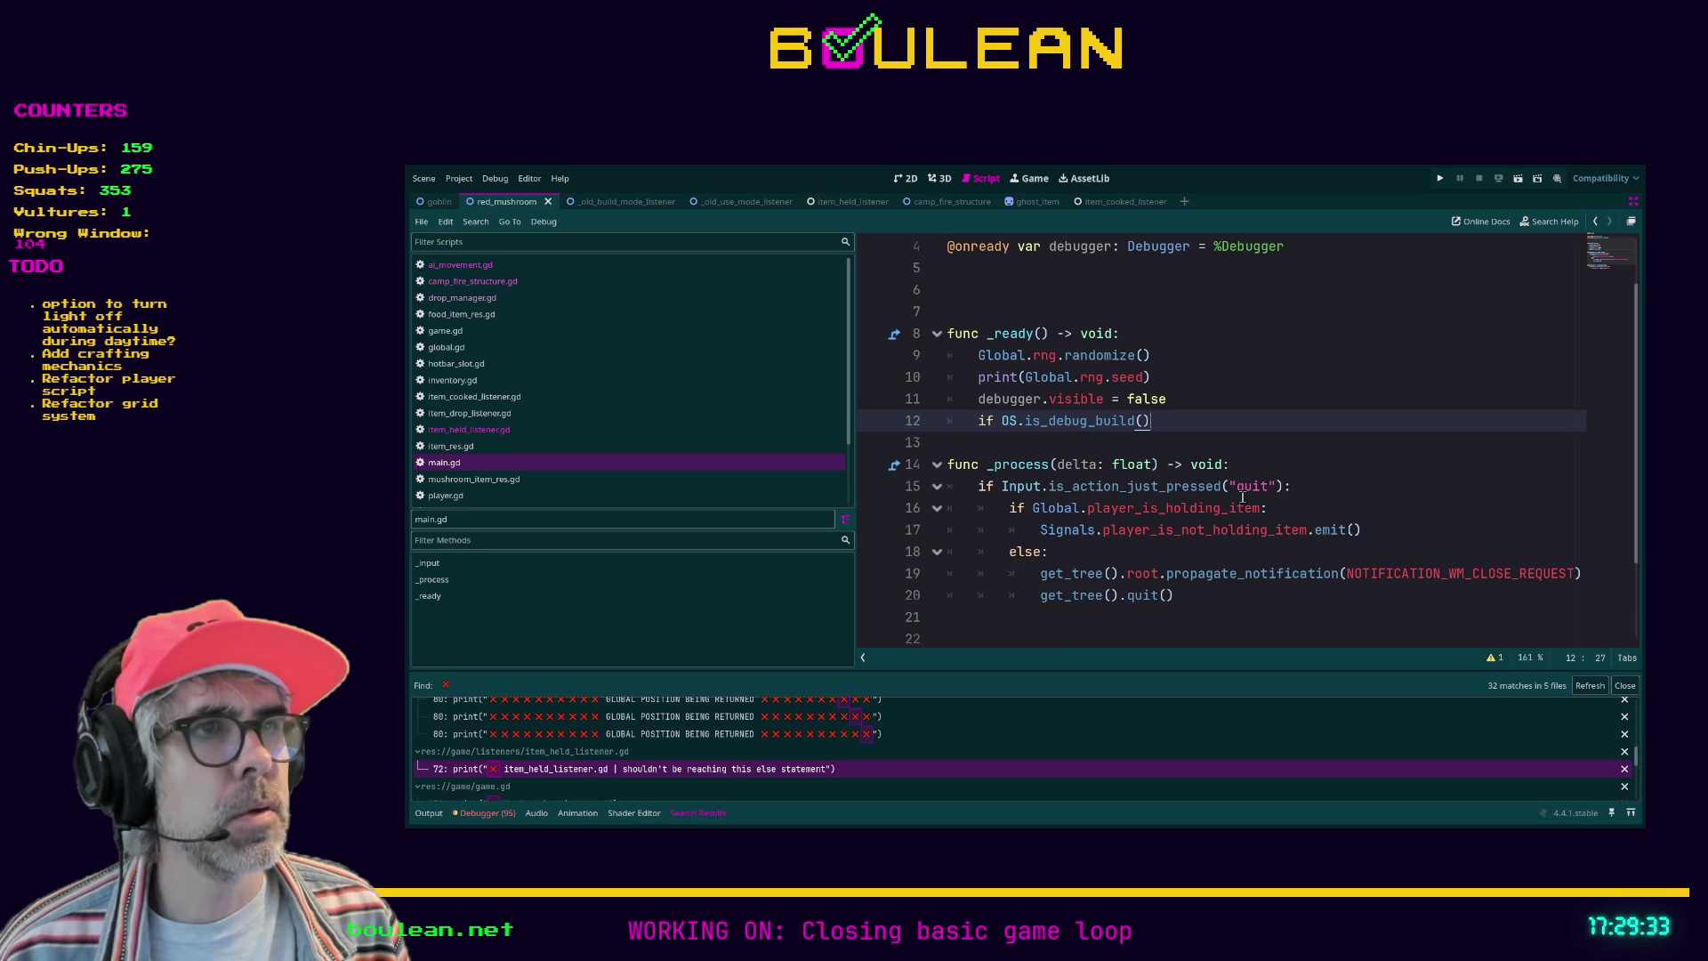
text(:)
key(Return)
text(print(")
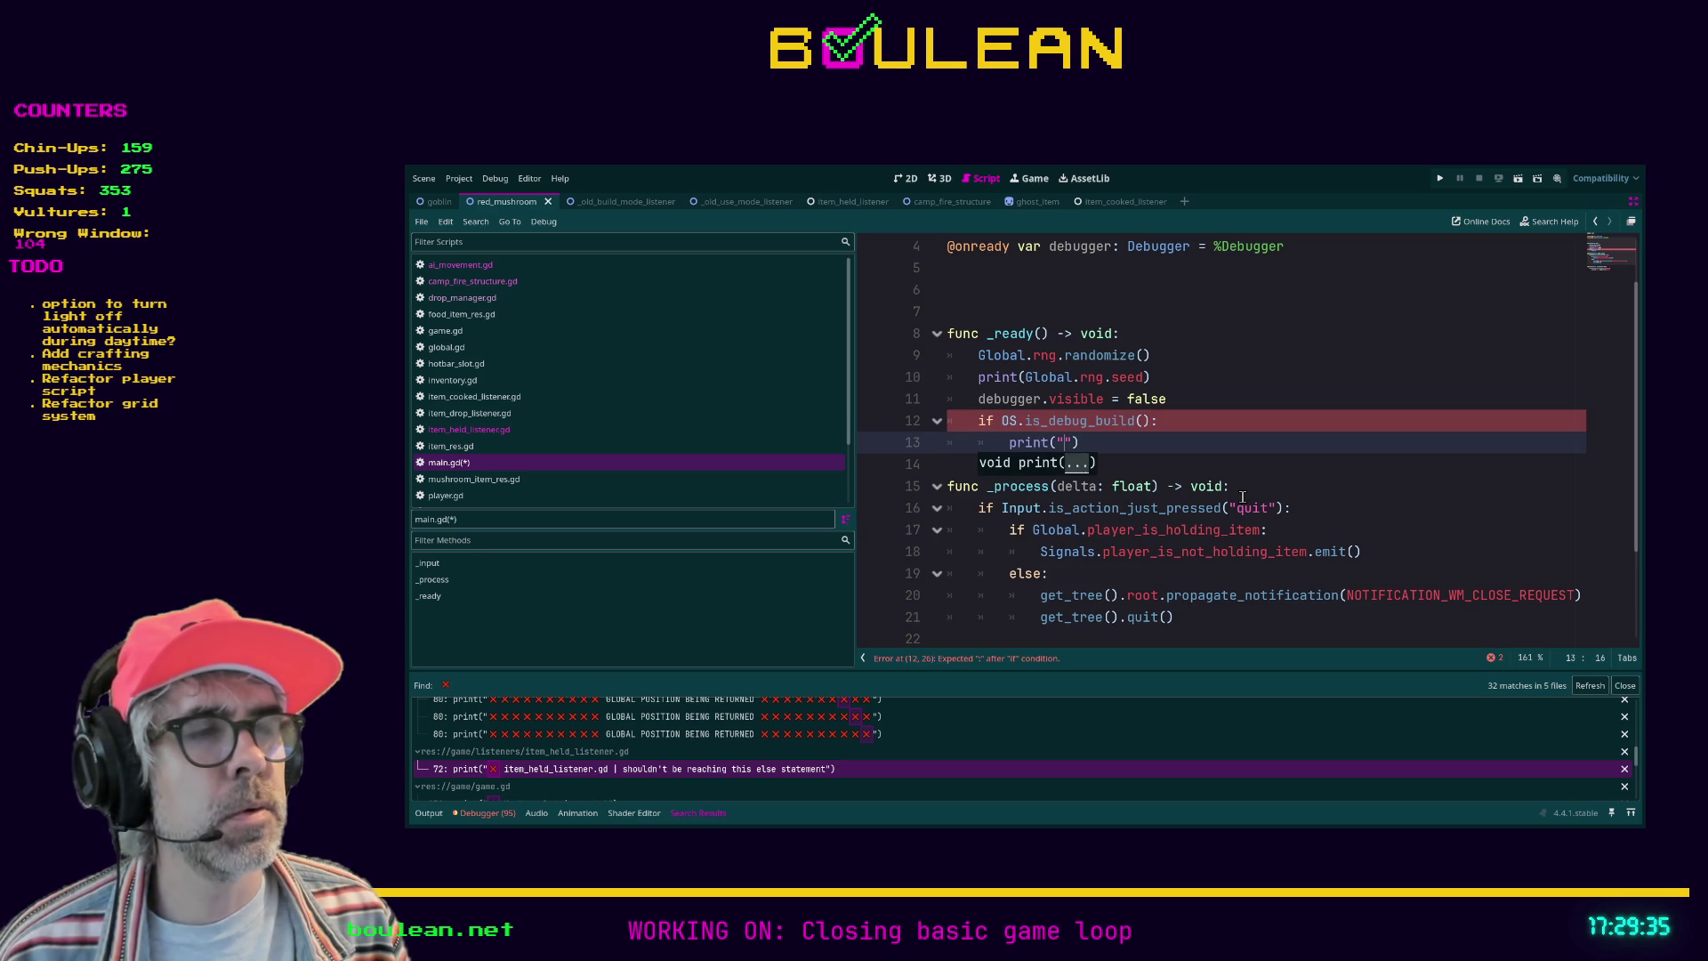
text(THIS IS A DEBUG BUILD)
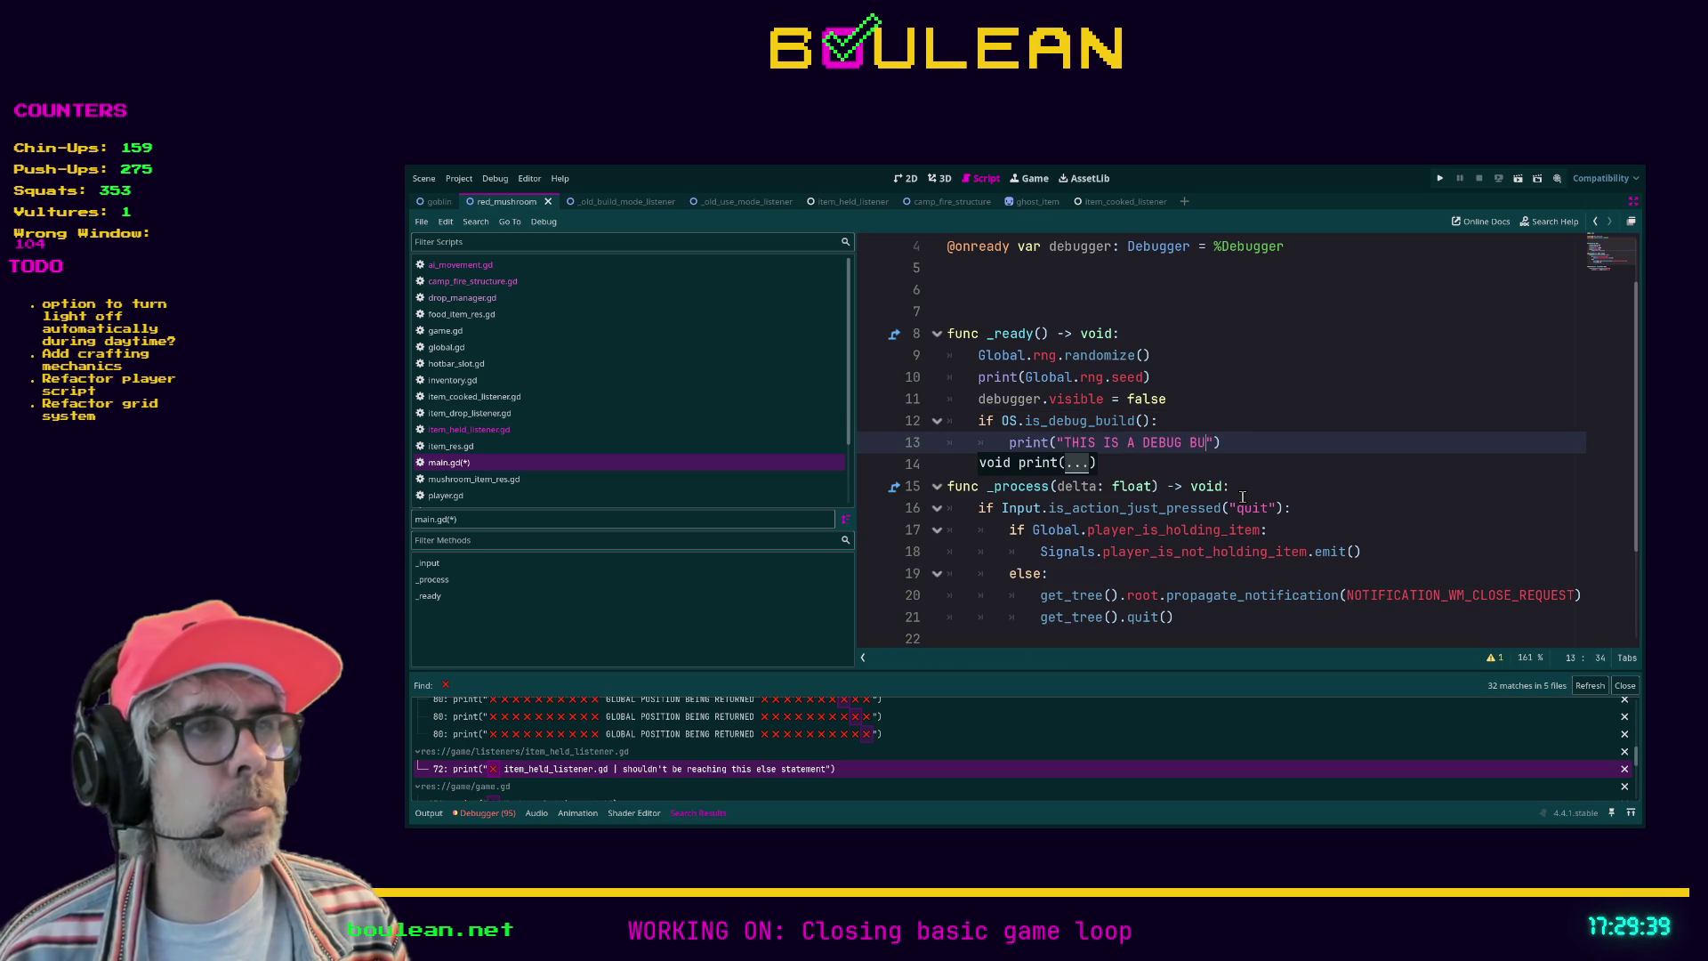
Step: Wrap the banner text with ##### on both sides and save main.gd
click(1065, 442)
text(#####)
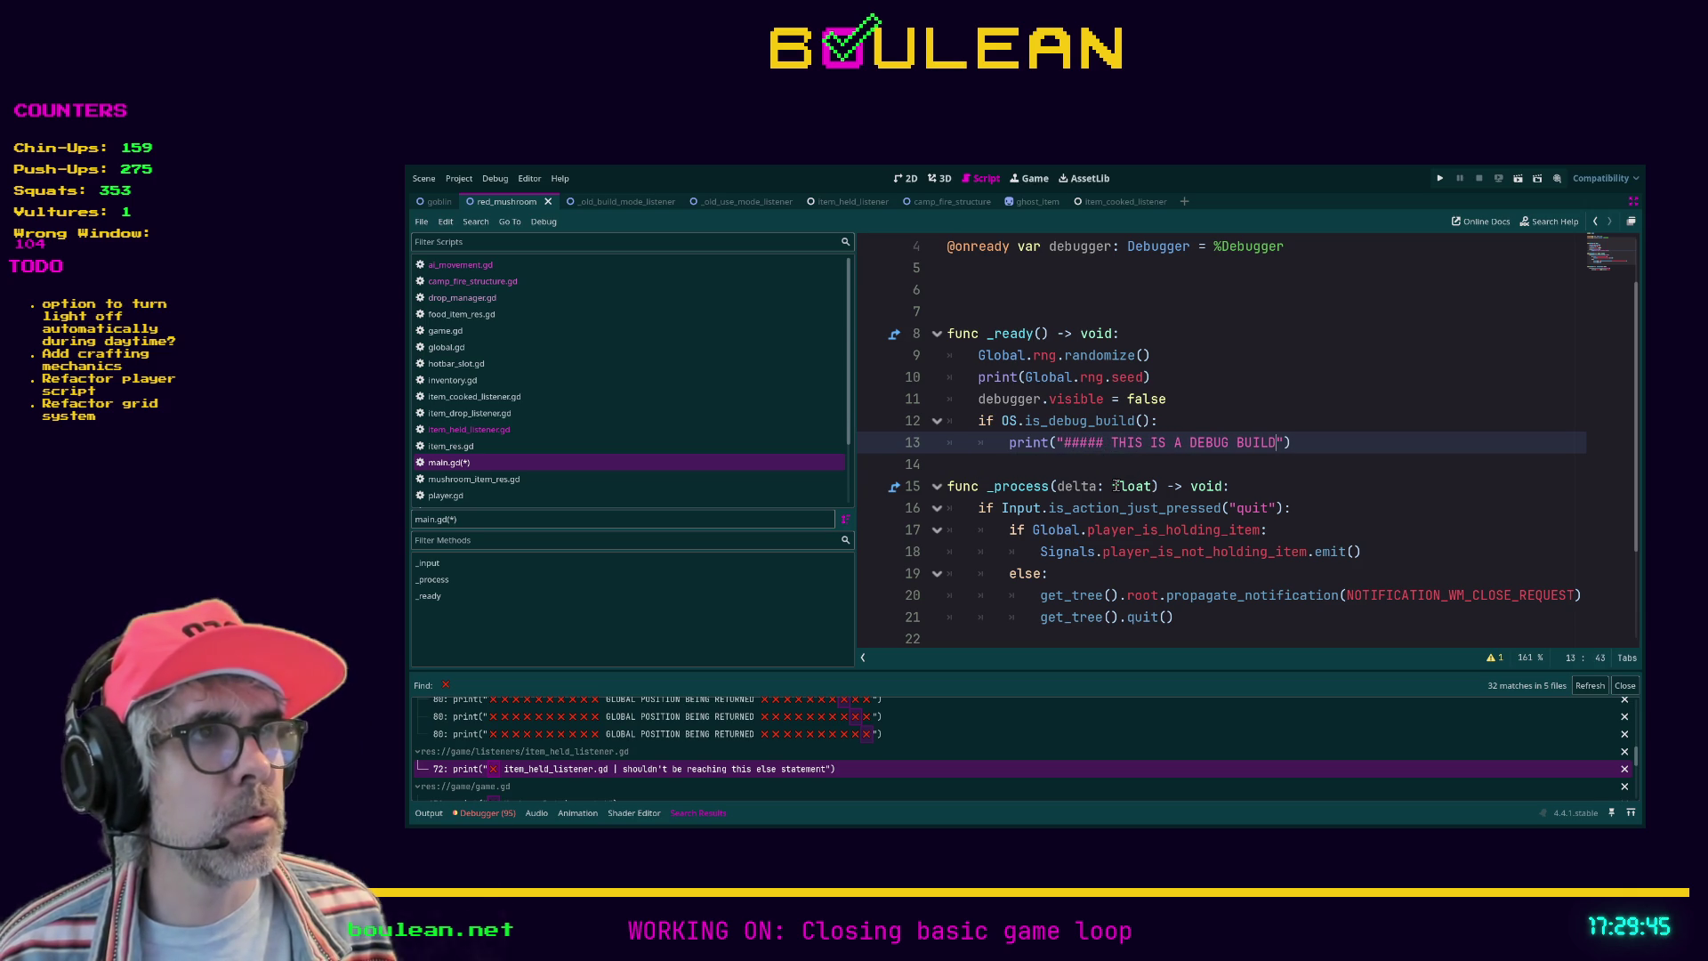
text(  #####)
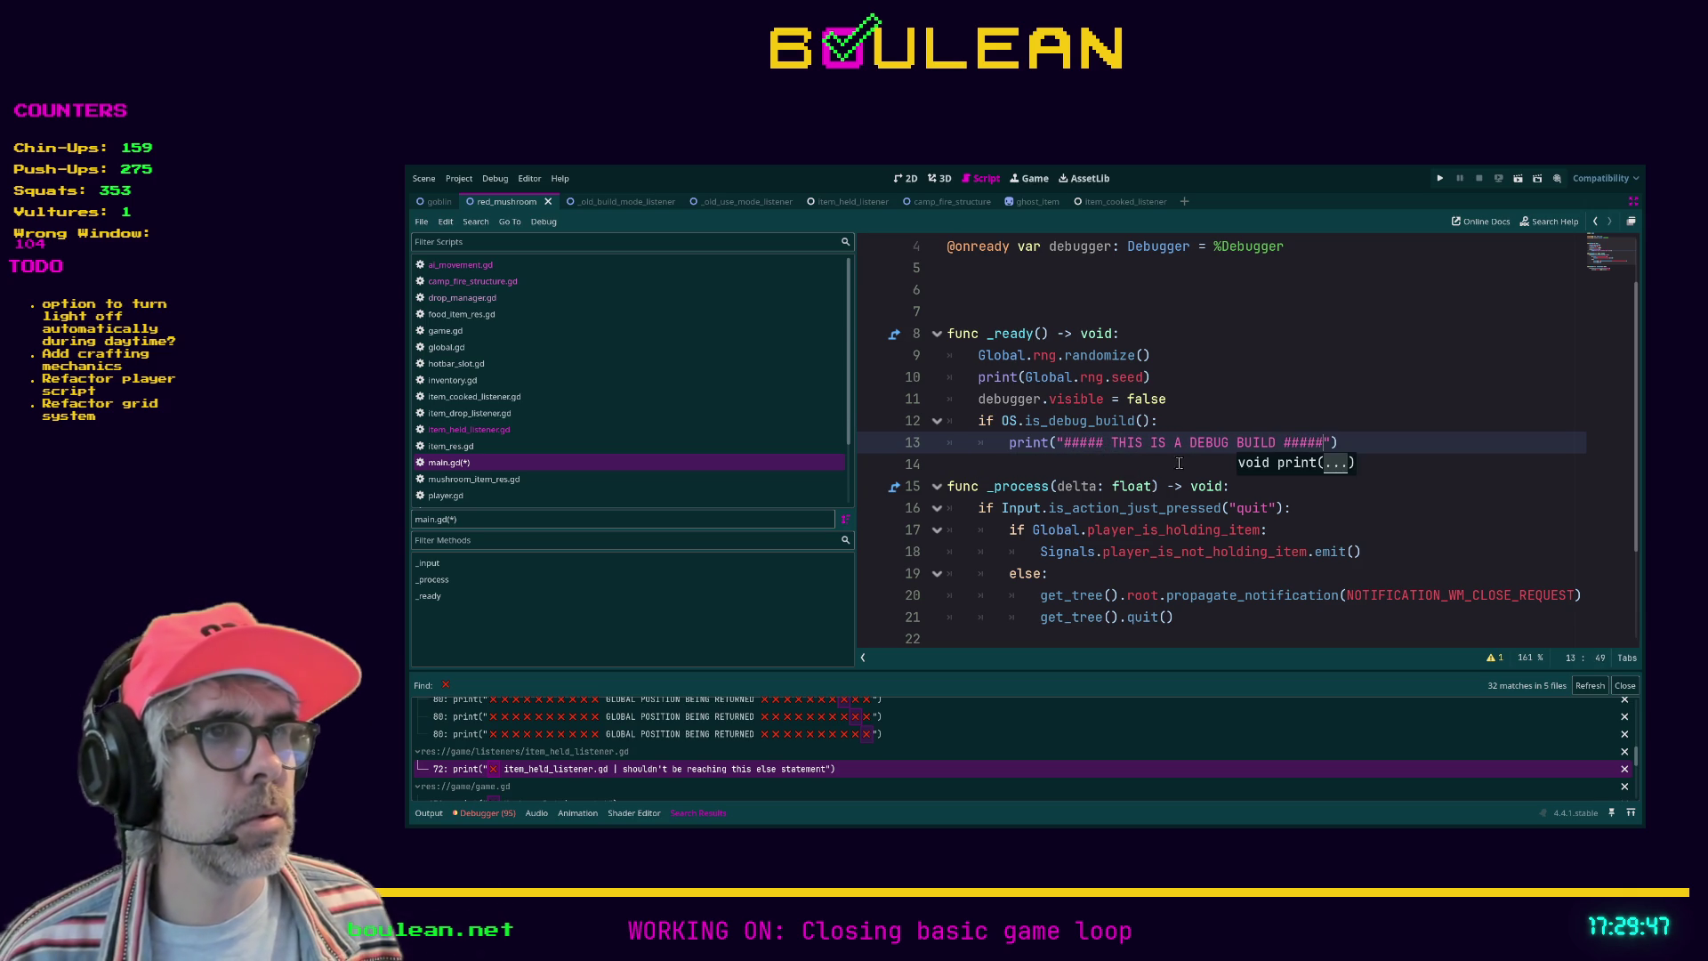
click(1180, 462)
key(ctrl+s)
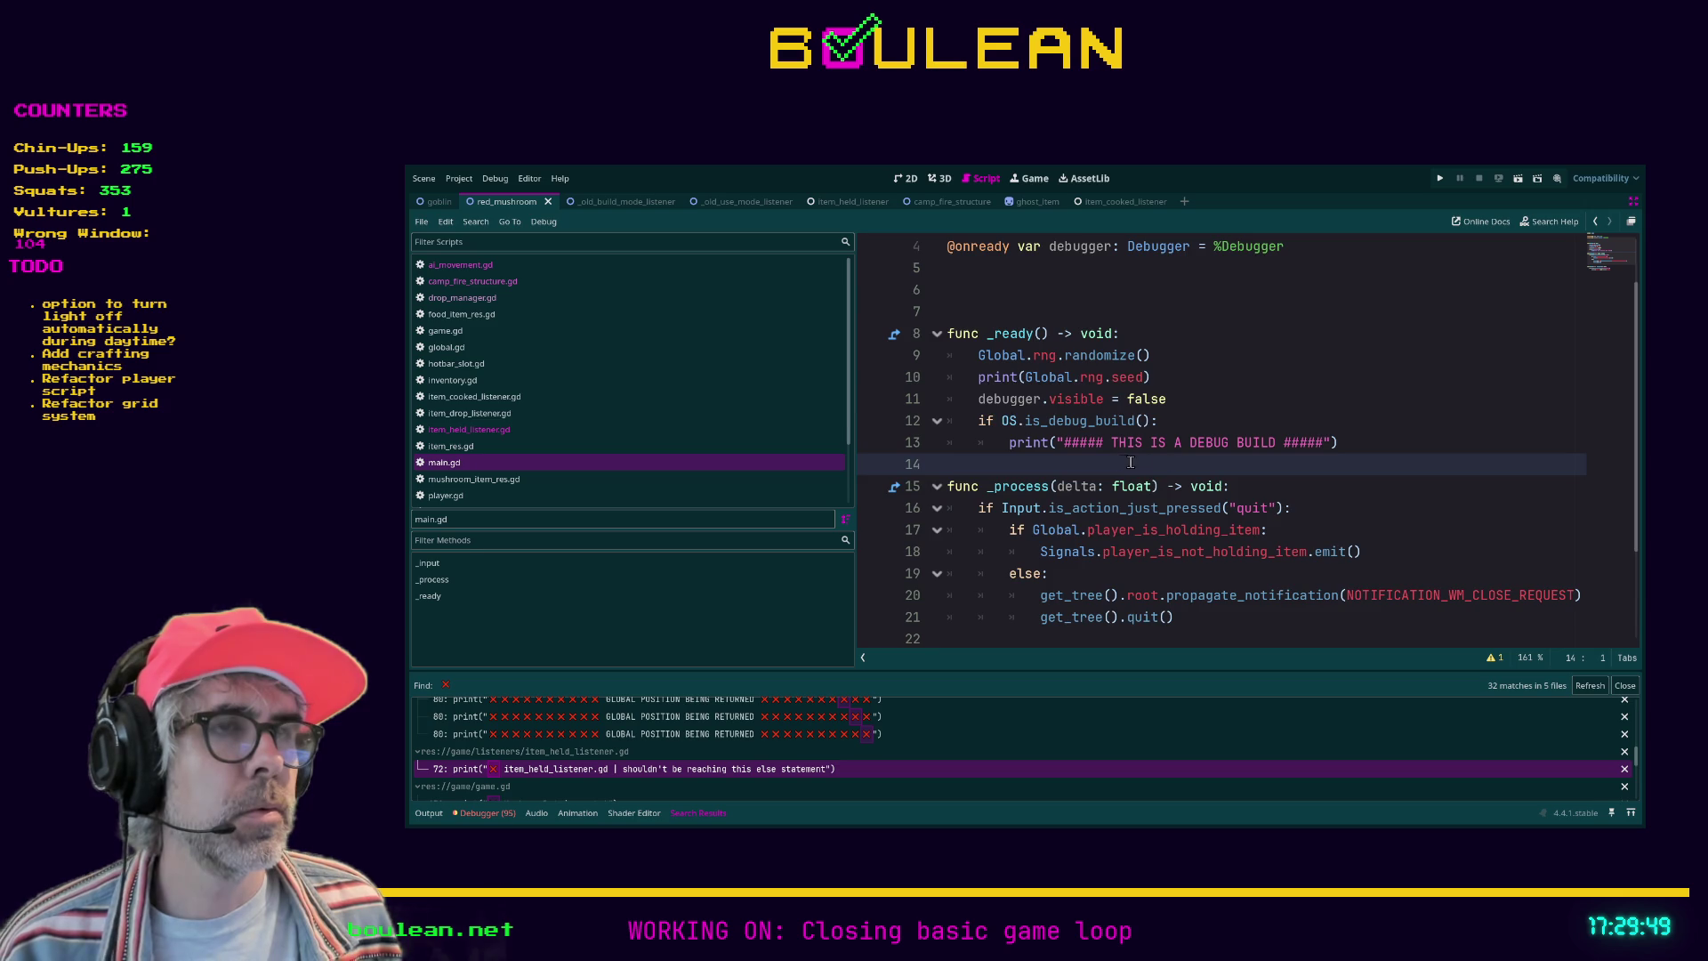
scroll(1135, 463, down, 2)
scroll(1044, 523, up, 3)
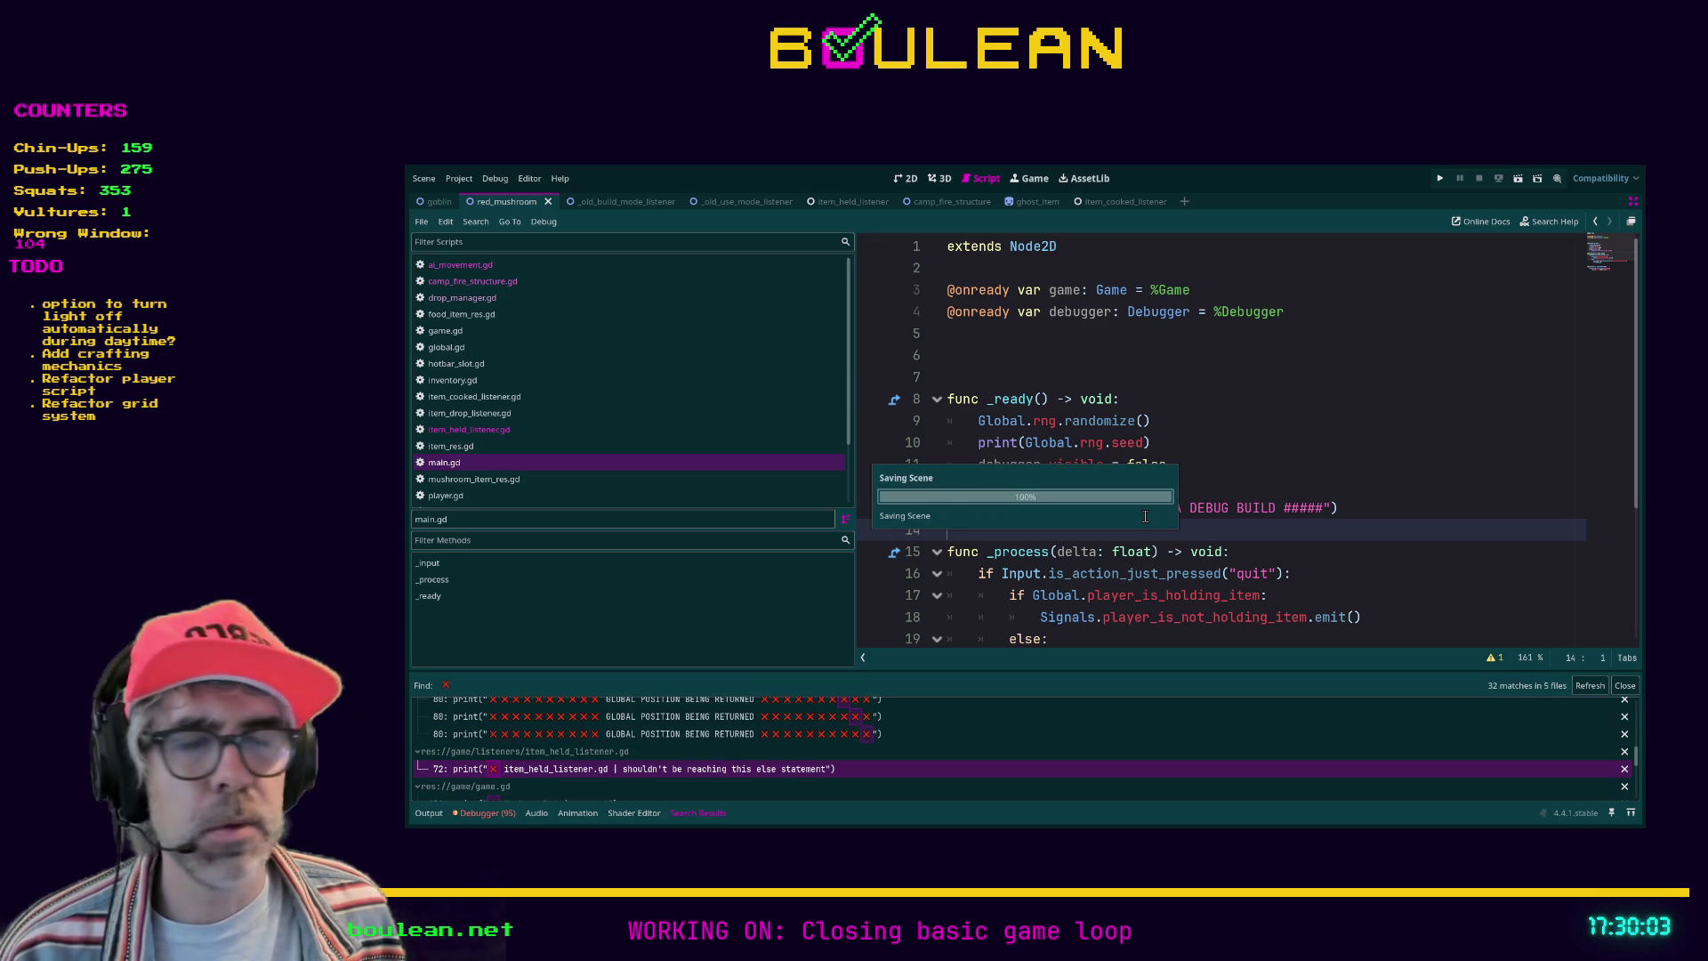
Step: Run the project and stop it once the debug-build banner has printed
key(F5)
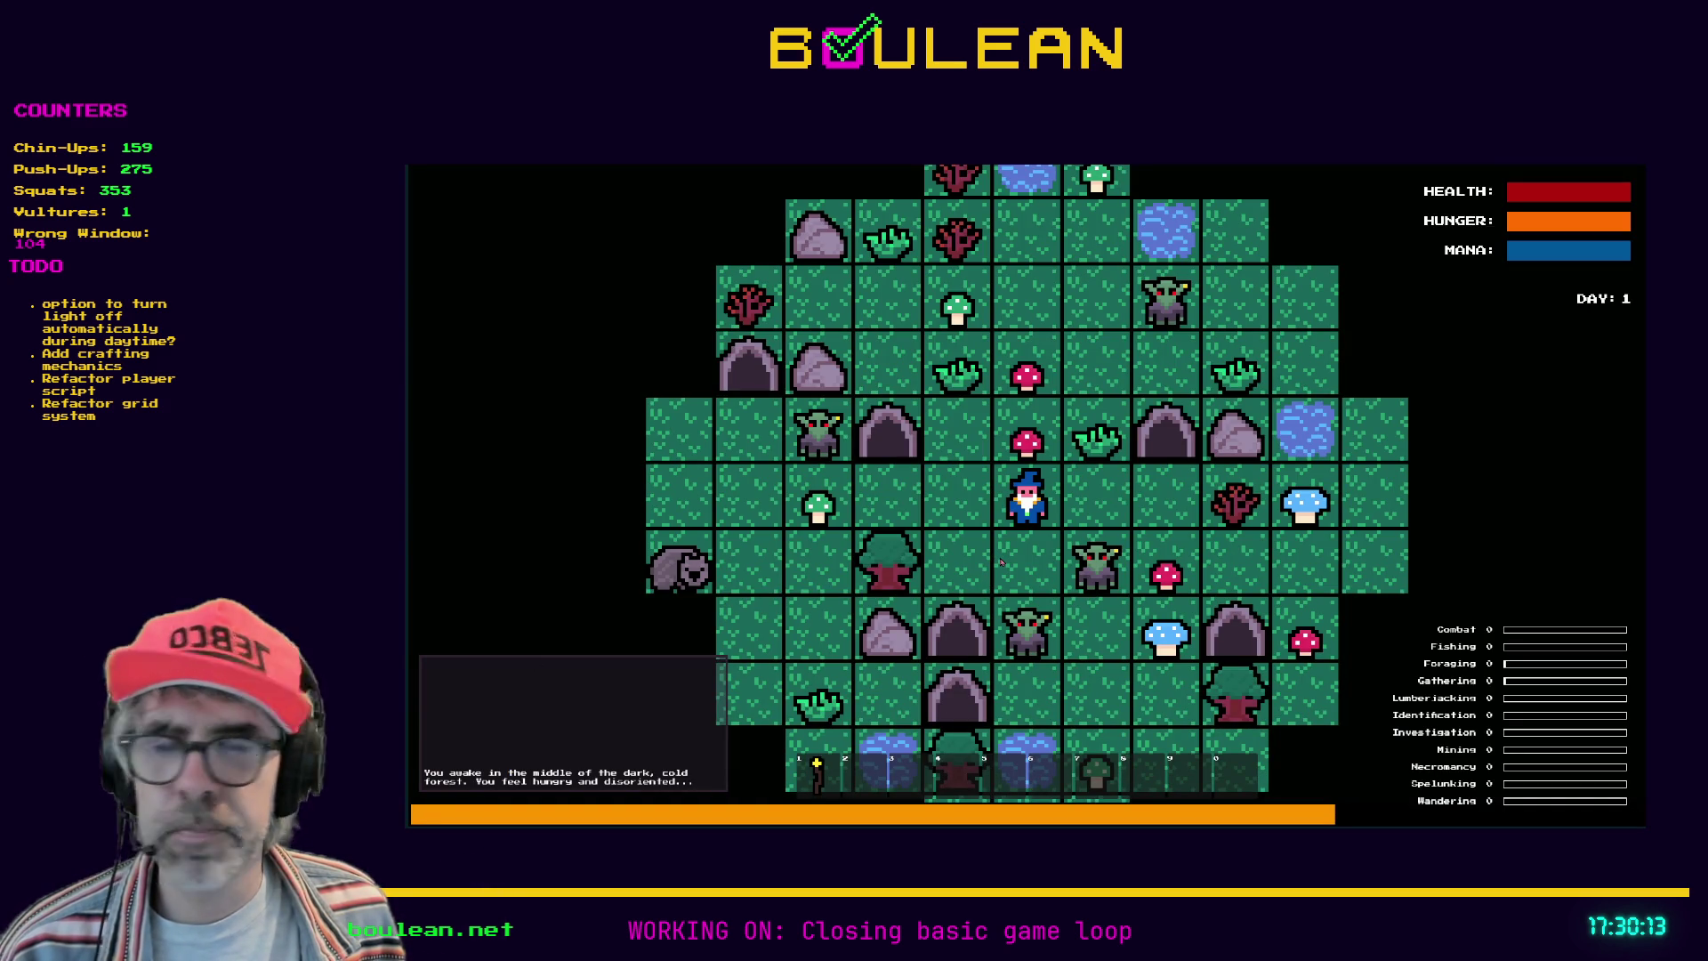
key(Escape)
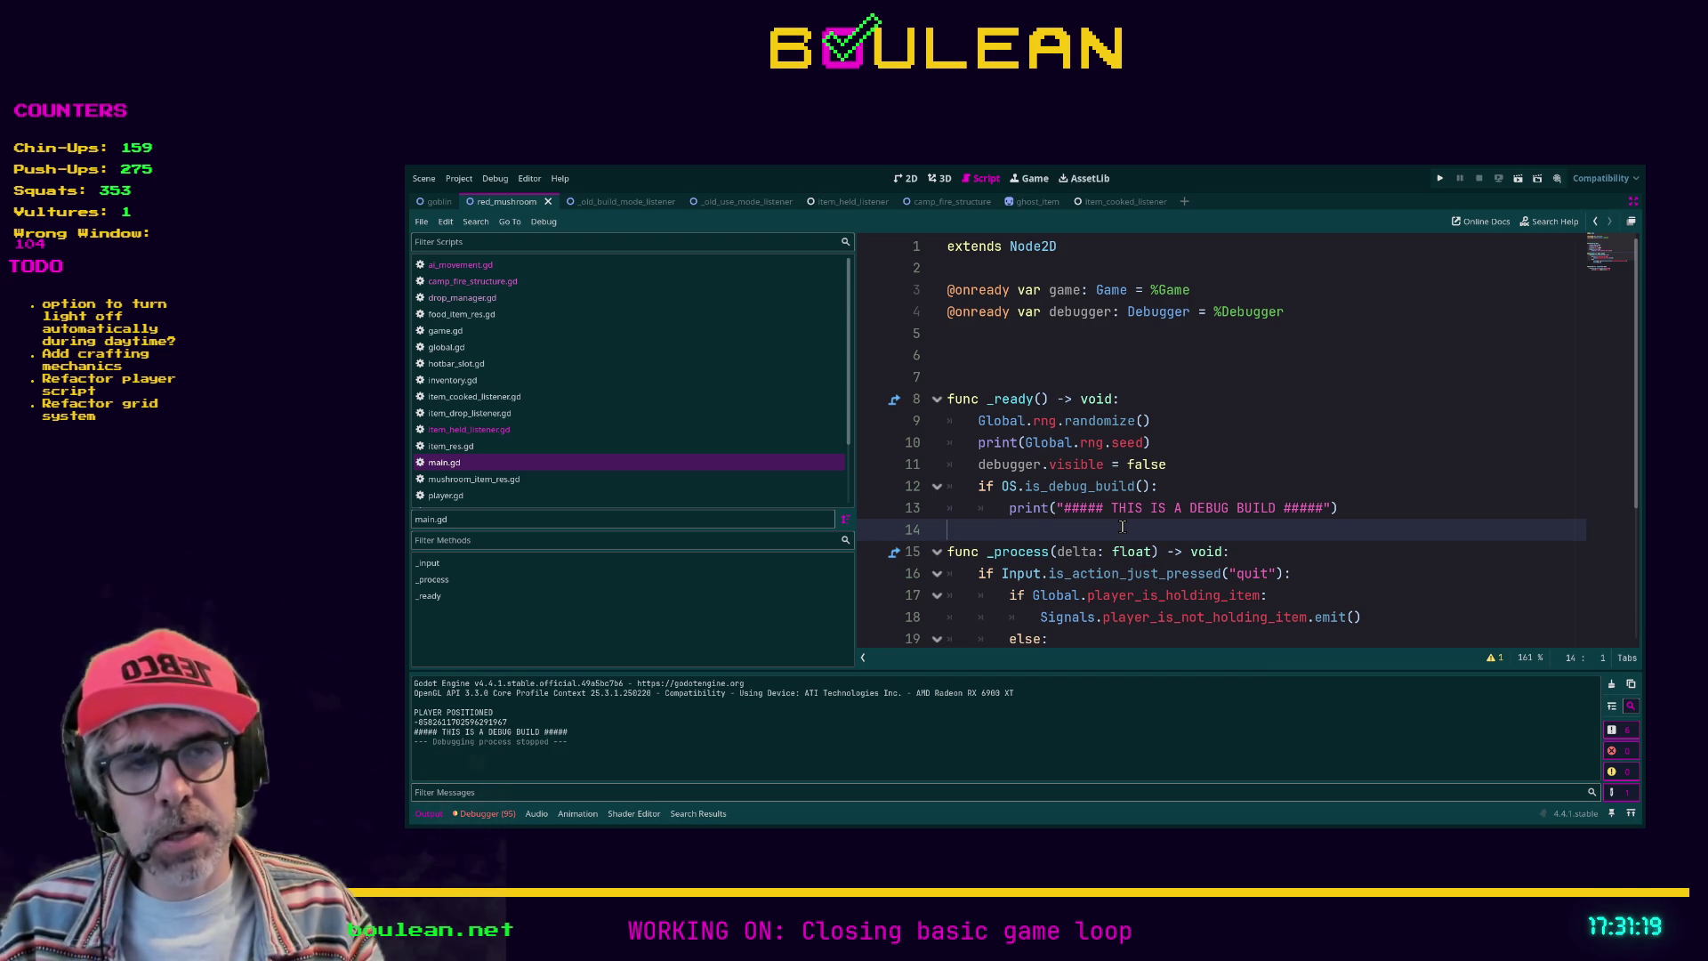
Step: Insert an extra blank line after the debug block, save main.gd, and select the if block
key(Return)
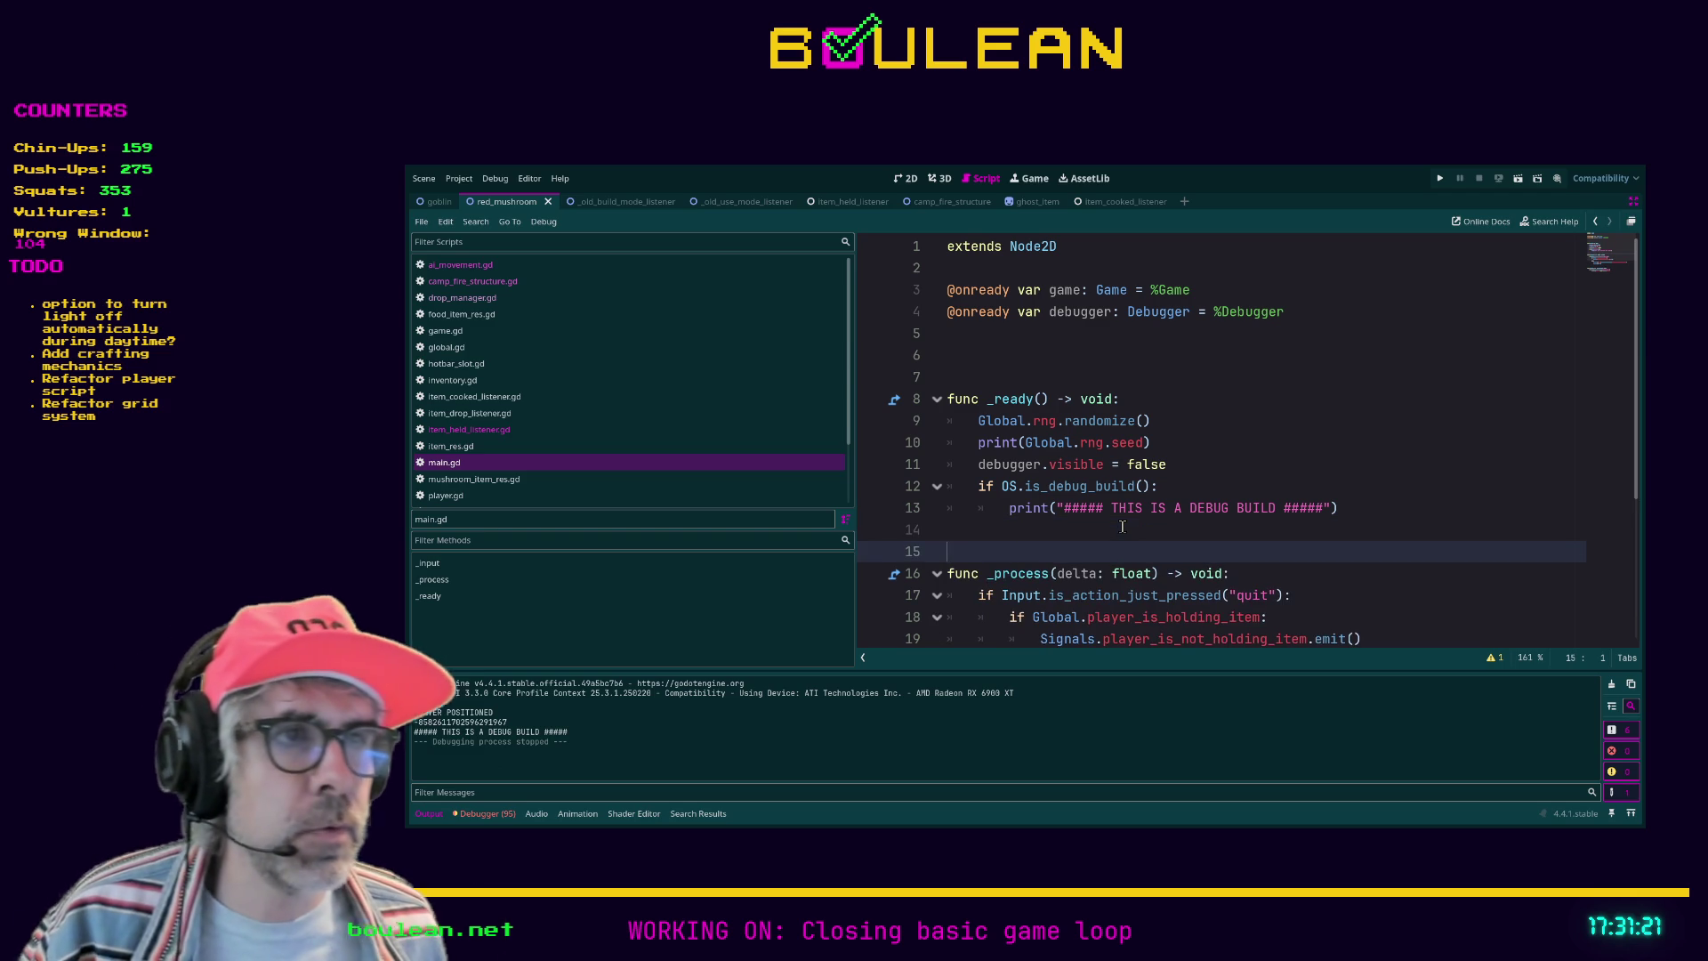
click(1078, 531)
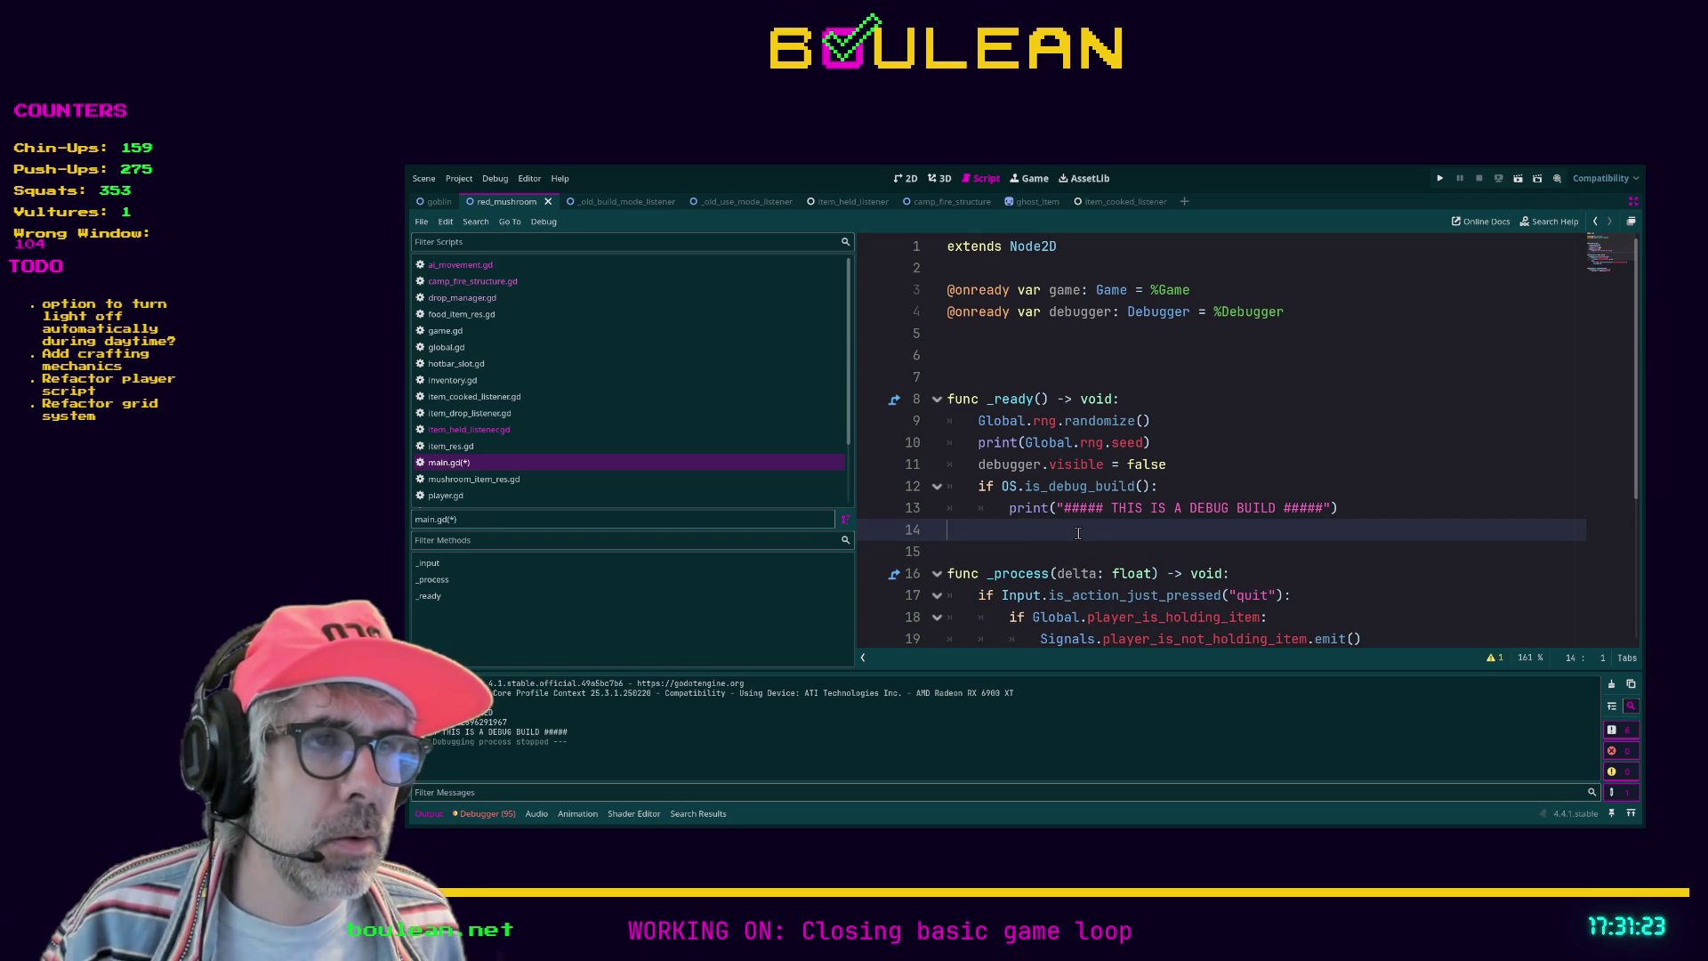
scroll(1078, 532, down, 1)
click(1025, 496)
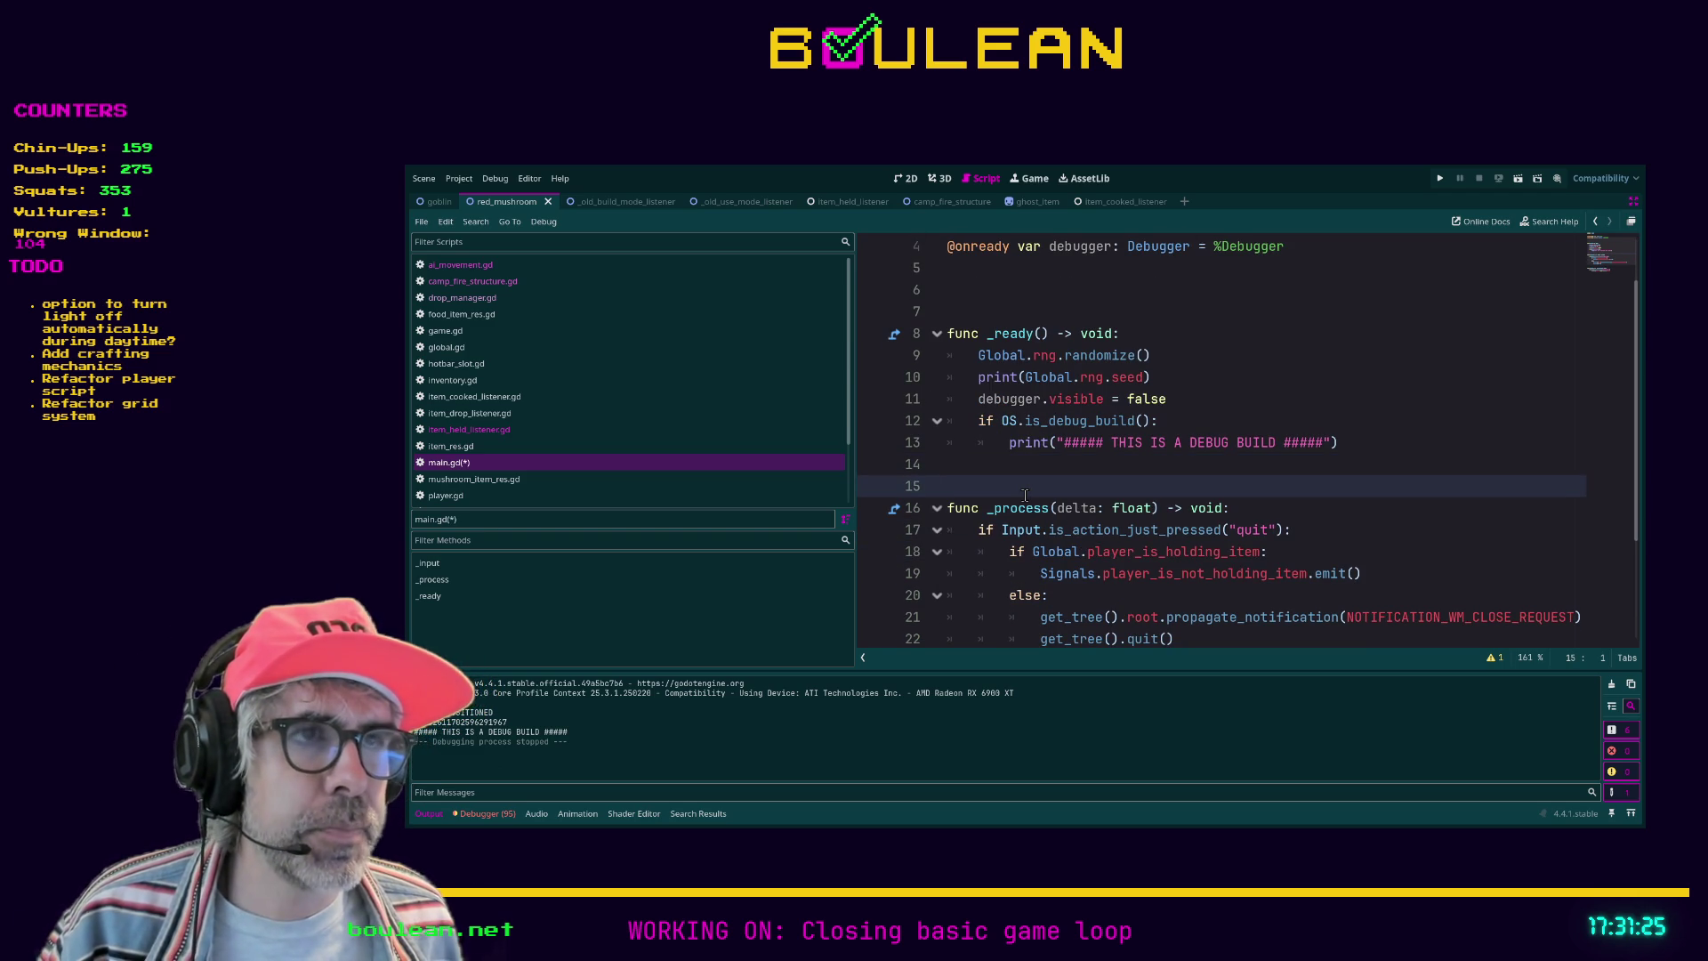
key(ctrl+s)
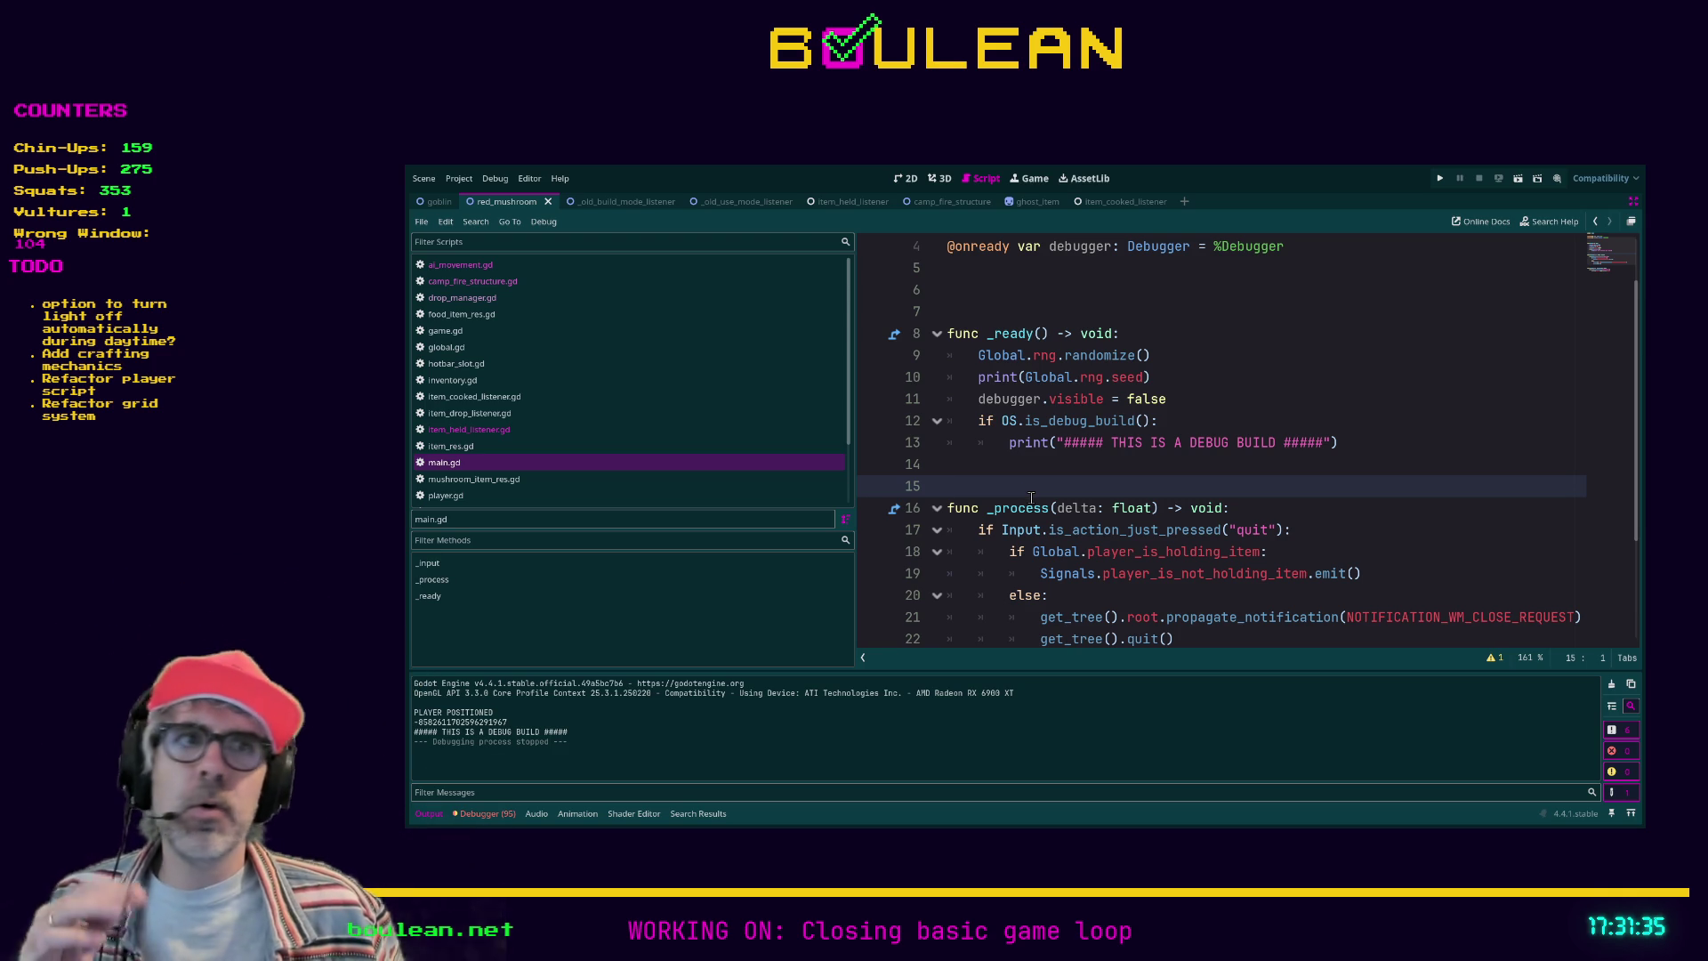
mouse_move(1399, 442)
mouse_down()
mouse_move(882, 440)
mouse_move(877, 421)
mouse_up()
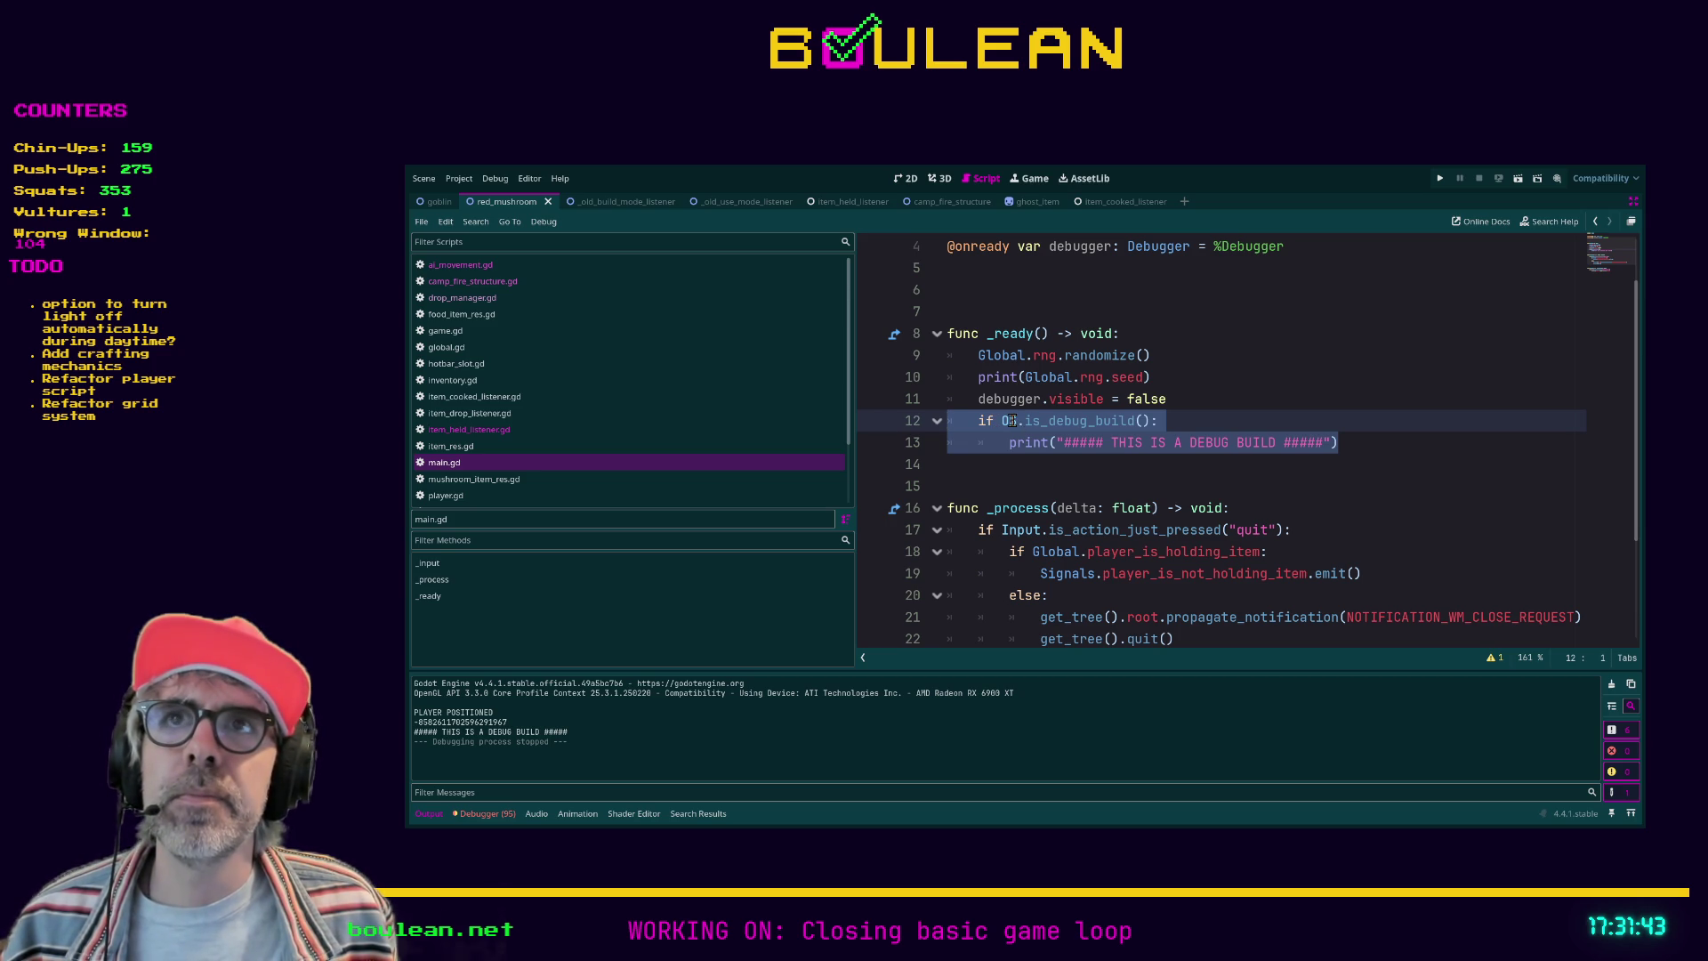
Step: Deselect the debug block and place the caret on line 15 of main.gd
click(991, 466)
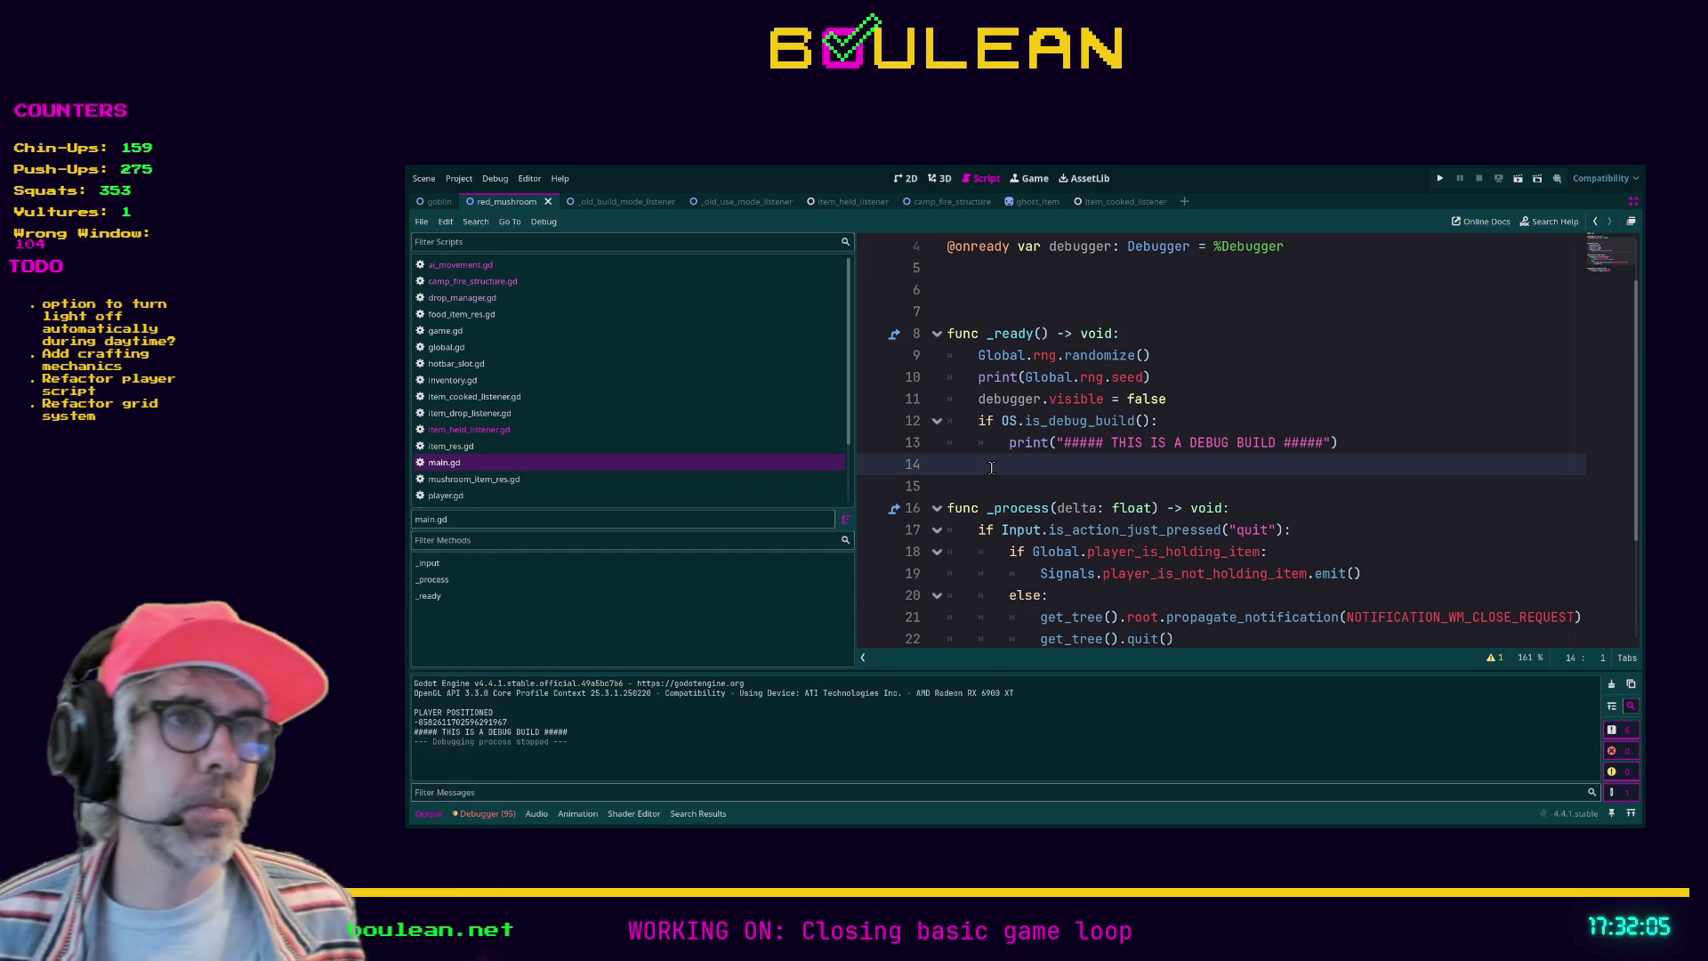
click(992, 485)
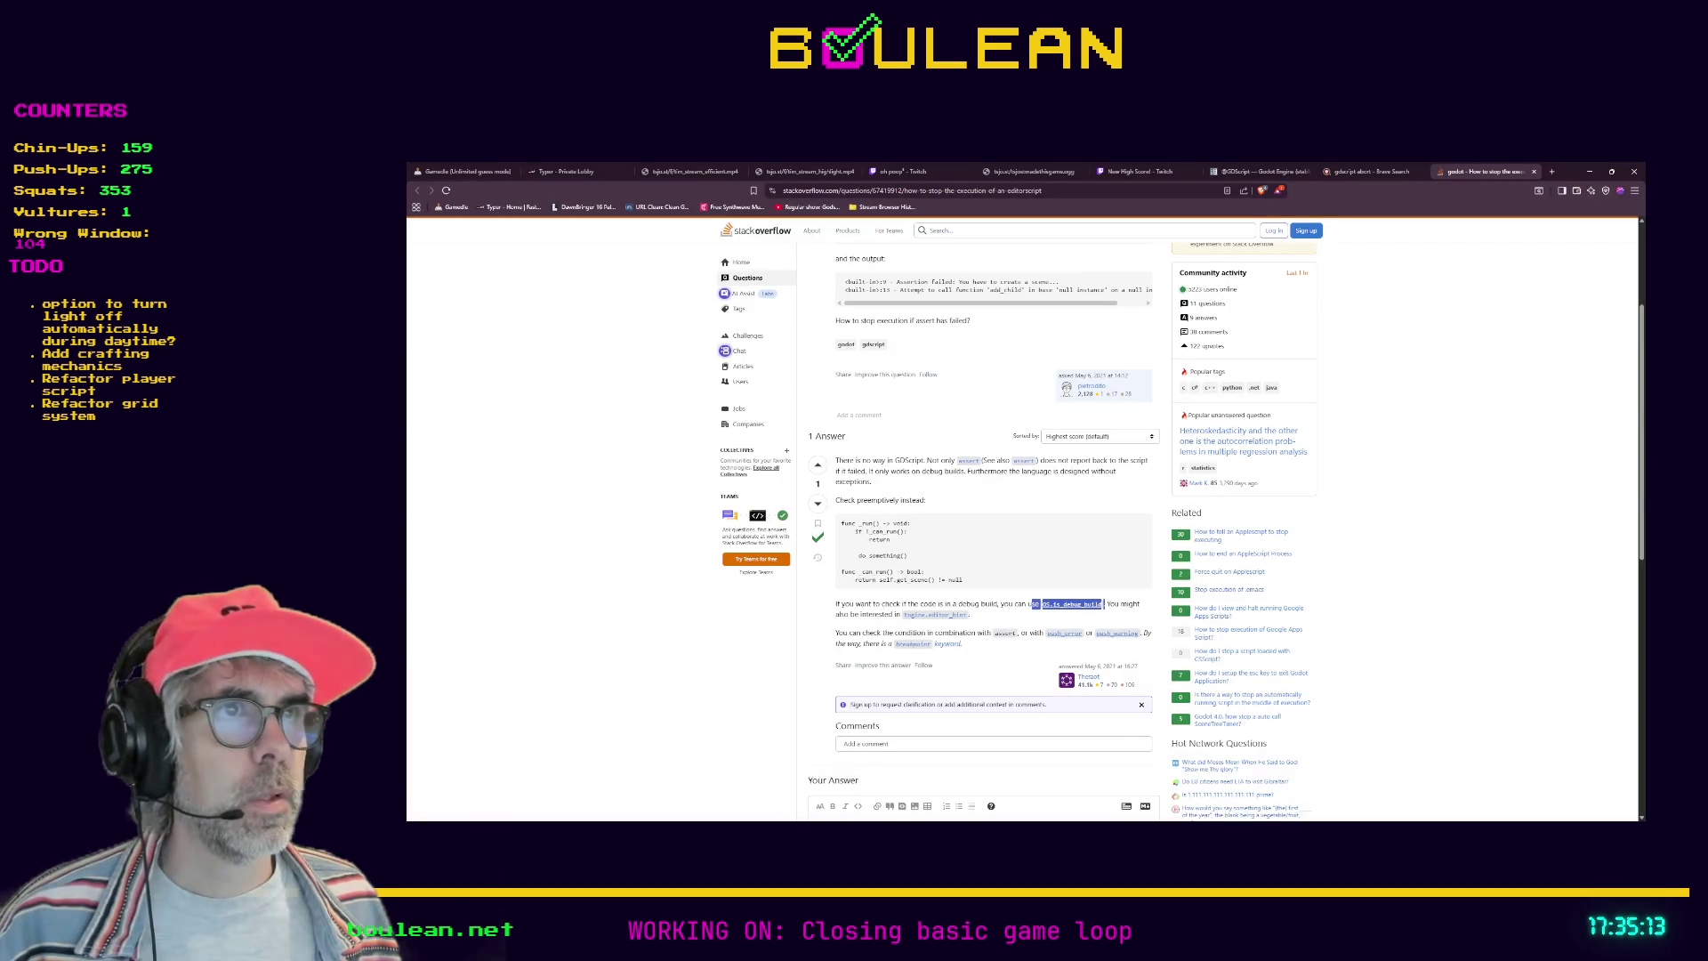
Step: Search 'berkey' in a new tab and open the USA Berkey Filters Water Filter Systems page
key(ctrl+t)
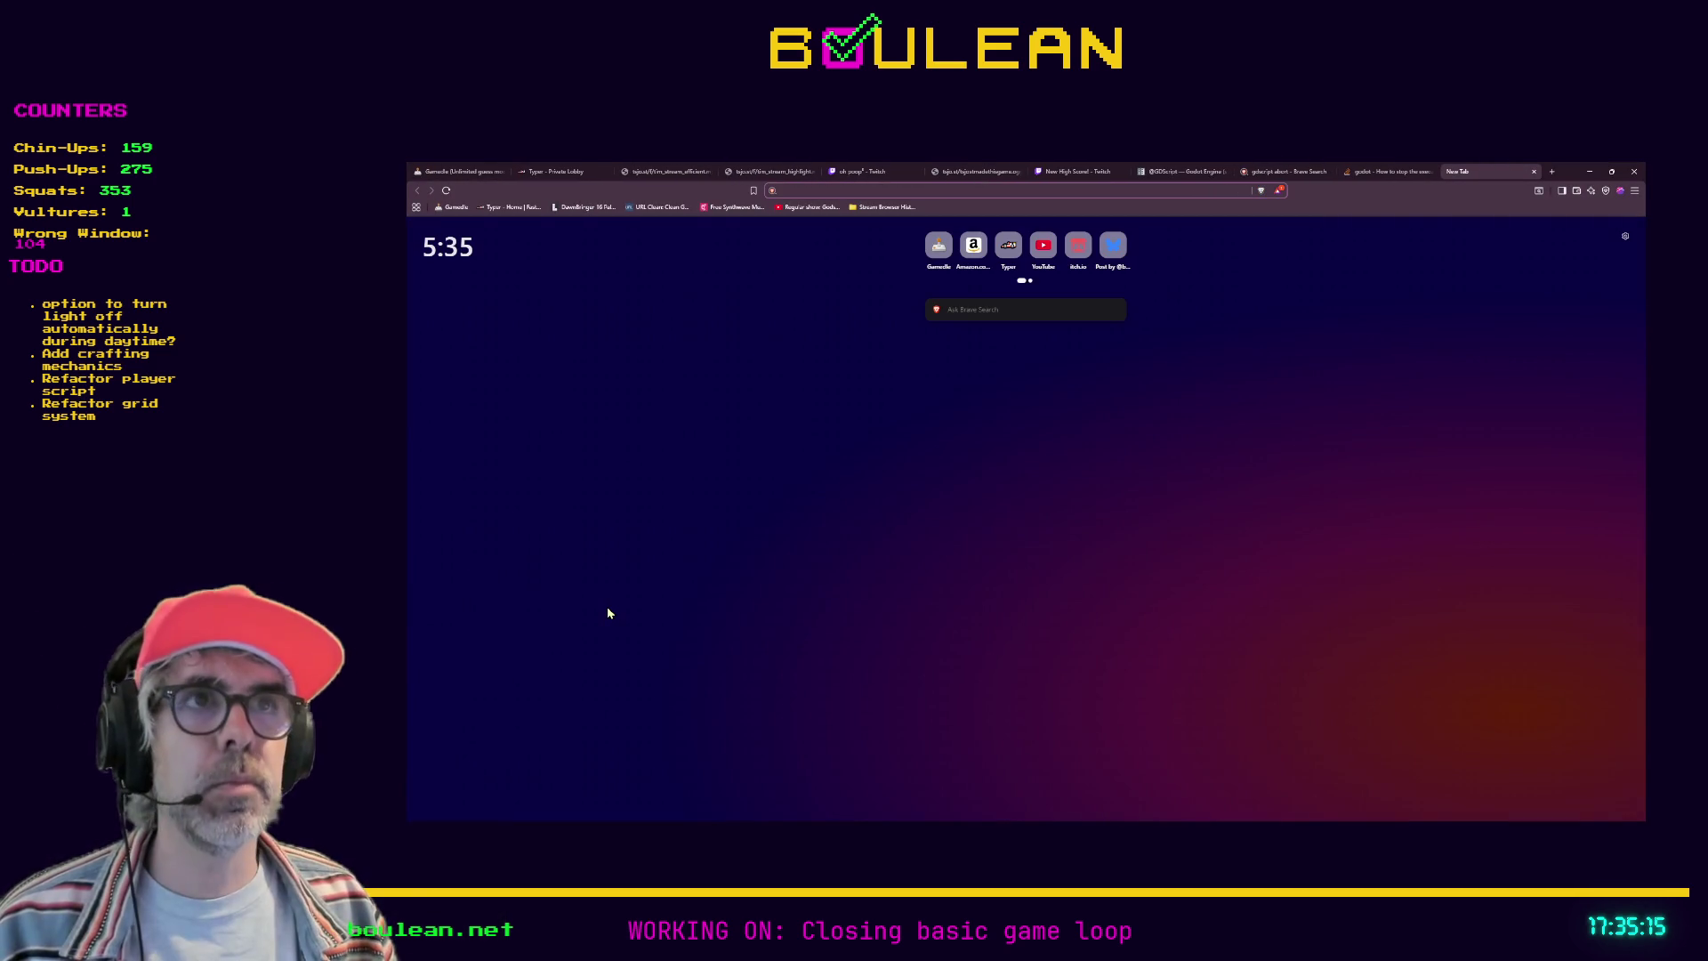
text(berkey)
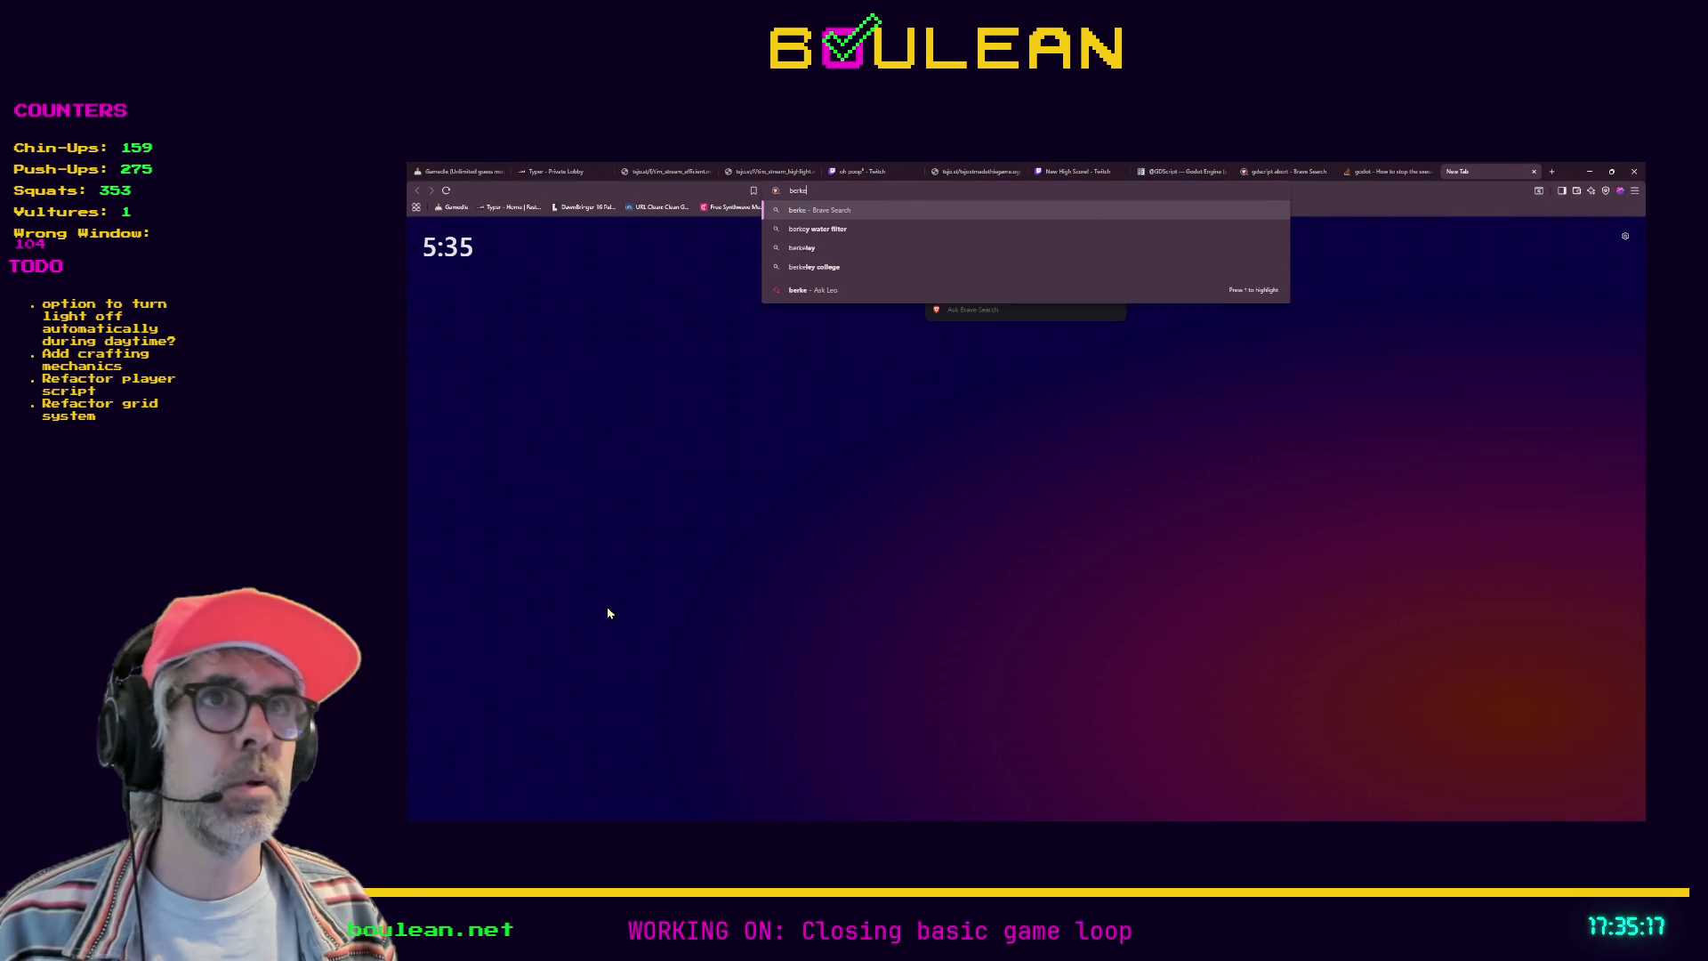
key(Return)
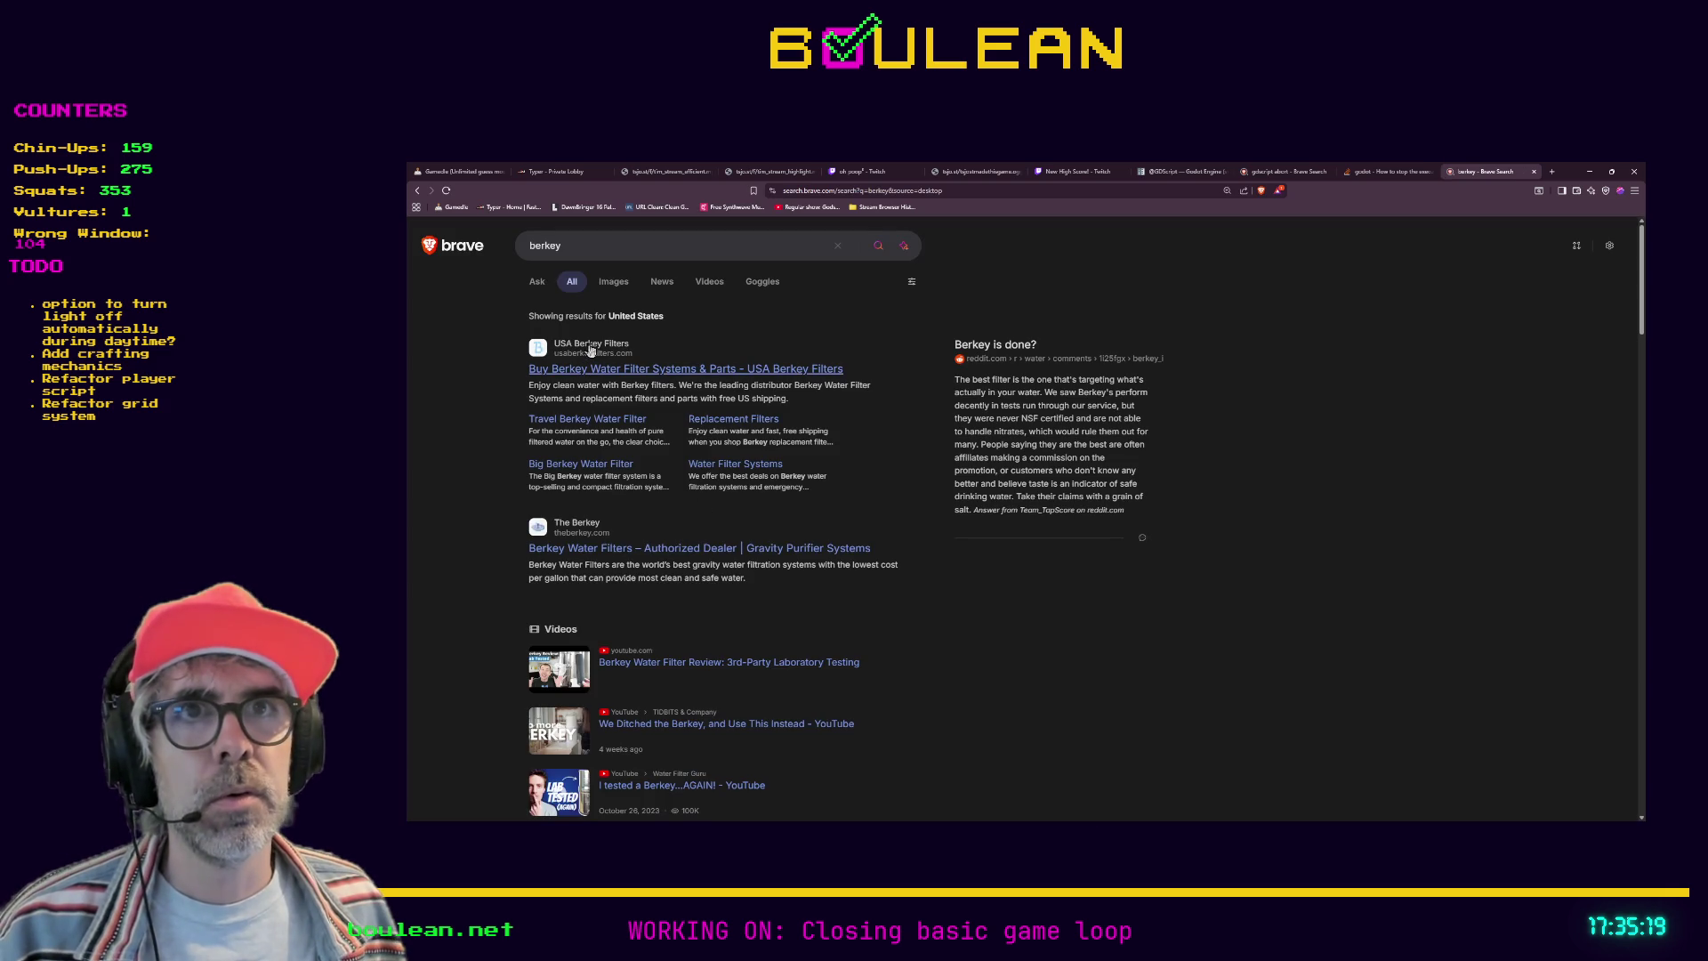
click(587, 373)
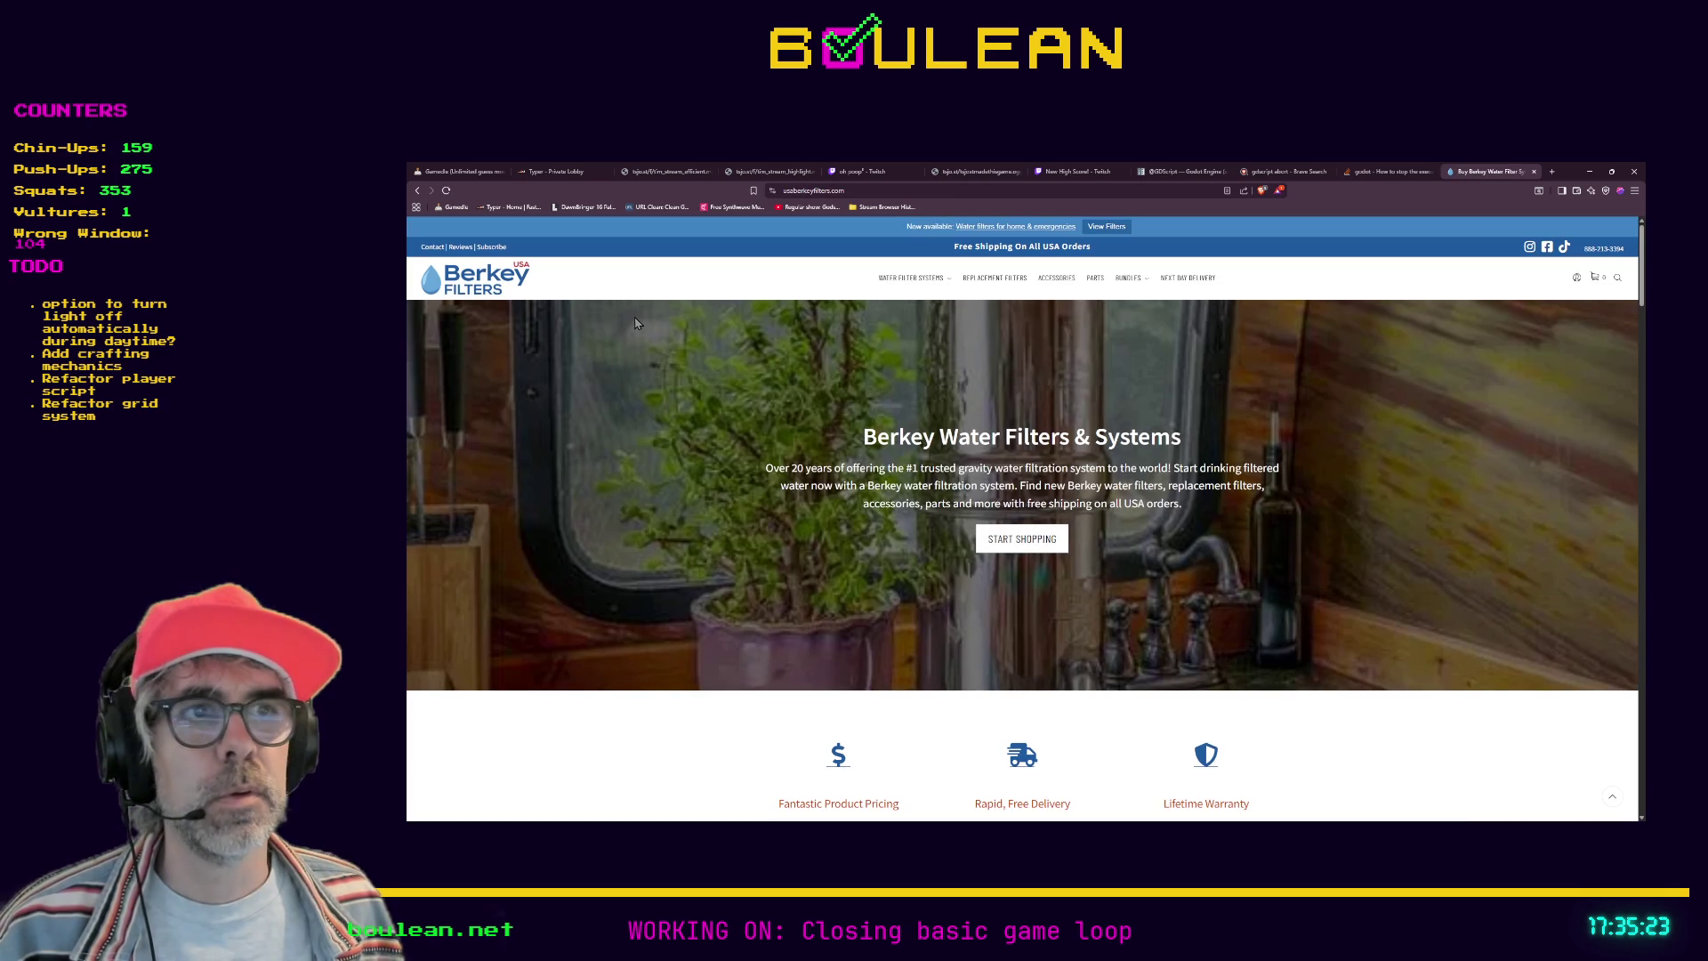
mouse_move(906, 279)
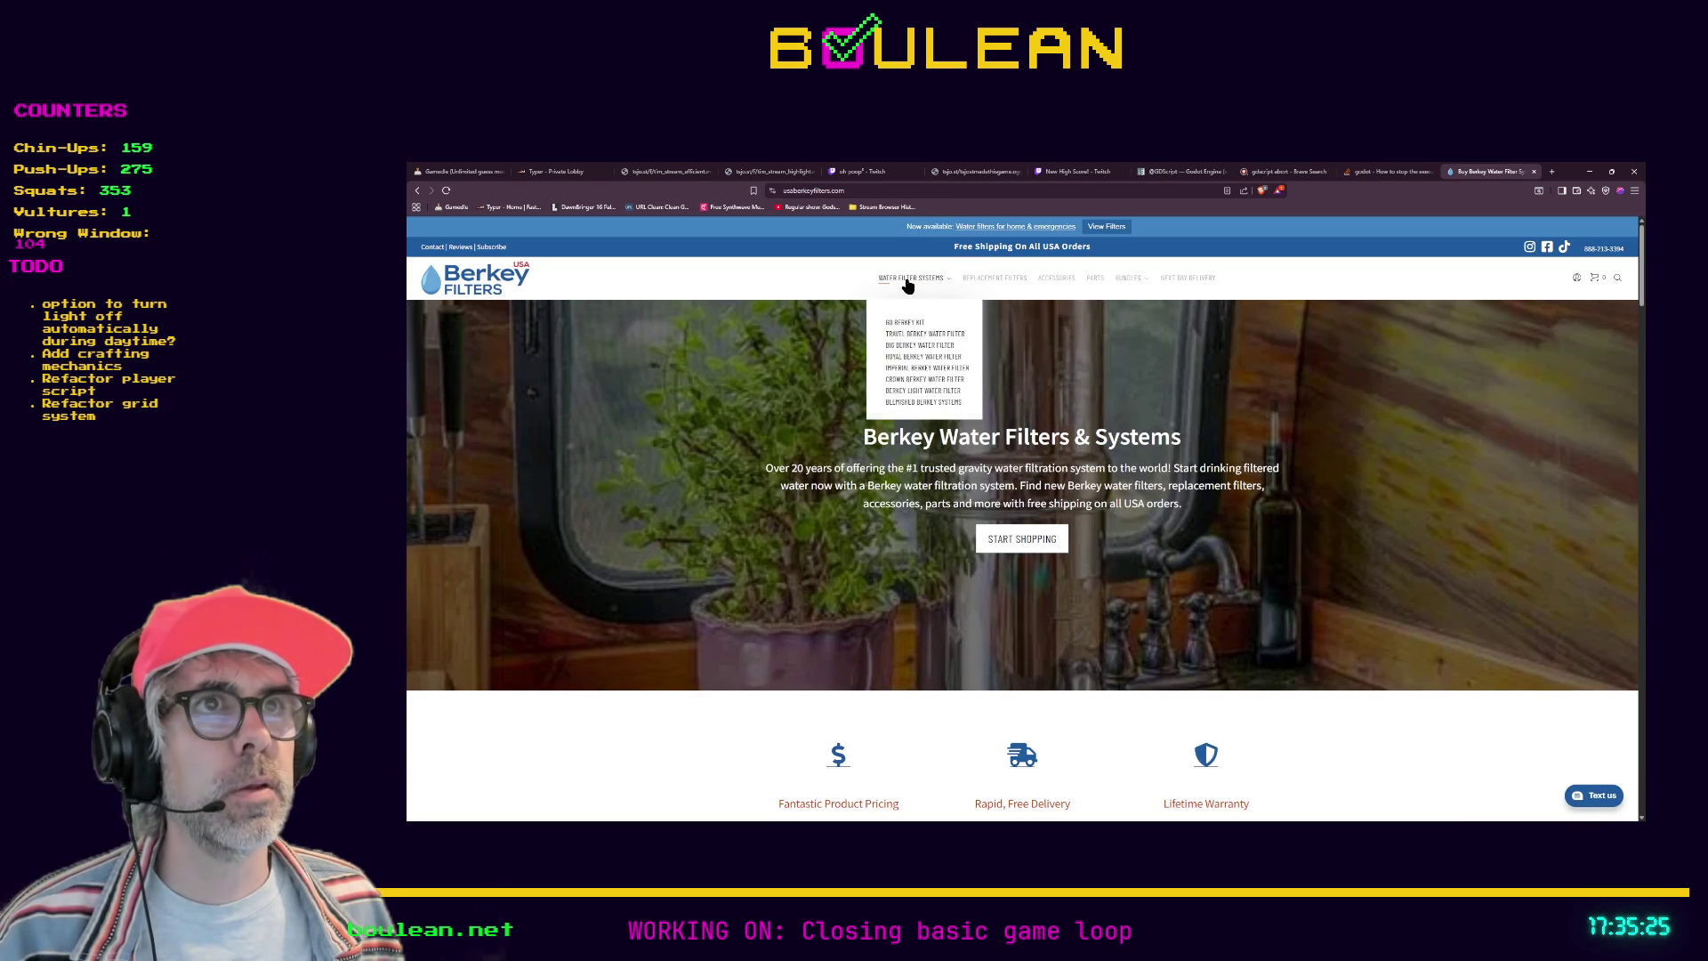
click(905, 279)
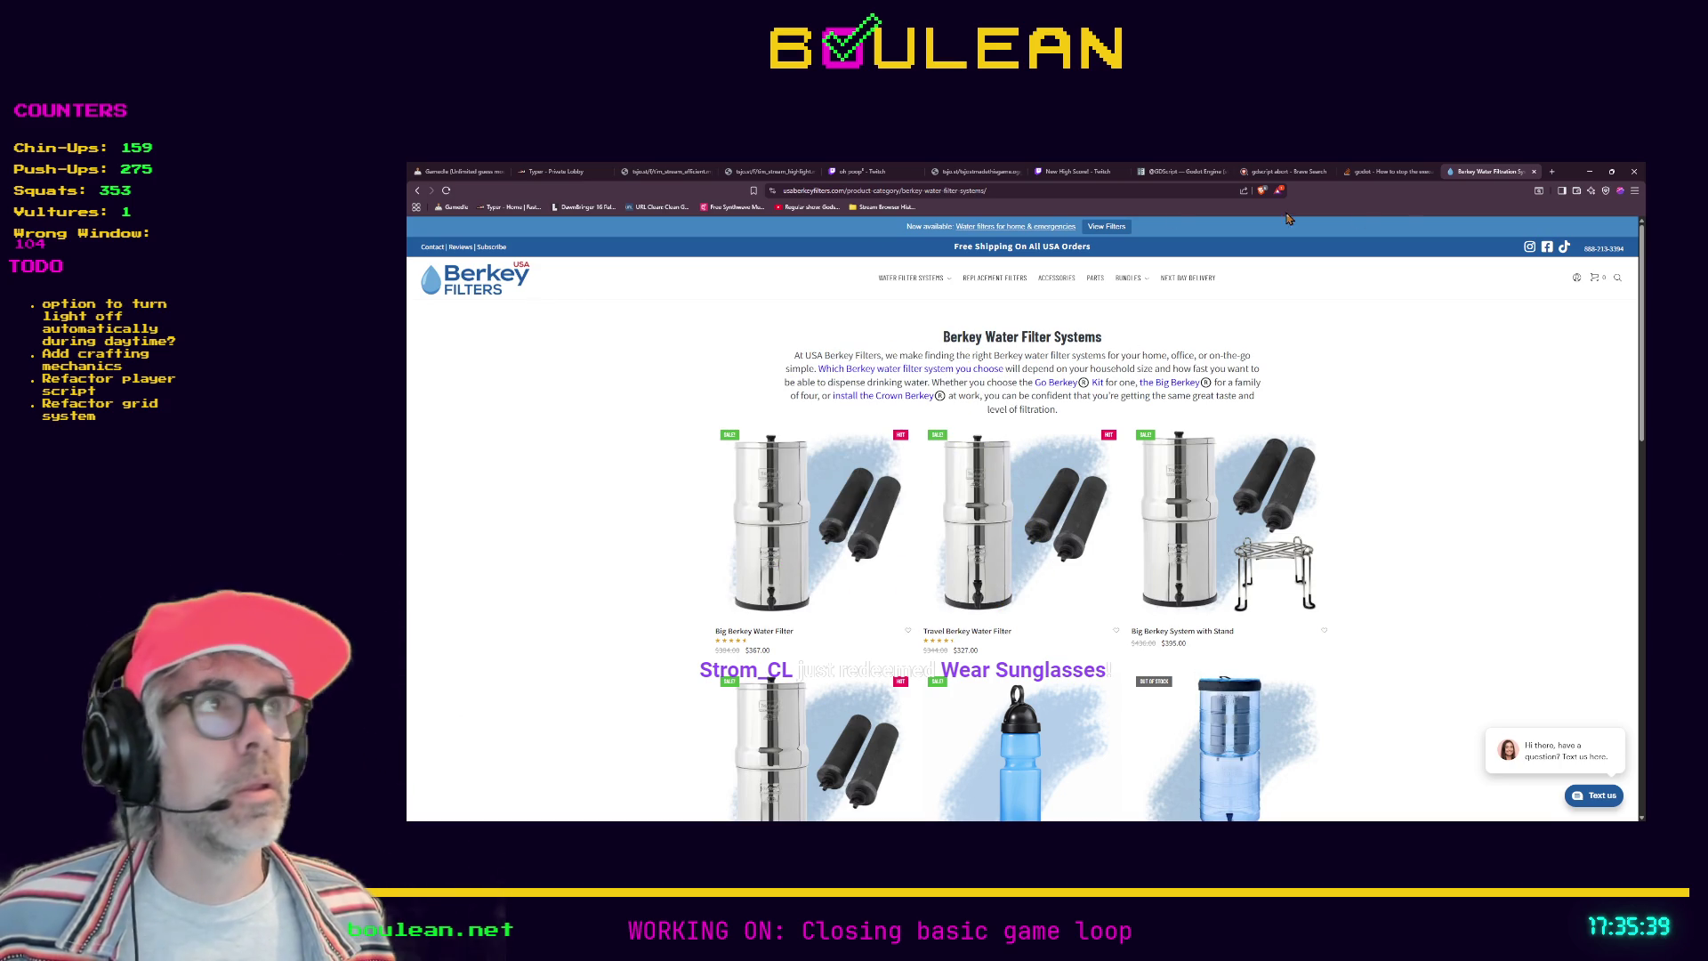
Step: Open a blank new browser tab without entering any address, then switch away
click(1551, 171)
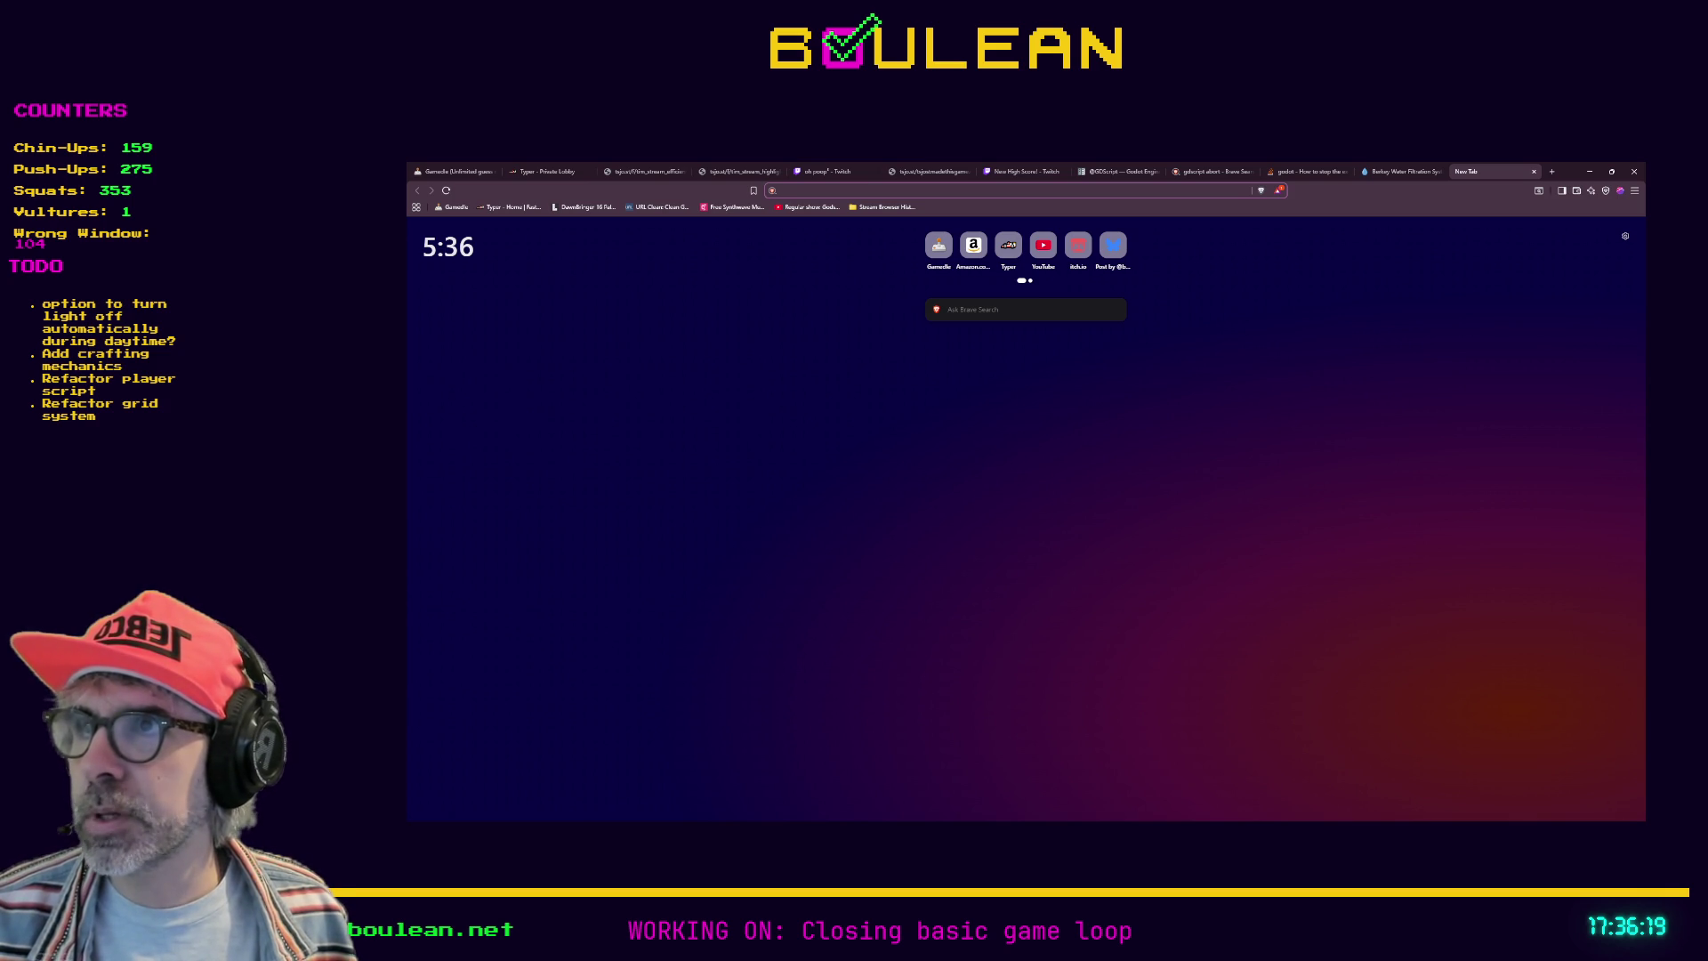
key(alt+Tab)
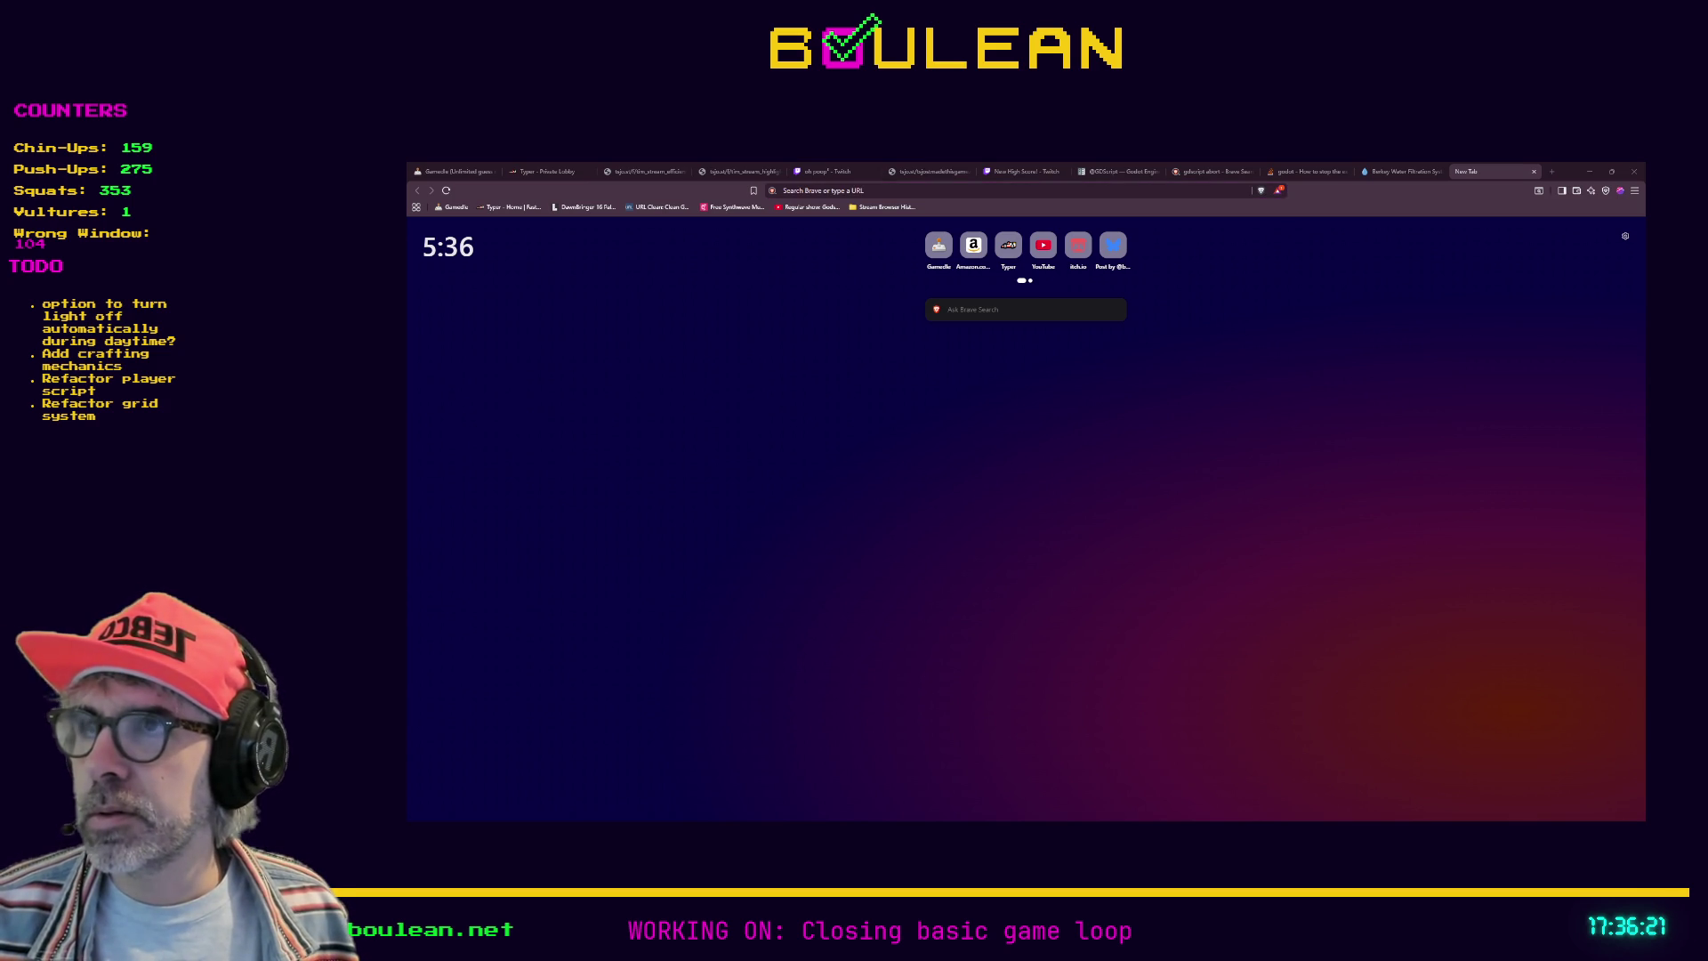
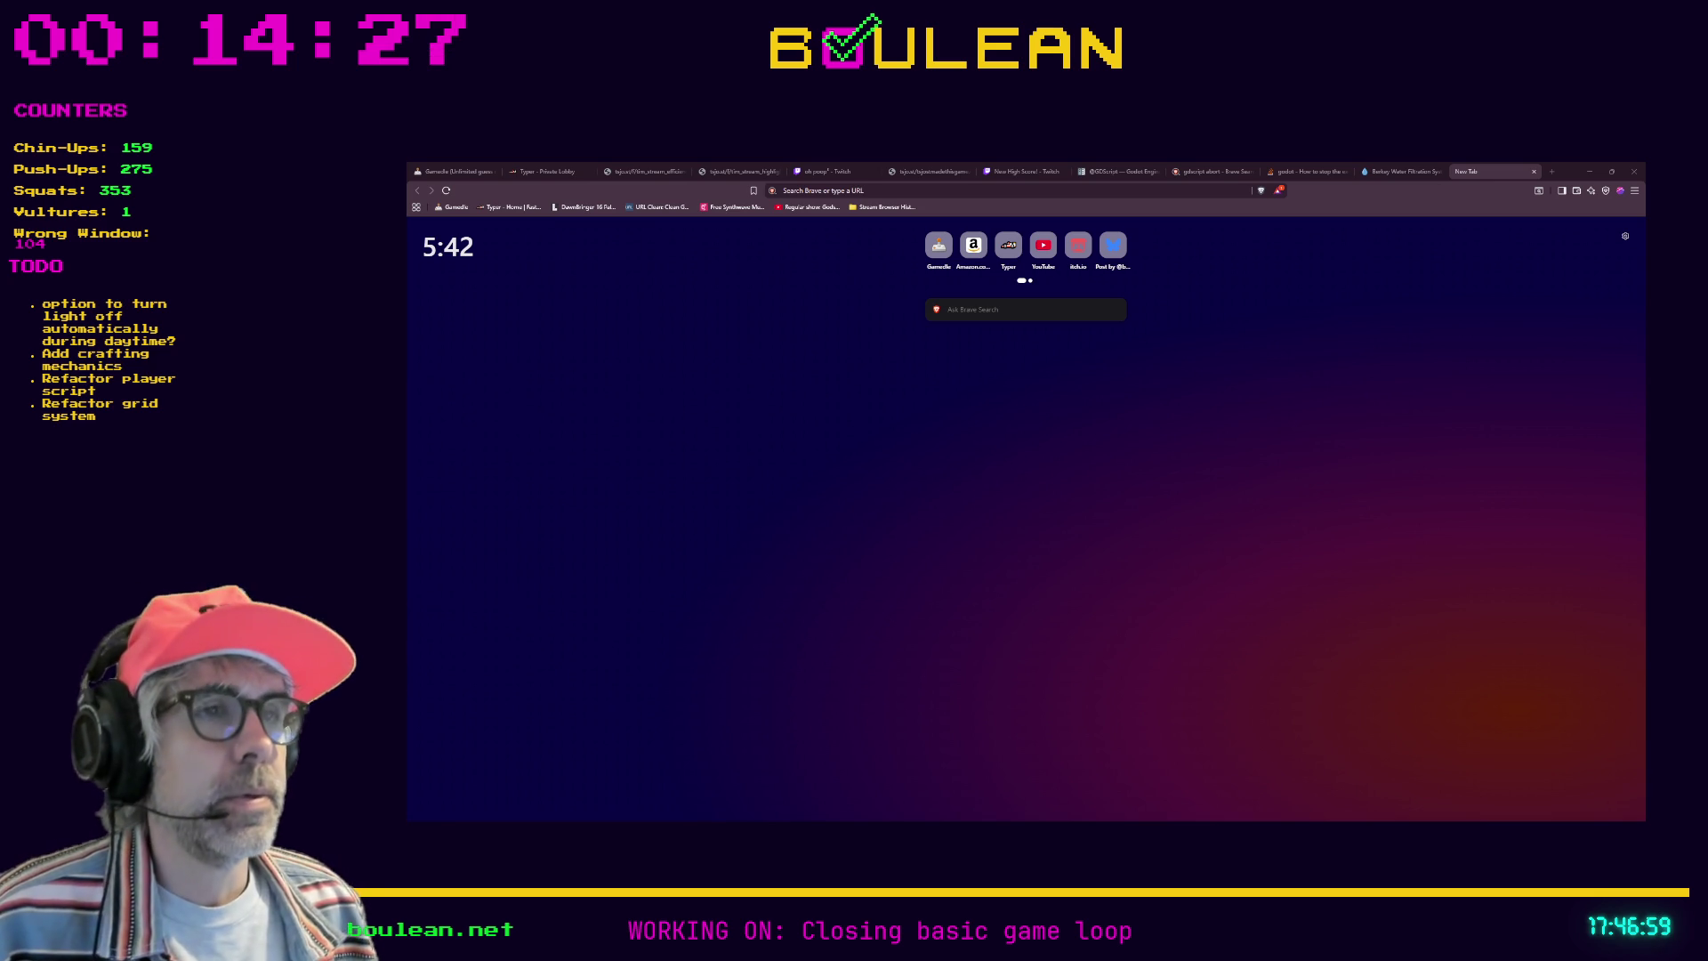
key(alt+Tab)
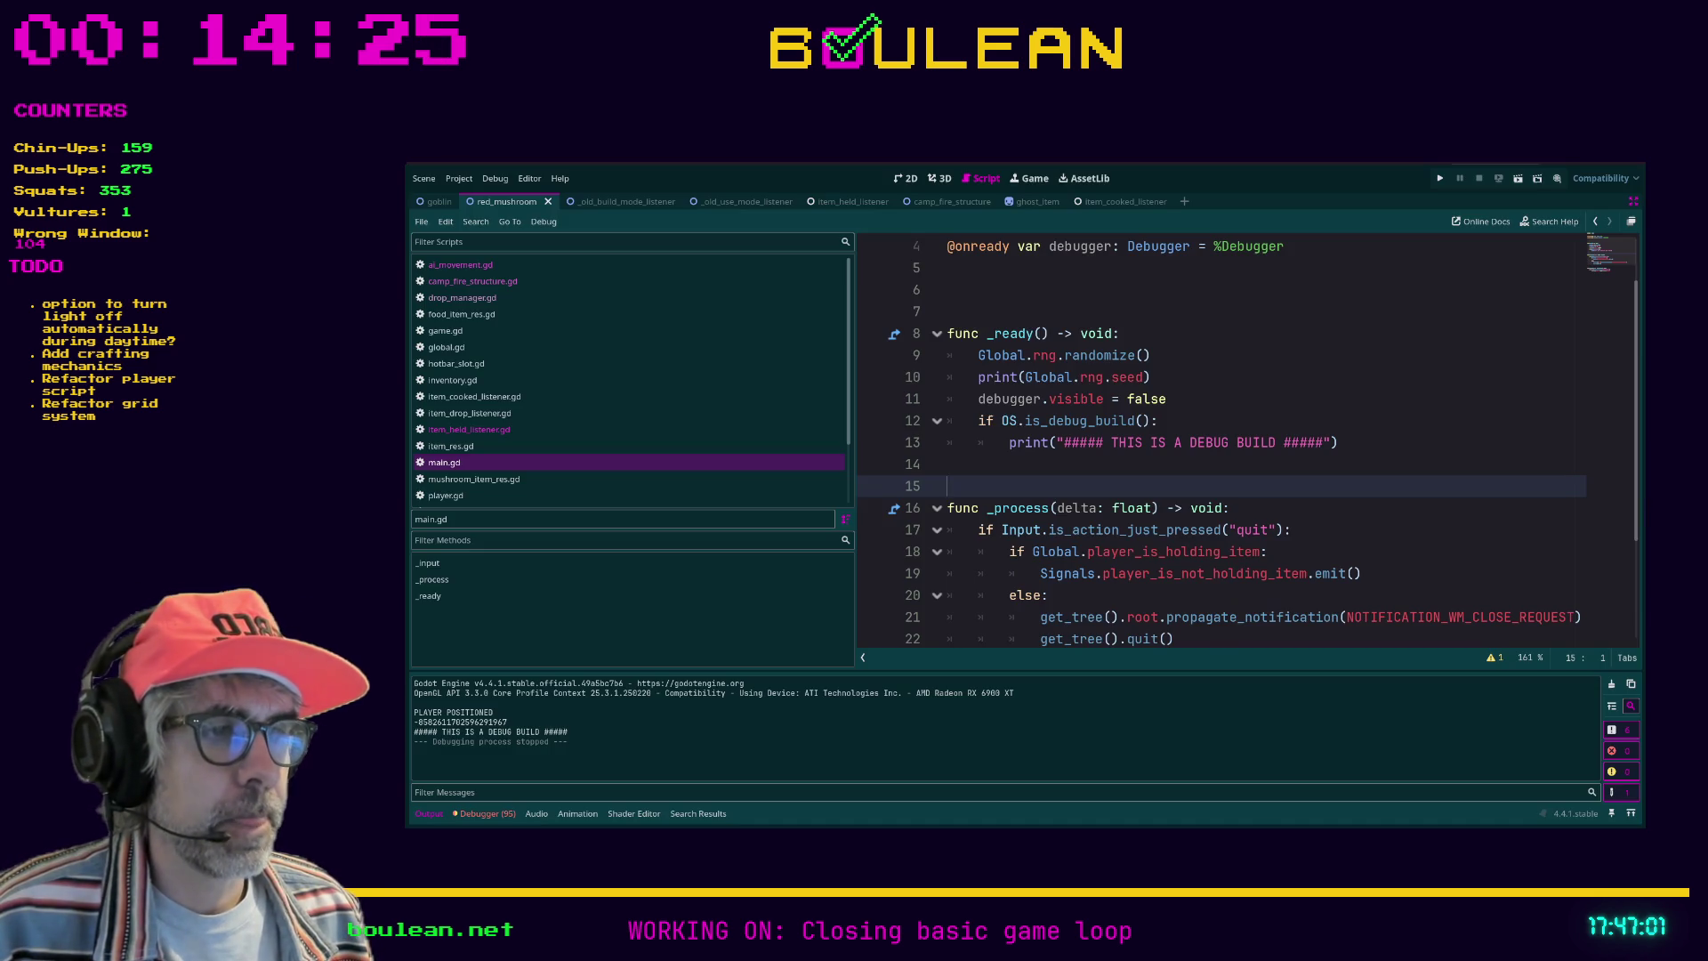
click(1192, 594)
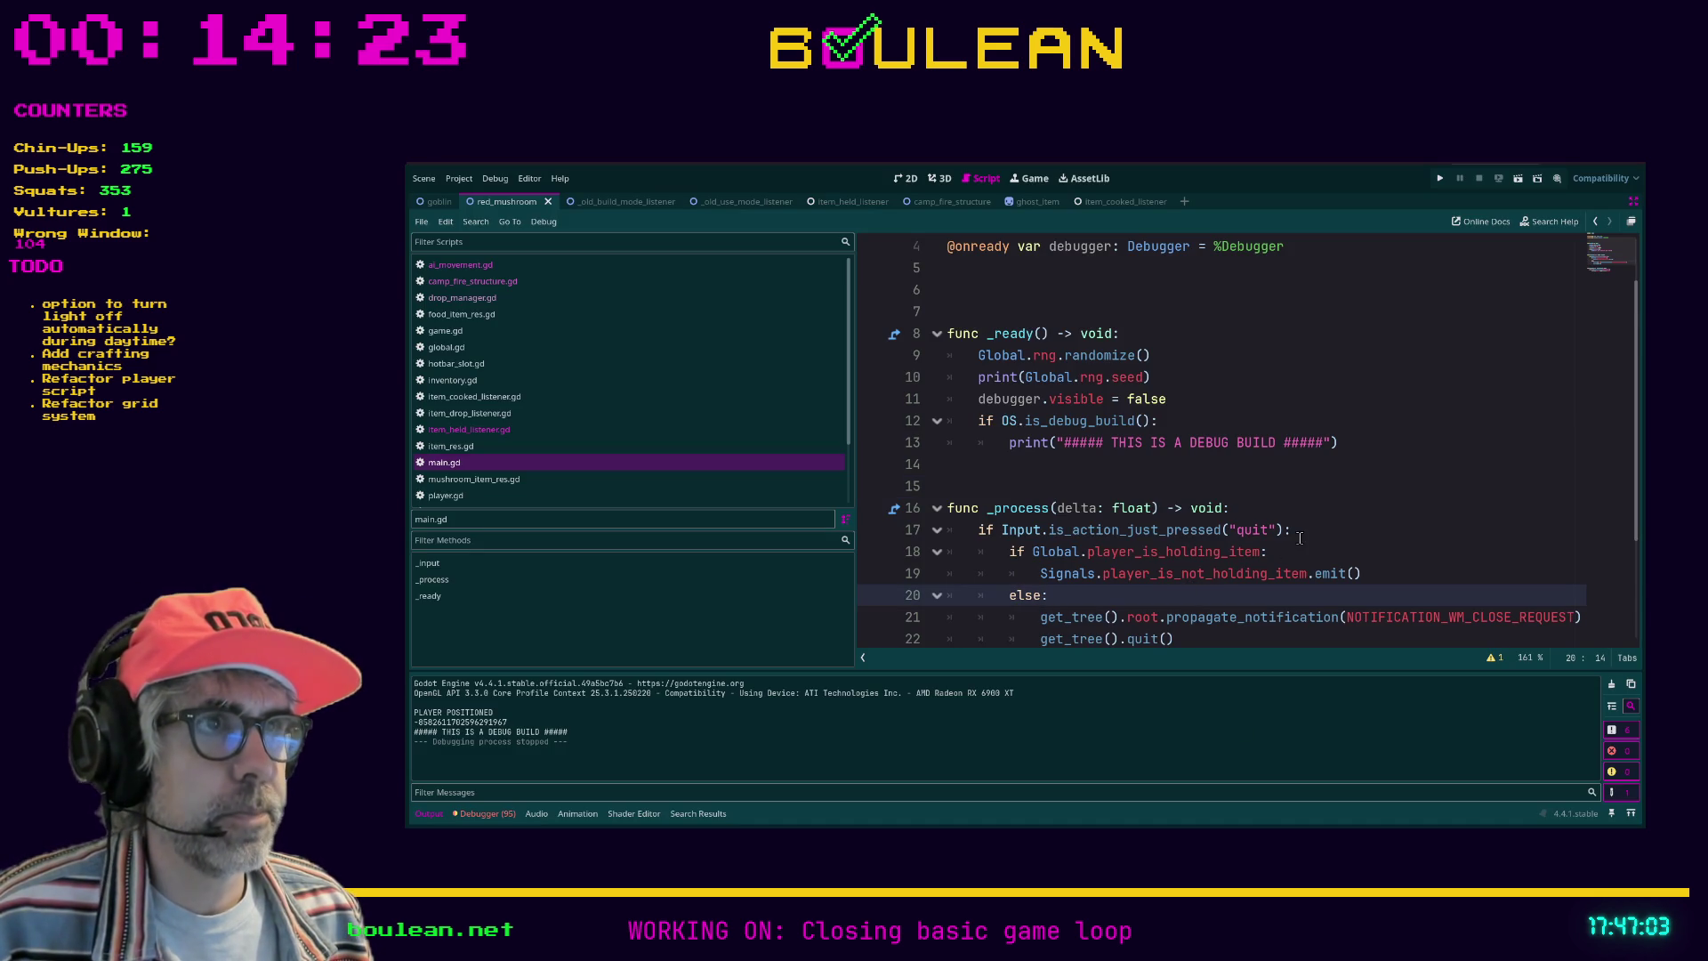
scroll(1300, 538, down, 1)
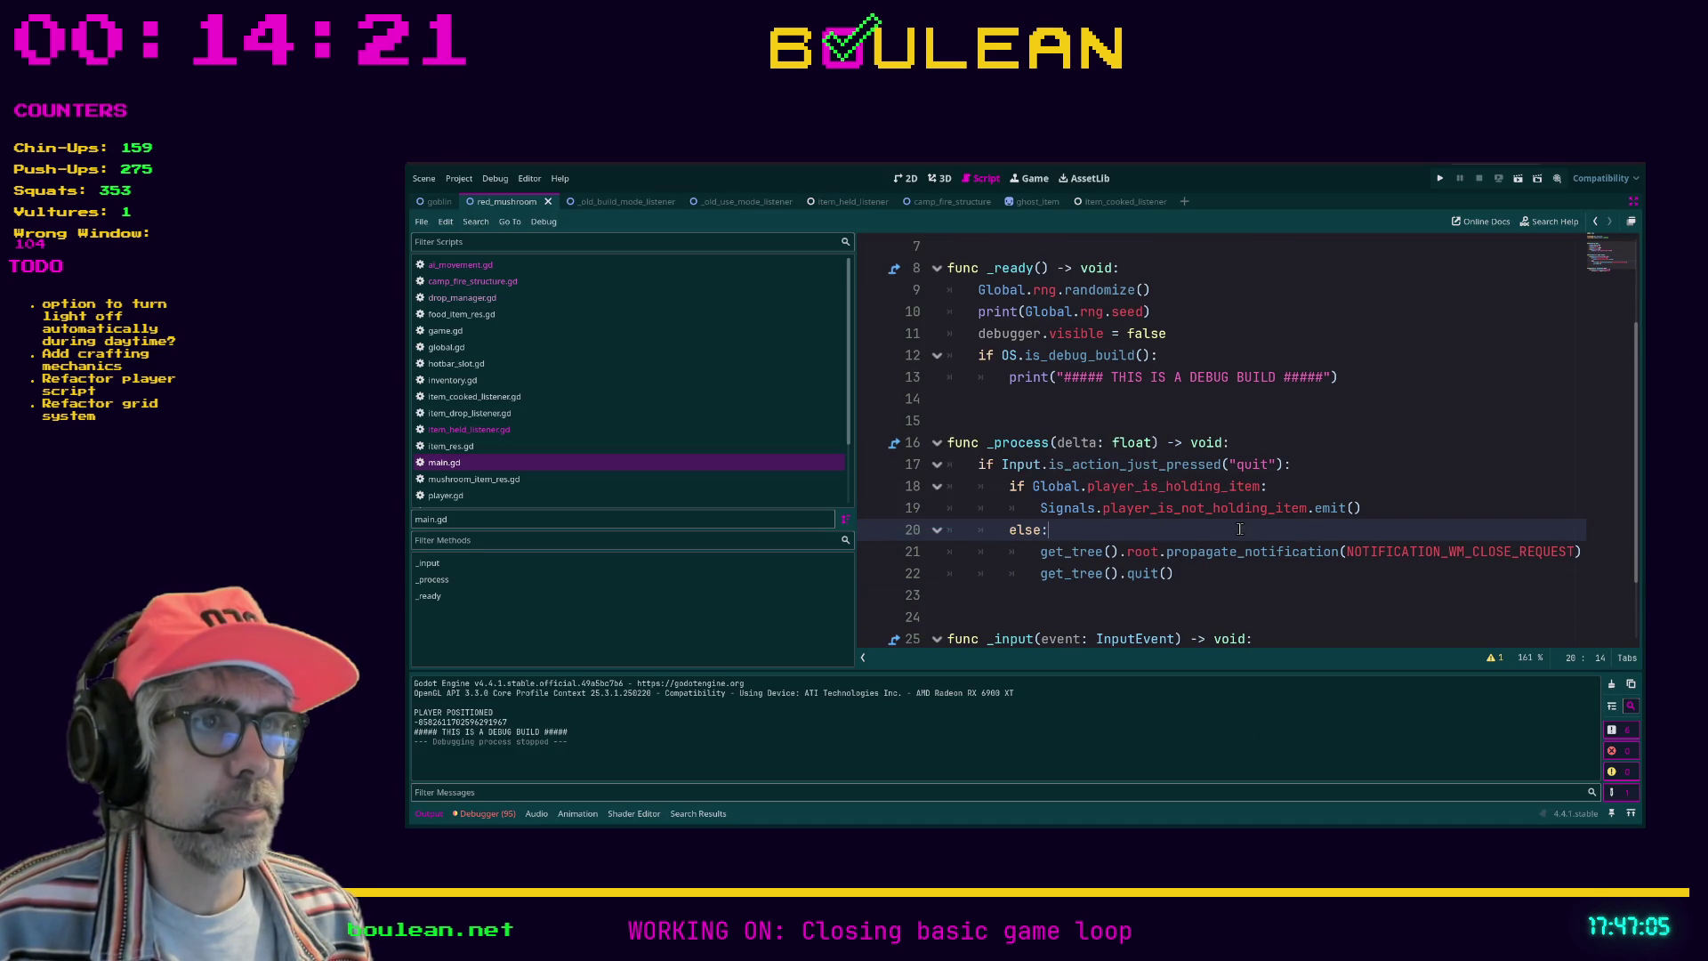
scroll(1239, 528, down, 1)
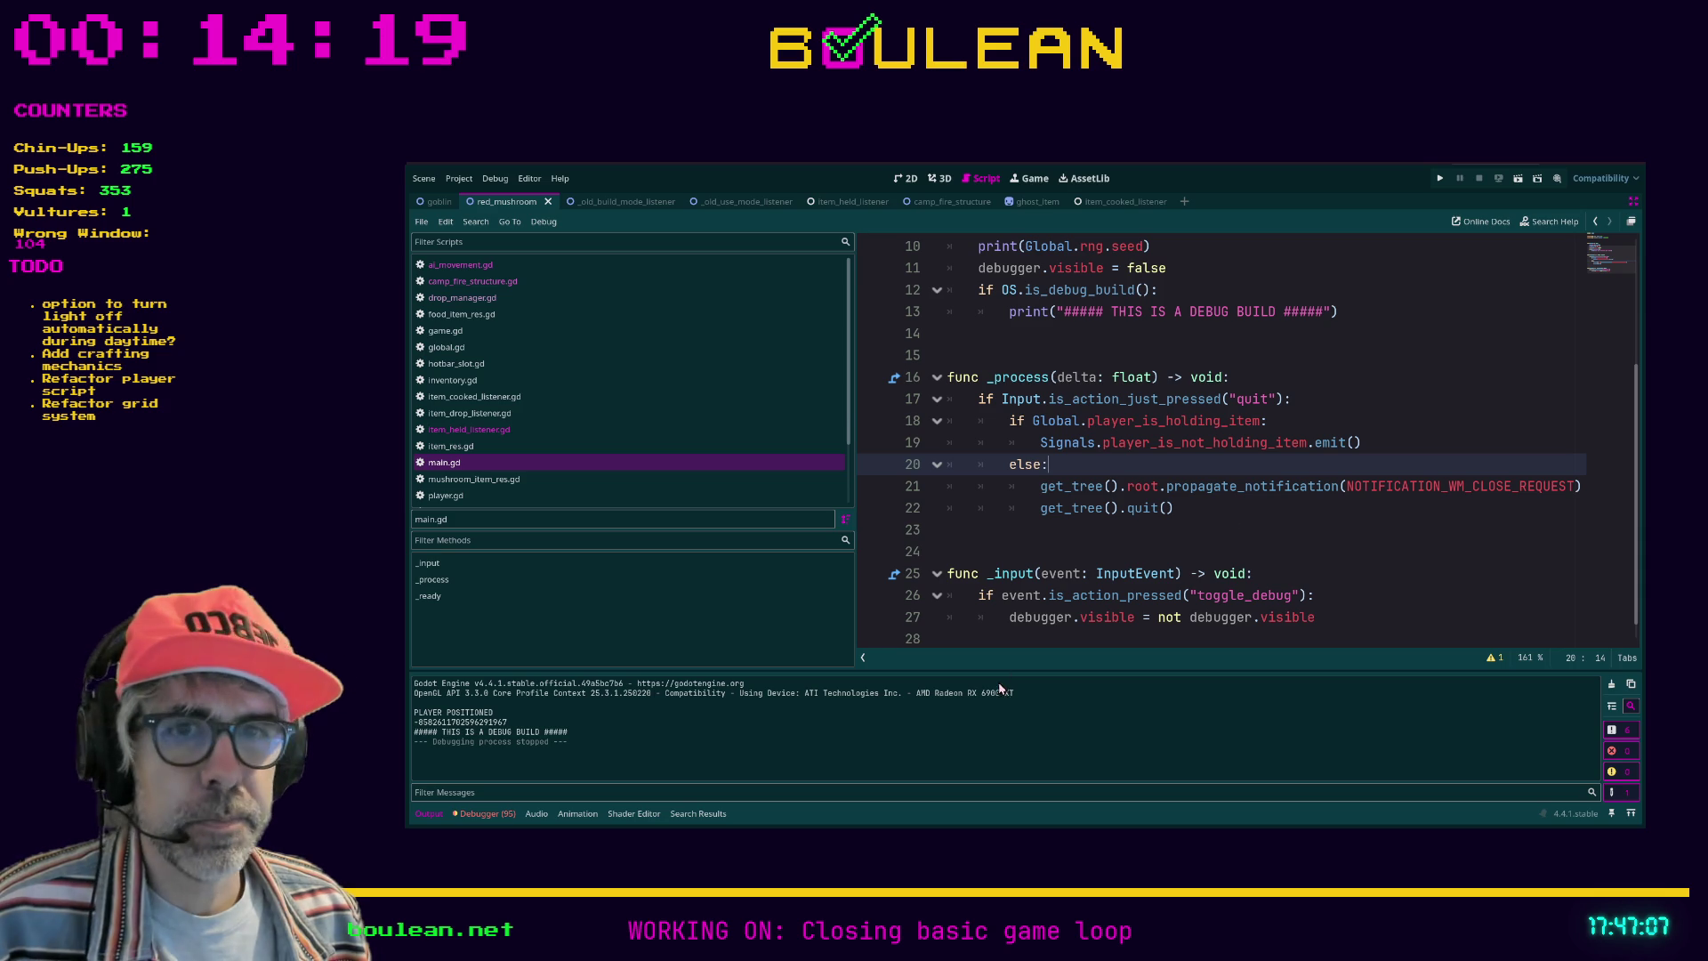
click(1007, 641)
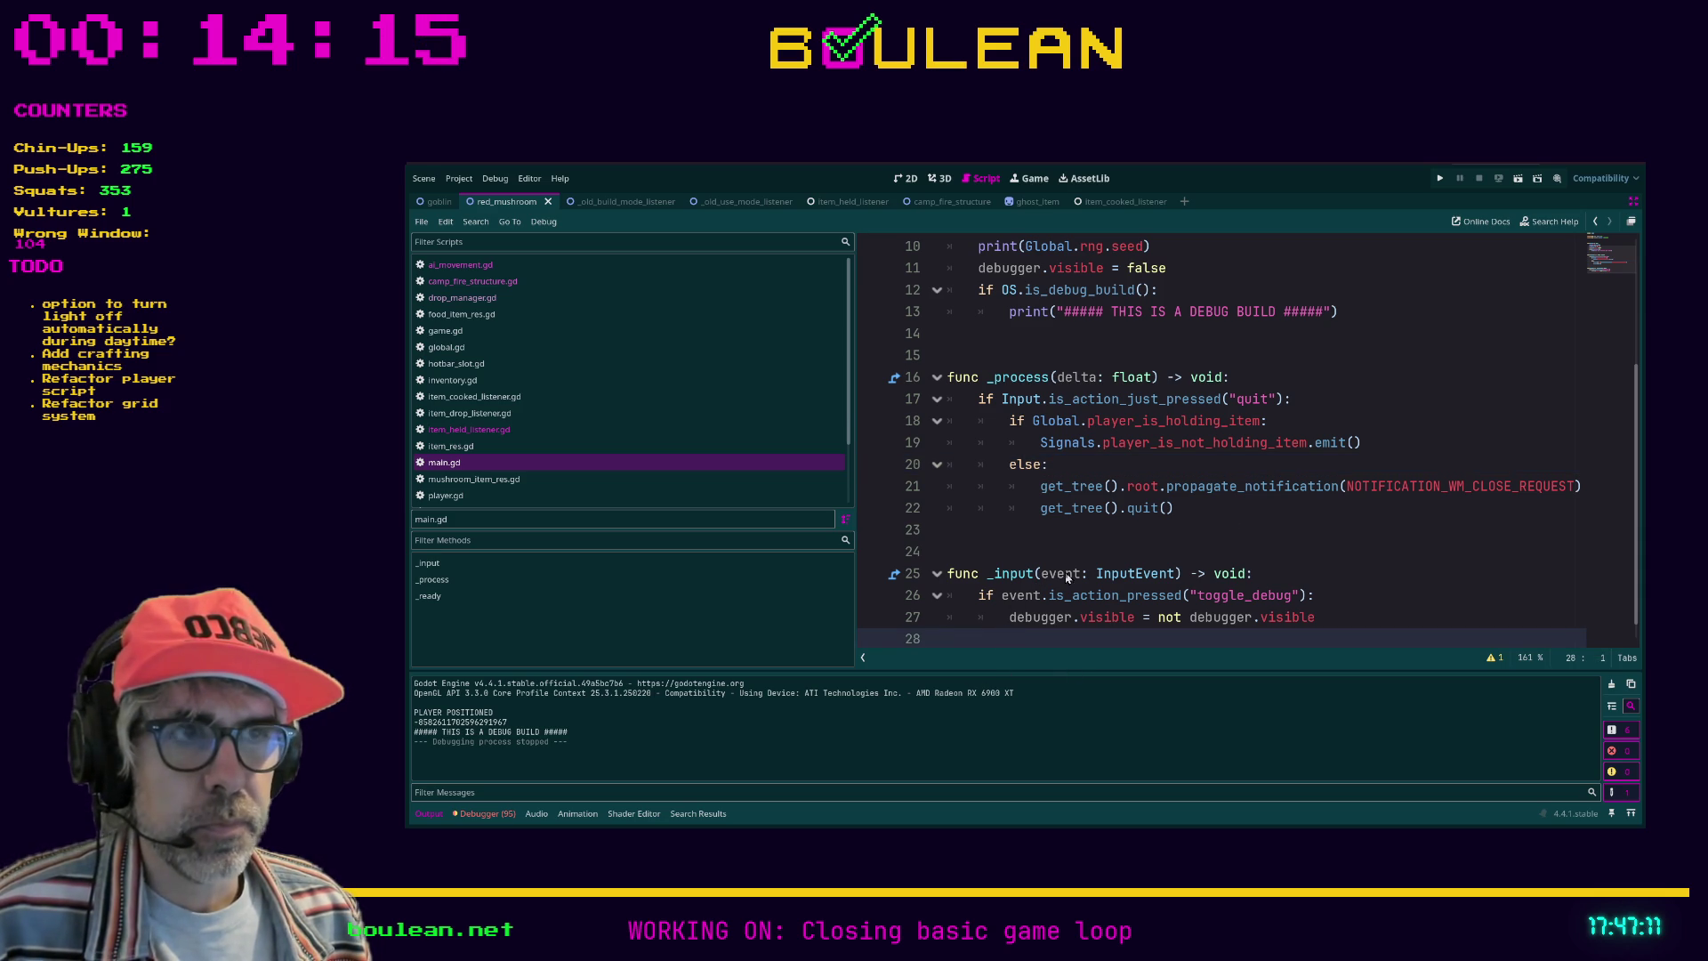
click(1197, 533)
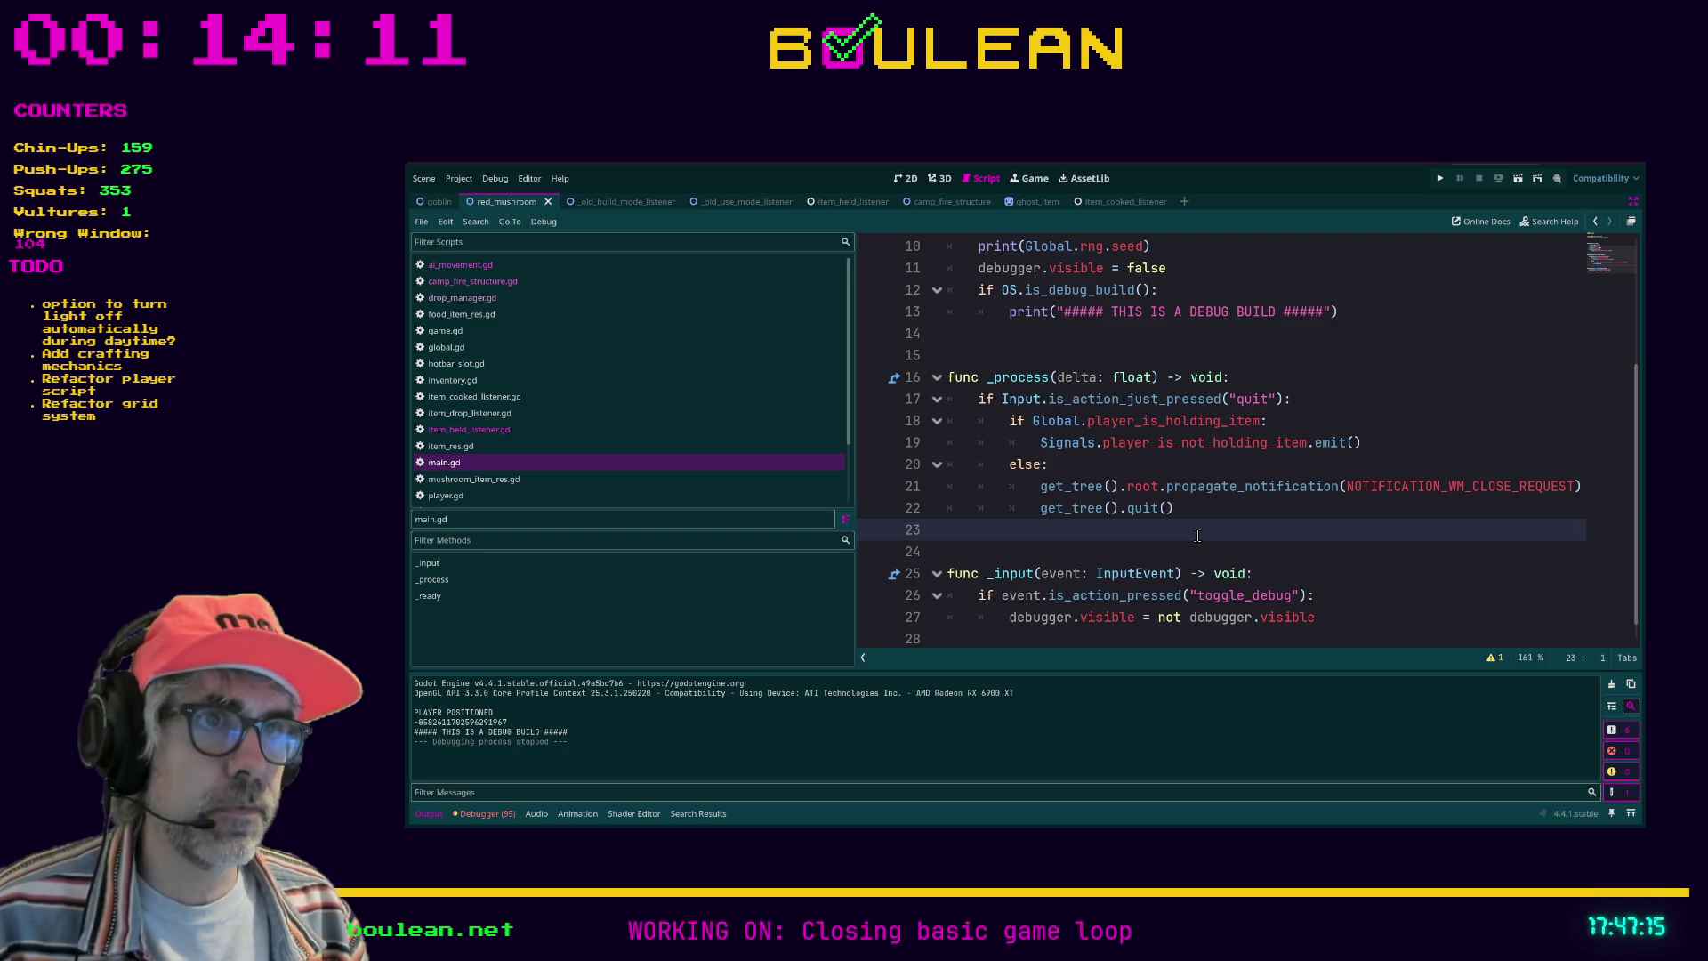
Step: Enlarge the 'print' search results (75 matches in 21 files) and open event_log.gd at line 30, print_to_log(message)
key(alt+f)
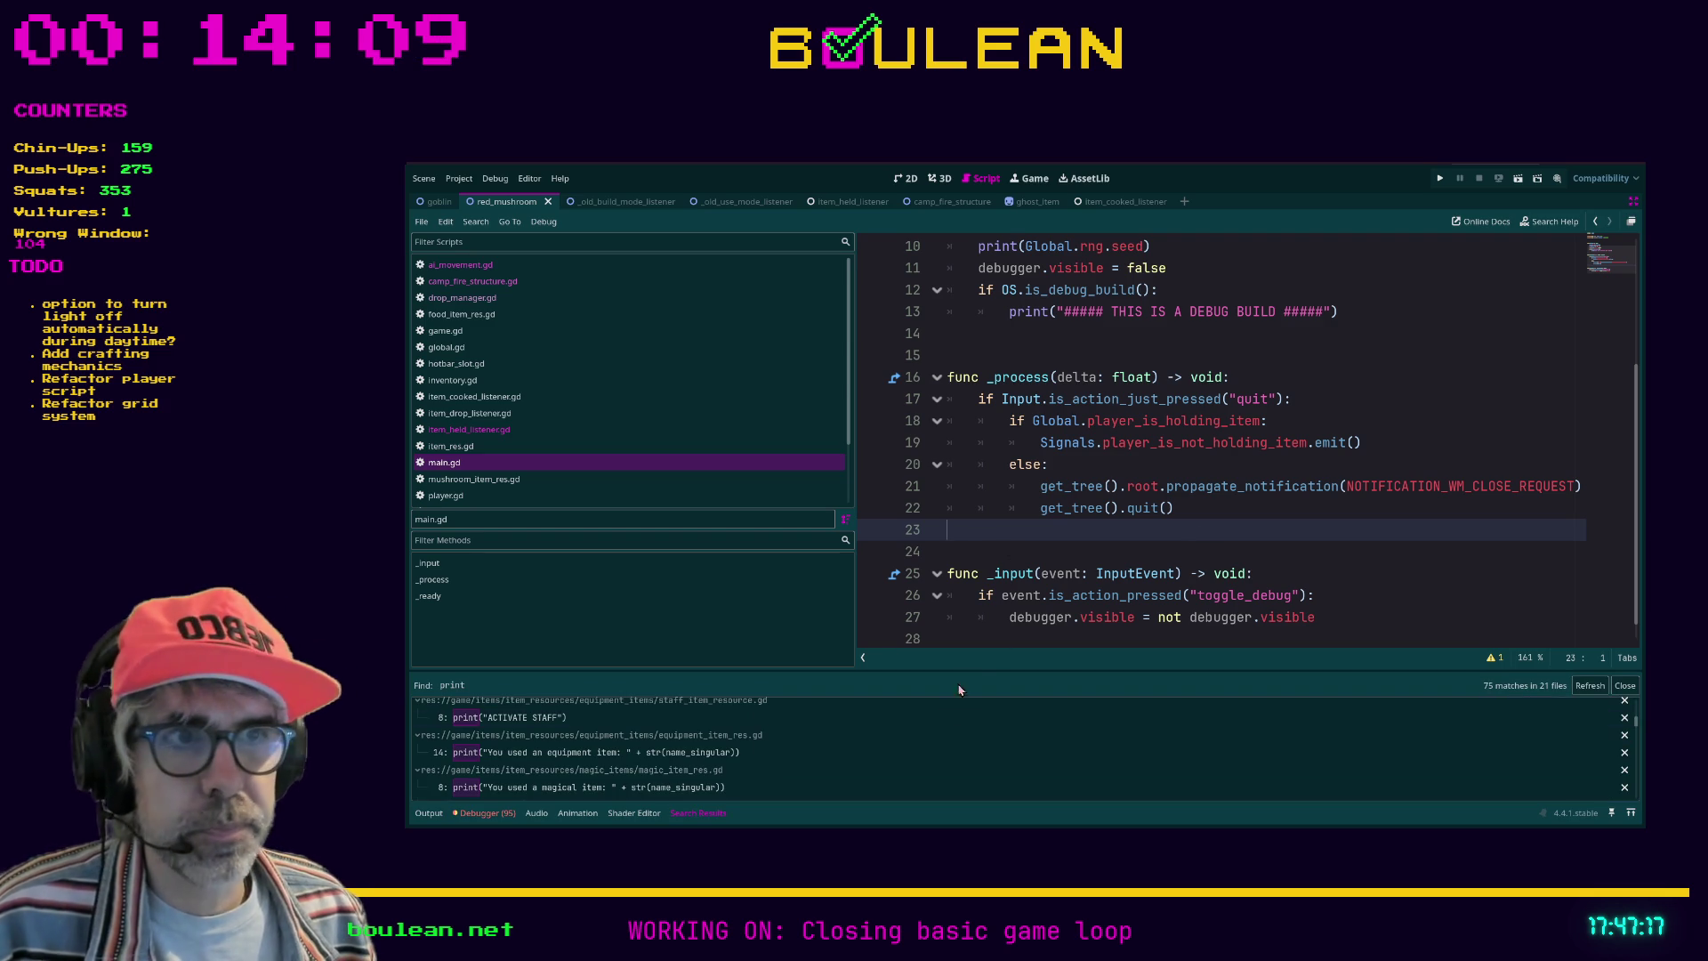
drag(974, 671, 801, 524)
scroll(756, 609, up, 2)
click(671, 573)
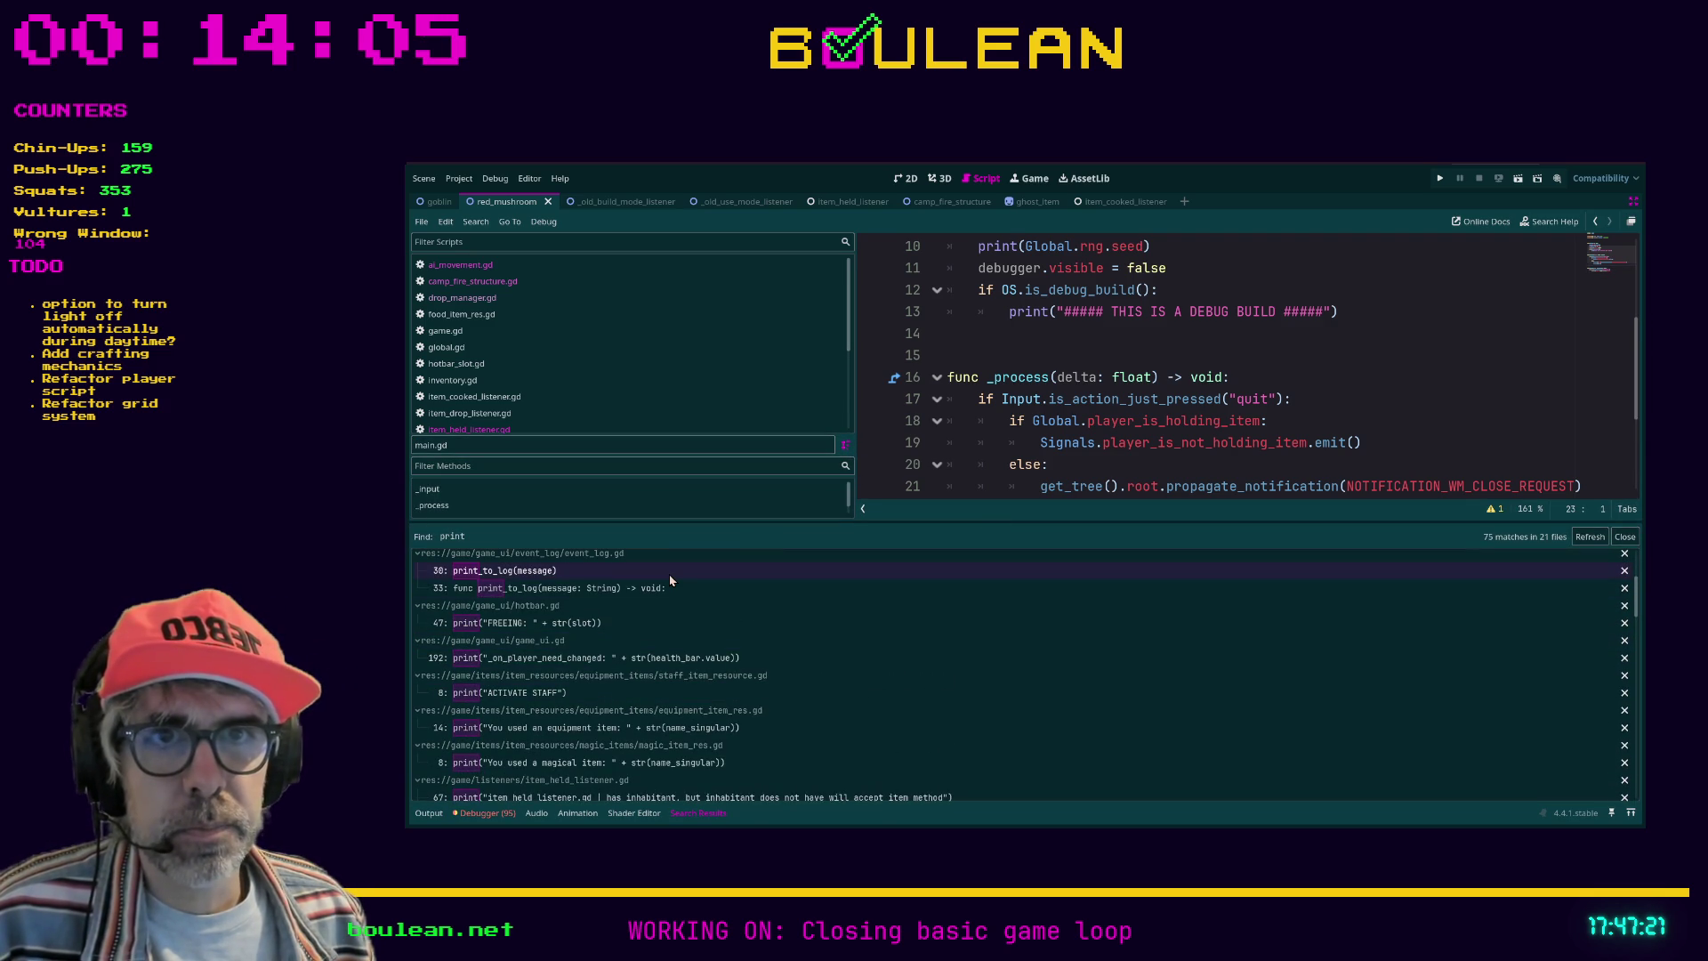
scroll(1037, 460, up, 1)
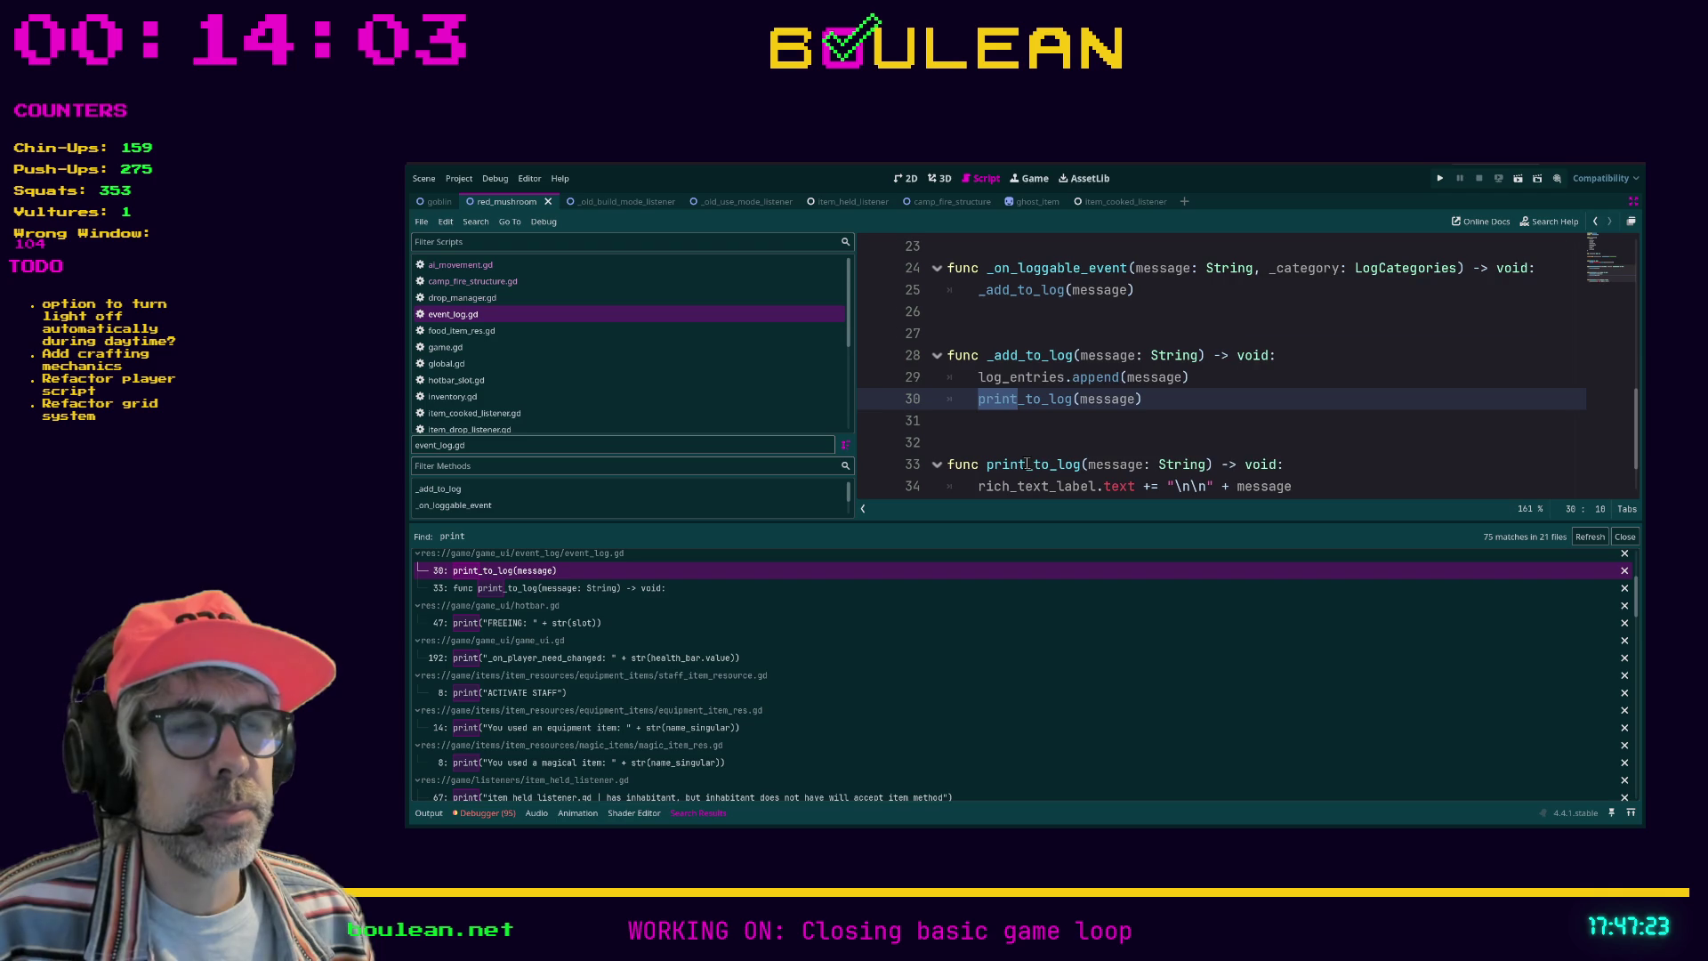
scroll(1037, 460, up, 1)
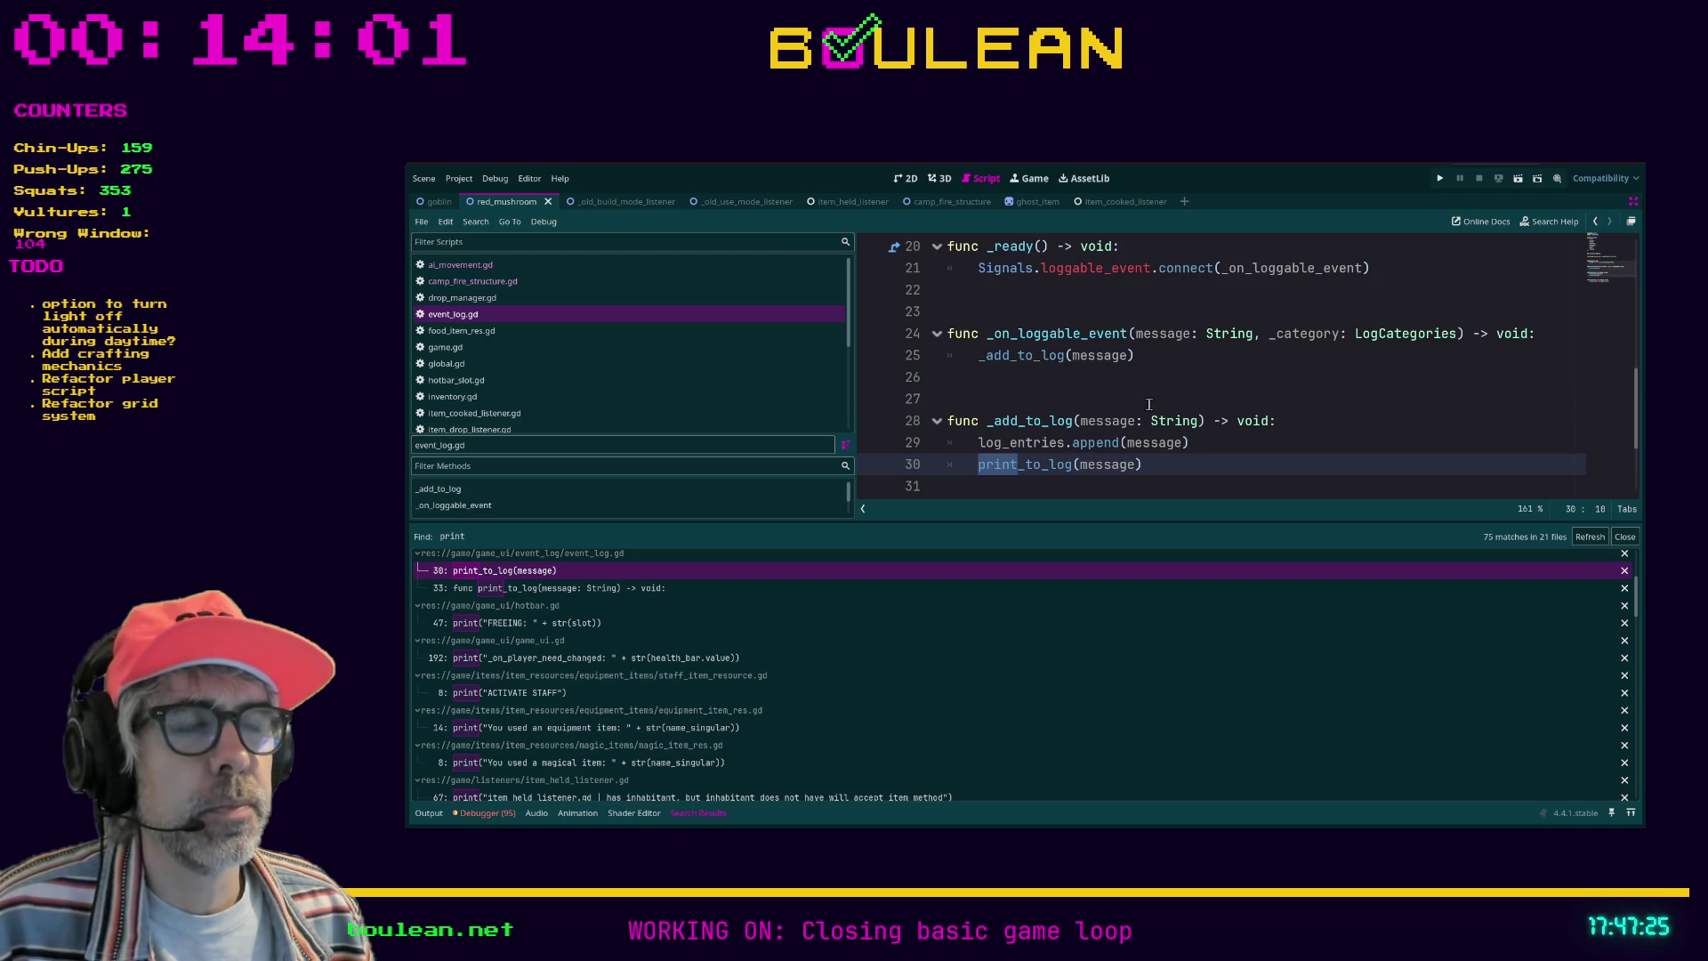